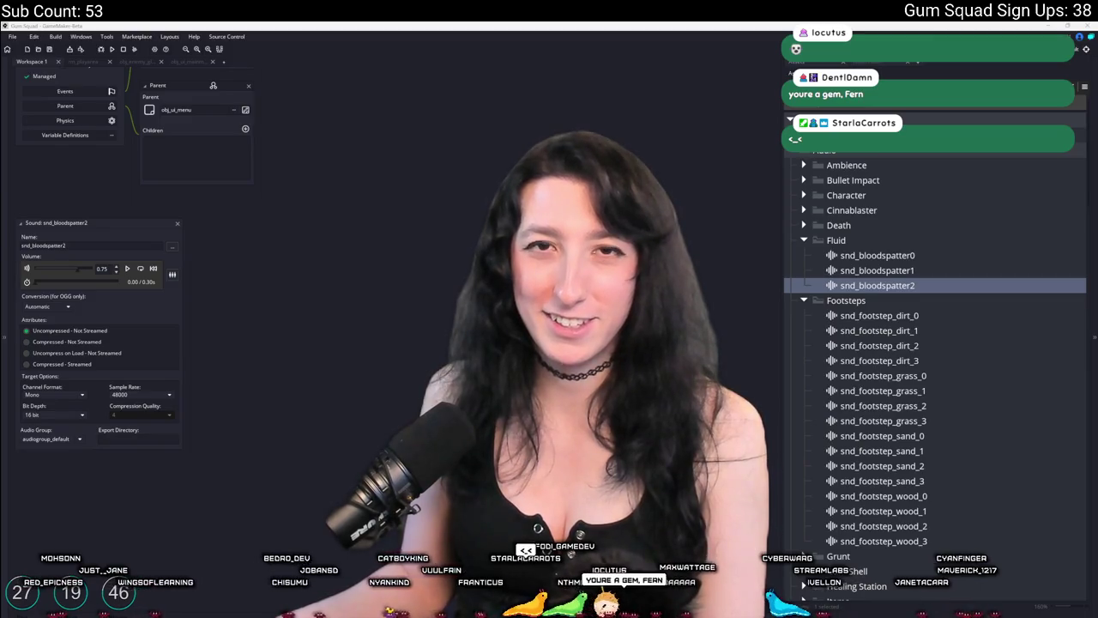
In the browser, start a Report Channel from the offline channel's About page.
key("alt+Tab")
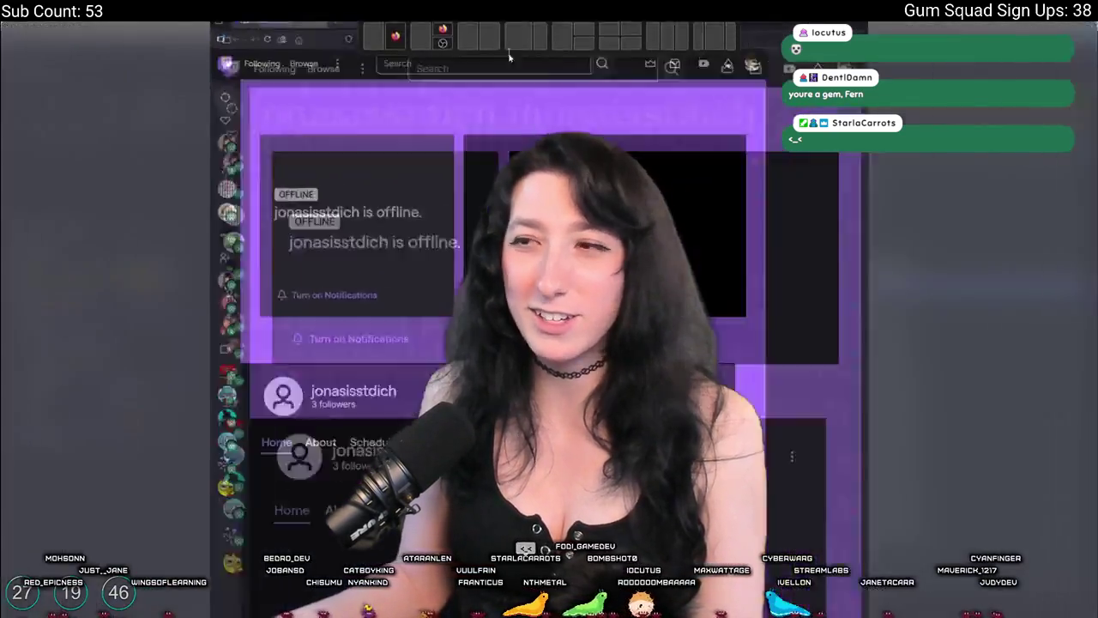
left_click(224, 448)
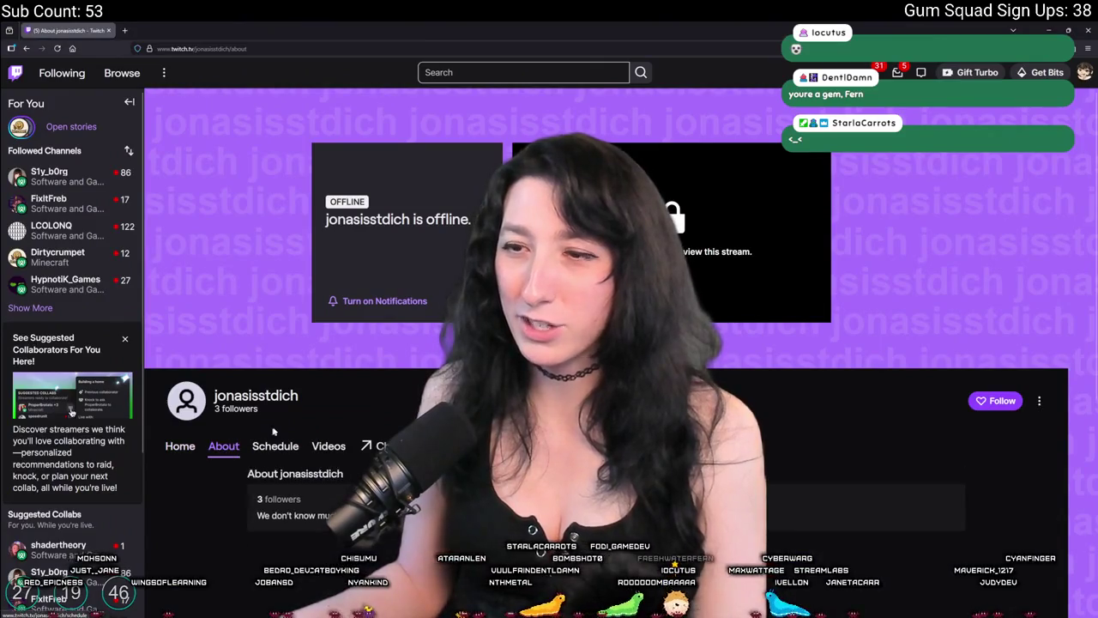
left_click(1037, 402)
left_click(980, 424)
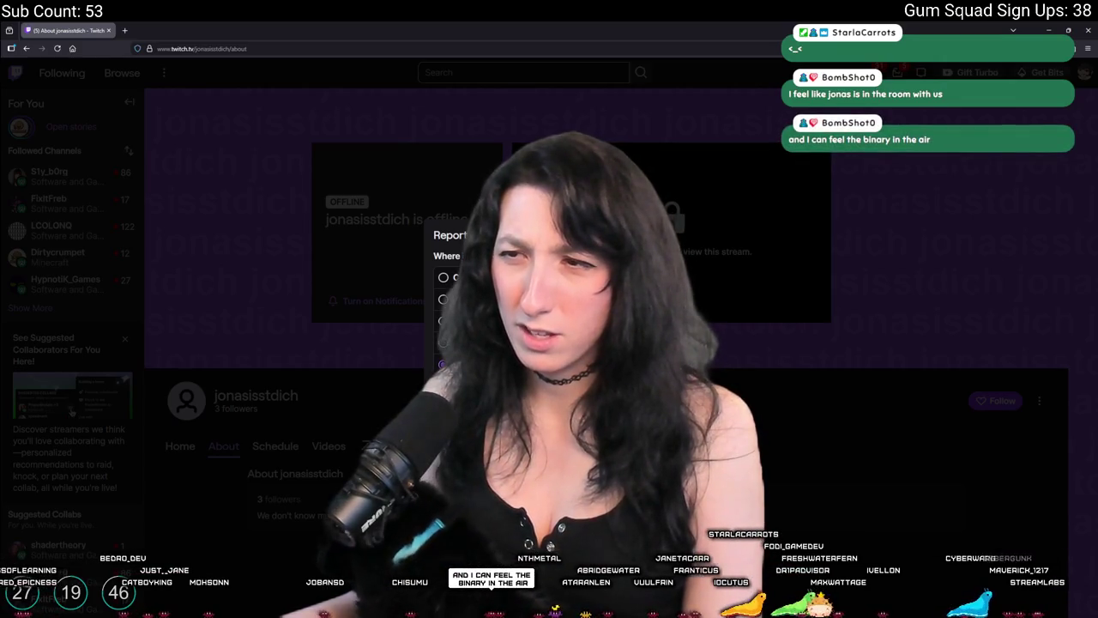
Cancel the channel report and return to the Report Chat Messages form in Stream Manager.
left_click(442, 277)
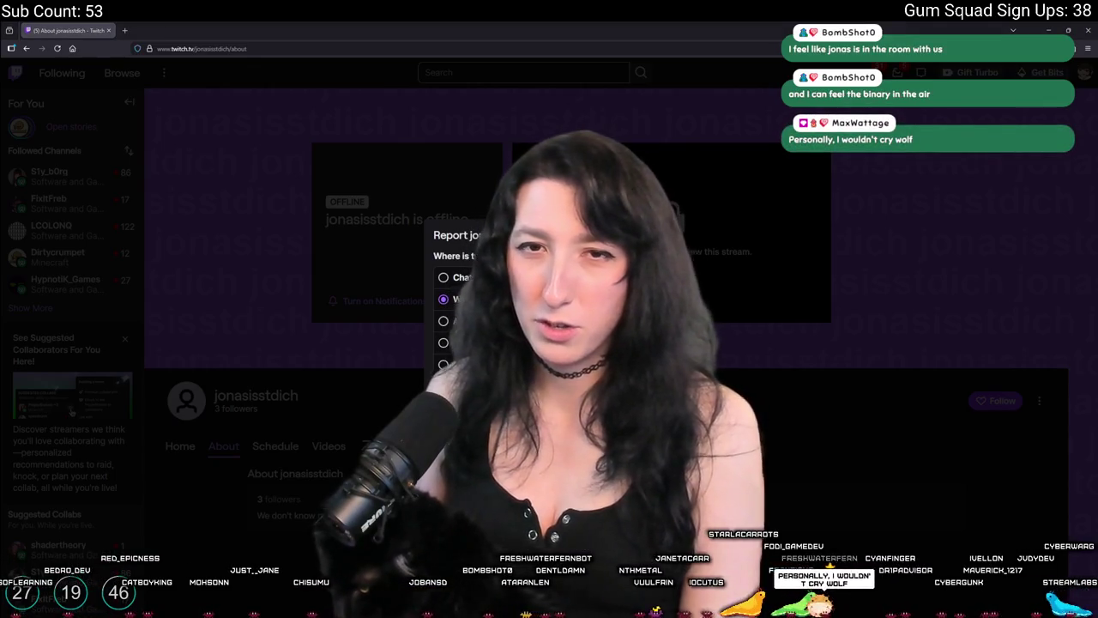
key("Escape")
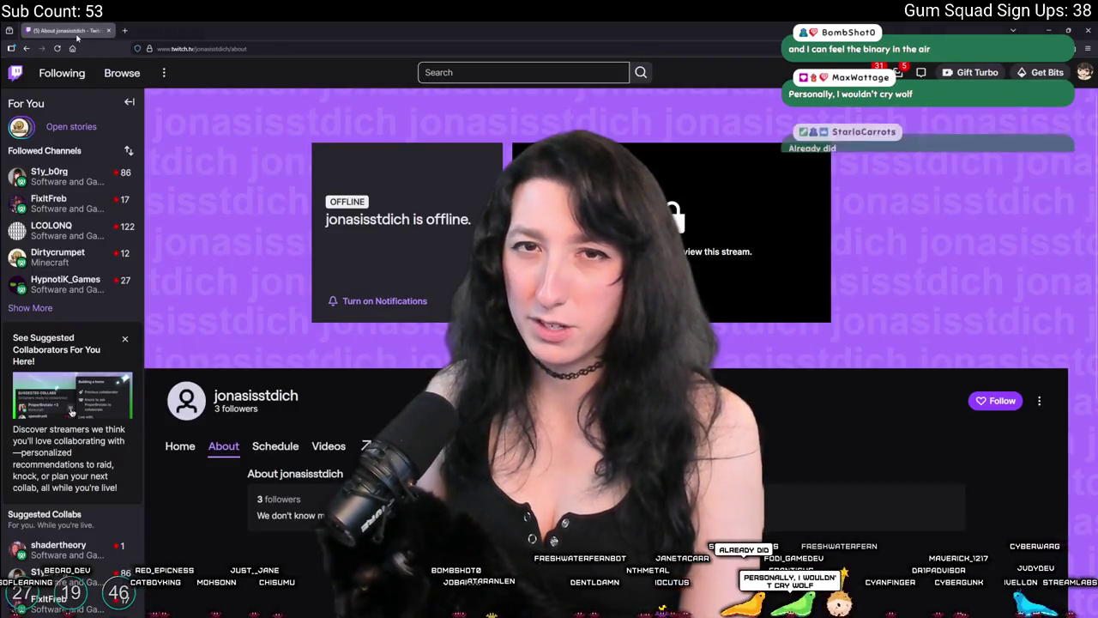
key("alt+Tab")
key("alt+Tab")
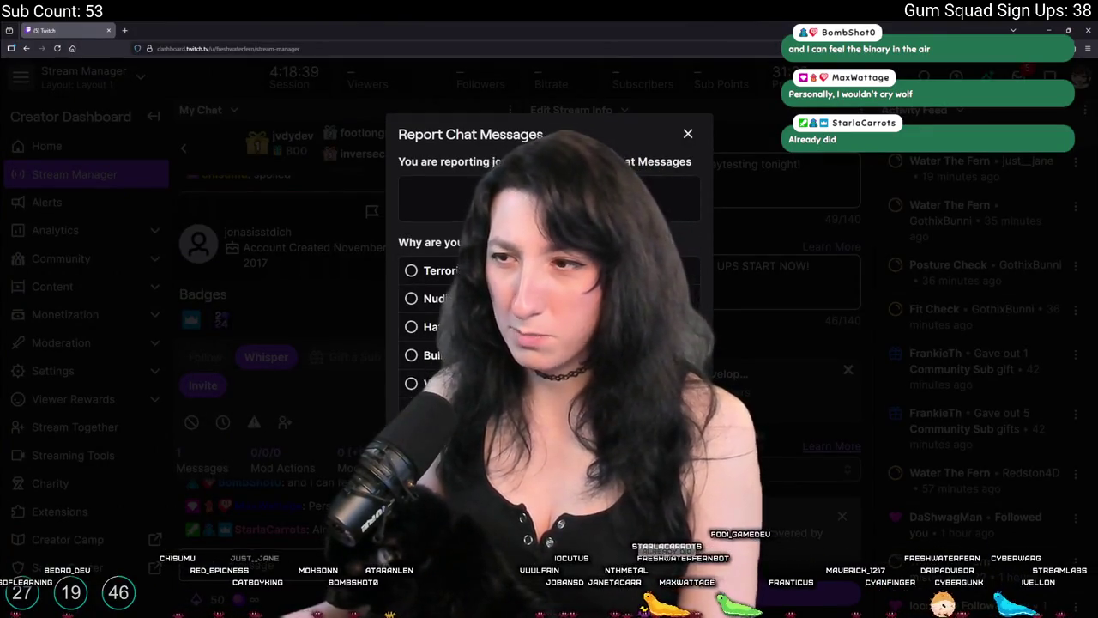
Report the user's chat messages as Spam, dismiss the confirmation, and return to GameMaker.
left_click(481, 411)
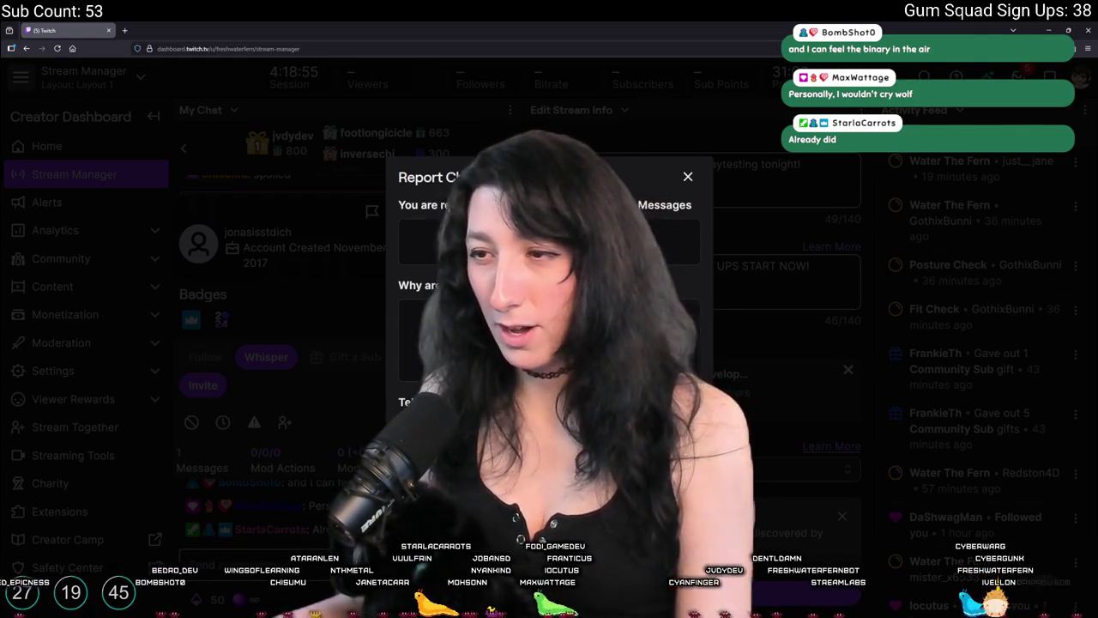
key("Escape")
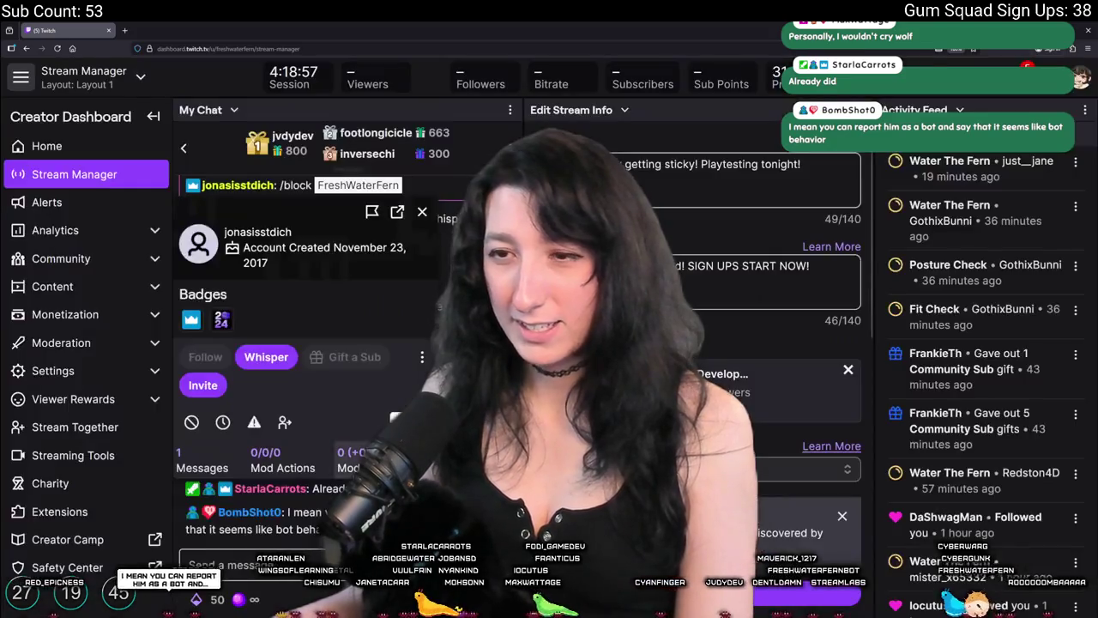
key("alt+Tab")
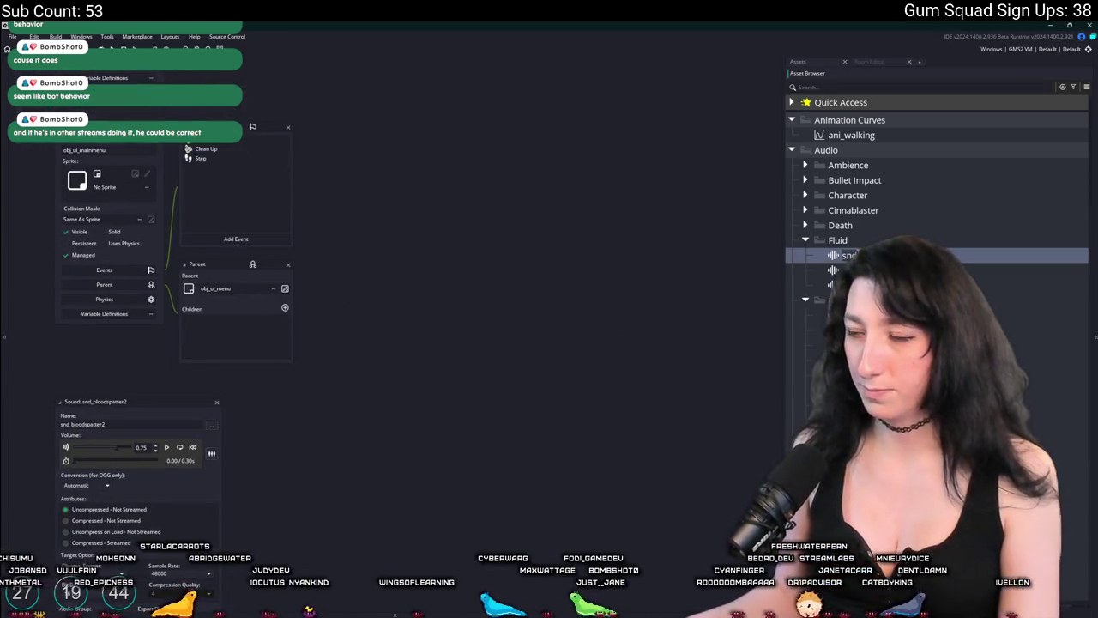
In obj_effect_gum_trail's Create event, add an if (math_chance(0.2)) block below alpha = 4.
scroll(592, 253, "down", 5)
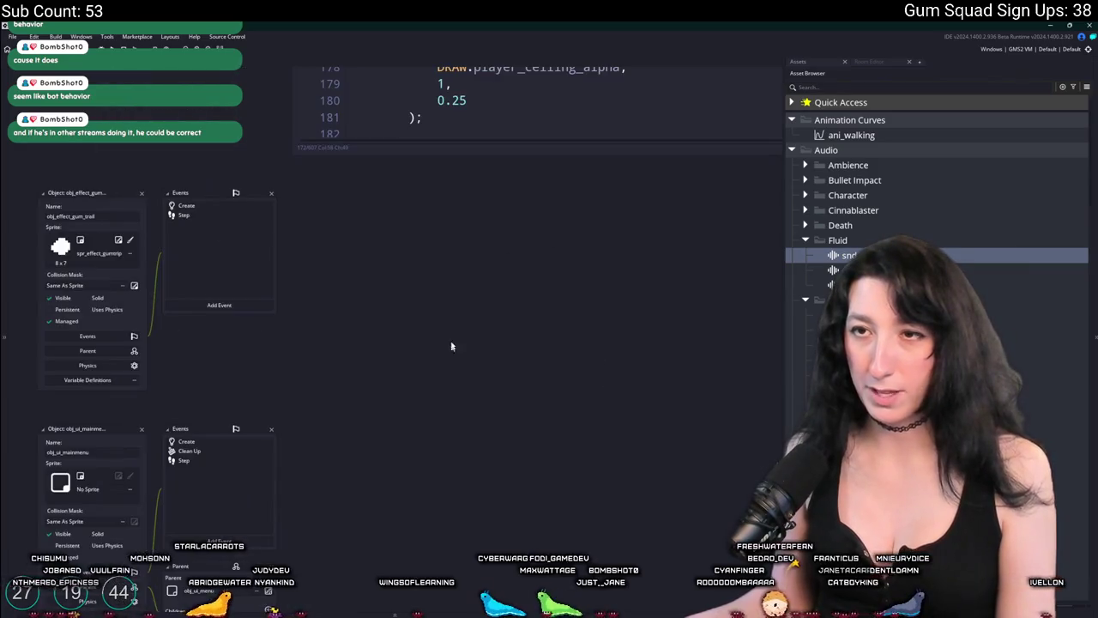
left_click(202, 377)
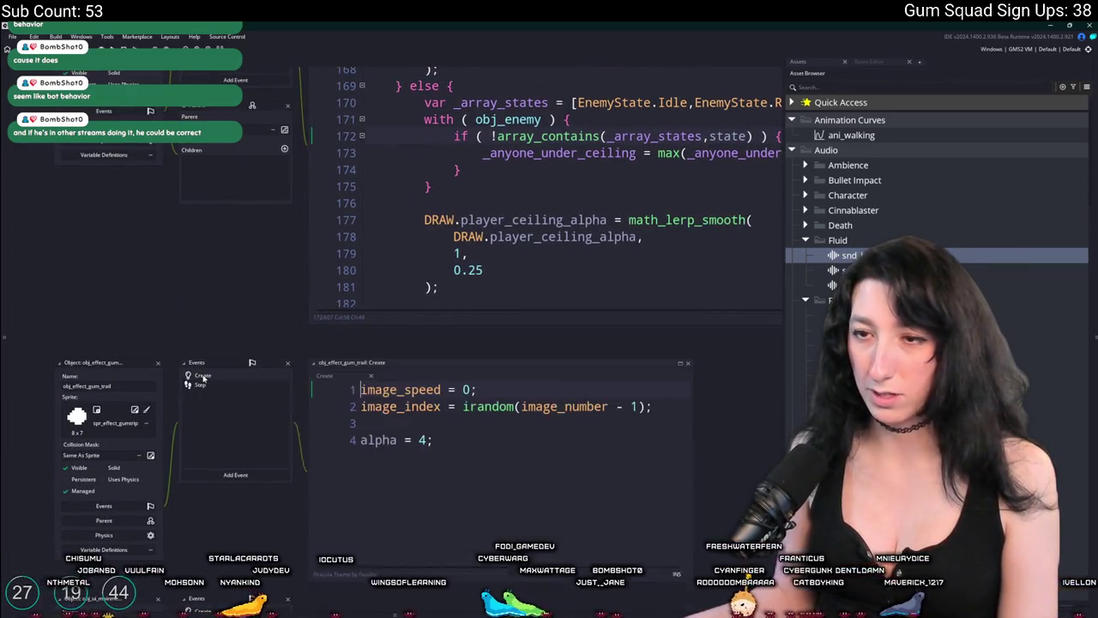
key("Return")
key("Return")
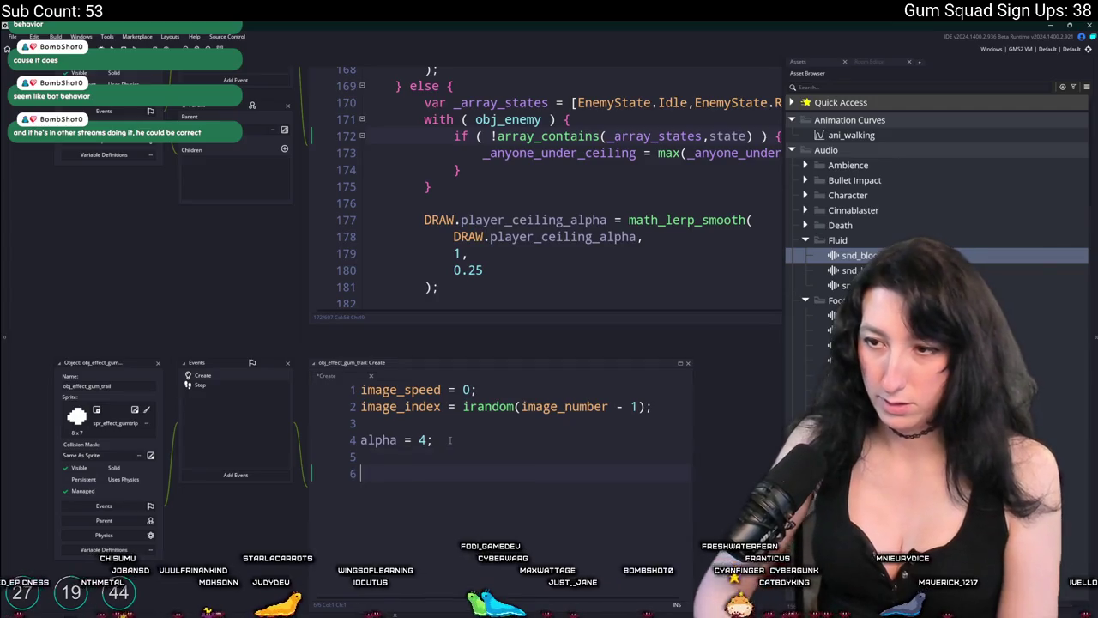
type("if ( math_chan")
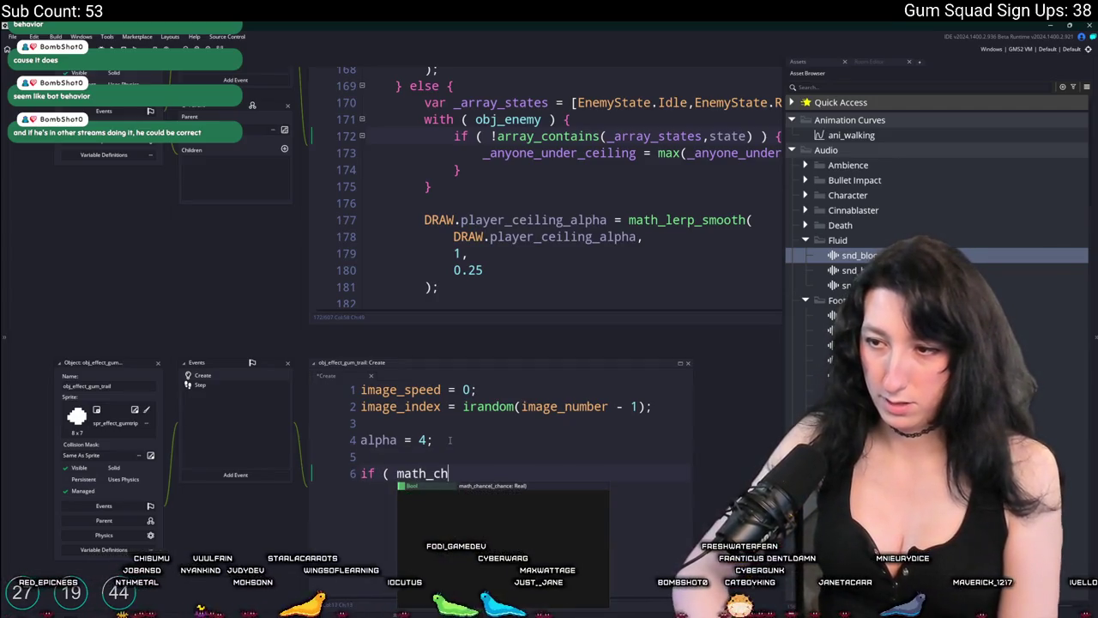
type("ce(0.2")
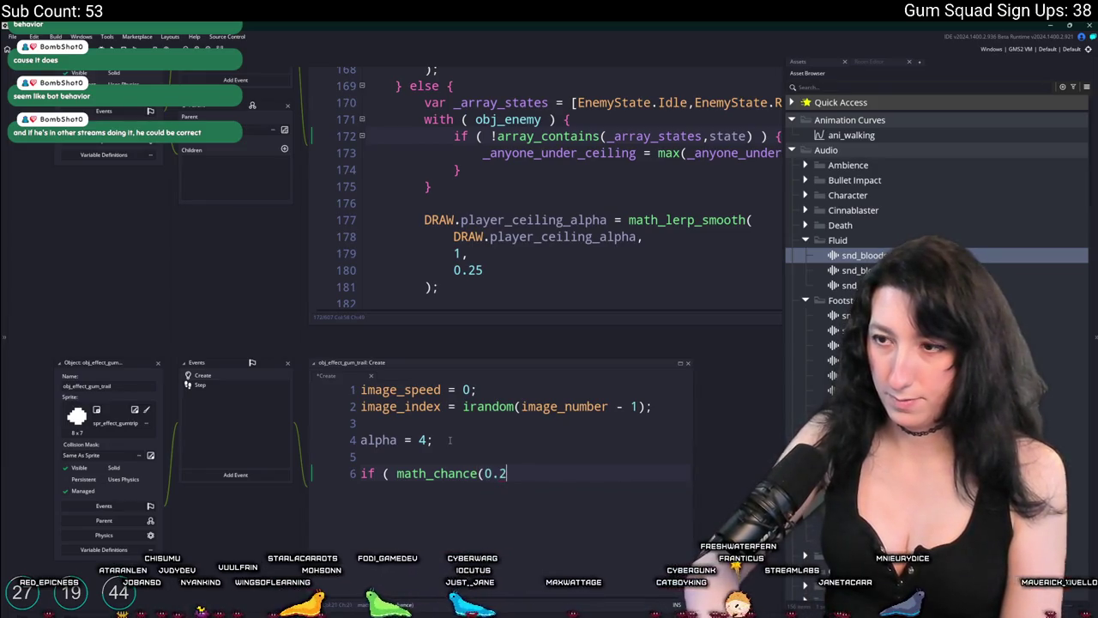
type(") ) {")
key("Return")
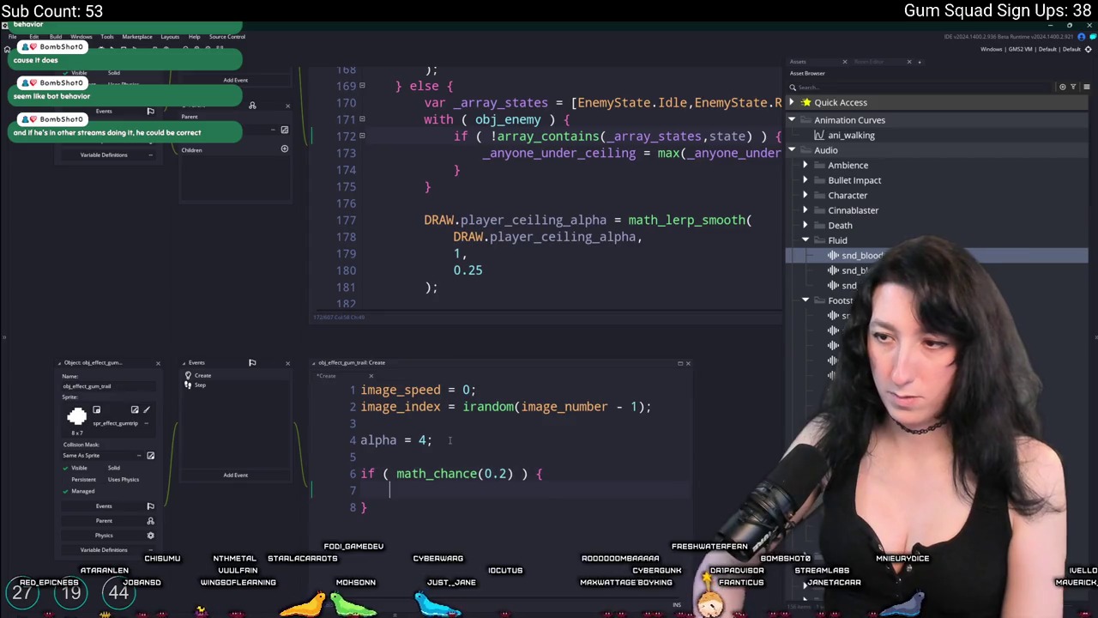
Inside the if block, write a saudio_sound_play_at call, replacing the mistyped function name.
type("audio_play")
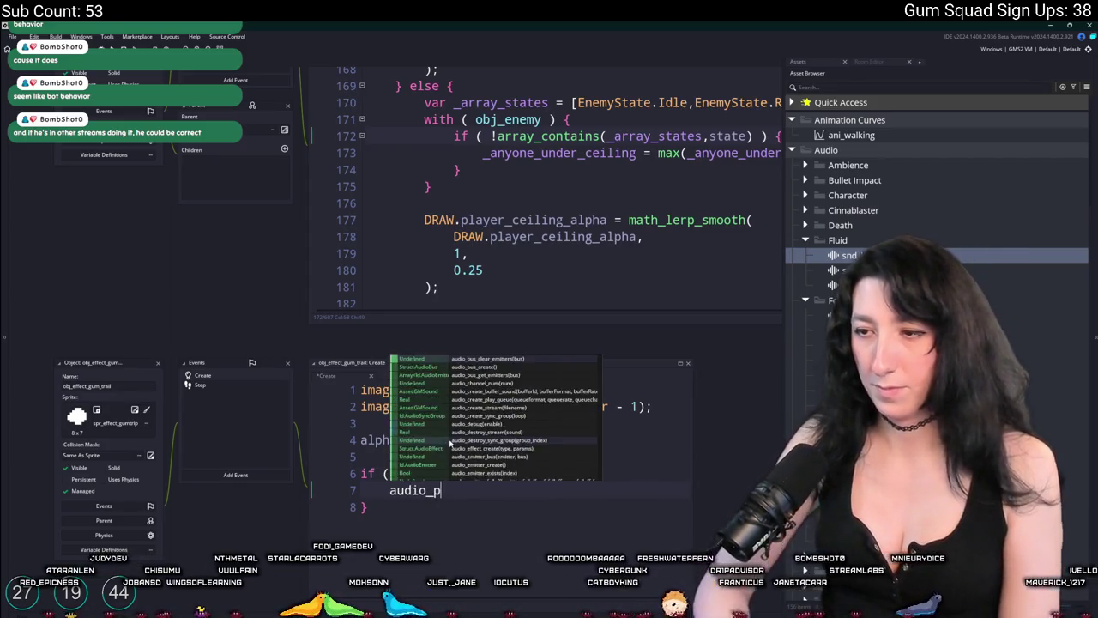
key("BackSpace")
key("BackSpace")
key("BackSpace")
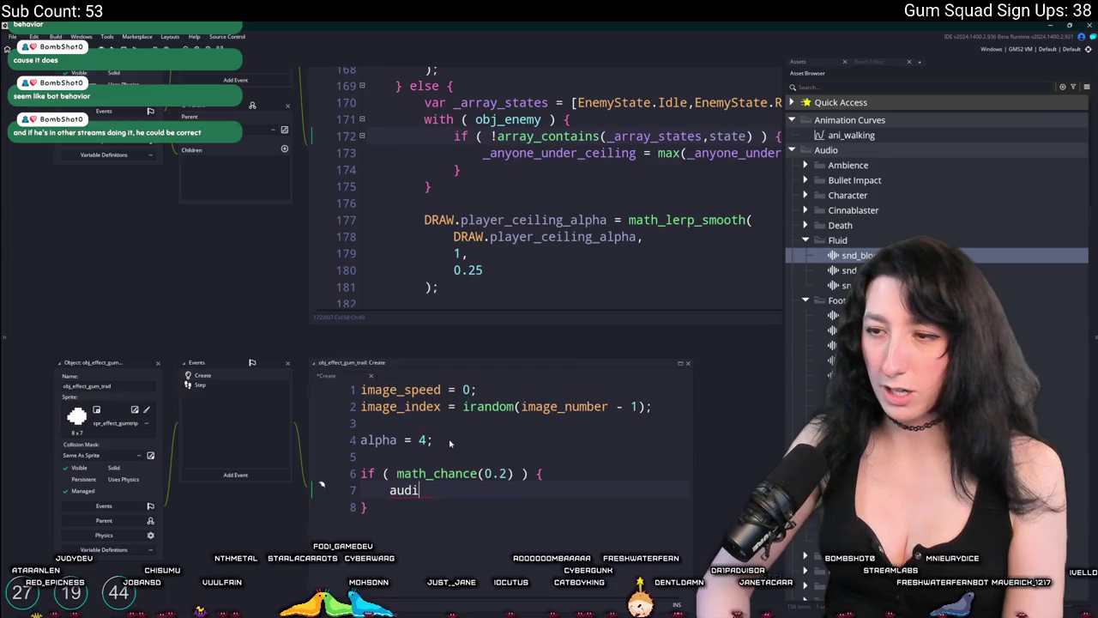
key("BackSpace")
type("sad")
key("BackSpace")
type("udio_play")
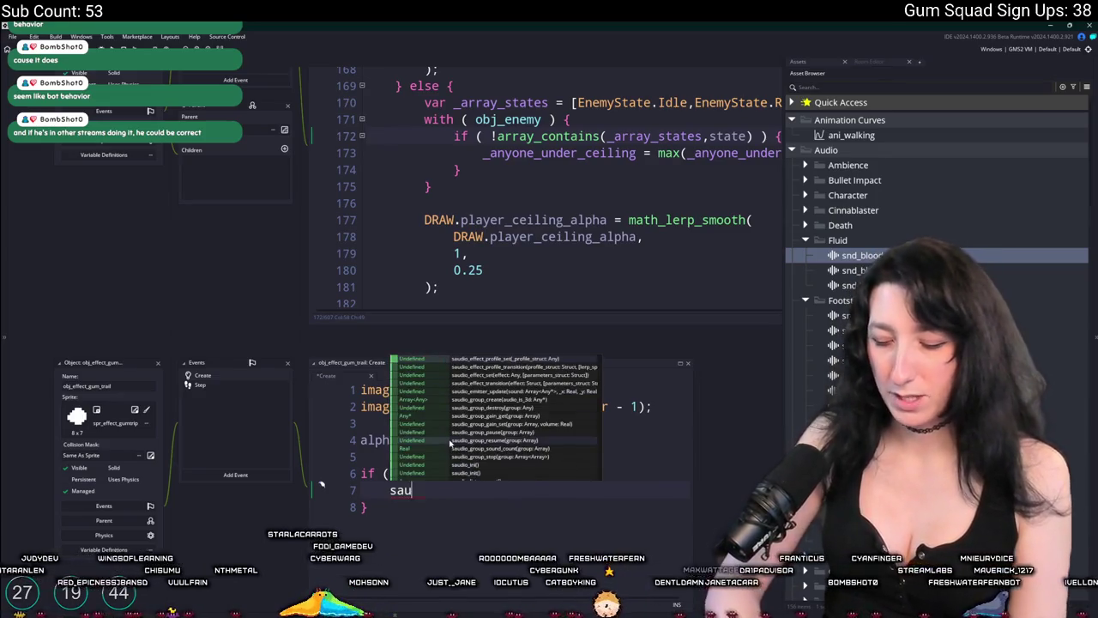
key("Return")
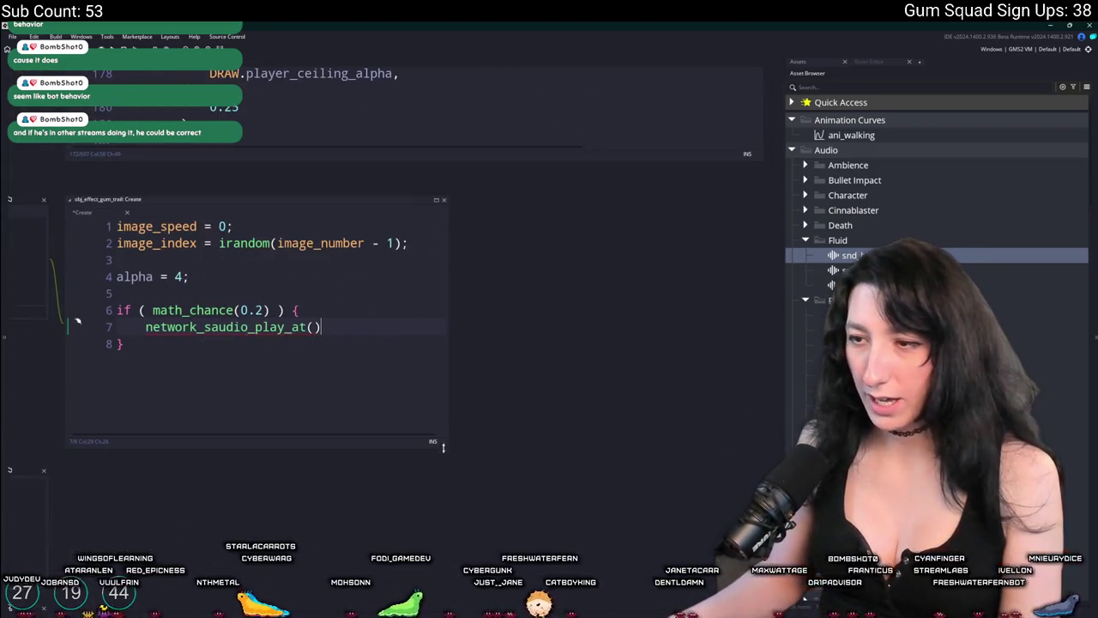
left_click_drag(447, 442, 624, 558)
key("End")
key("shift+Home")
key("BackSpace")
type("saudio_sou")
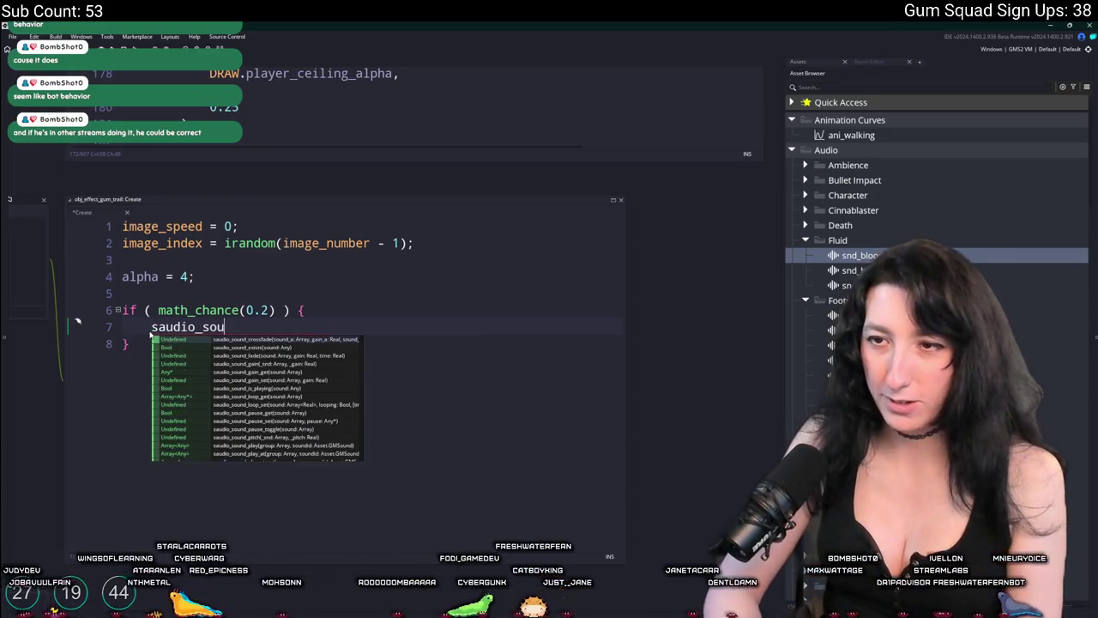
type("nd_play")
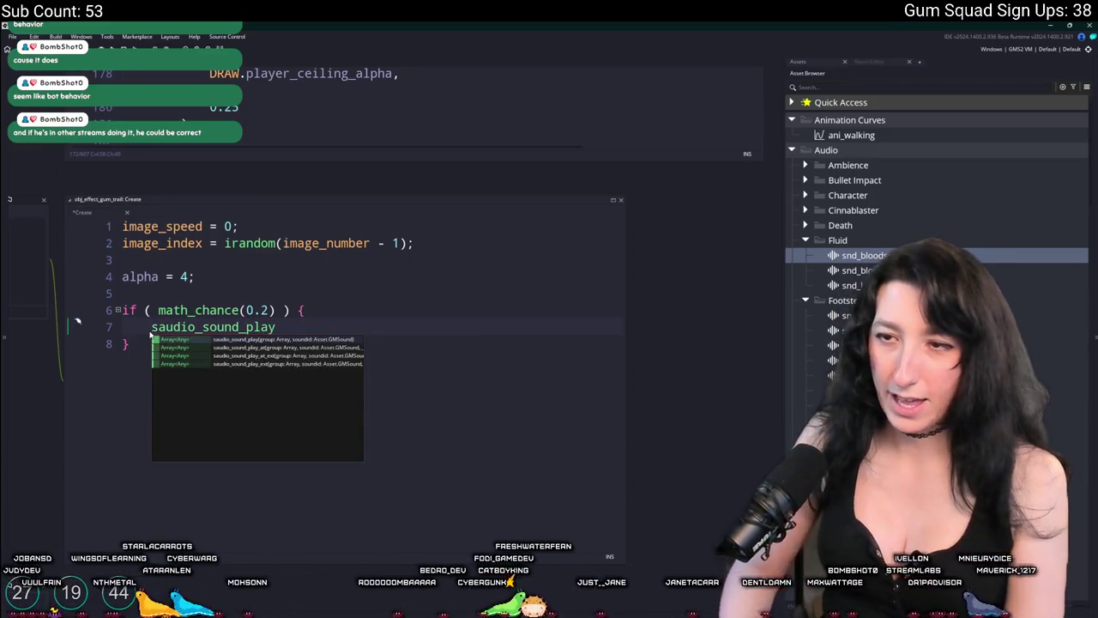
type("_at")
key("Return")
Pass global.Audio_Effects_Group, random snd_bloodspatter0-2, x, y, 0; close the block; erase 0.2.
type("global.")
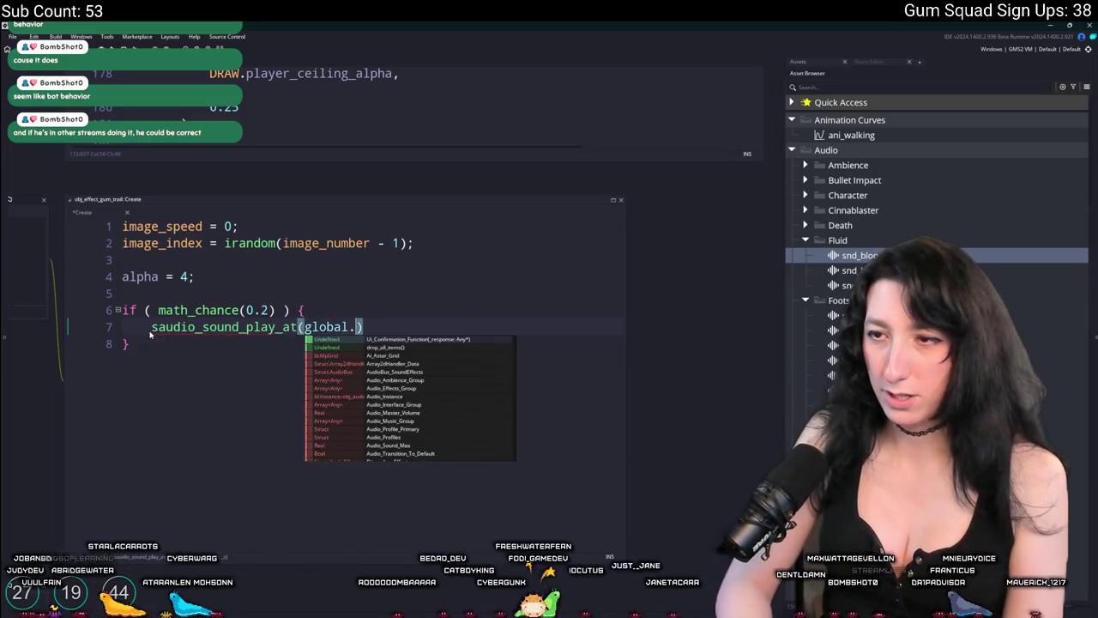
type("Effec")
key("Down")
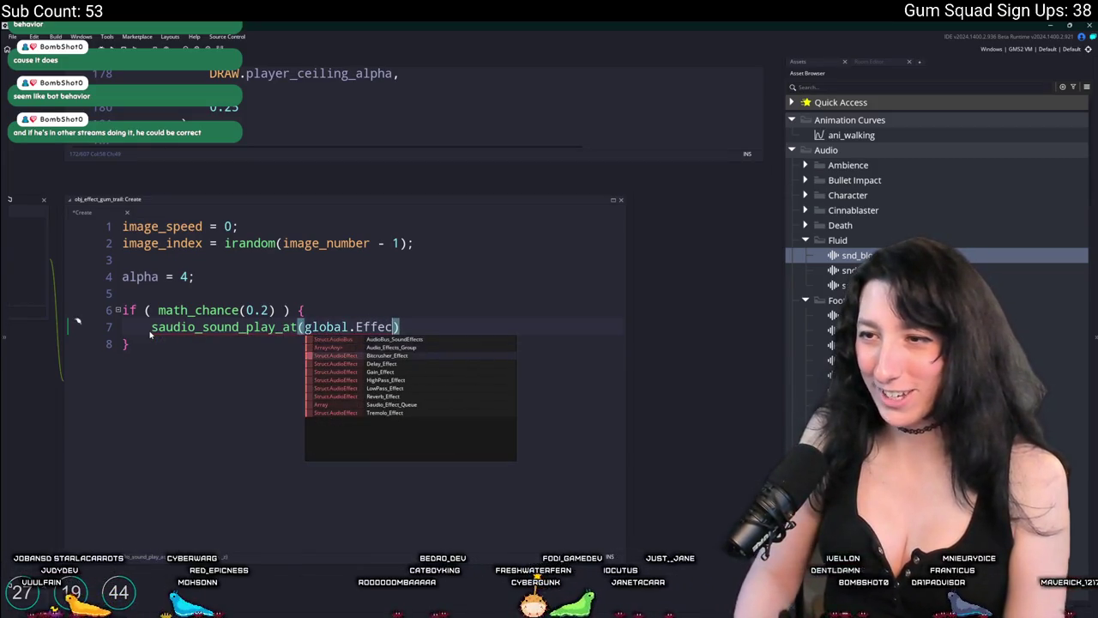
key("Return")
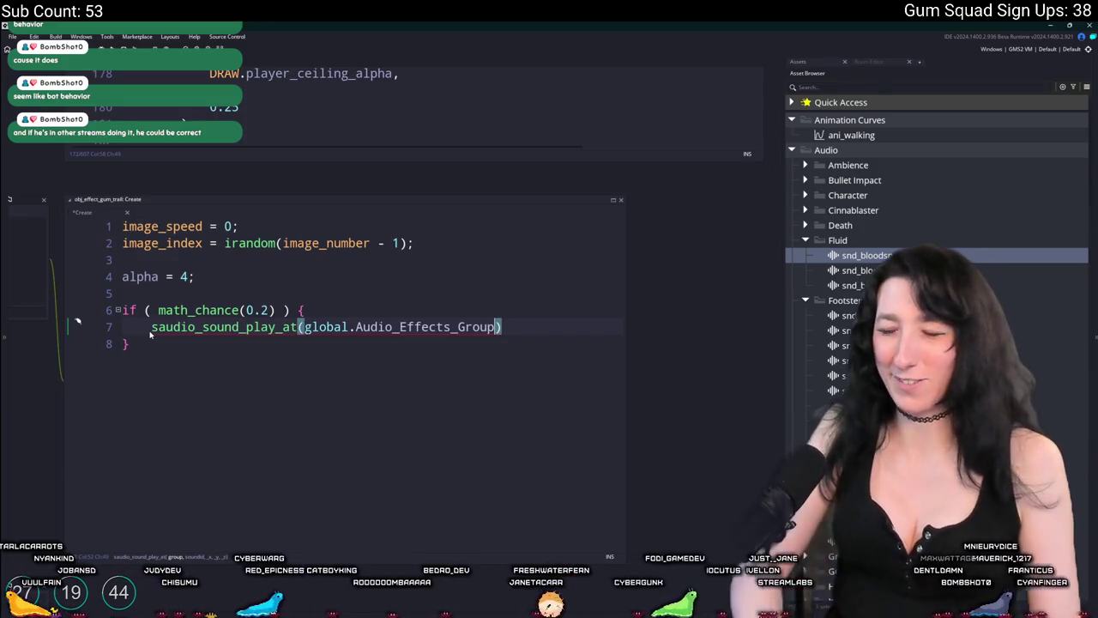
type(",choose")
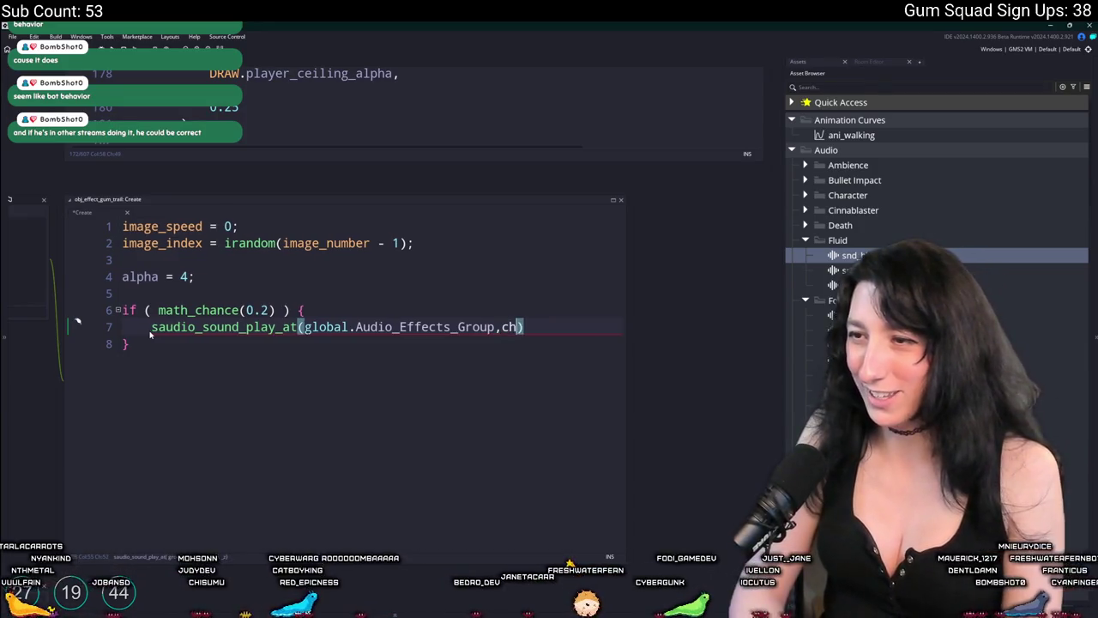
type("(snd_bloodspatter0,snd_bloodspatter1,snd_blo")
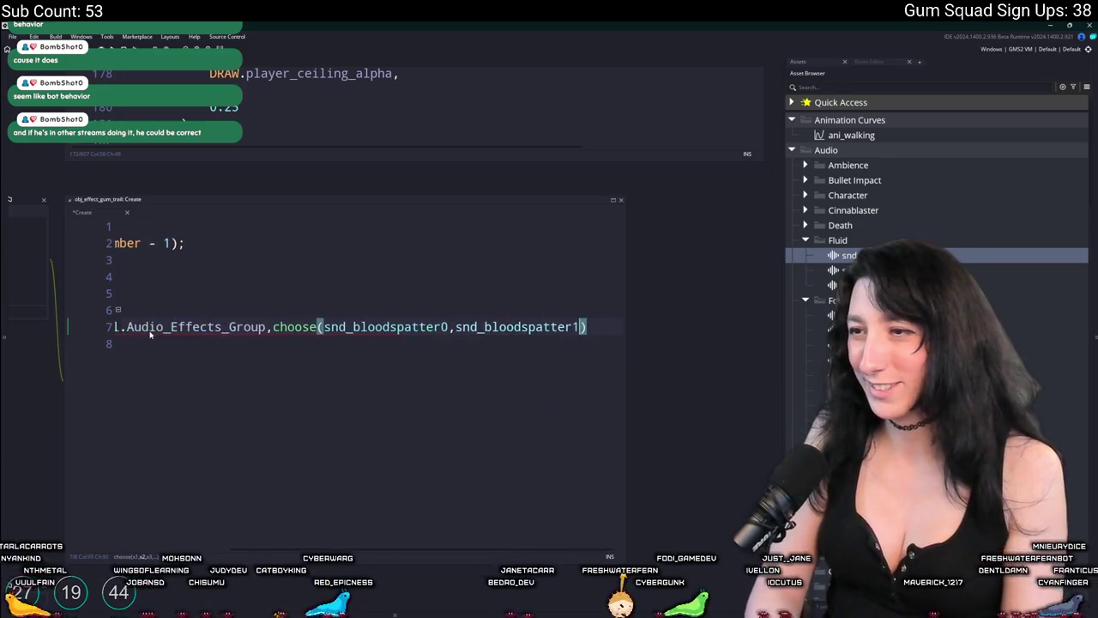
type("odspatter2),")
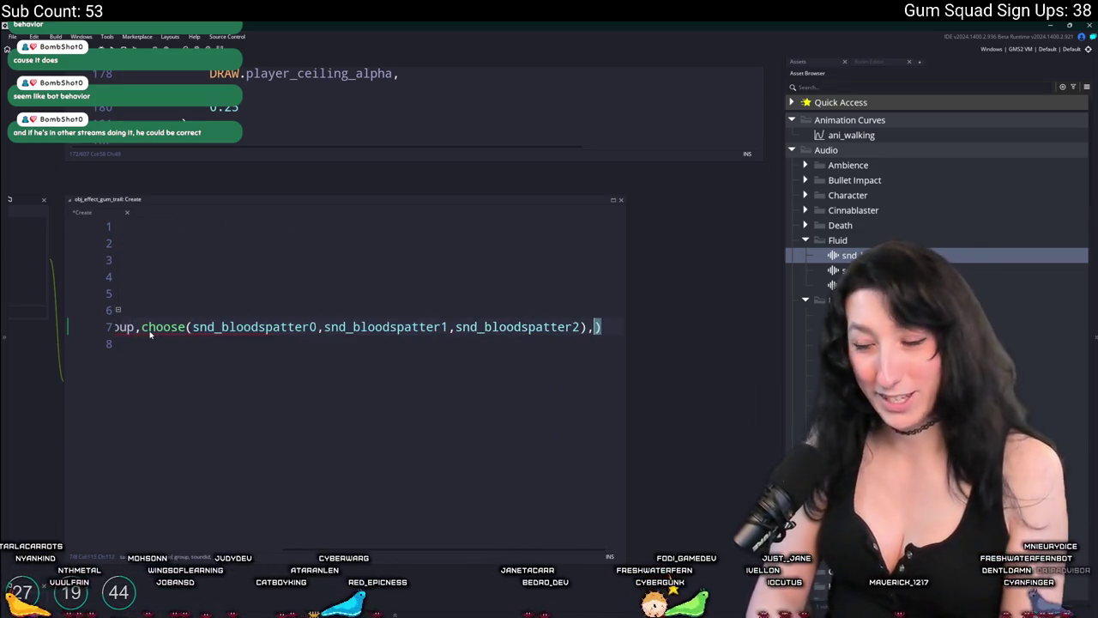
type("x,y,0")
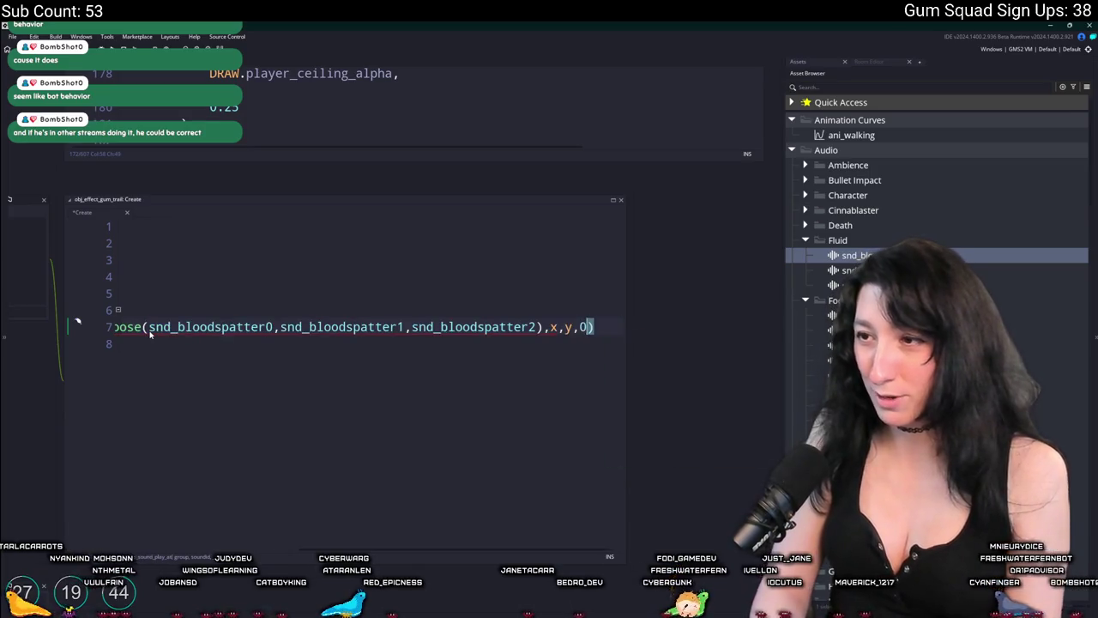
type(");")
key("Down")
type("}")
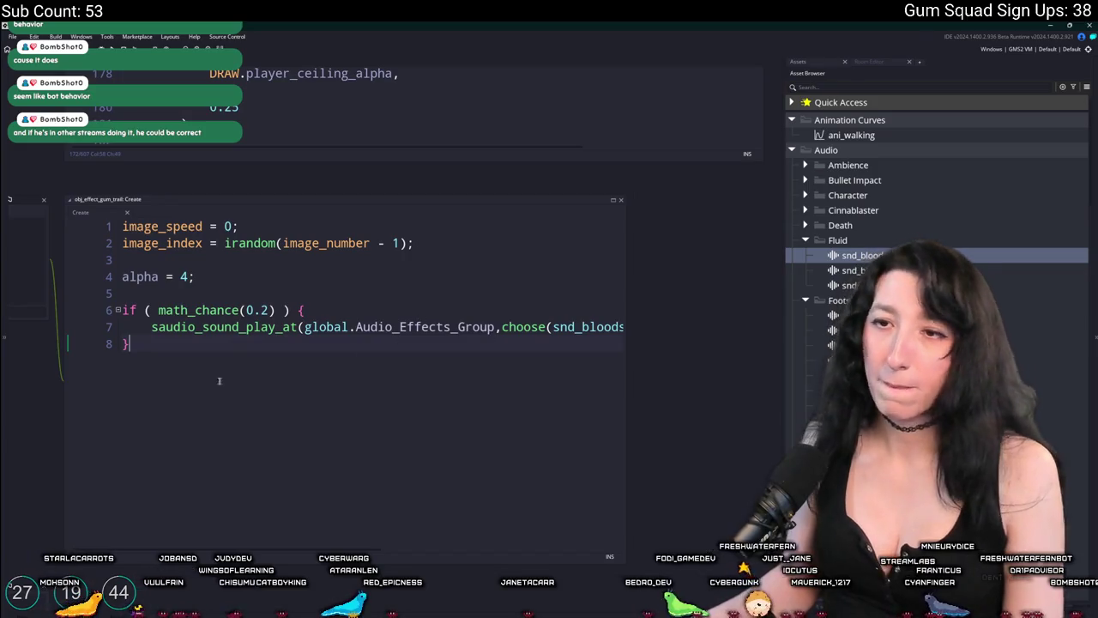
left_click(263, 309)
key("BackSpace")
Set the chance to 0.3, then switch to the browser's 'Caught in 4K' image.
type("3")
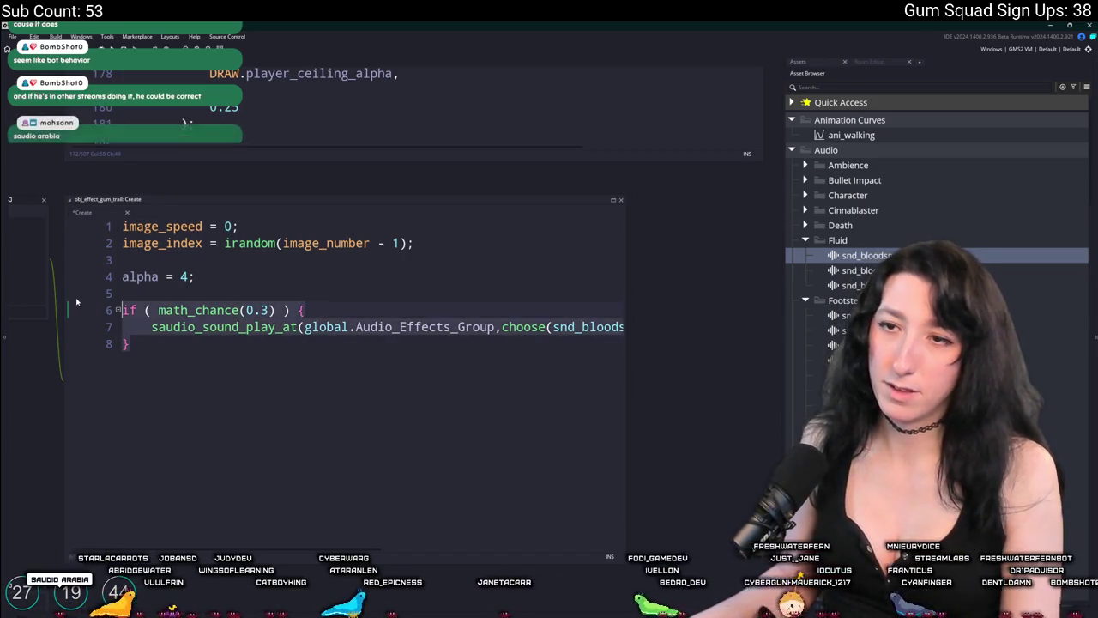
left_click(230, 289)
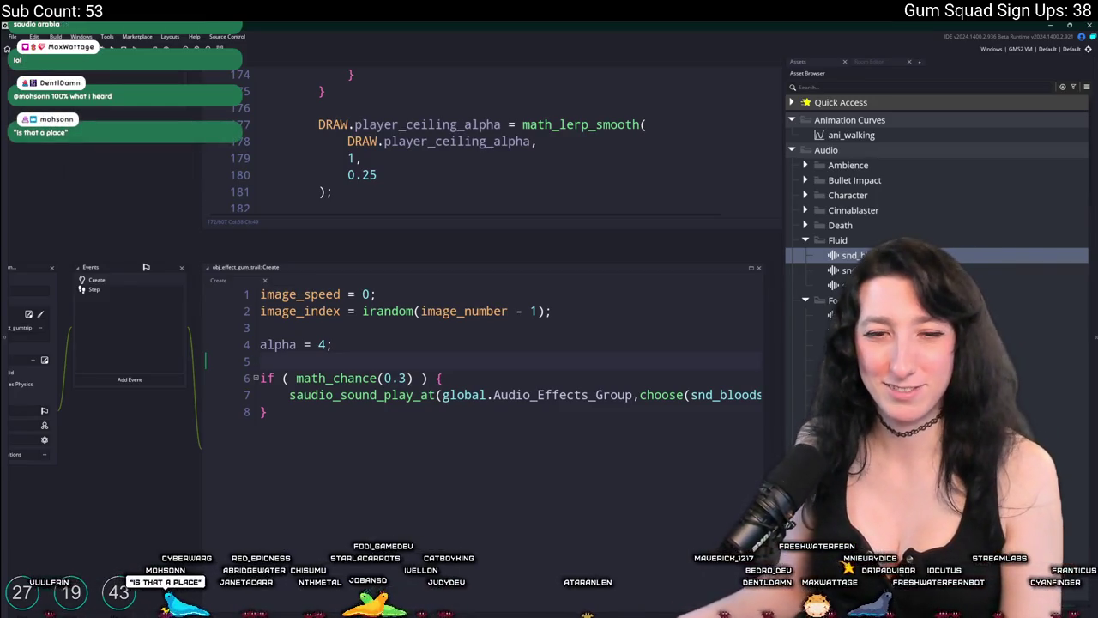
left_click(266, 412)
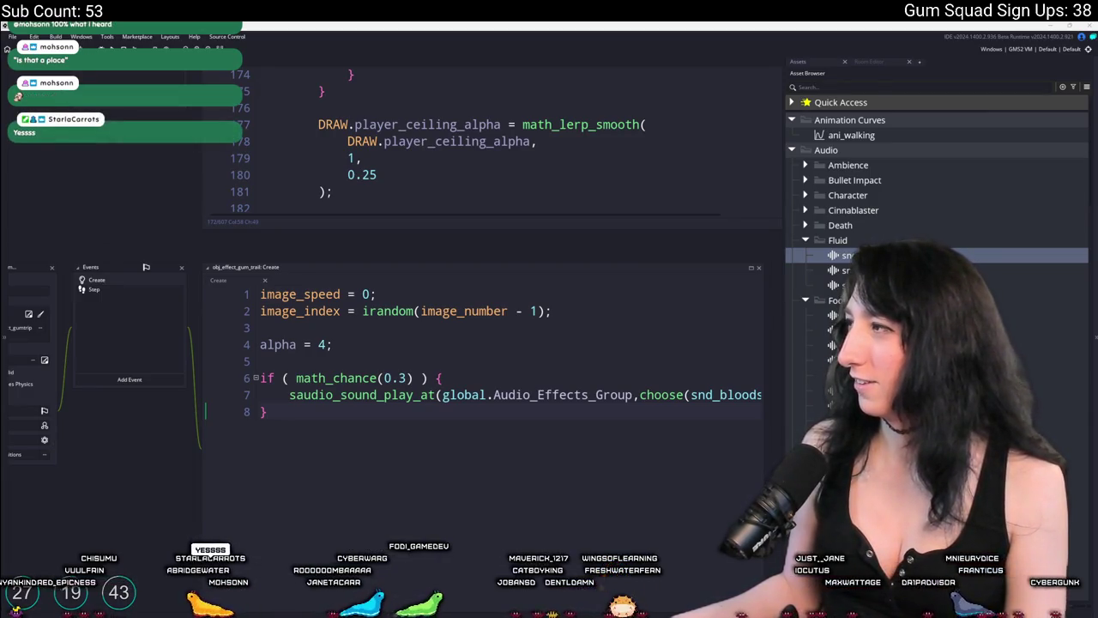
key("alt+Tab")
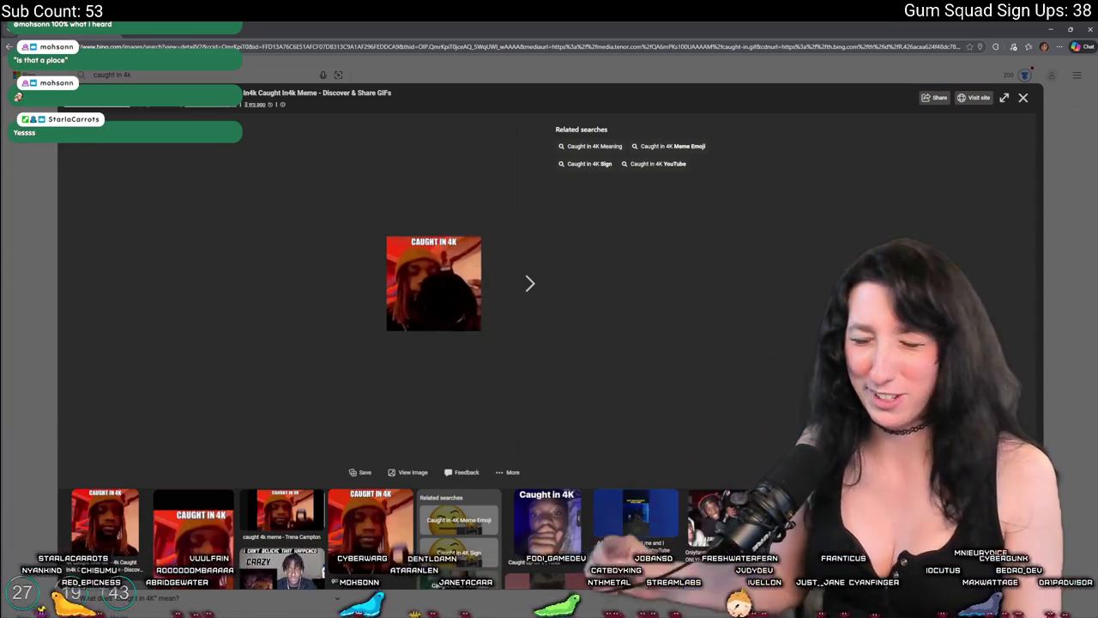
Switch from the Bing 'Caught in 4K' image back to the GameMaker code editor.
key("alt+Tab")
key("alt+Tab")
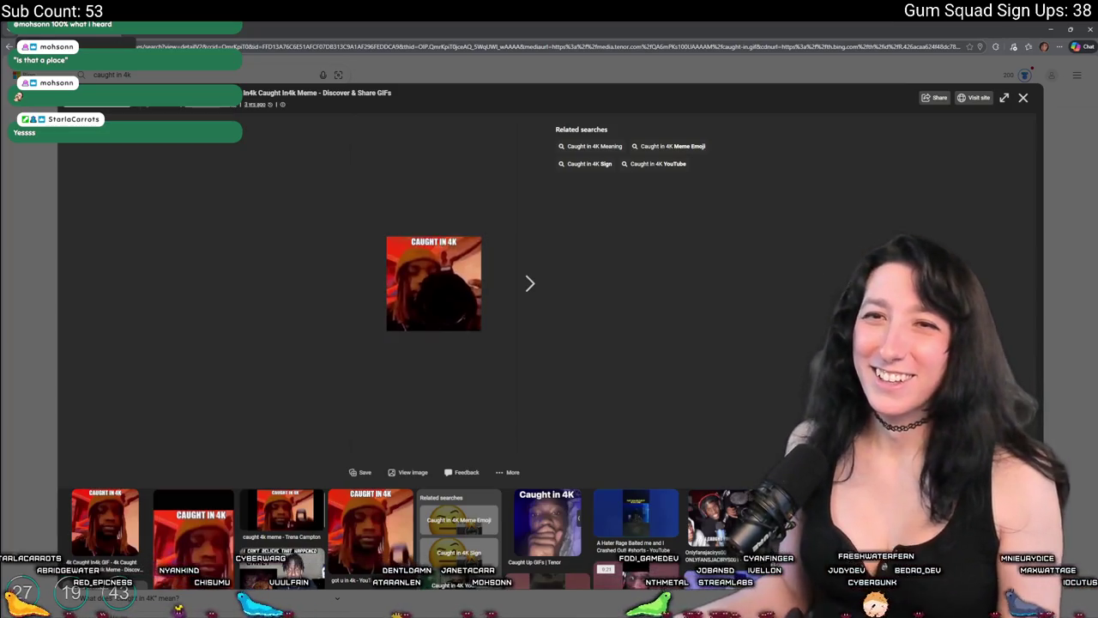
key("alt+Tab")
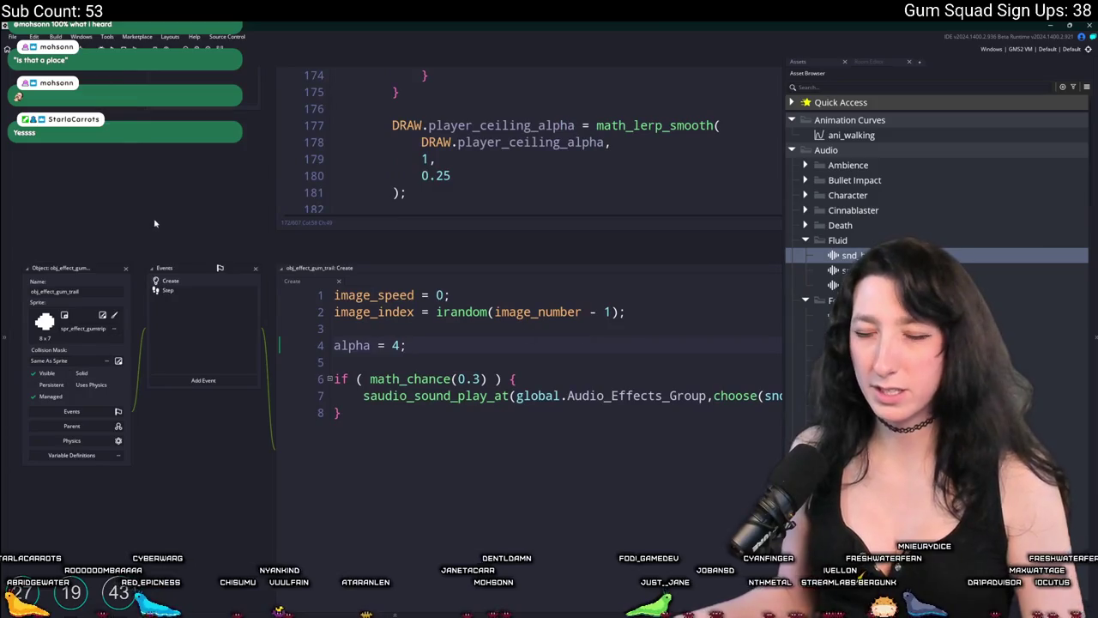
Build and run the game with F5, pausing the YouTube video meanwhile.
key("F5")
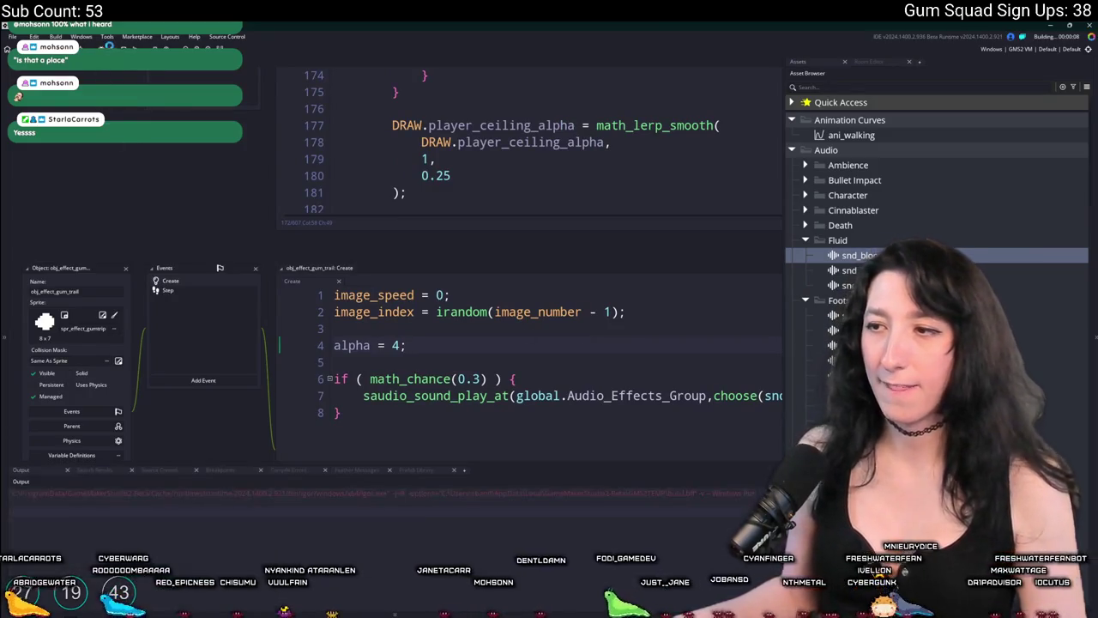
key("alt+Tab")
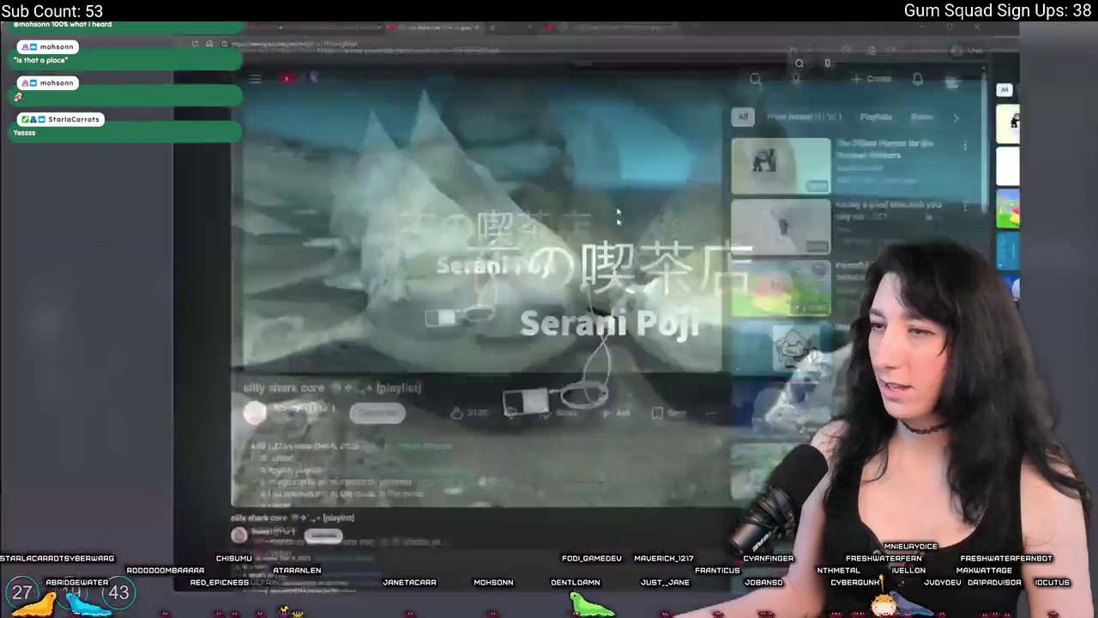
left_click(412, 413)
key("alt+Tab")
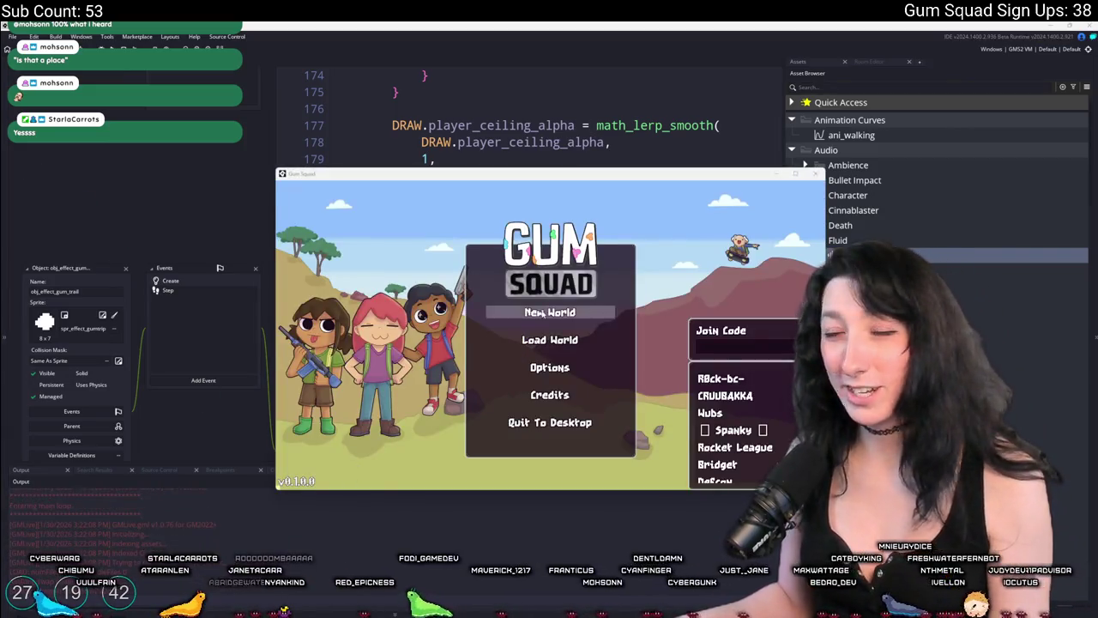
Create a new world lobby with Enemy Damage set to 0% in Difficulty Settings.
left_click(550, 313)
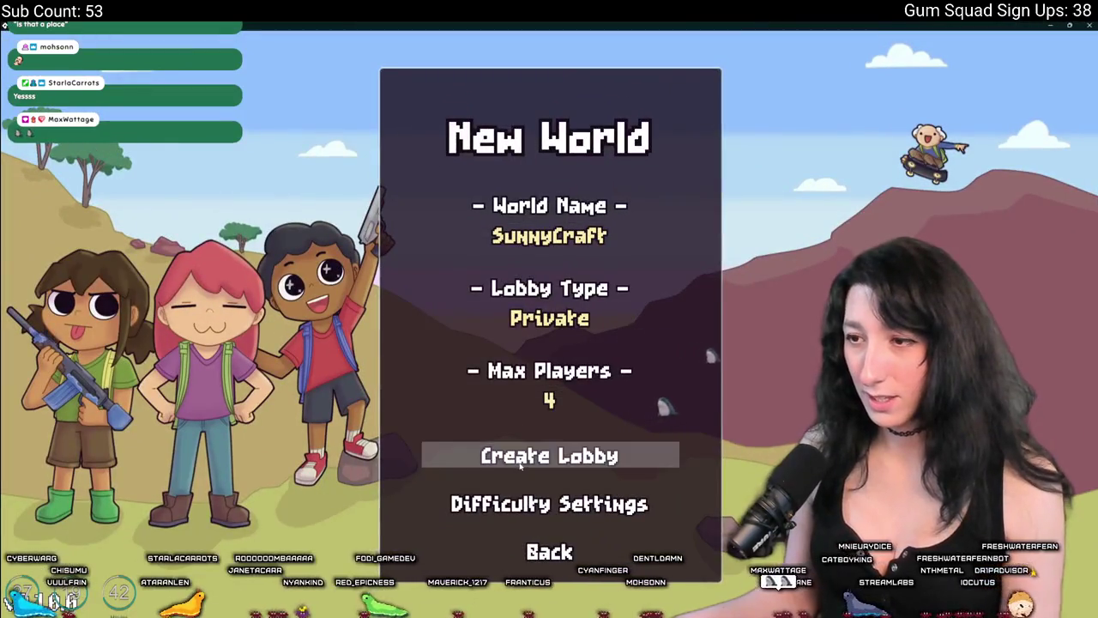
left_click(549, 504)
left_click_drag(515, 319, 417, 316)
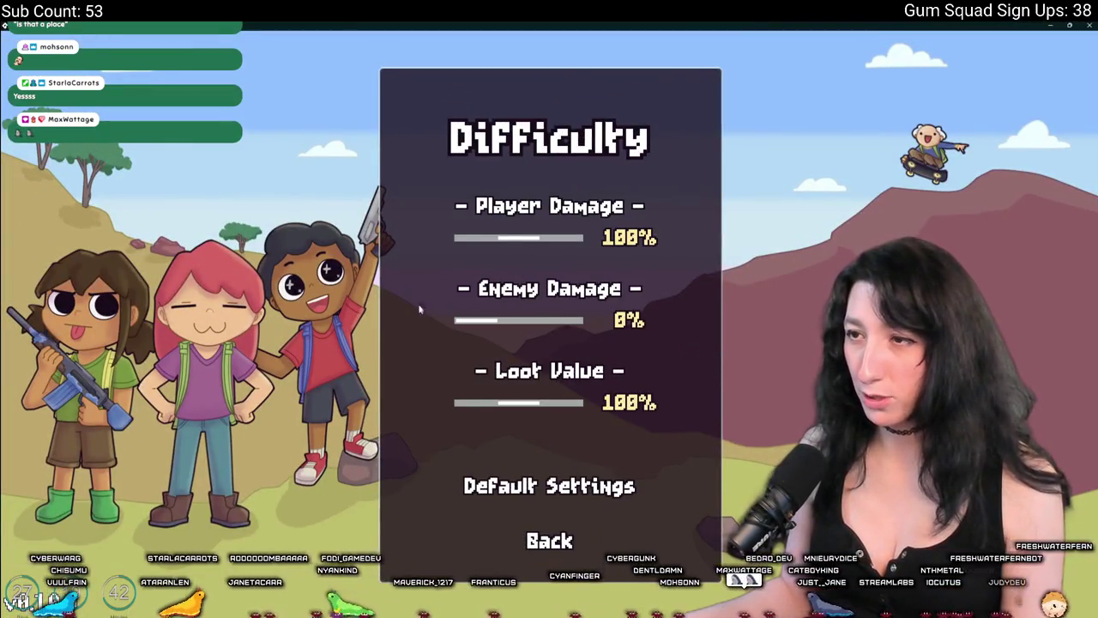
left_click_drag(515, 237, 421, 243)
left_click(538, 530)
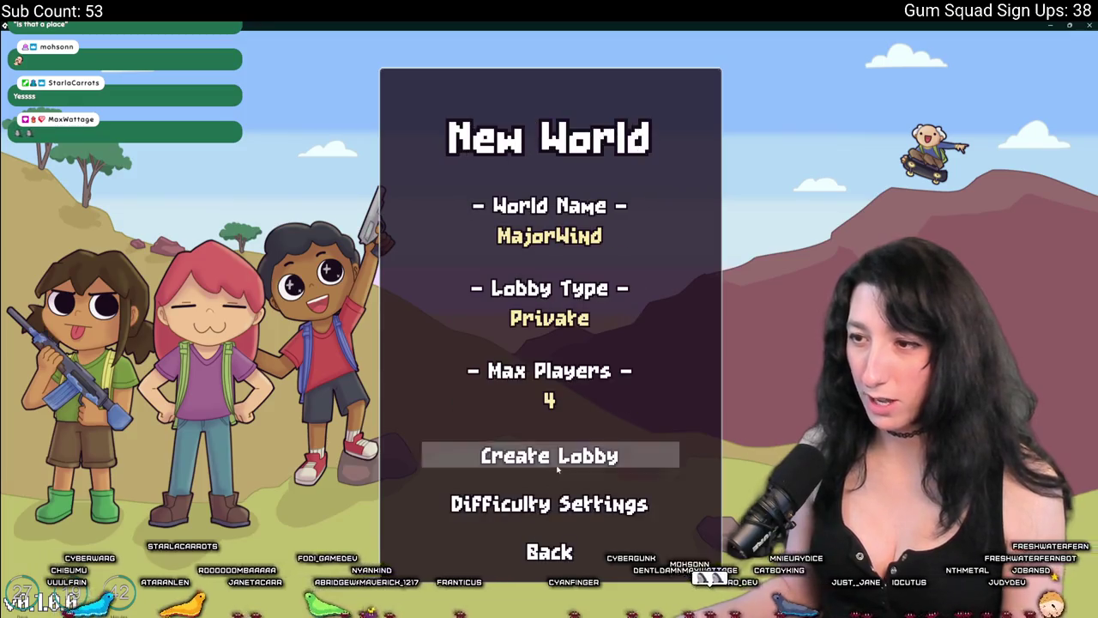
left_click(558, 466)
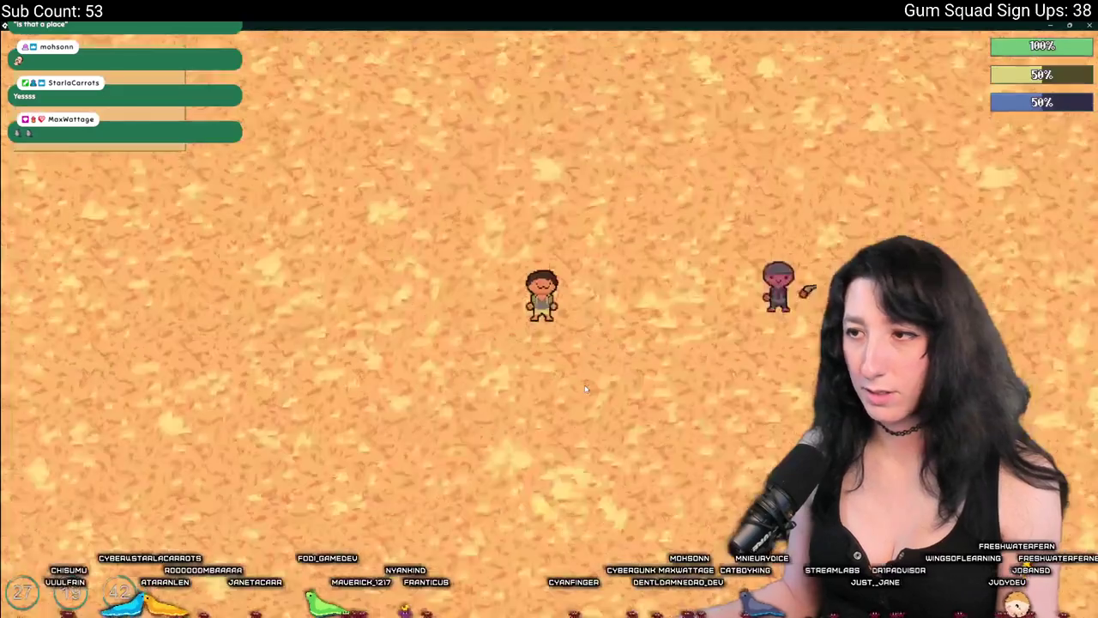
Check the audio settings in the pause-menu Options, then close them to resume play.
key("Escape")
left_click(548, 331)
left_click(549, 302)
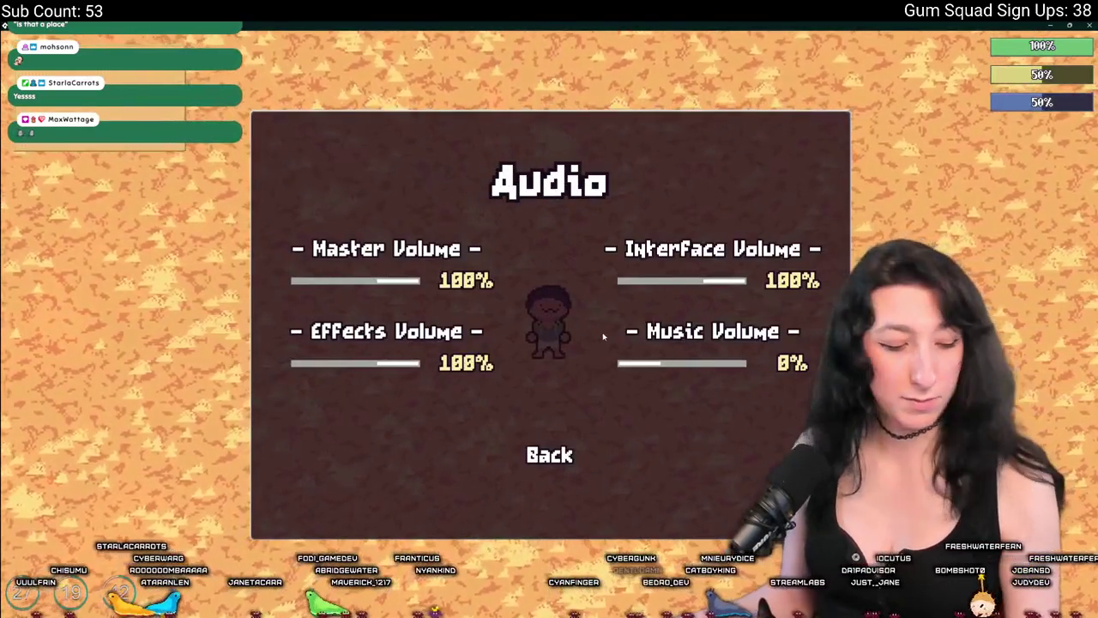
left_click(549, 454)
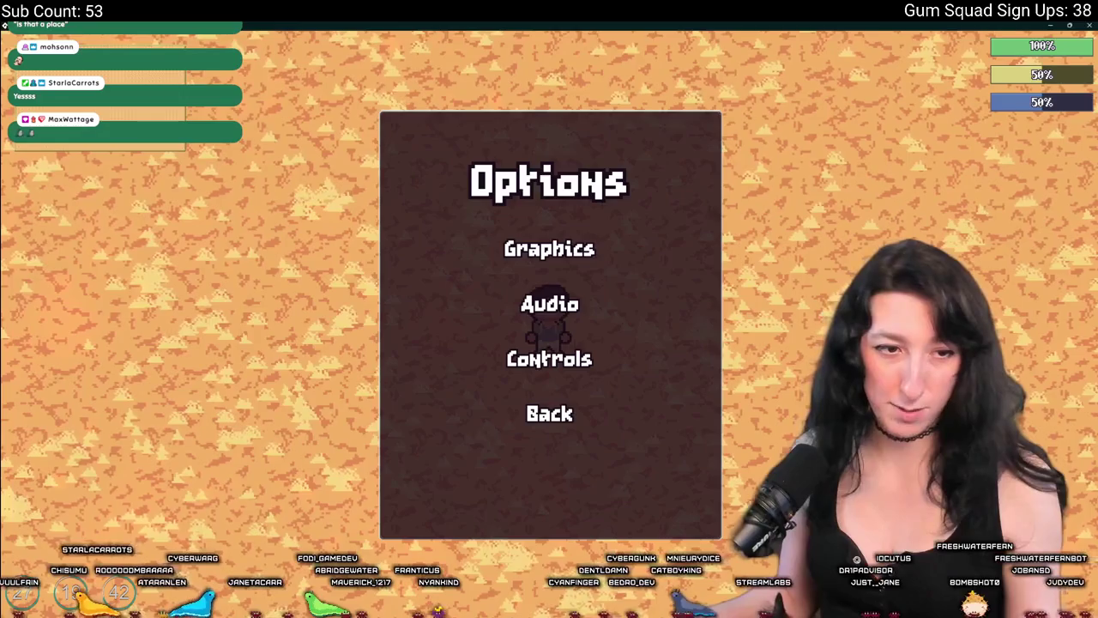
left_click(583, 420)
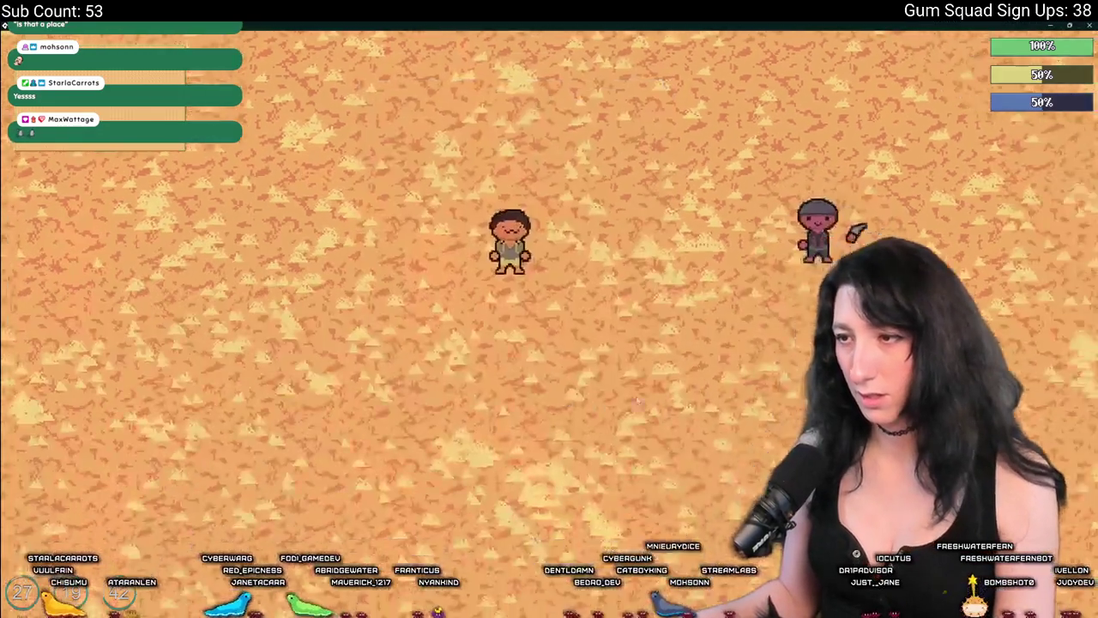
Equip the rifle and shoot the pink enemy repeatedly from both sides to test blood spatter.
key("Tab")
key("Tab")
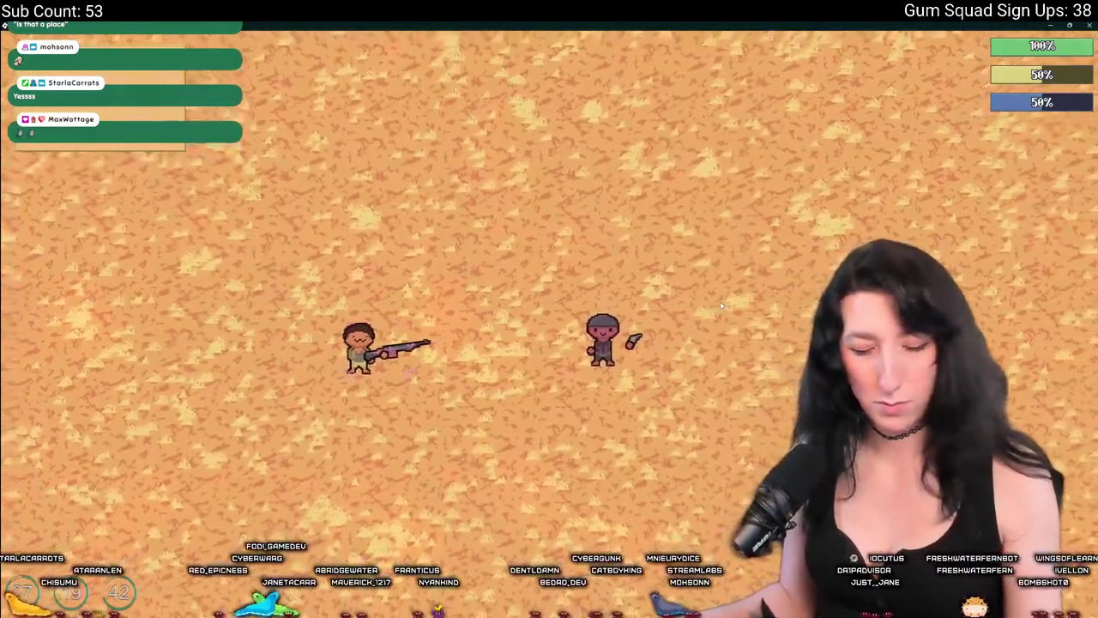
left_click(720, 301)
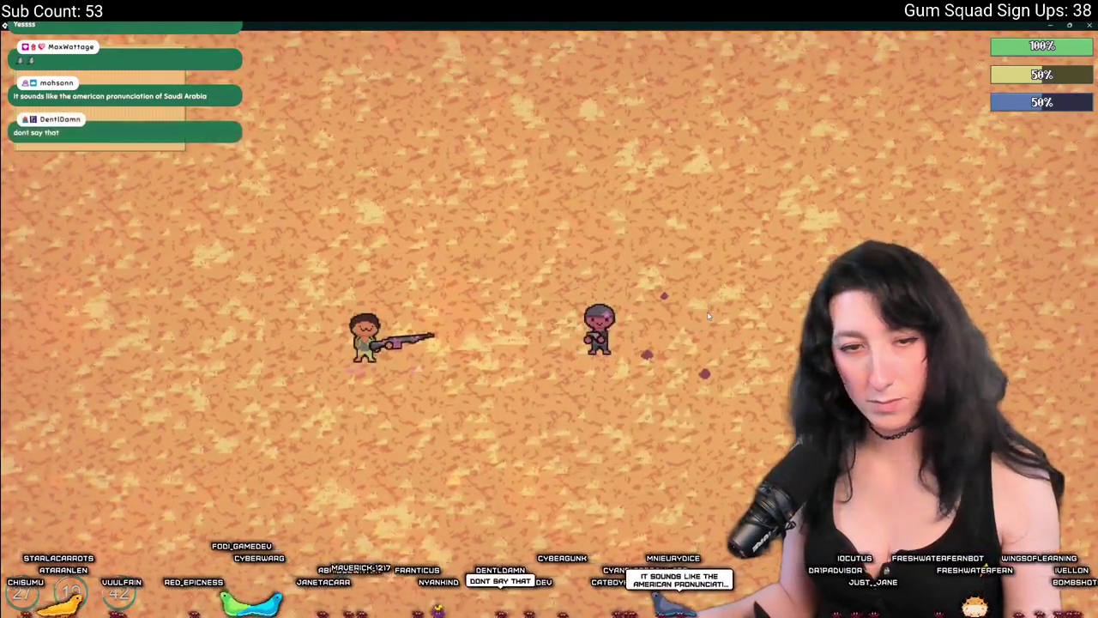
left_click(708, 315)
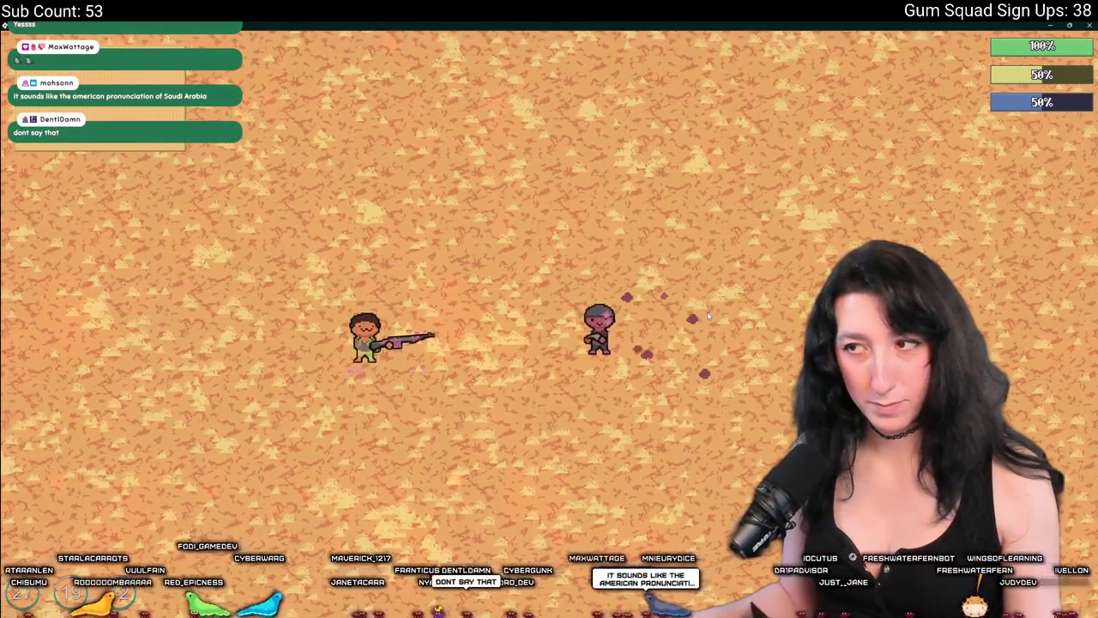
left_click(707, 315)
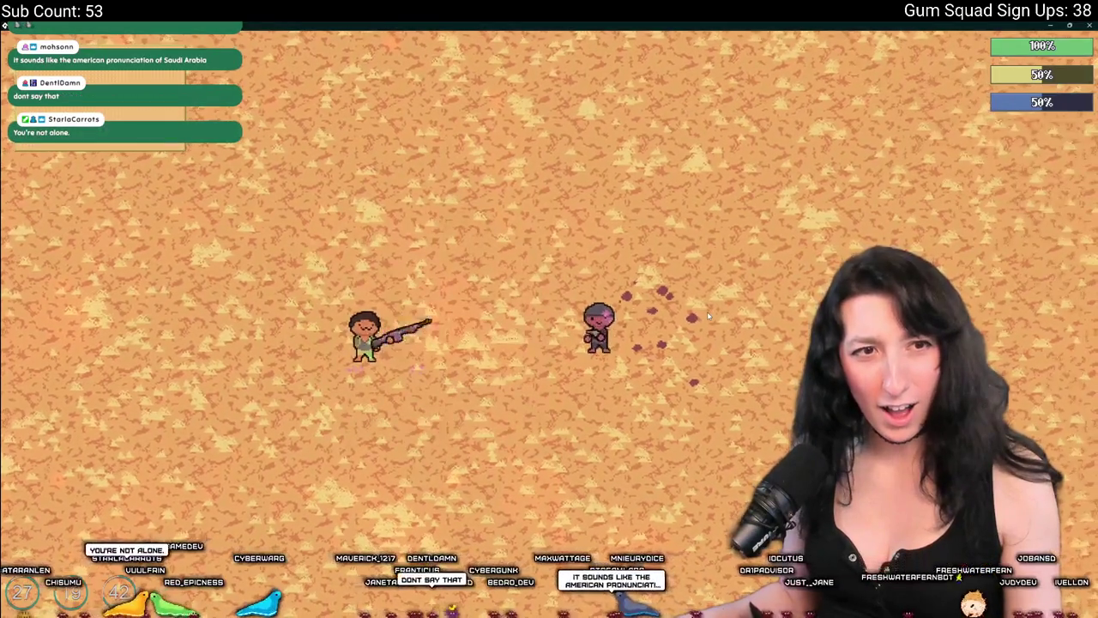
left_click(709, 316)
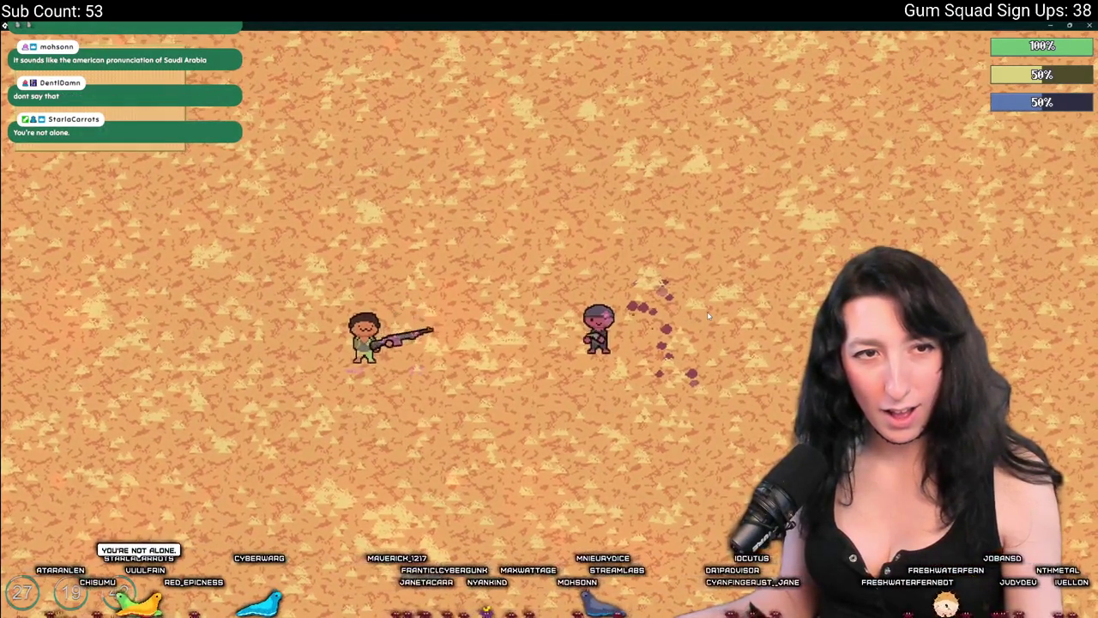
left_click(709, 317)
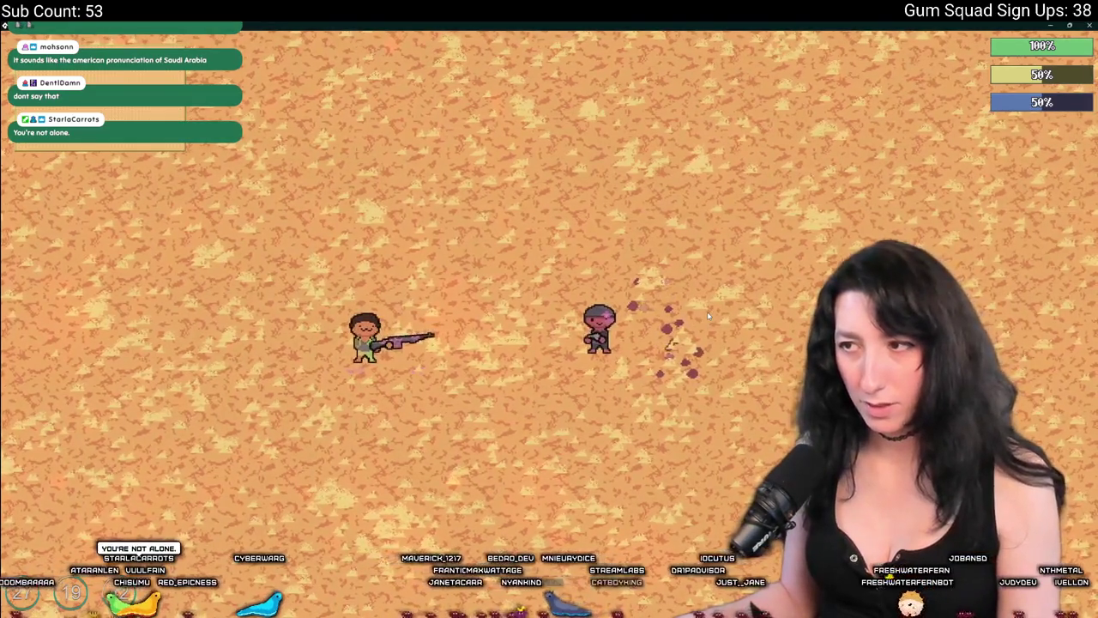
left_click(709, 316)
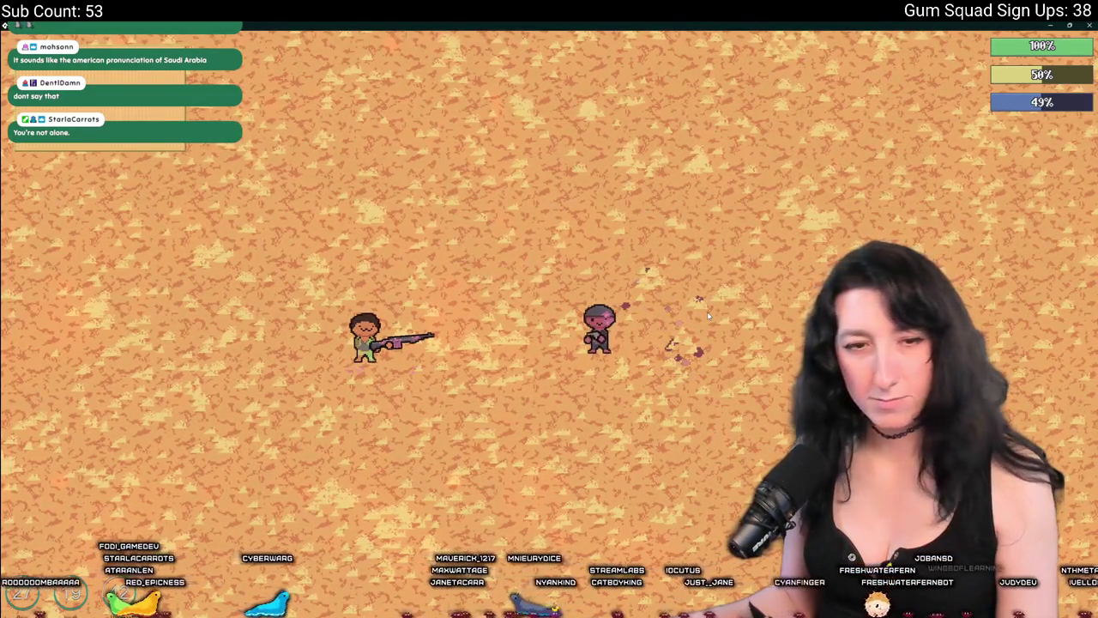
key("d")
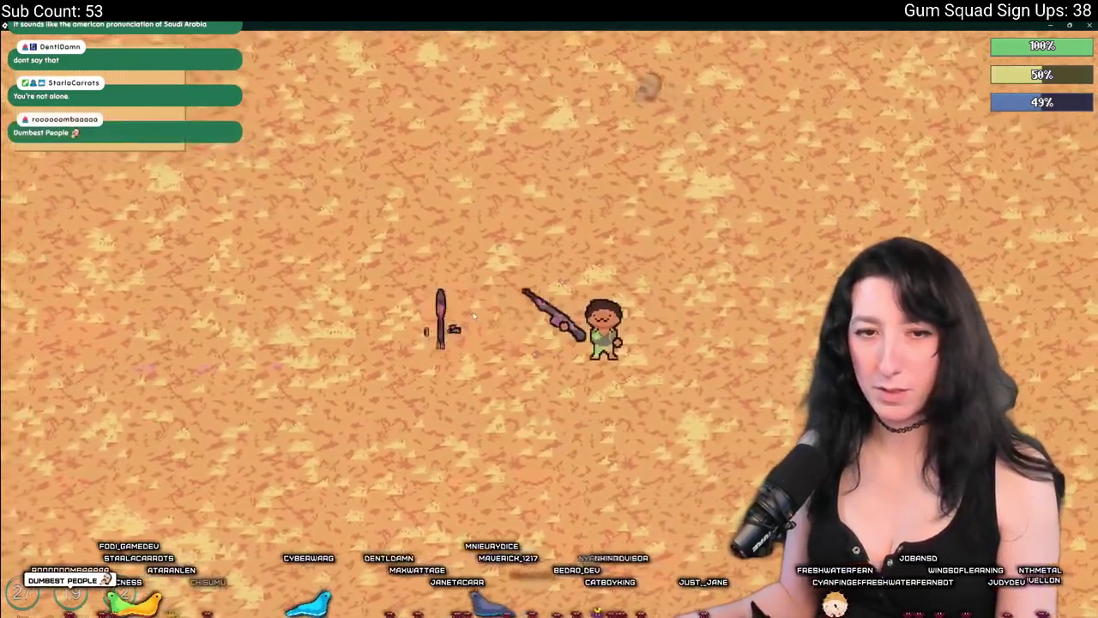
left_click(473, 316)
Walk around the pink enemy with WASD, then shoot it twice more to watch the blood spray.
key("w")
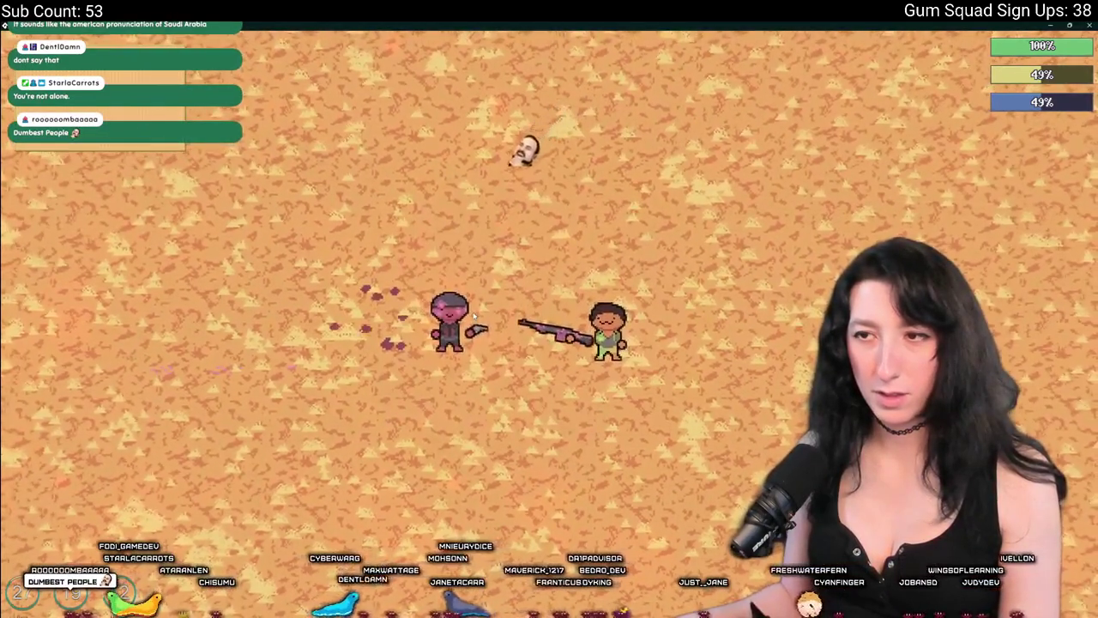
key("w")
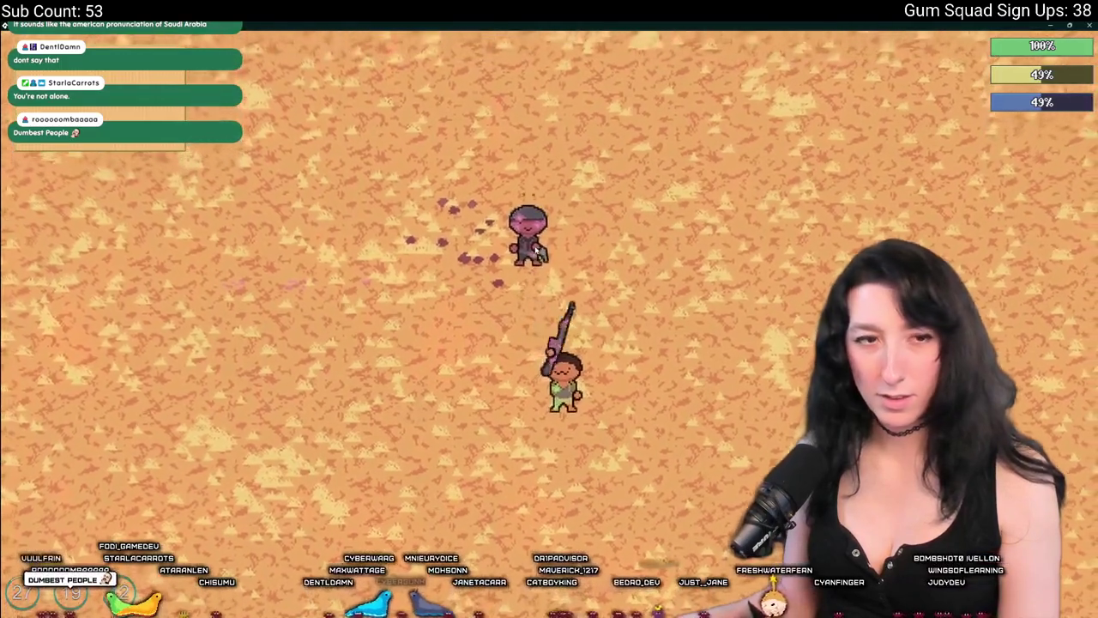
key("w")
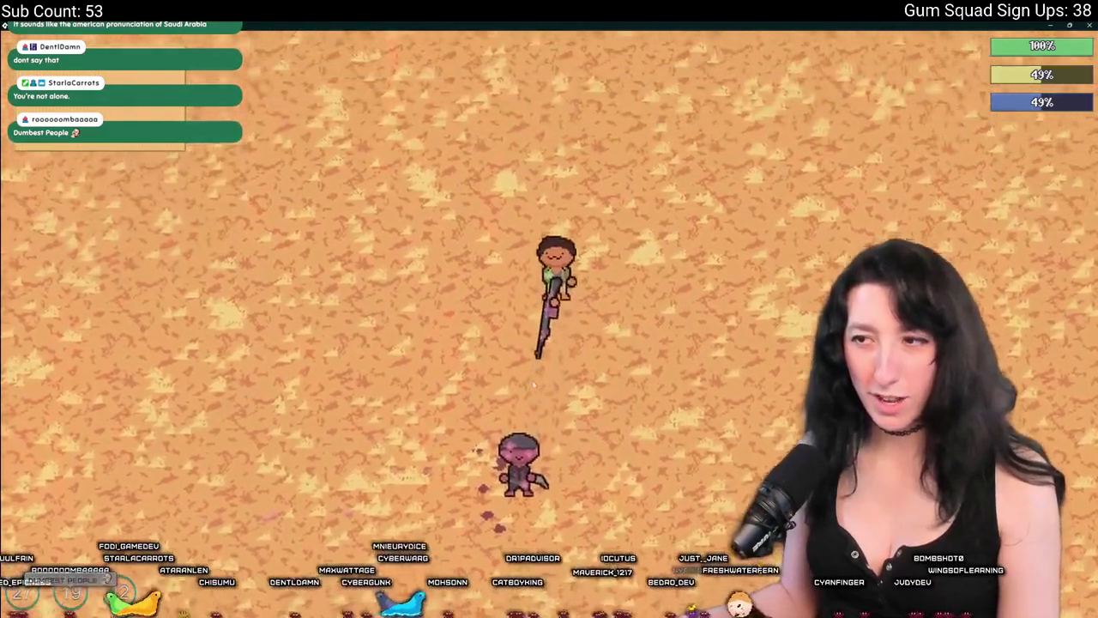
key("s")
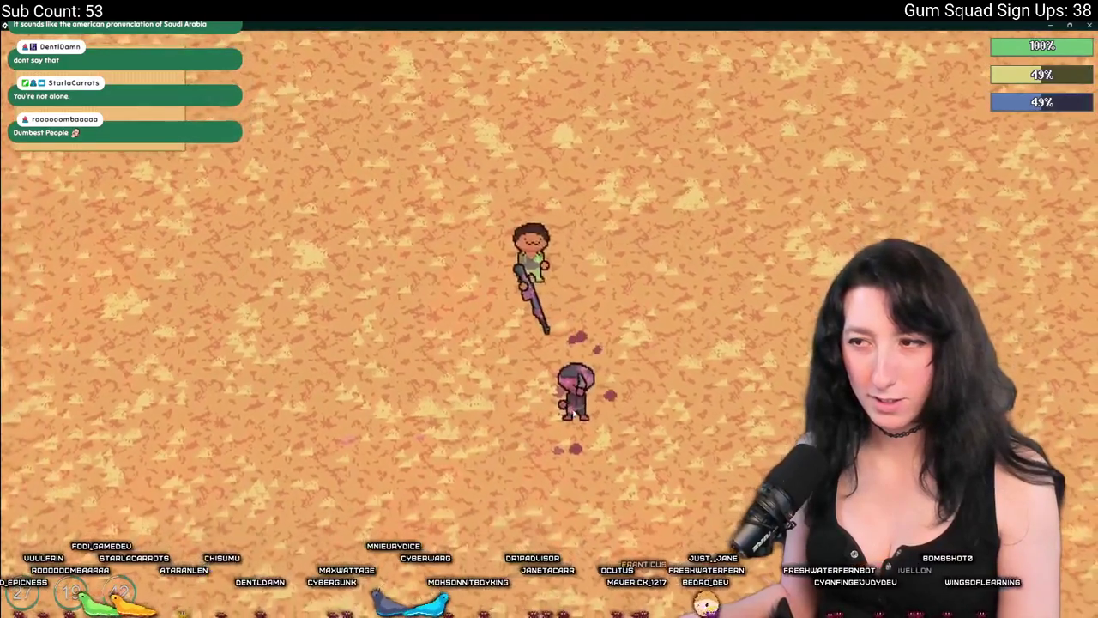
key("s")
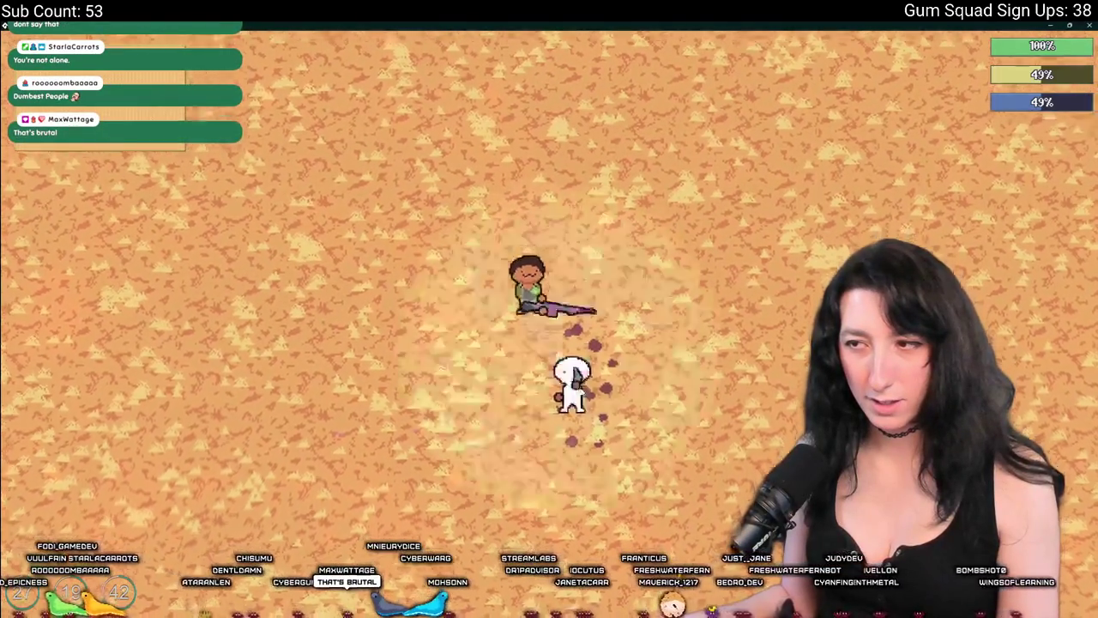
key("w")
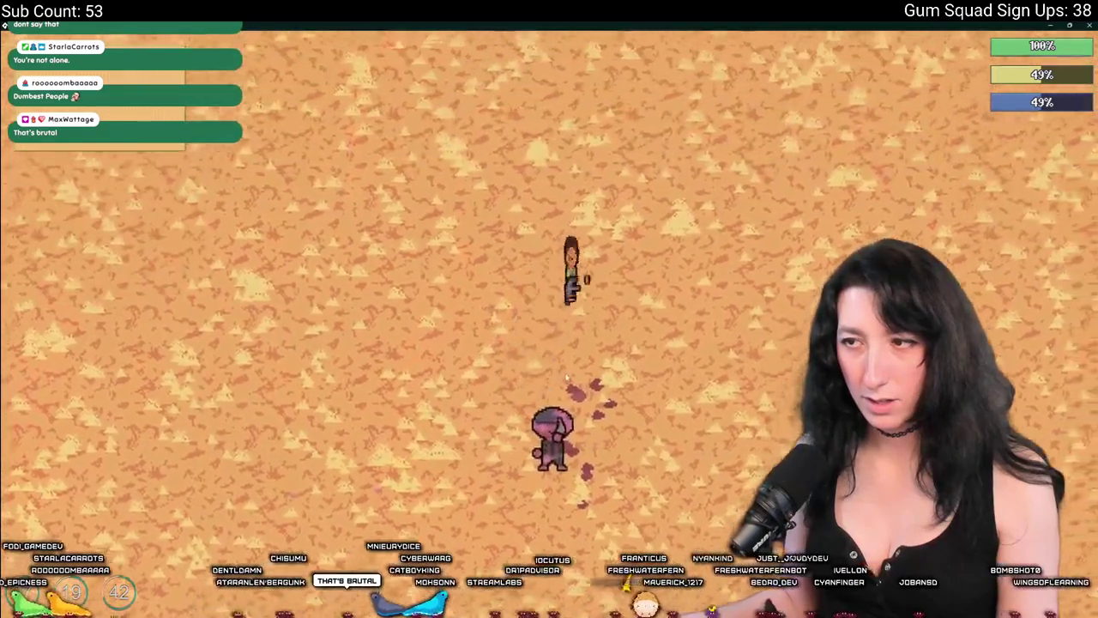
key("a")
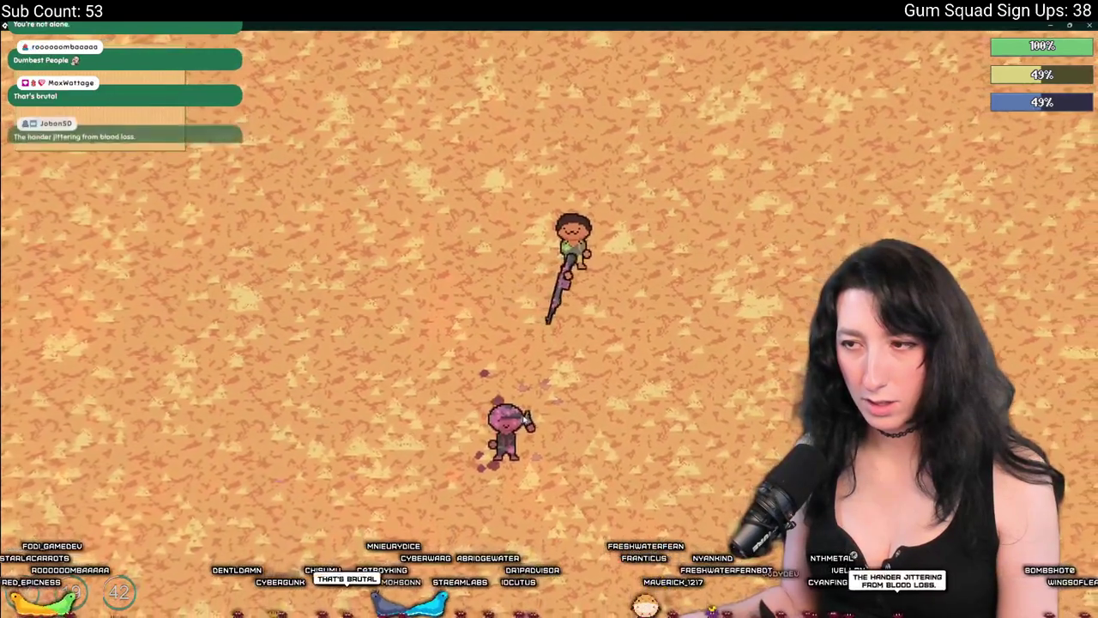
key("a")
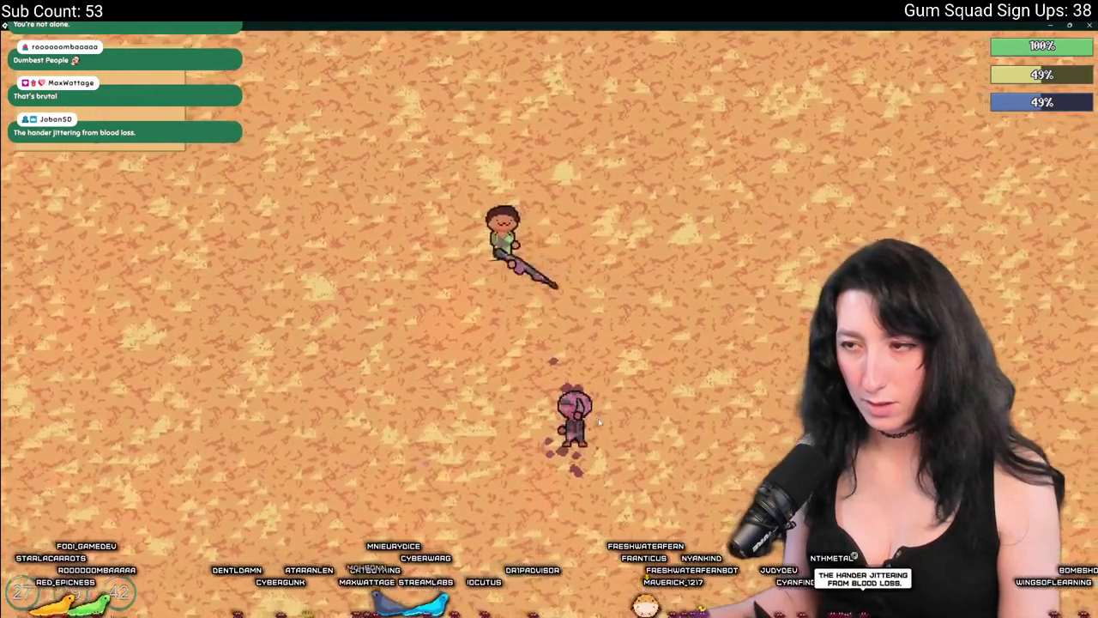
key("s")
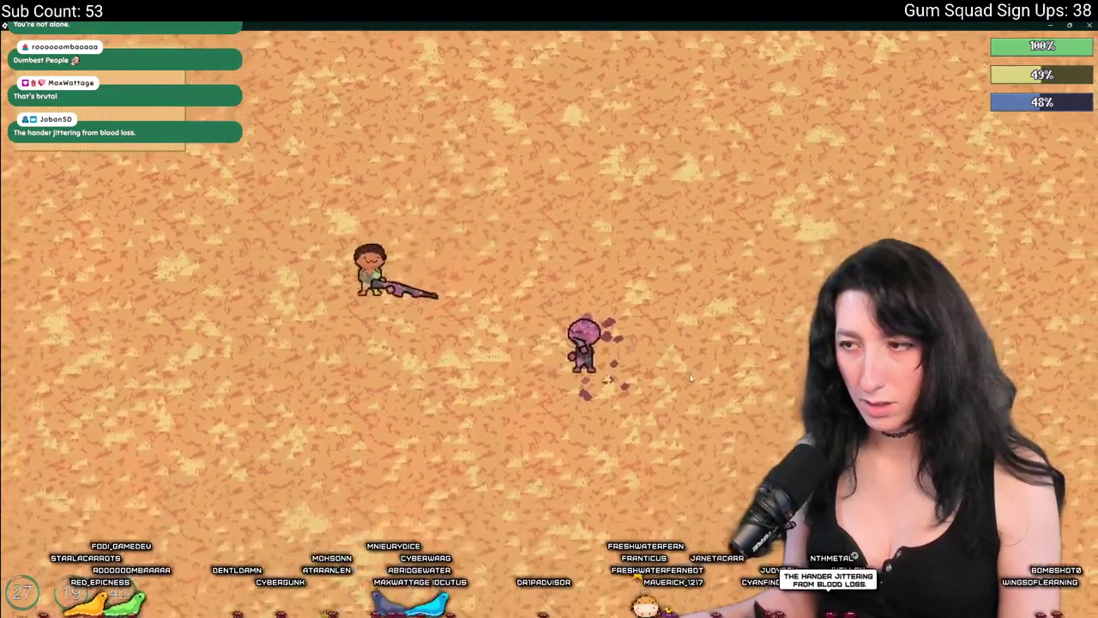
key("d")
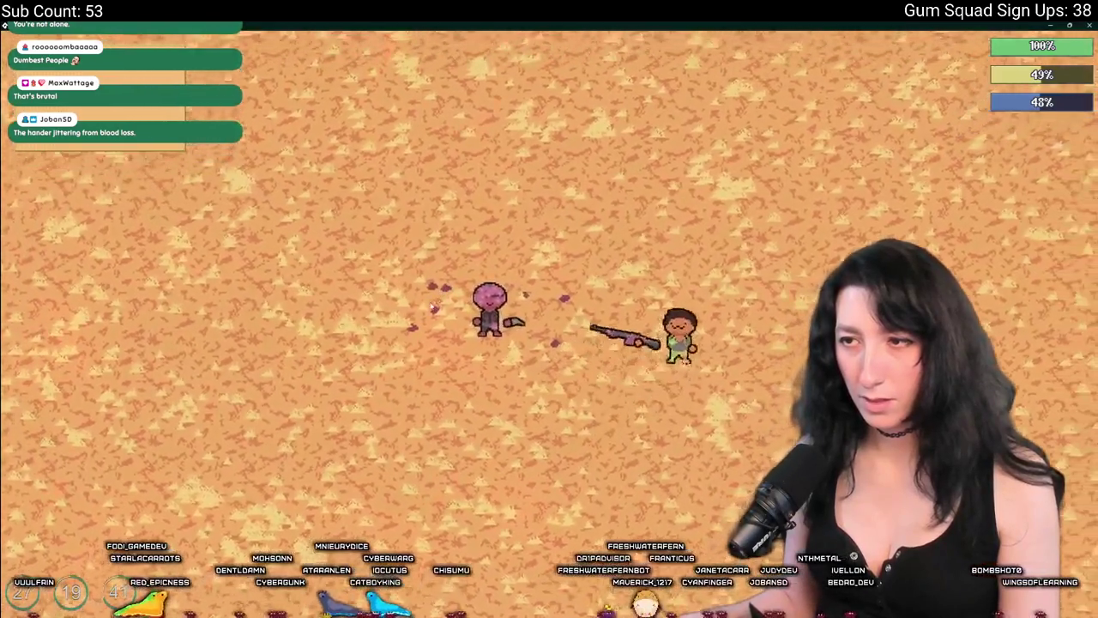
key("w")
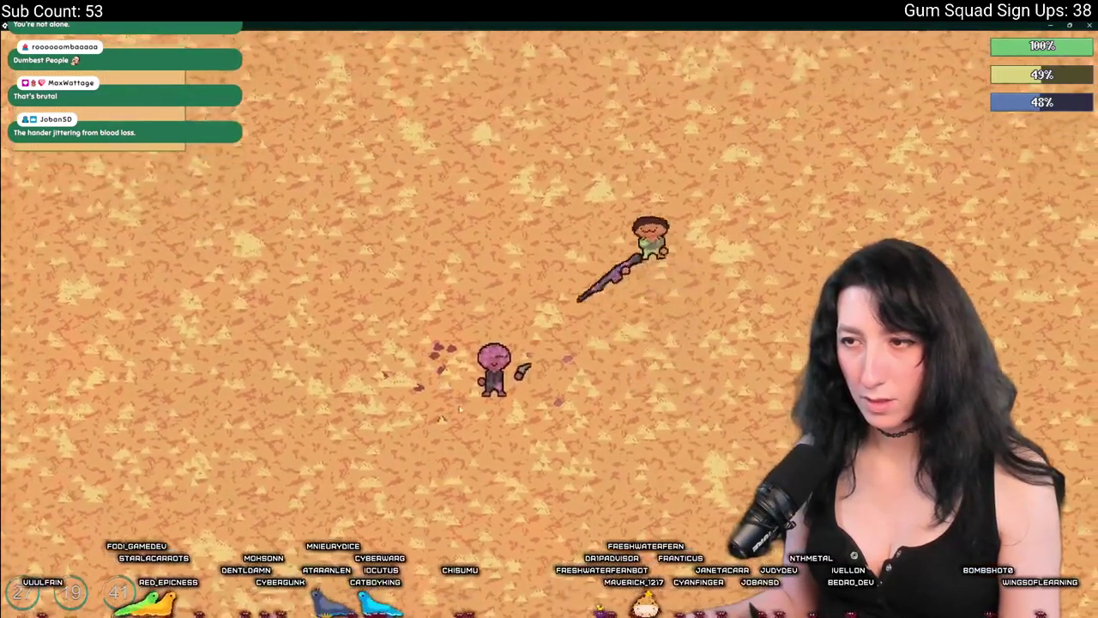
key("a")
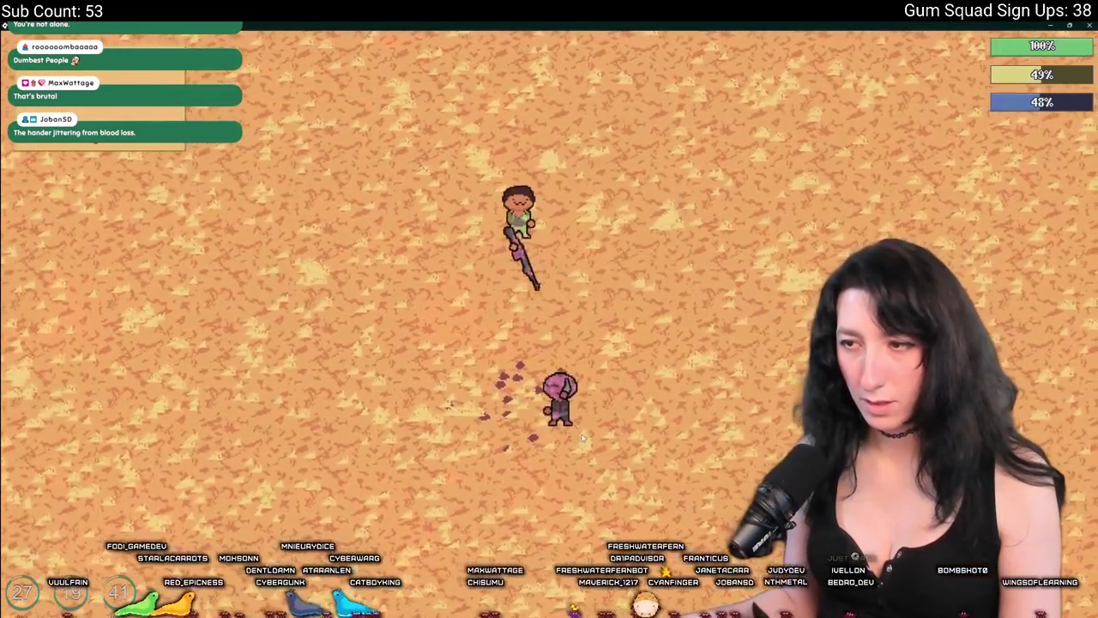
key("a")
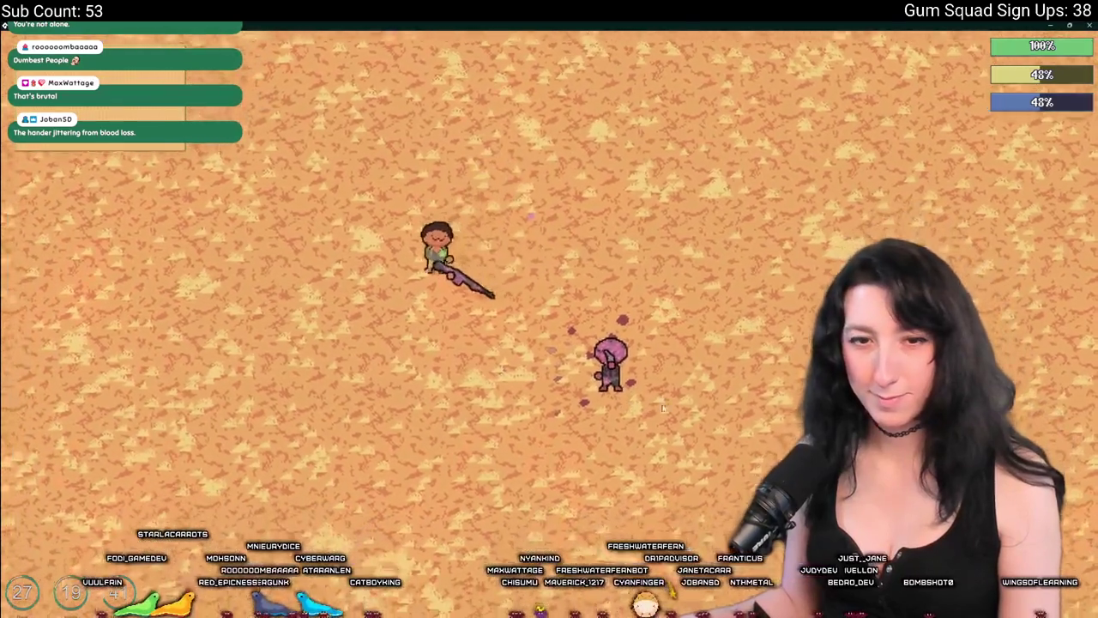
key("s")
key("a")
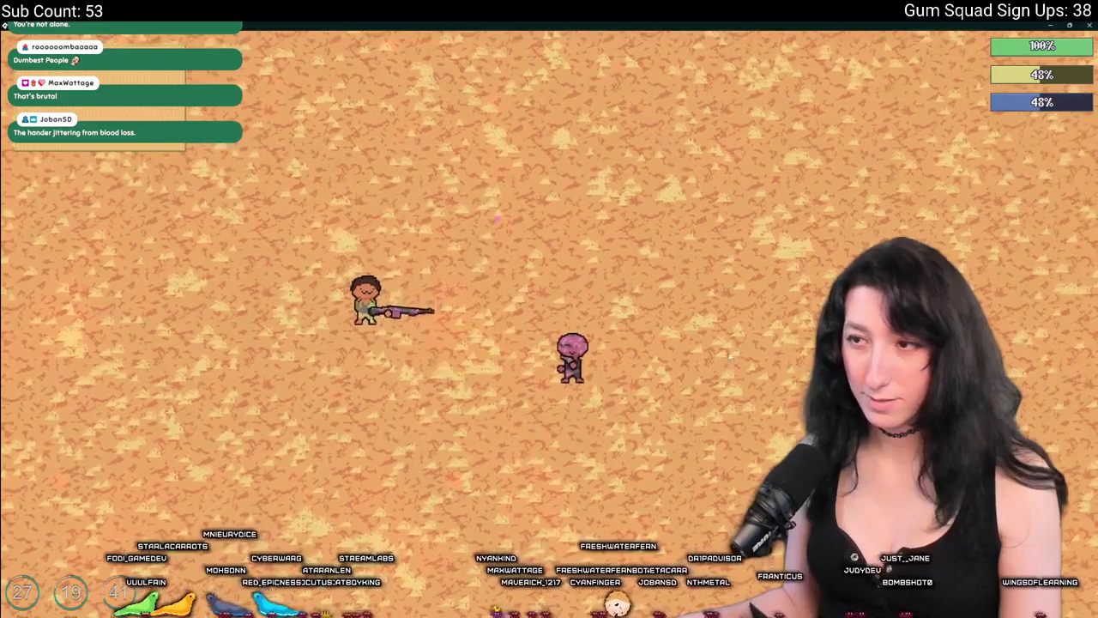
left_click(707, 365)
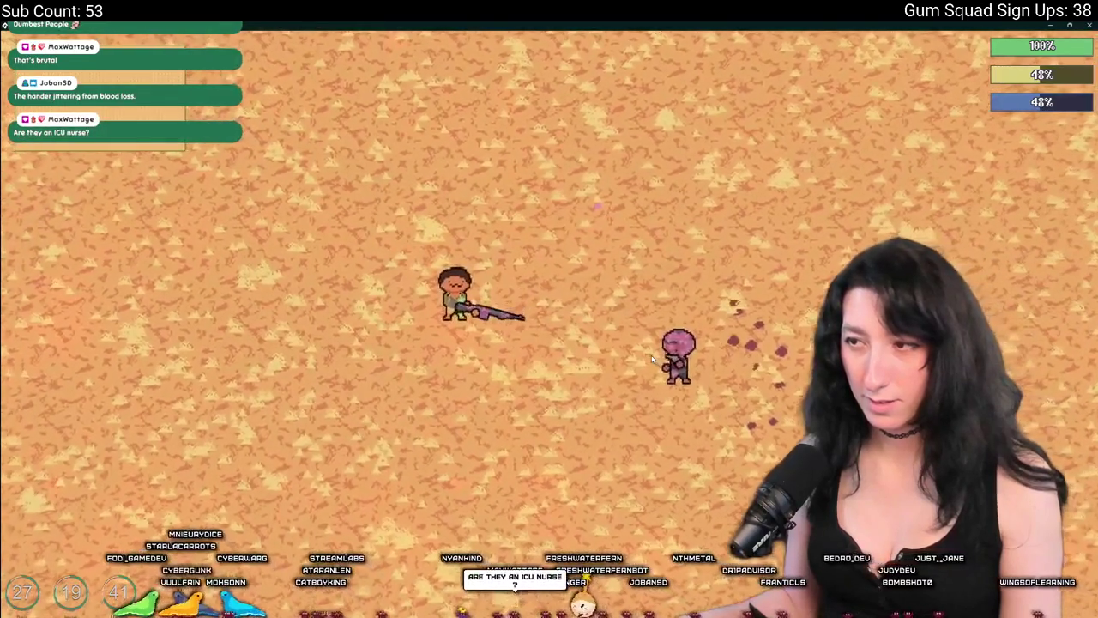
left_click(652, 357)
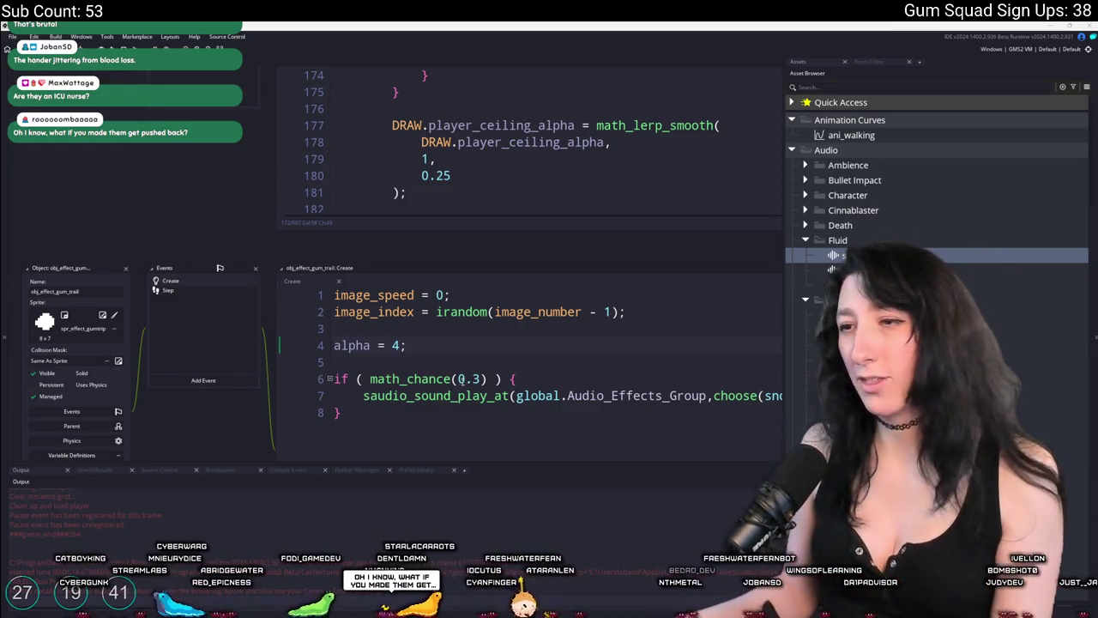
Change math_chance(0.3) to 0.4 on line 6 of the gum trail's Create event.
left_click(471, 378)
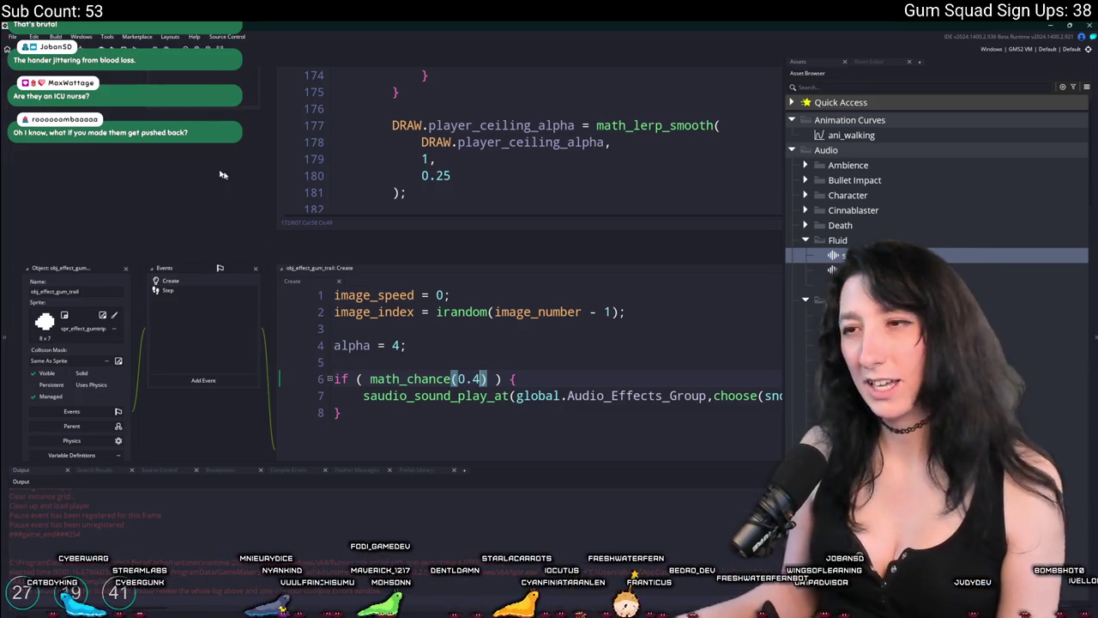
left_click_drag(219, 175, 259, 226)
left_click_drag(267, 289, 248, 261)
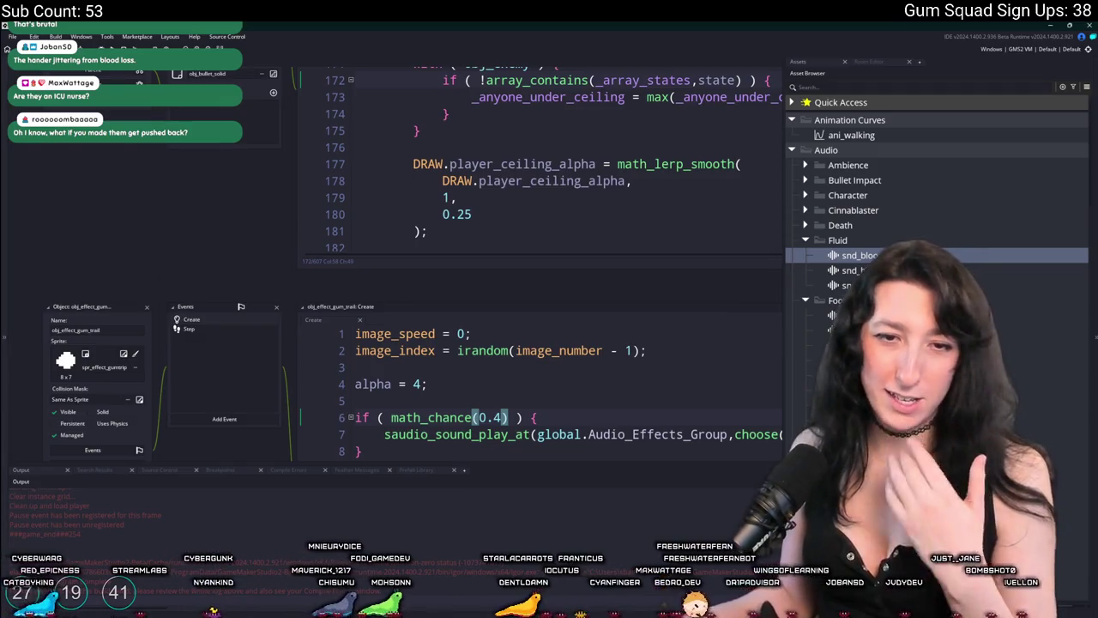
left_click_drag(256, 232, 241, 216)
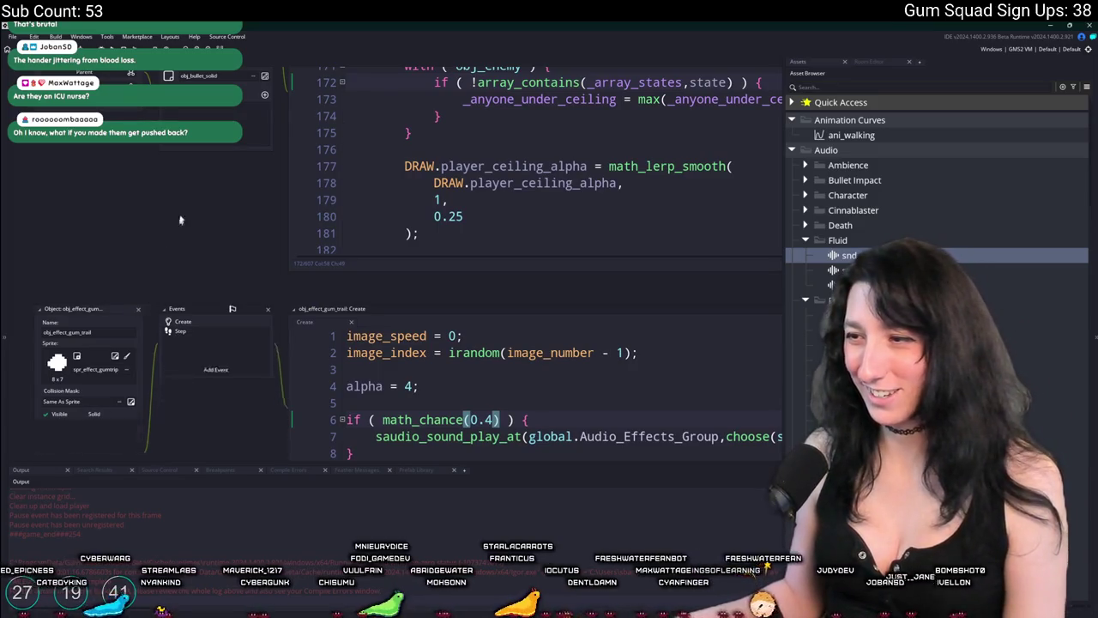
scroll(171, 225, "up", 5)
Close the scr_drawing code window and run a project-wide search.
scroll(190, 268, "up", 1)
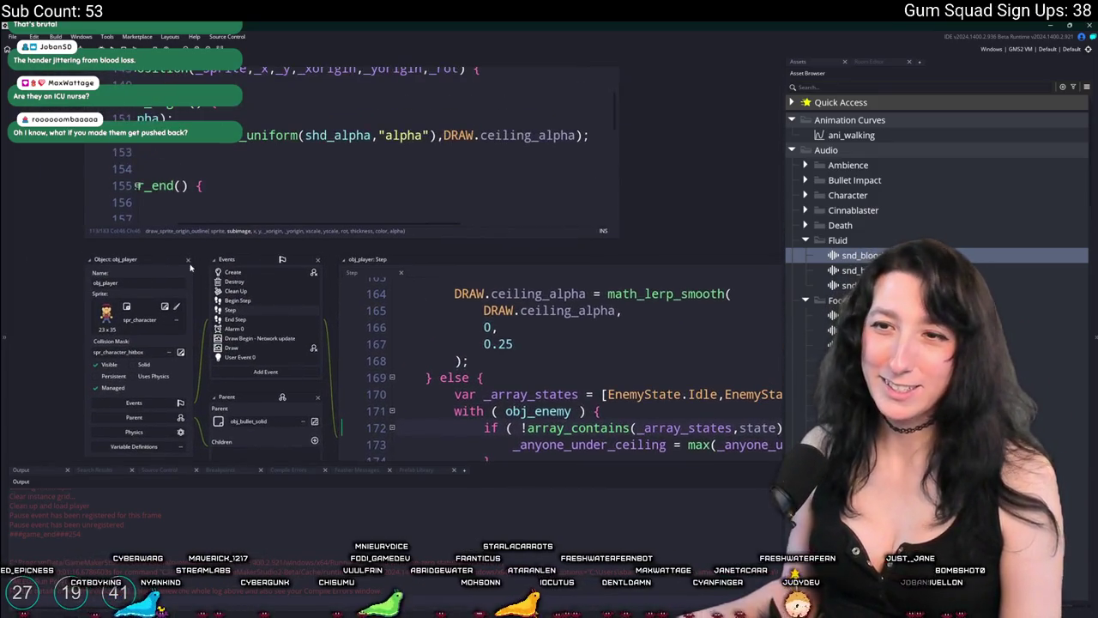
scroll(189, 263, "up", 6)
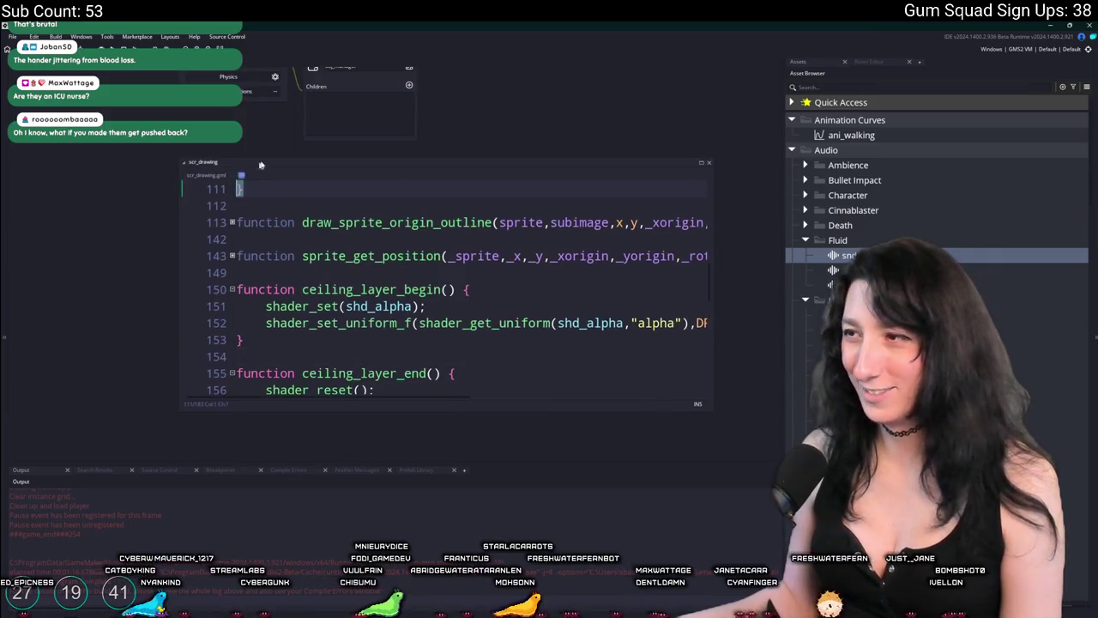
scroll(232, 388, "up", 1)
middle_click(177, 411)
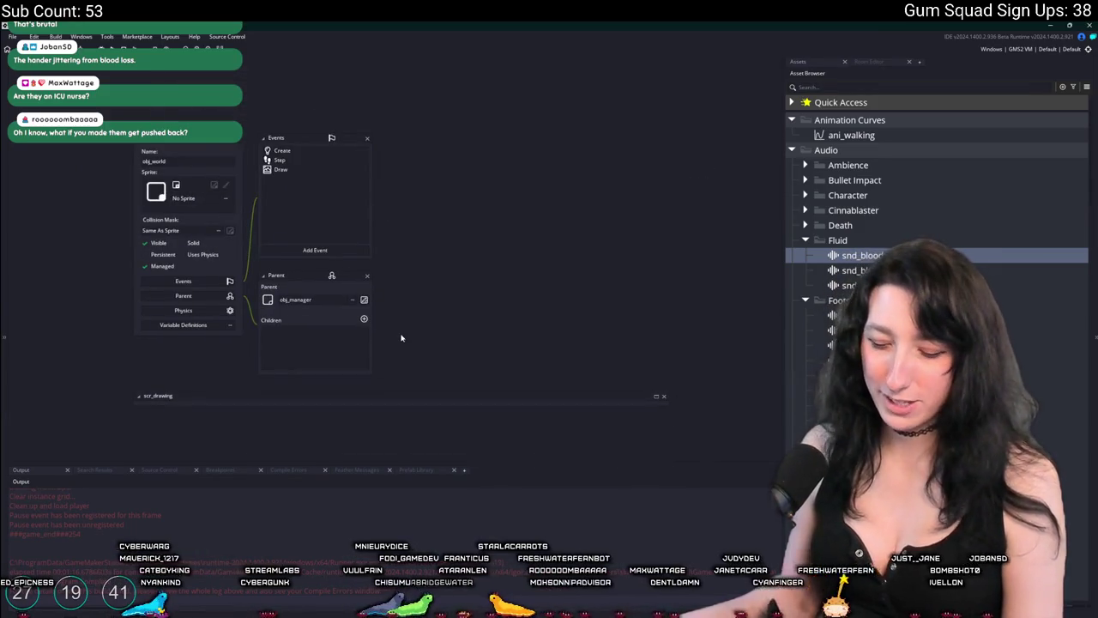
key("ctrl+shift+f")
key("Return")
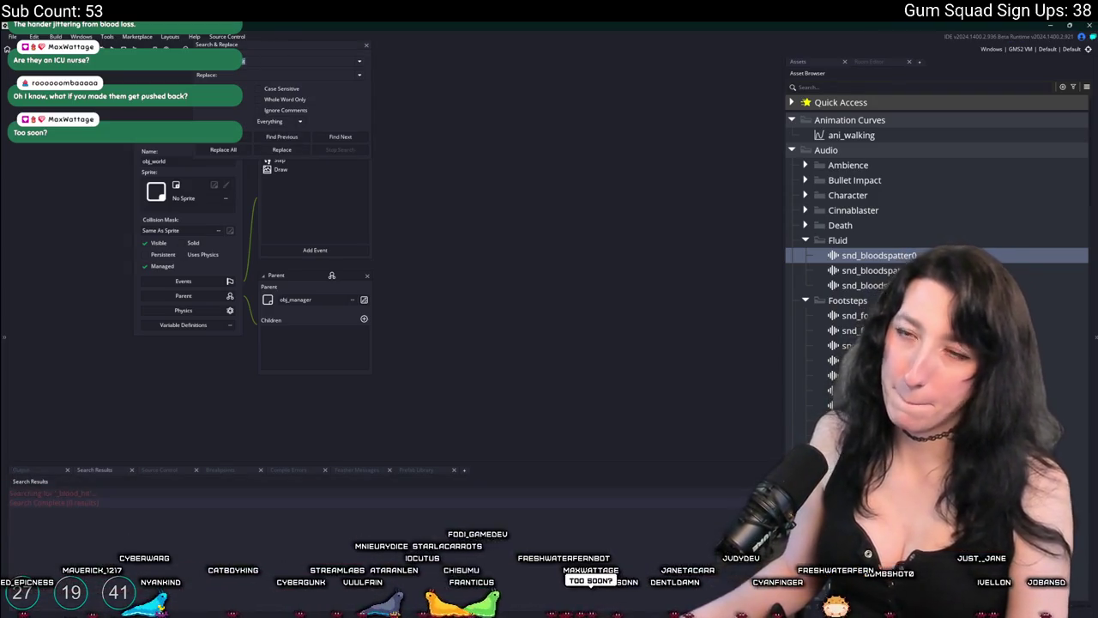
key("Return")
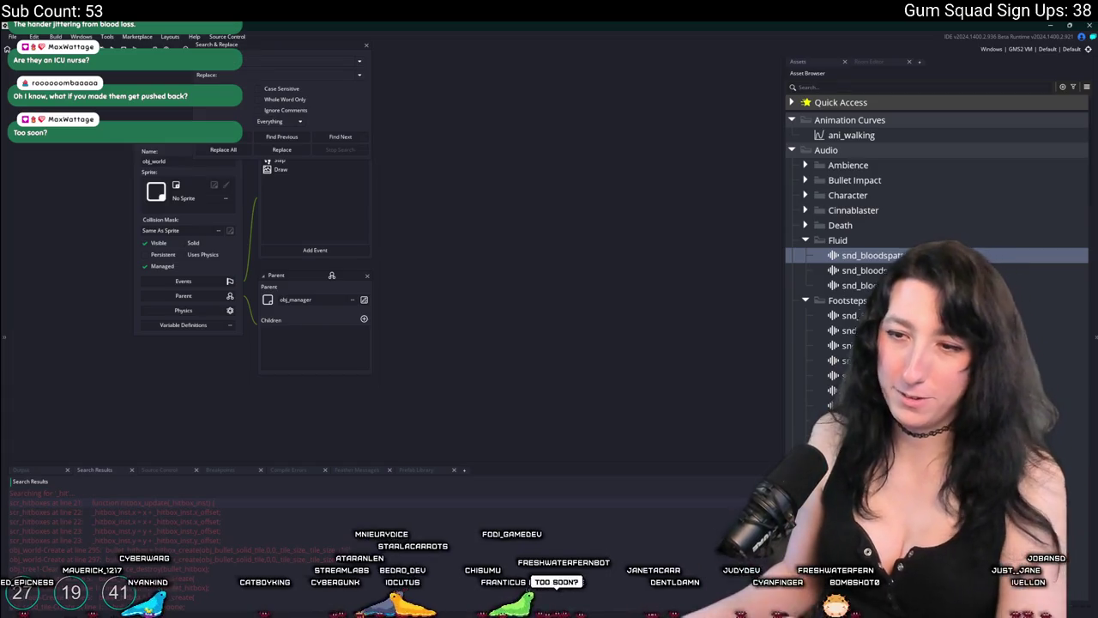
scroll(254, 557, "down", 5)
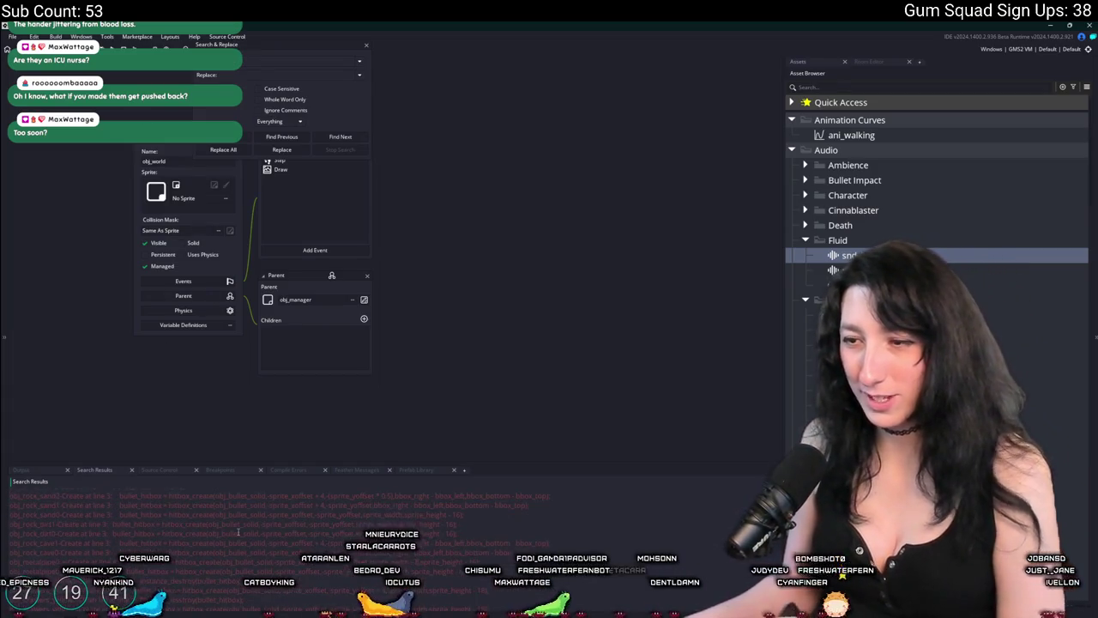
scroll(237, 532, "down", 10)
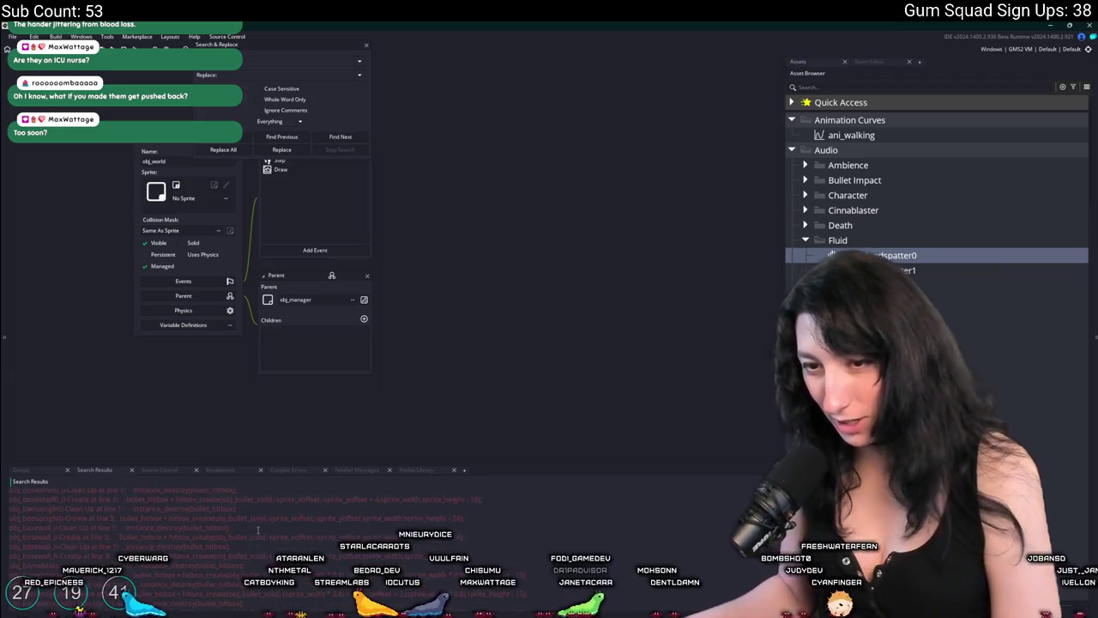
Open obj_enemy_glummer via Ctrl+T and bring up its Create code with the impact function.
key("ctrl+t")
type("o")
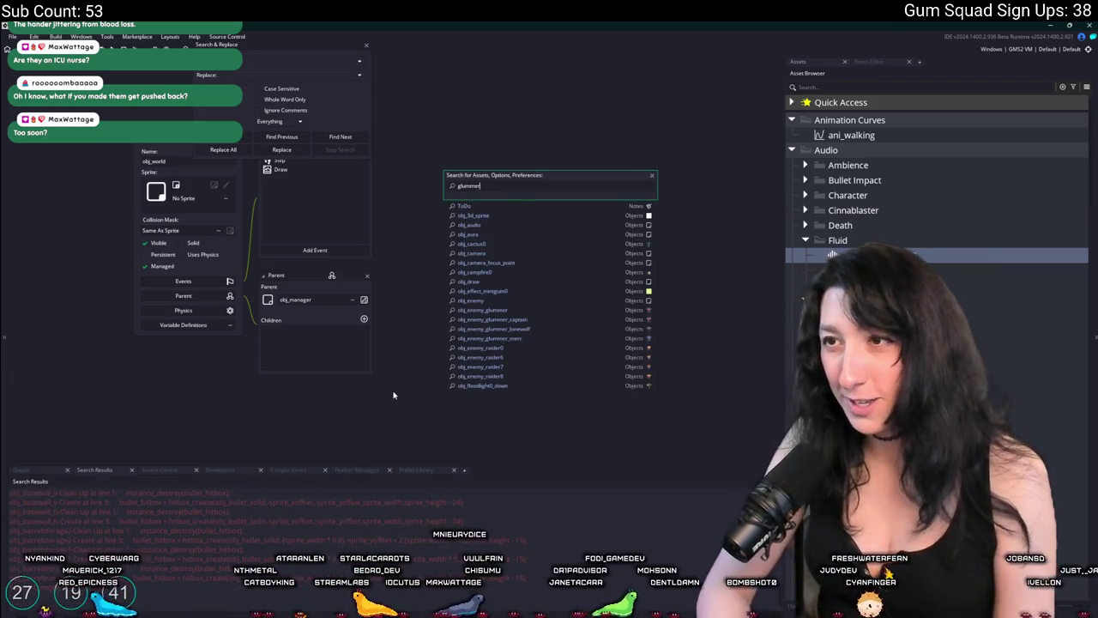
key("Return")
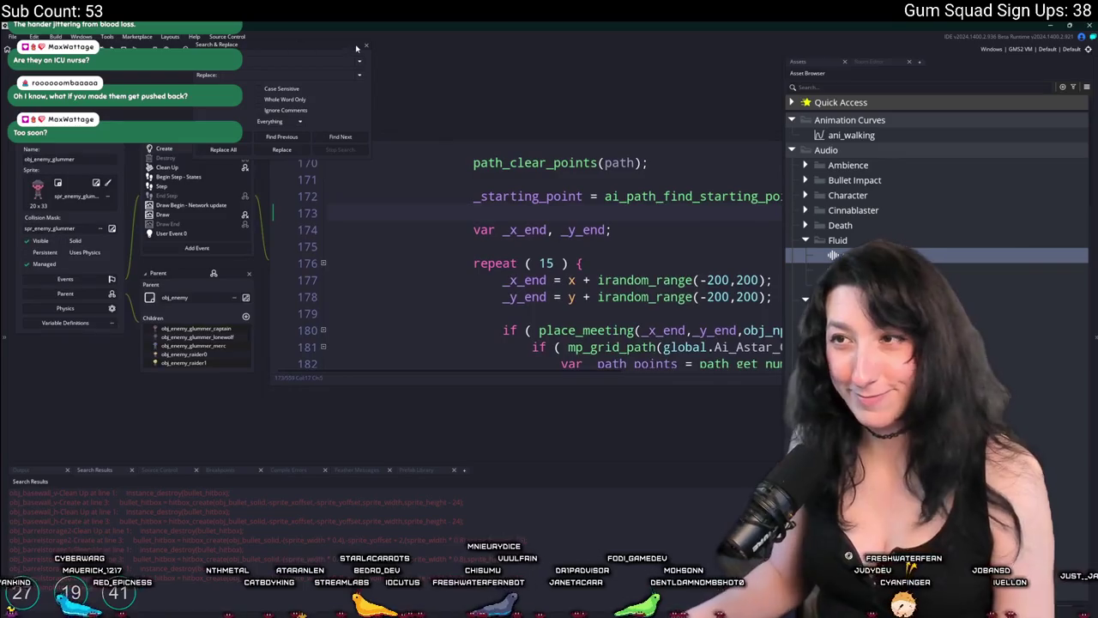
left_click(366, 47)
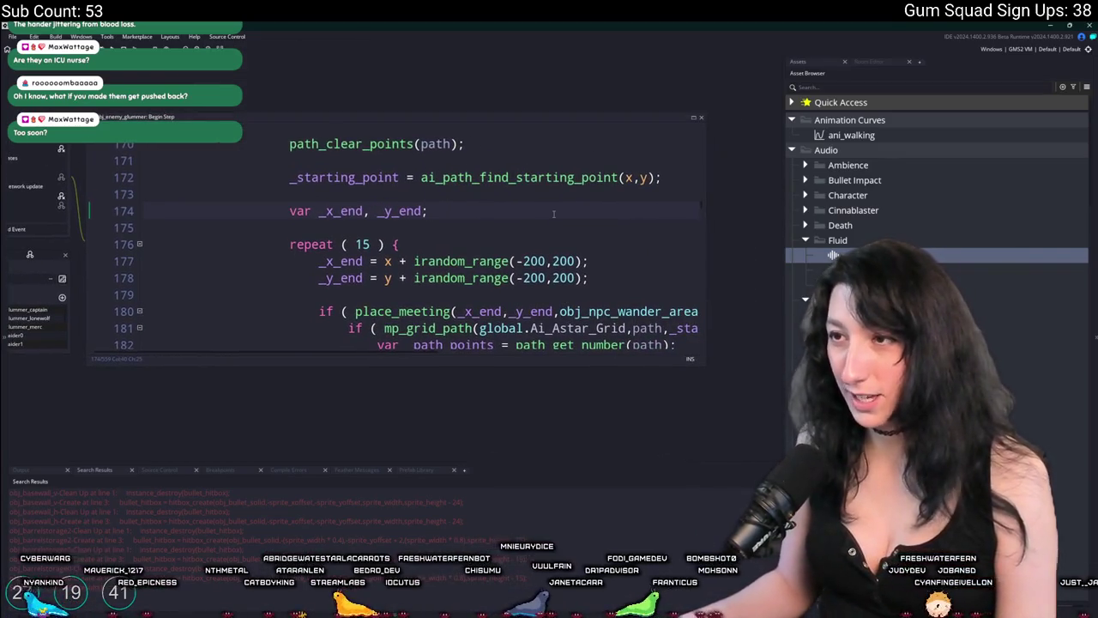
scroll(553, 215, "up", 1)
scroll(540, 231, "down", 4)
scroll(524, 258, "up", 8)
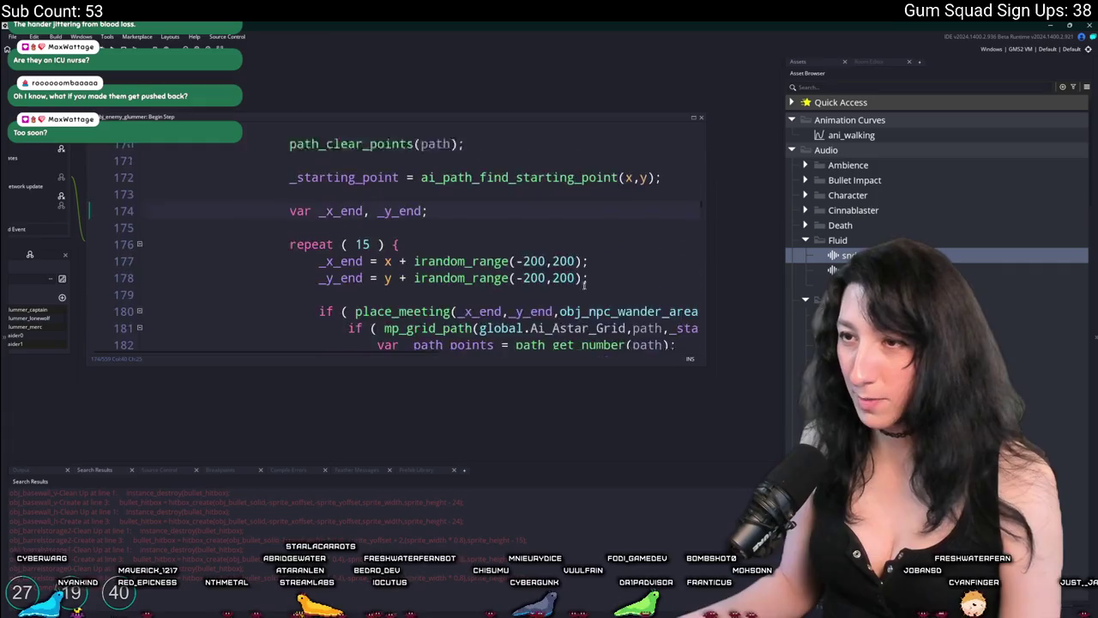
scroll(513, 273, "up", 5)
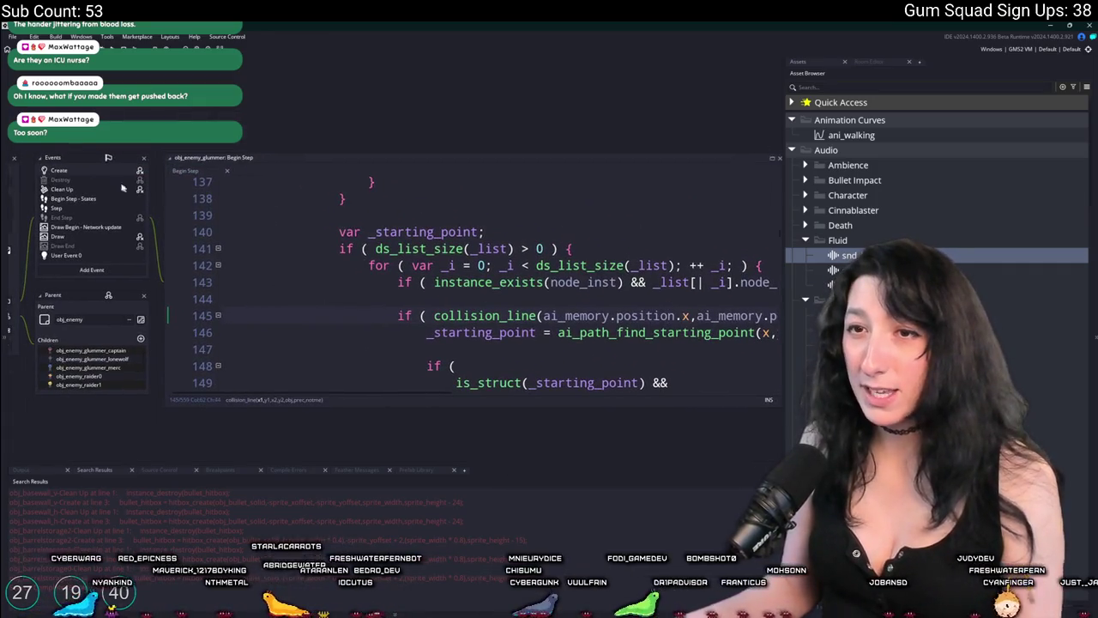
left_click(110, 172)
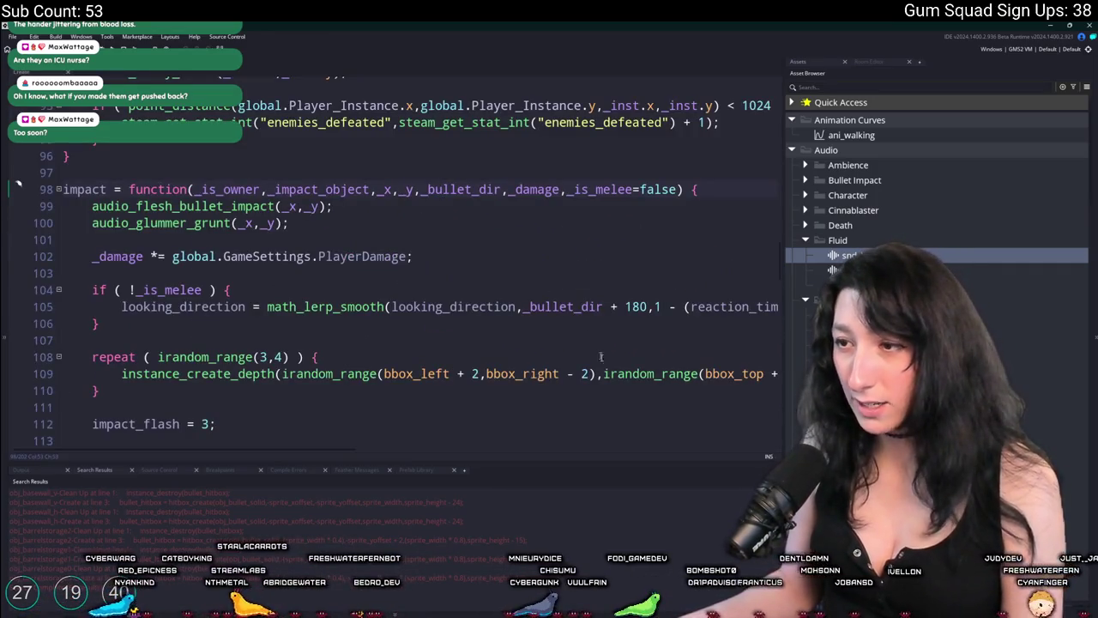
Select 'impact = function' on line 98 and search the whole project for it.
left_click(735, 373)
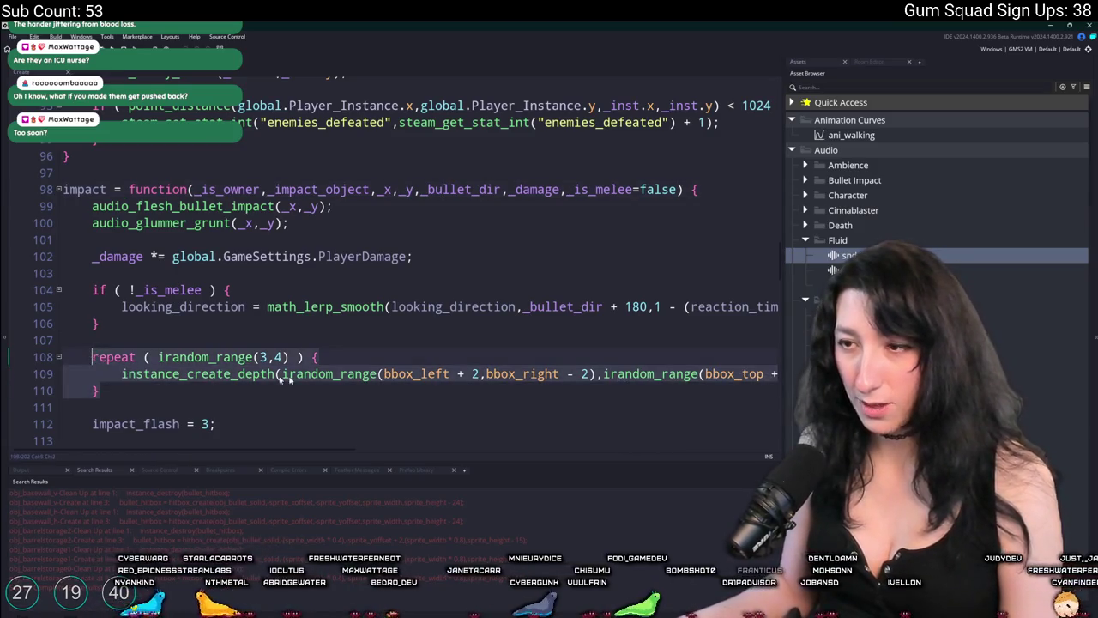
key("End")
left_click(89, 361)
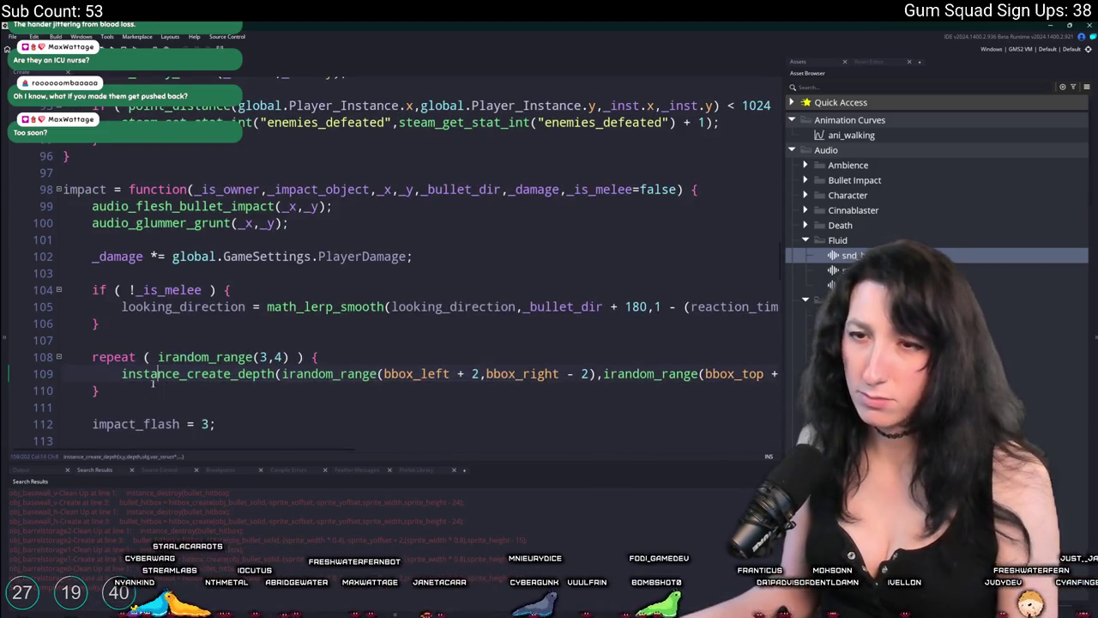
left_click(89, 361)
left_click(215, 190)
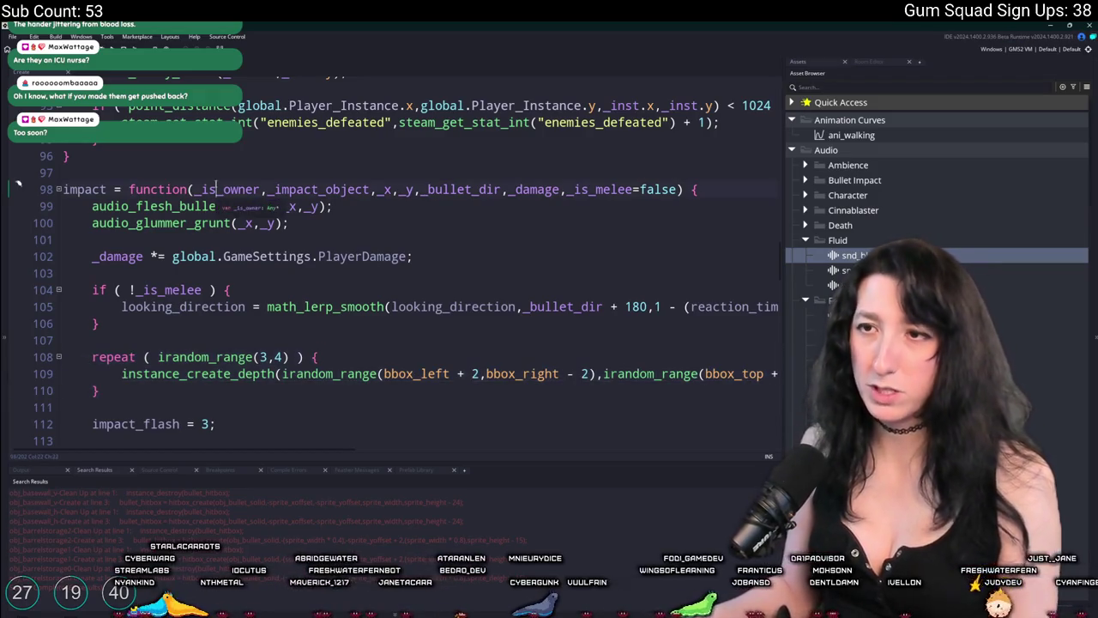
left_click(52, 196, "shift")
key("ctrl+shift+f")
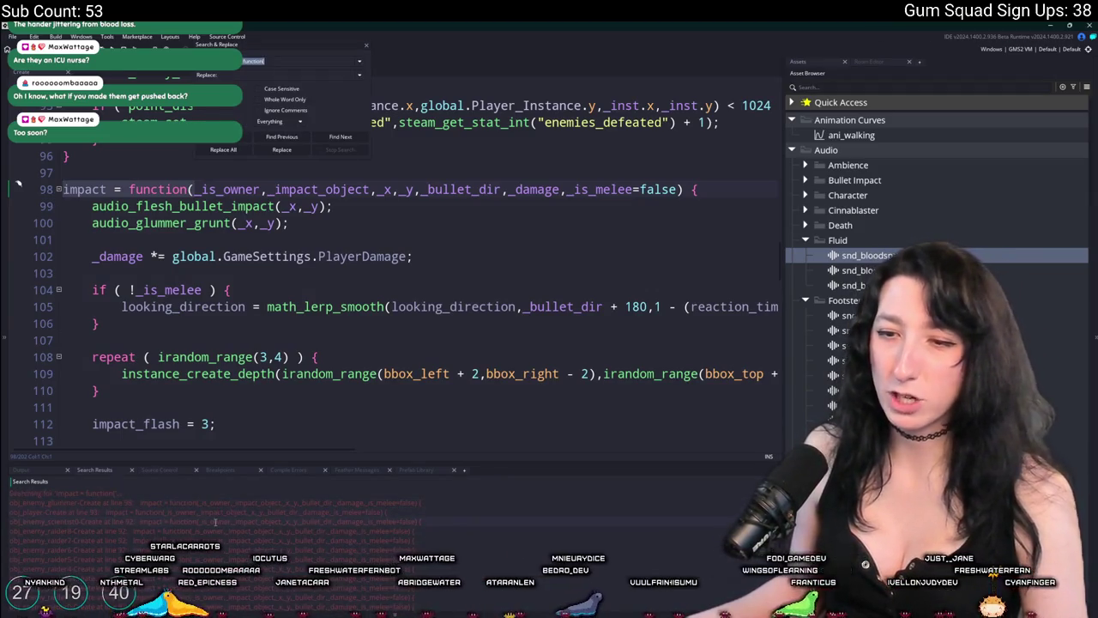
Paste the blood-spawning repeat loop into the scientist enemy's impact function and review its spawn call.
double_click(215, 520)
left_click(570, 243)
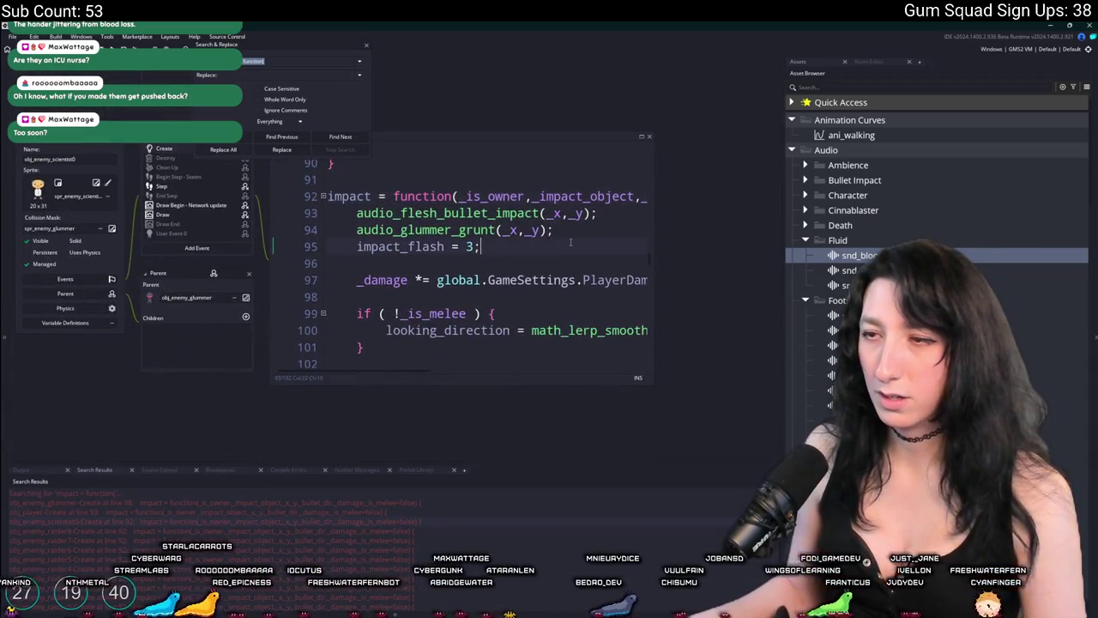
key("Return")
key("Return")
key("ctrl+v")
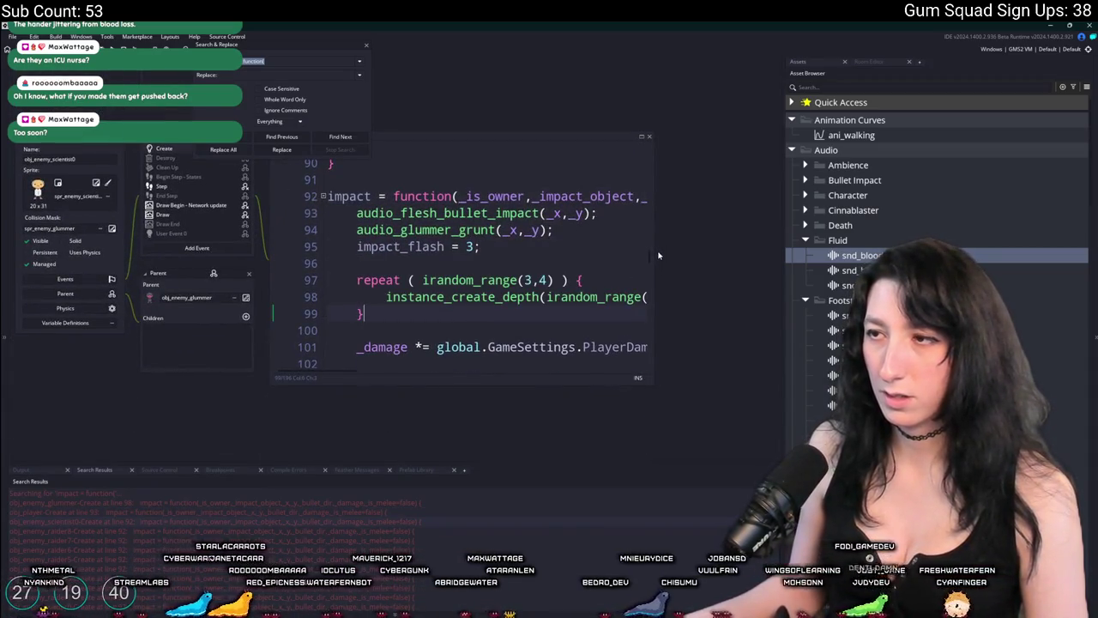
left_click_drag(654, 249, 777, 249)
left_click(668, 296)
key("ctrl+Right")
key("ctrl+Right")
key("ctrl+Right")
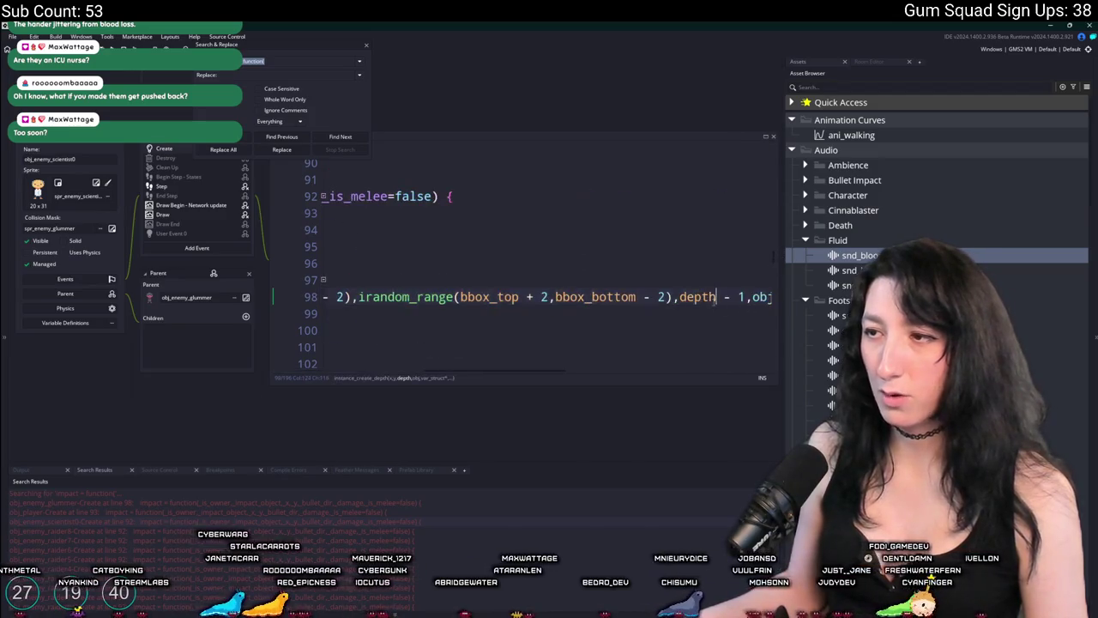
left_click(670, 297)
scroll(446, 266, "up", 1)
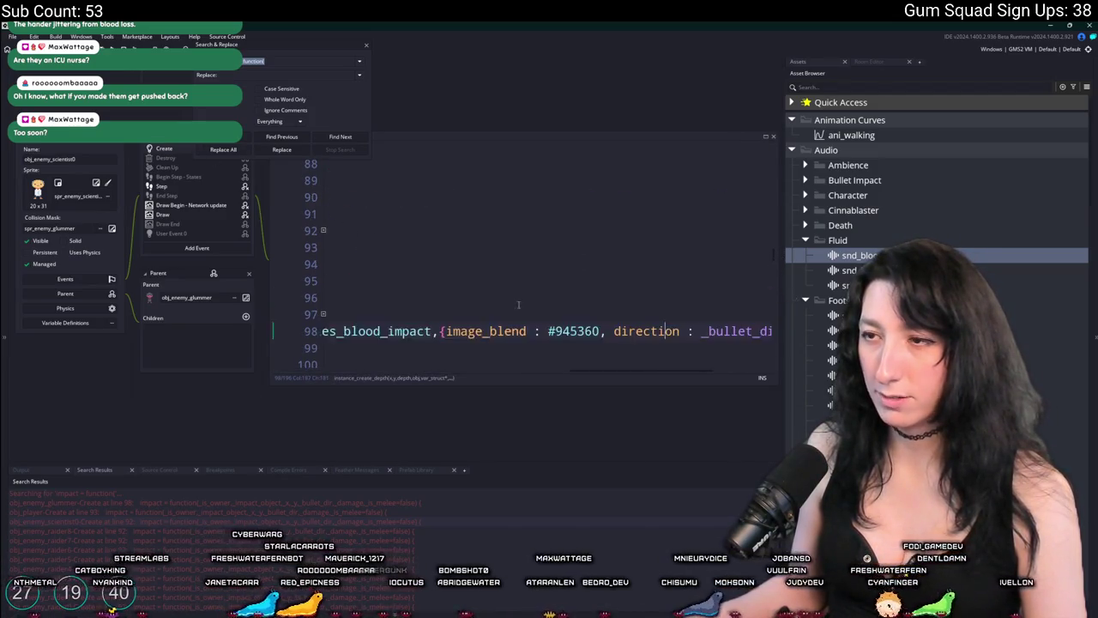
key("ctrl+f")
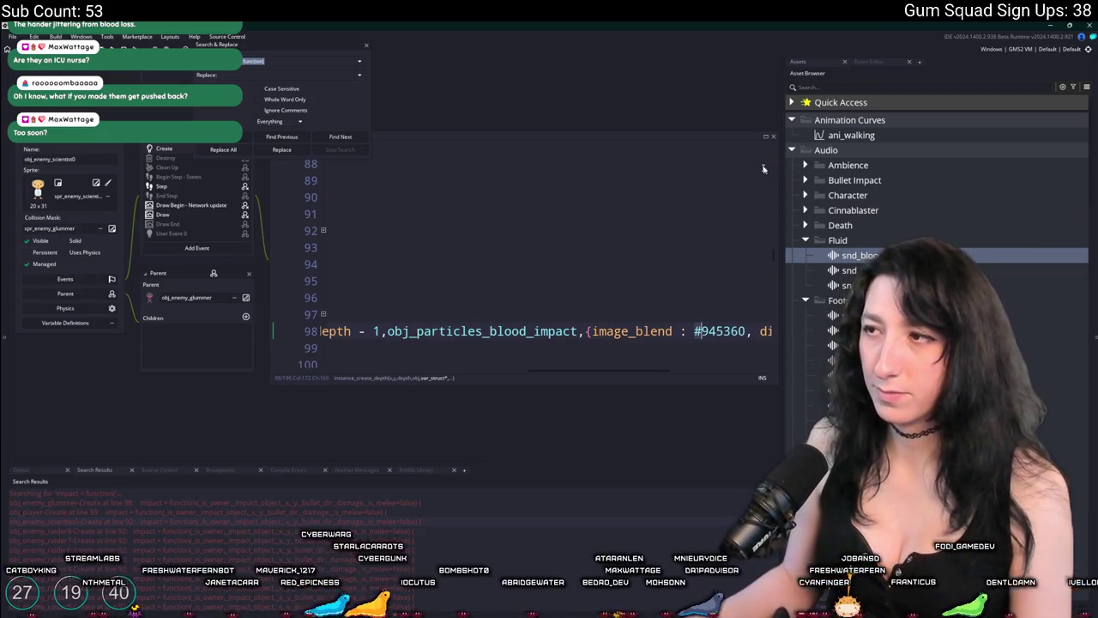
left_click_drag(357, 297, 328, 263)
In the scientist's Step event, select the #495F94 gum trail colour and switch to Aseprite.
left_click(367, 46)
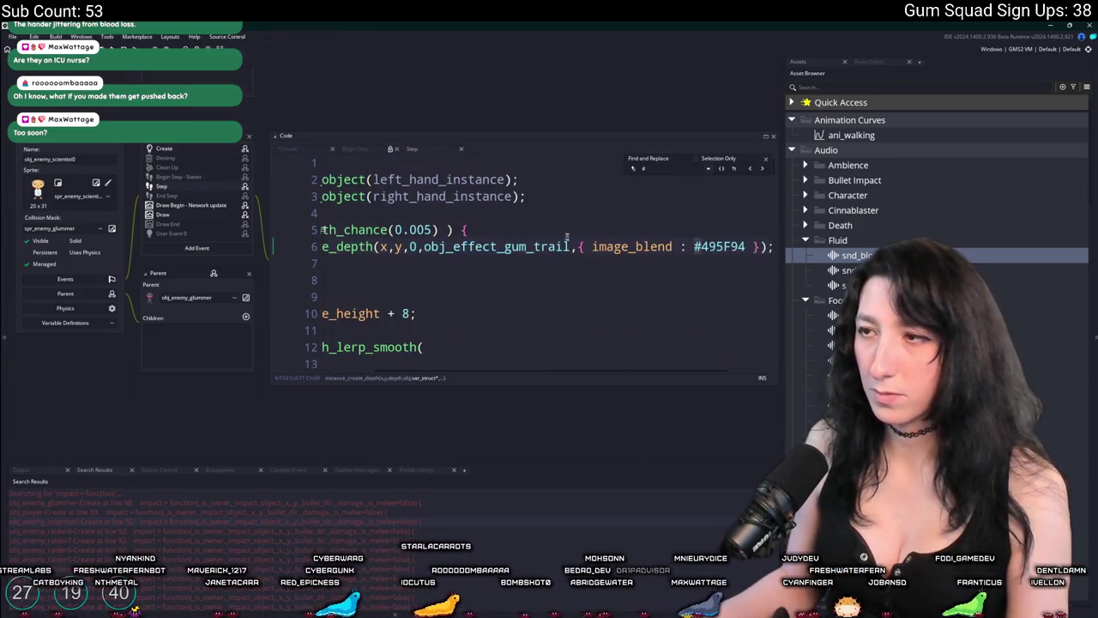
double_click(711, 246)
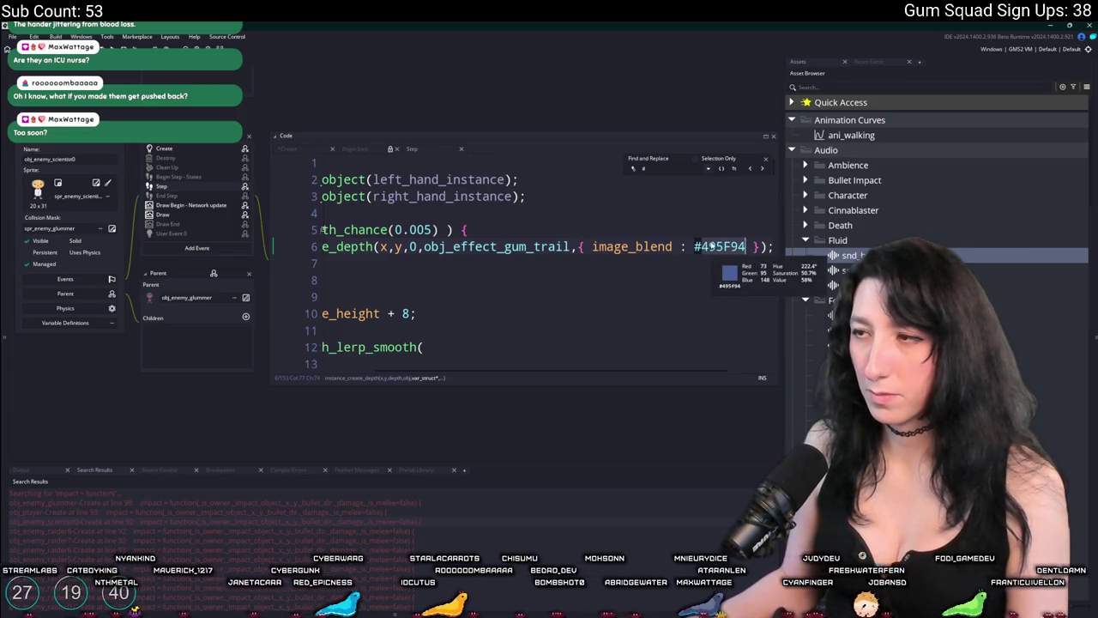
left_click_drag(746, 246, 693, 246)
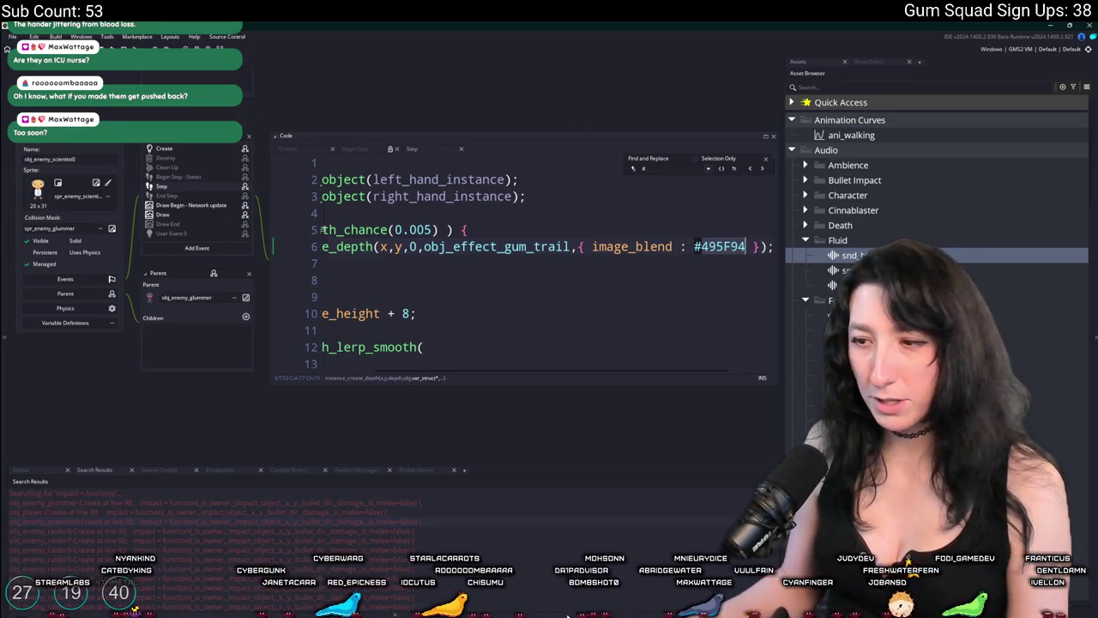
key("alt+Tab")
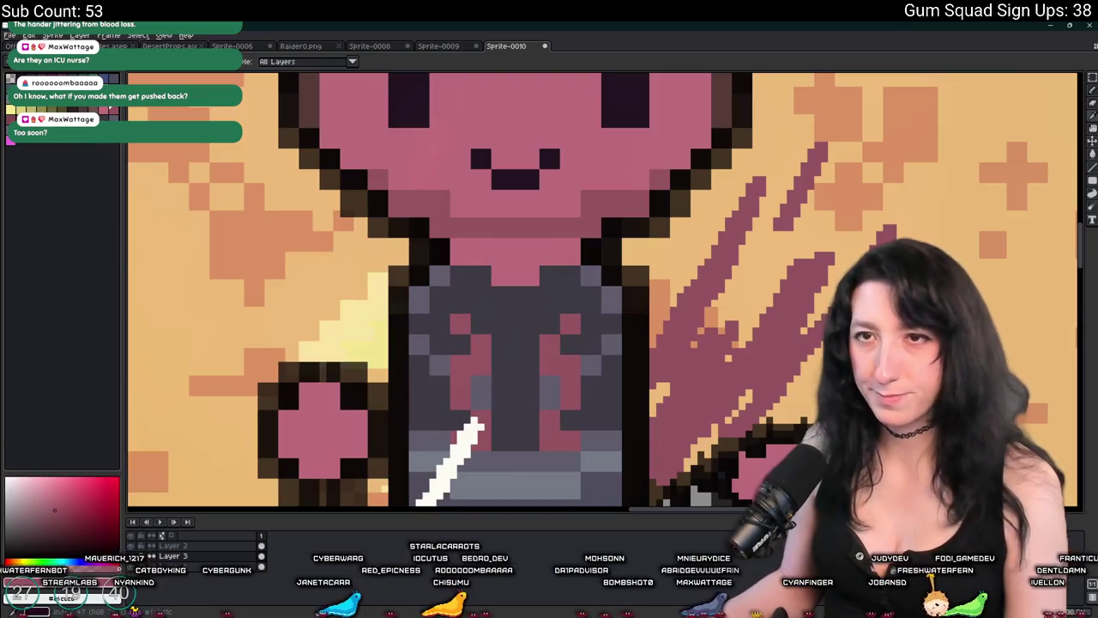
Read the blood-red hex 9d4343 in Aseprite's colour editor and select the gum trail's #495F94 in GameMaker.
left_click(34, 609)
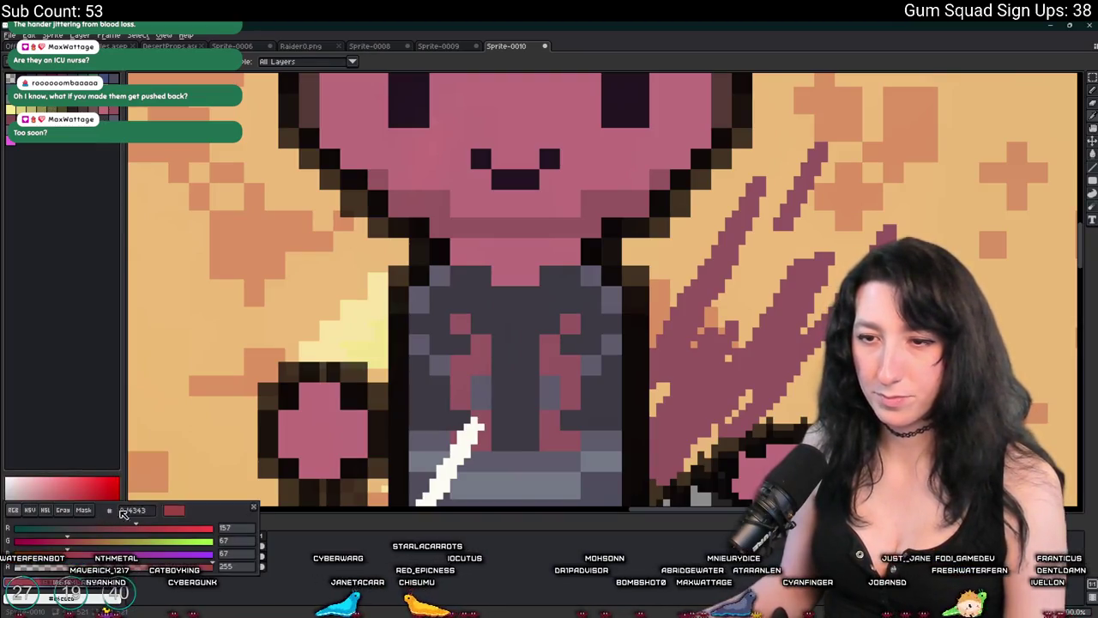
key("Return")
key("alt+Tab")
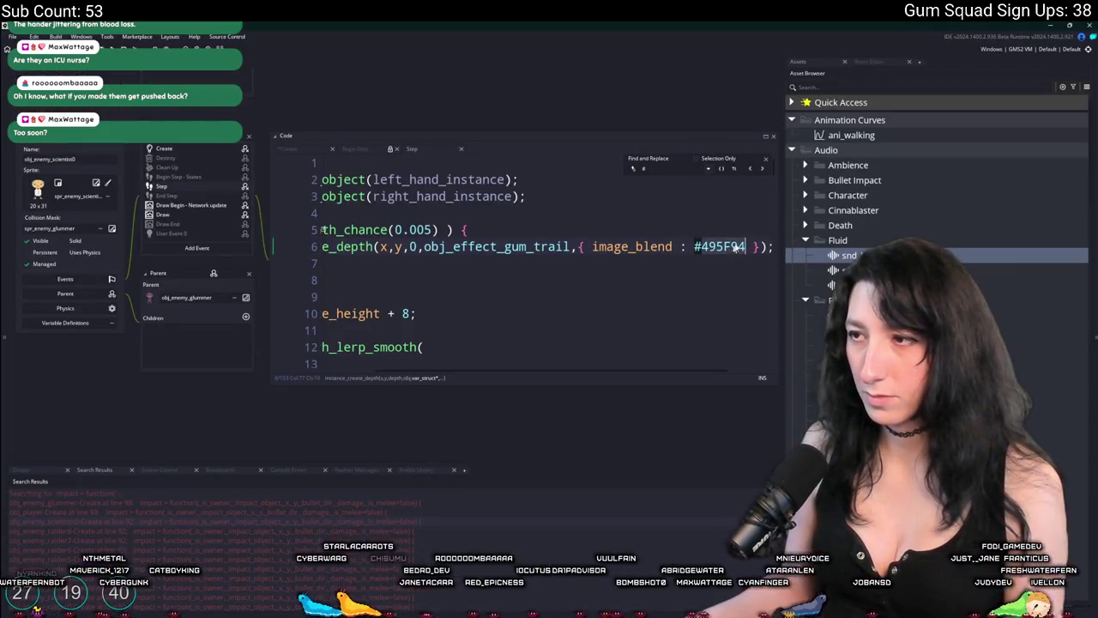
left_click(766, 160)
double_click(722, 246)
key("Right")
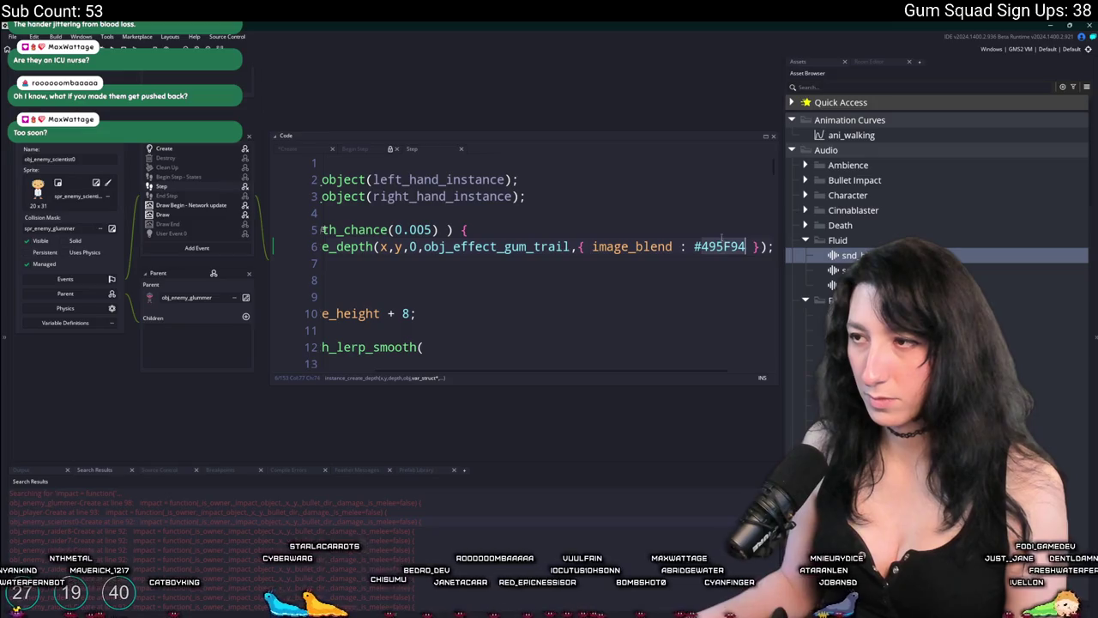
key("alt+Tab")
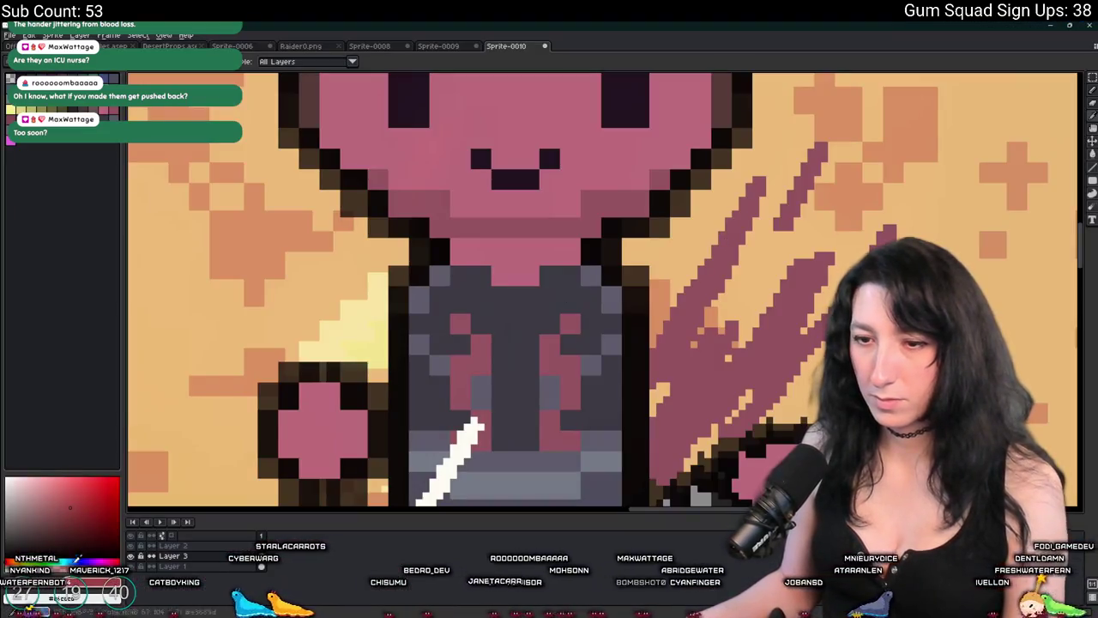
left_click(68, 580)
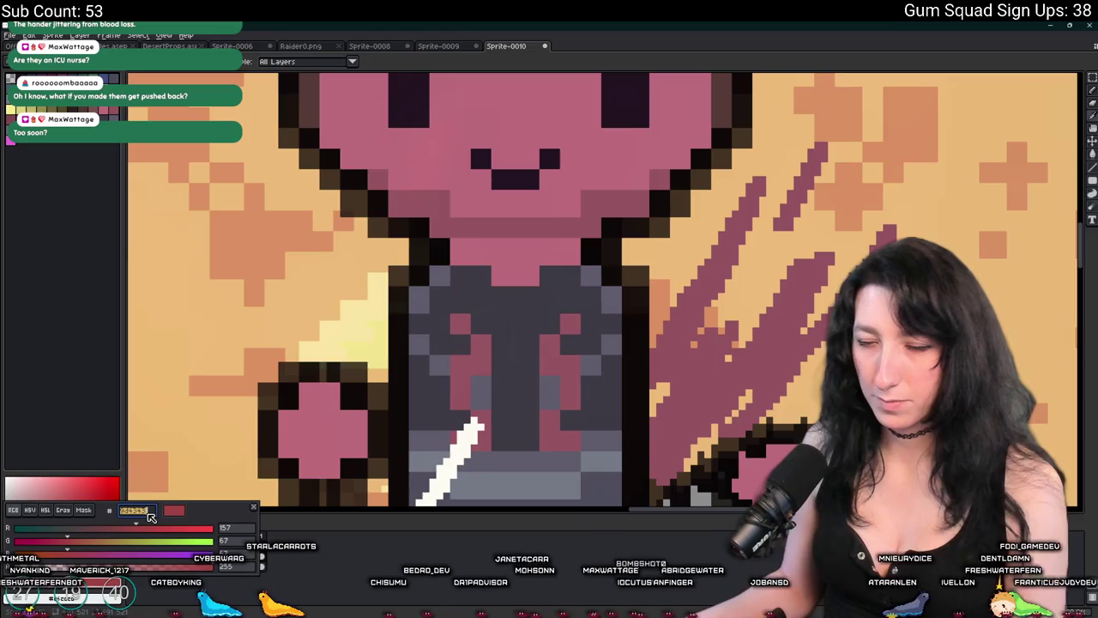
key("alt+Tab")
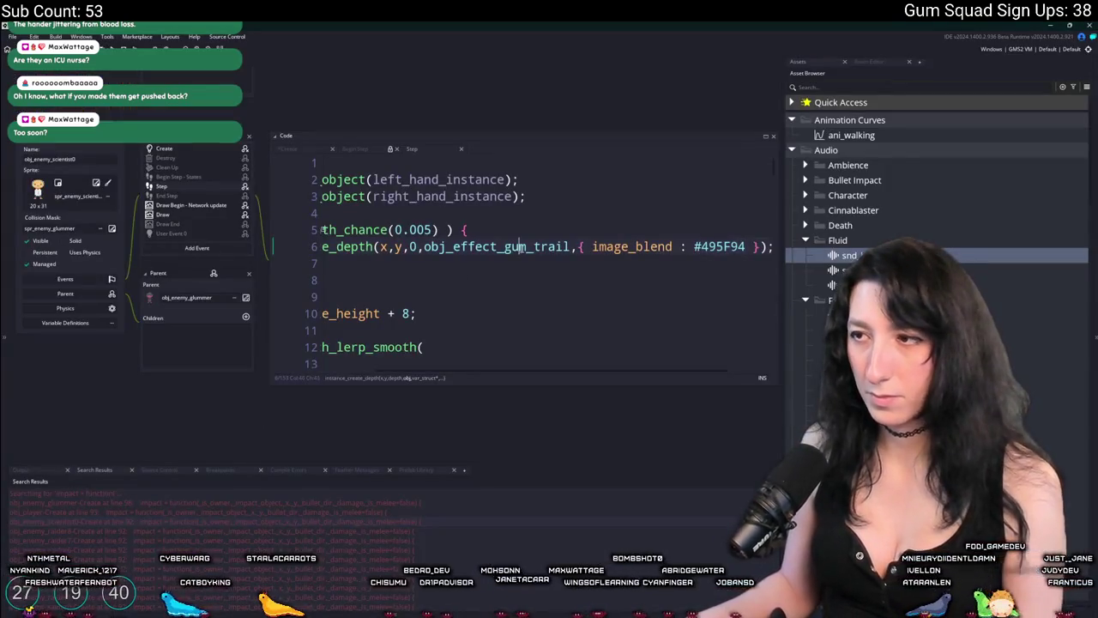
Replace the gum trail colour #495F94 with #9d4343 on line 6.
left_click(675, 249)
key("ctrl+v")
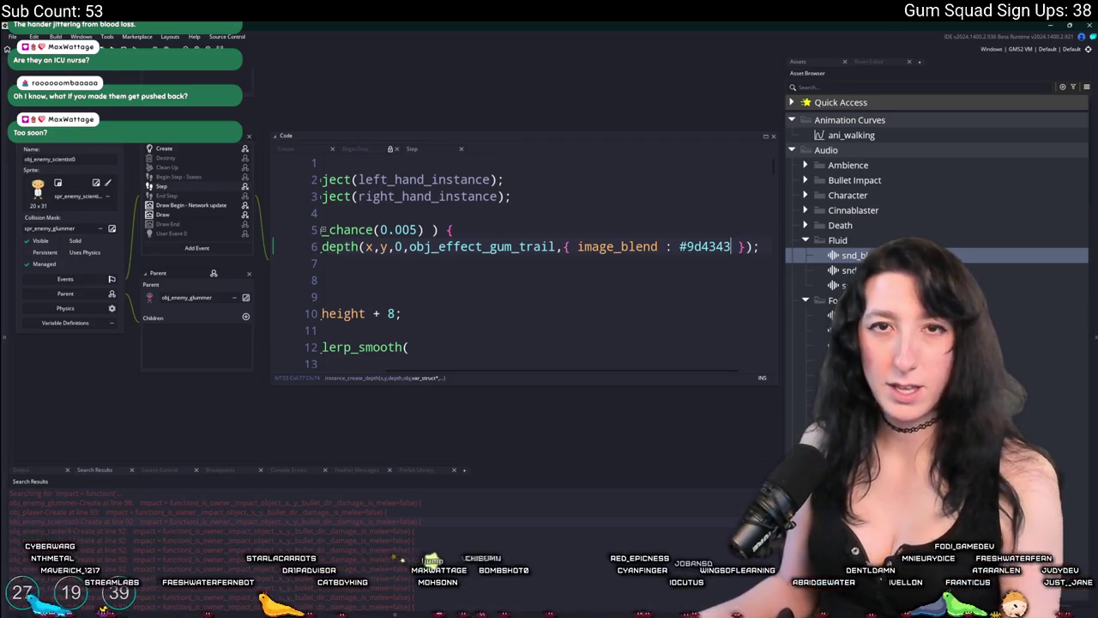
left_click(486, 214)
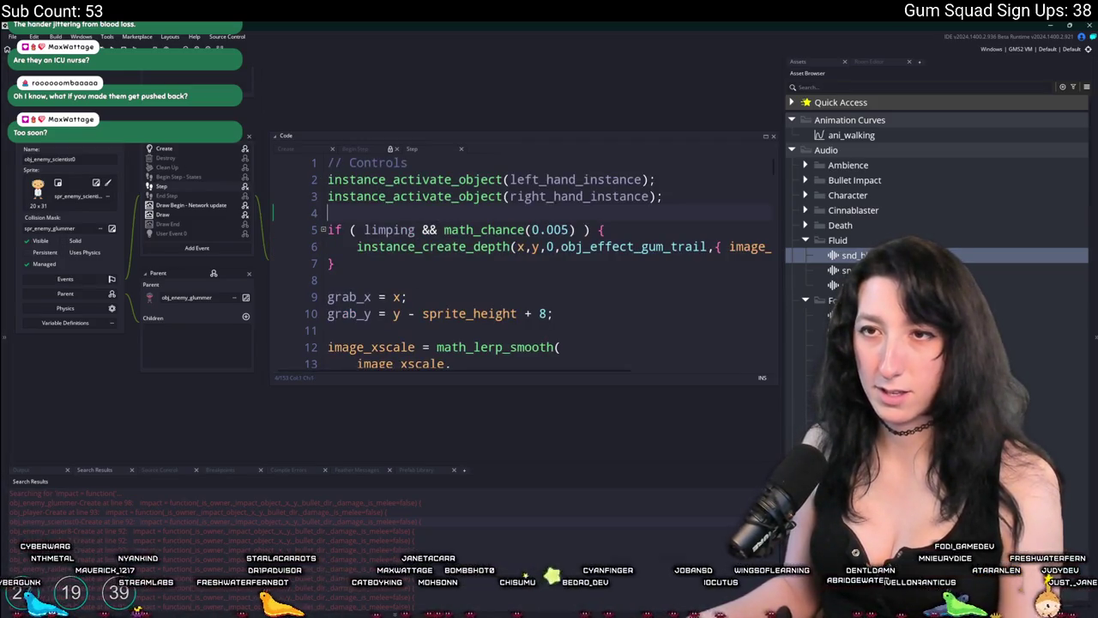
Open obj_enemy_scientist0's Create code and copy the blood-spawning repeat block on lines 97–99.
key("ctrl+t")
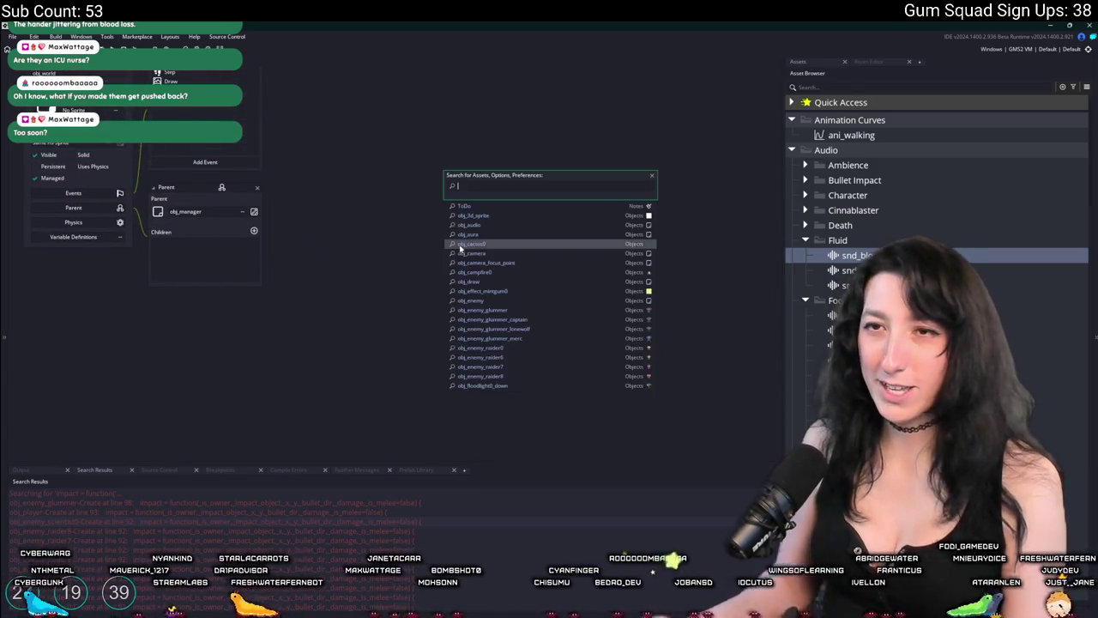
type("scientist")
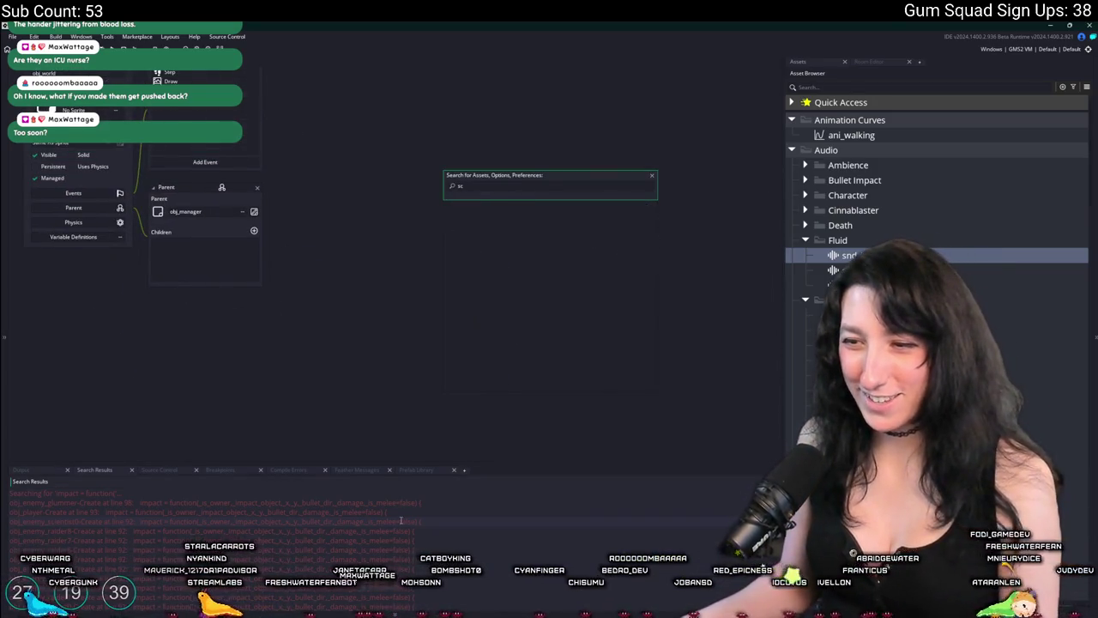
key("Return")
scroll(408, 404, "down", 15)
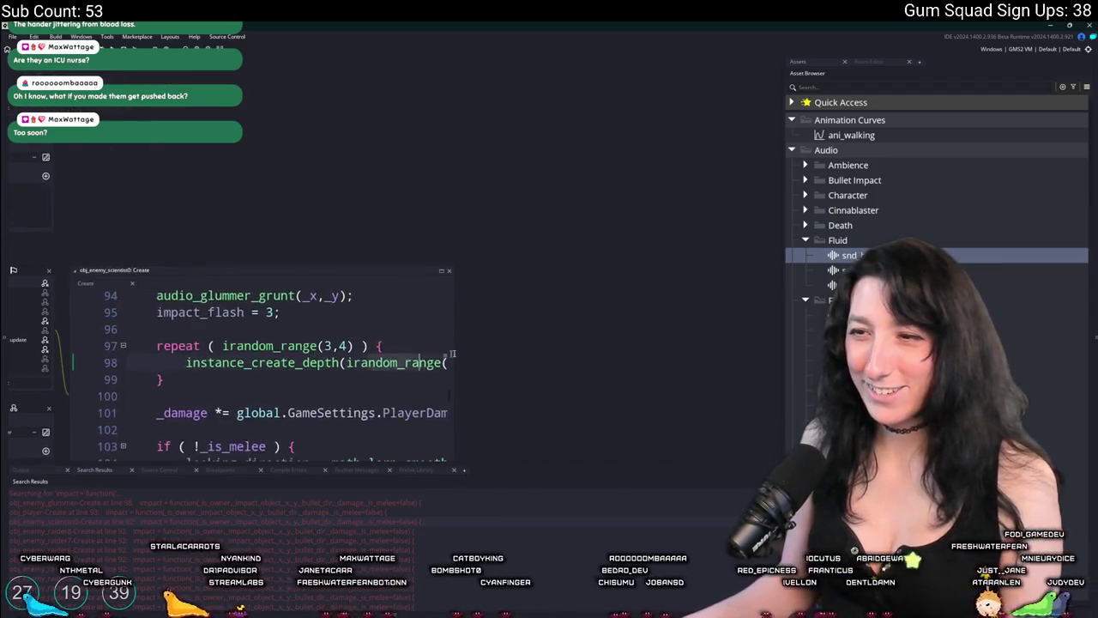
left_click(375, 375)
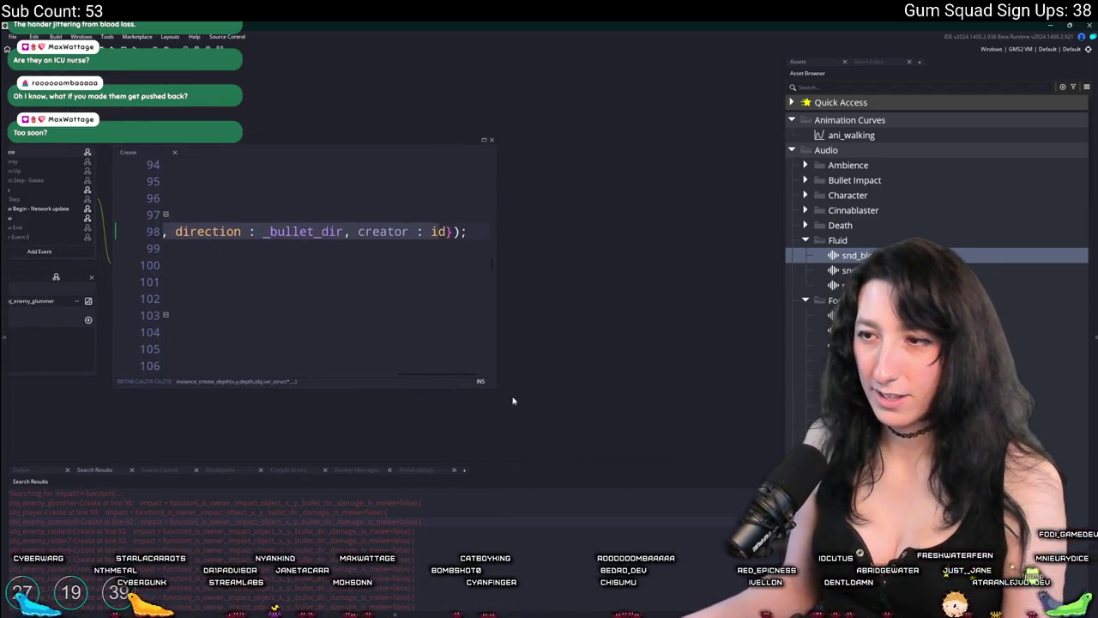
left_click_drag(496, 388, 720, 429)
left_click(347, 241)
key("Home")
key("Up")
key("shift+Down")
key("shift+Down")
key("shift+End")
key("ctrl+c")
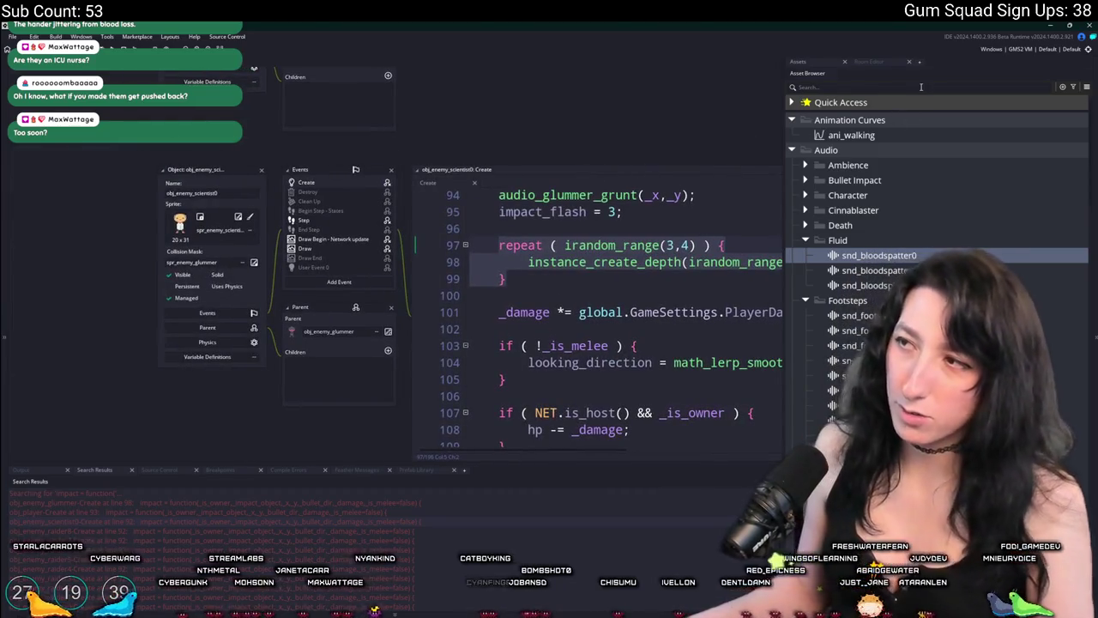
Filter the assets to the raiders and paste the repeat block after impact_flash in obj_enemy_raider0.
type("raid")
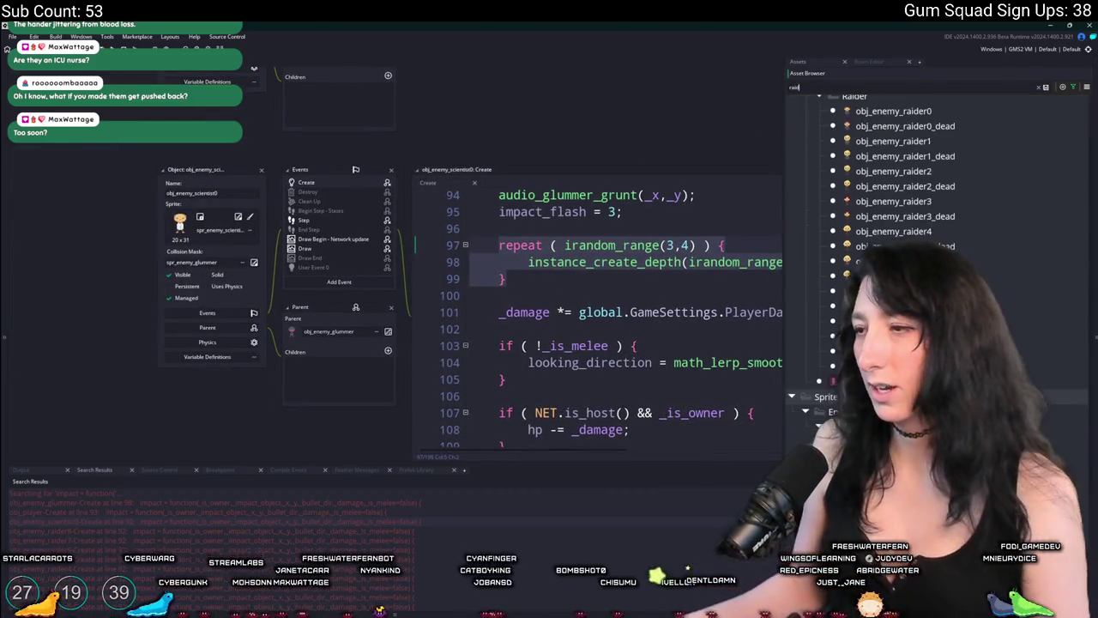
scroll(920, 155, "down", 5)
scroll(921, 155, "up", 4)
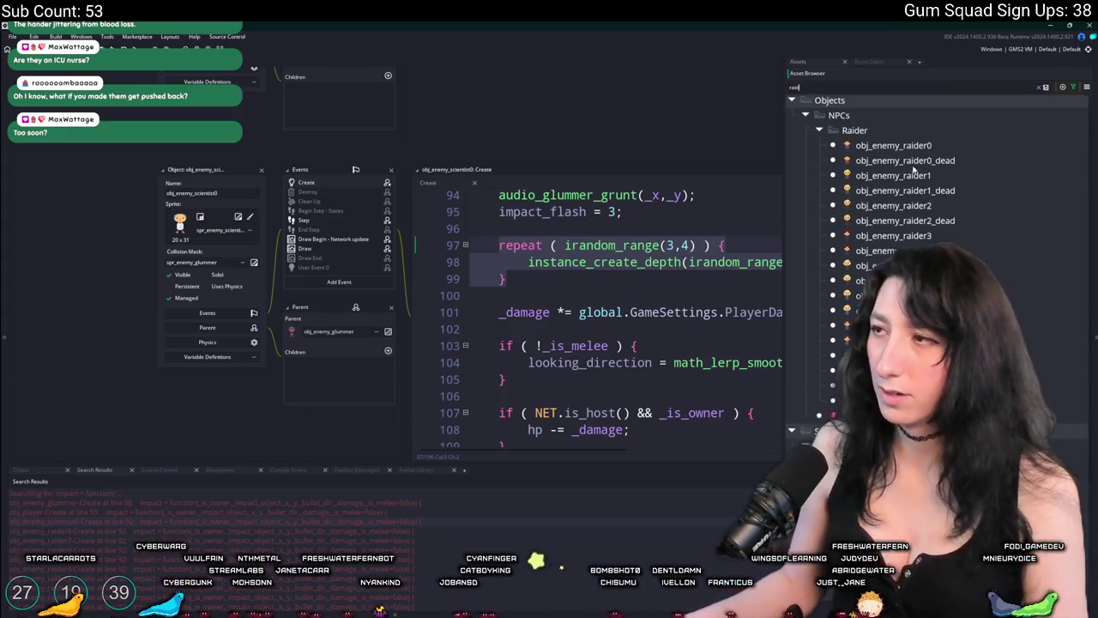
double_click(893, 145)
scroll(420, 332, "down", 8)
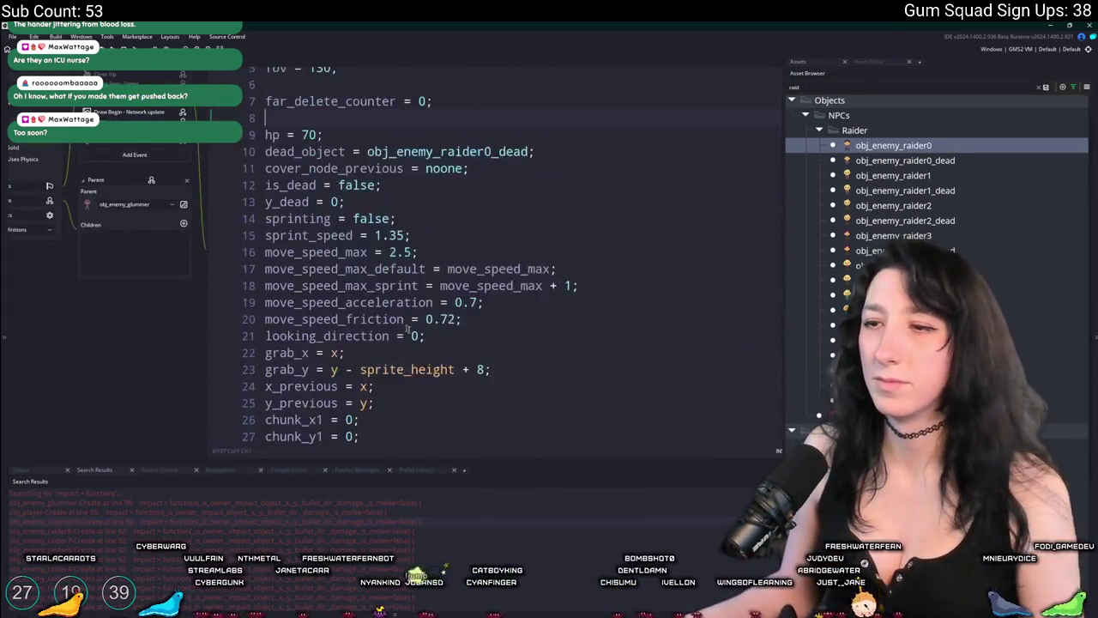
scroll(420, 332, "down", 10)
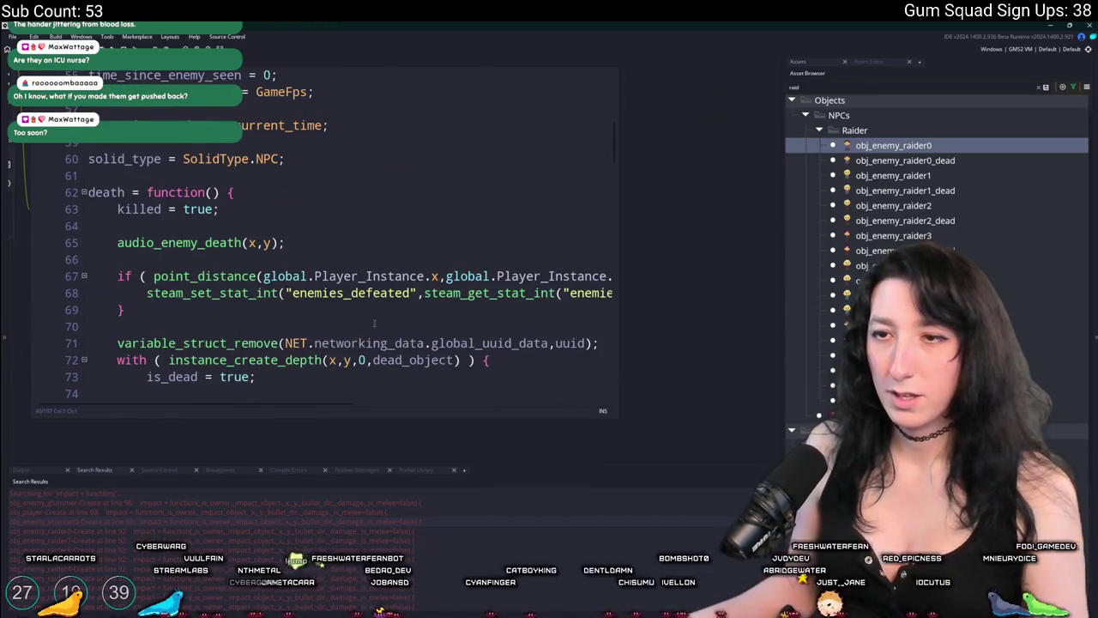
scroll(375, 230, "down", 10)
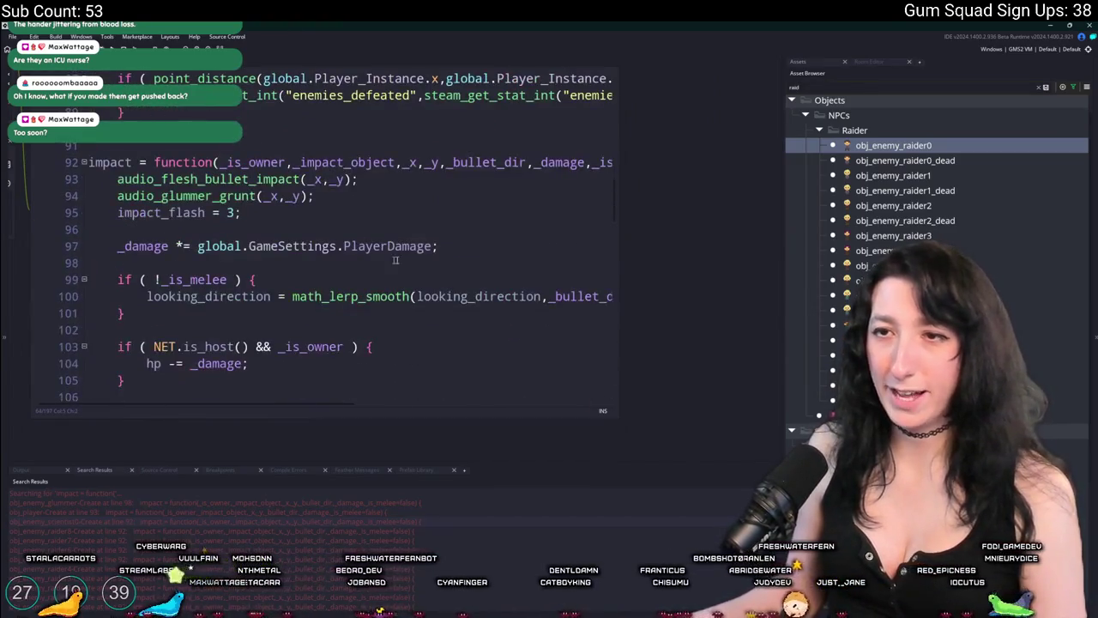
key("ctrl+v")
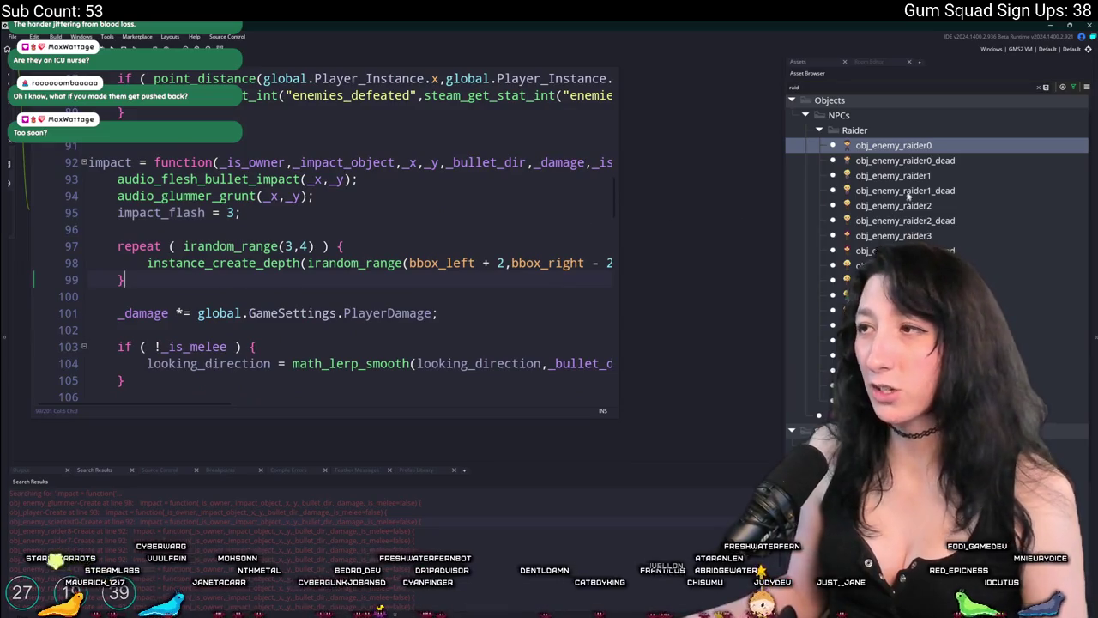
Paste the particle-spawning block into obj_enemy_raider1's impact code.
left_click(911, 176)
mouse_move(600, 263)
left_mouse_down()
mouse_move(714, 255)
mouse_move(86, 246)
left_mouse_up()
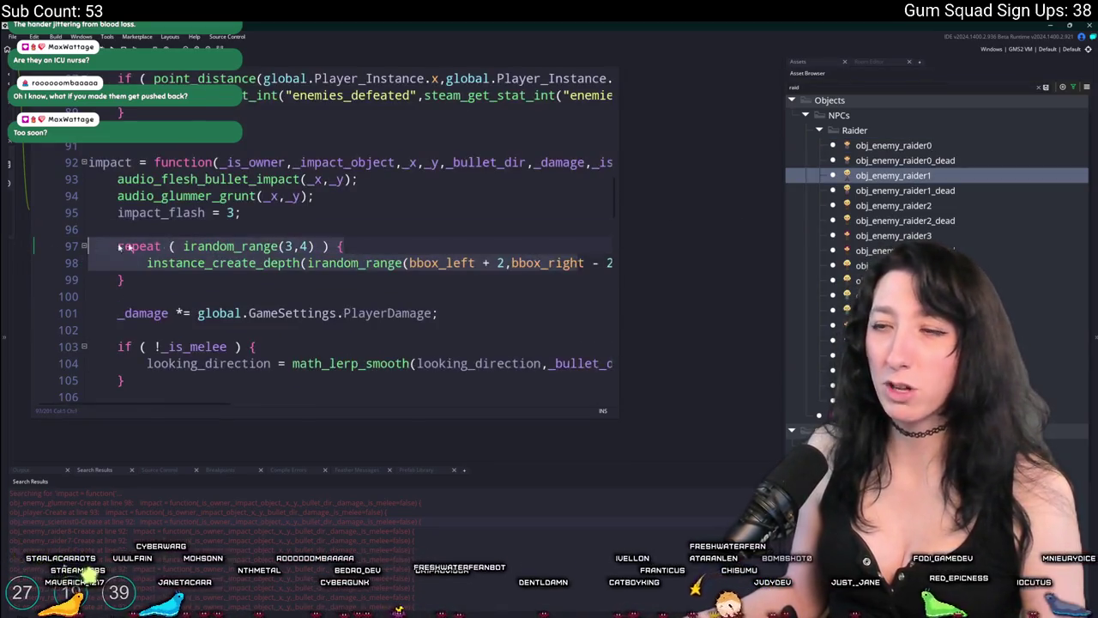
key("Down")
key("Down")
key("End")
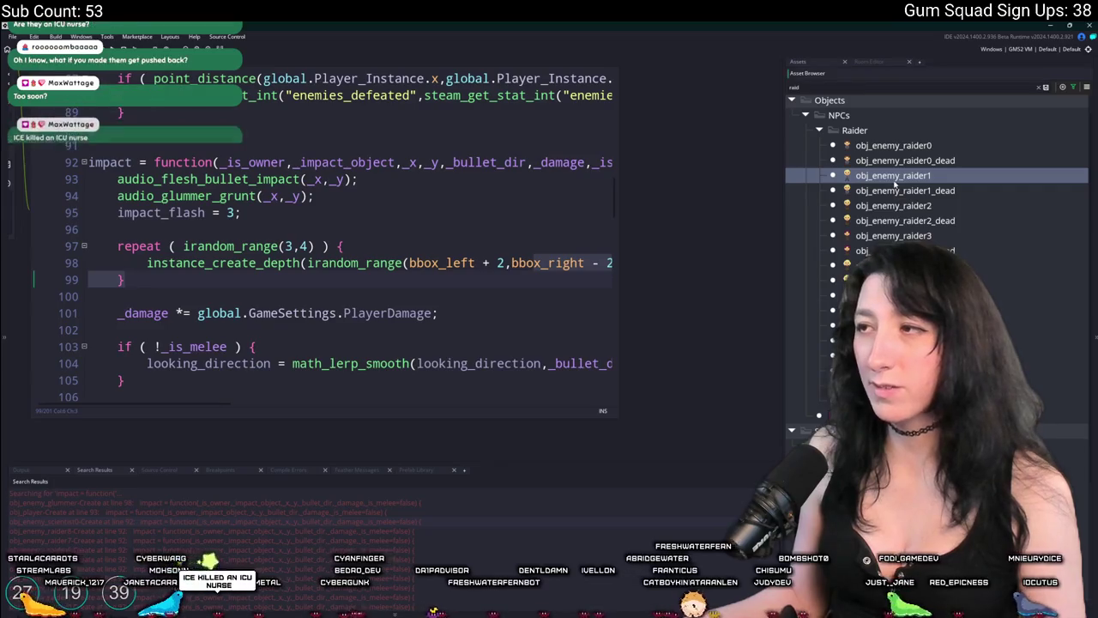
double_click(895, 177)
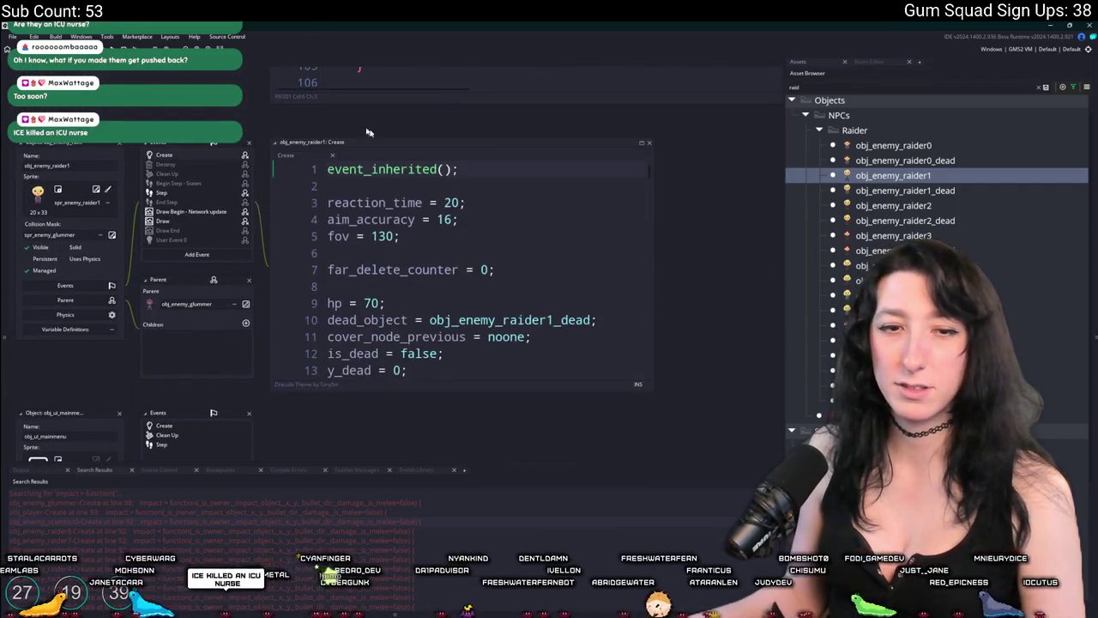
scroll(403, 261, "up", 3)
left_click_drag(367, 292, 652, 429)
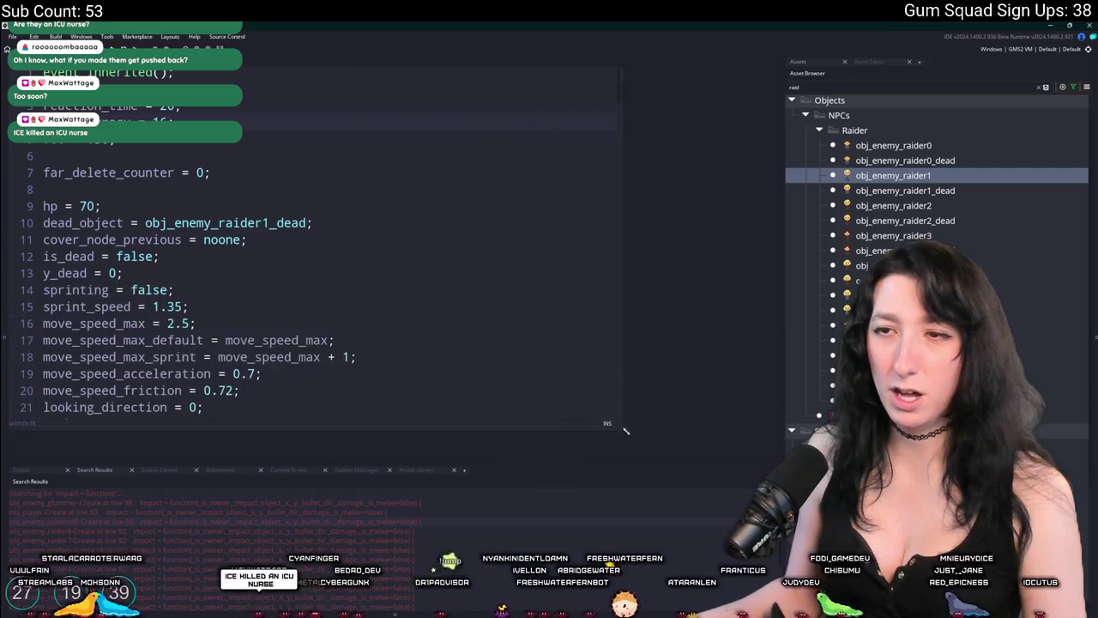
scroll(373, 288, "down", 10)
scroll(373, 288, "down", 15)
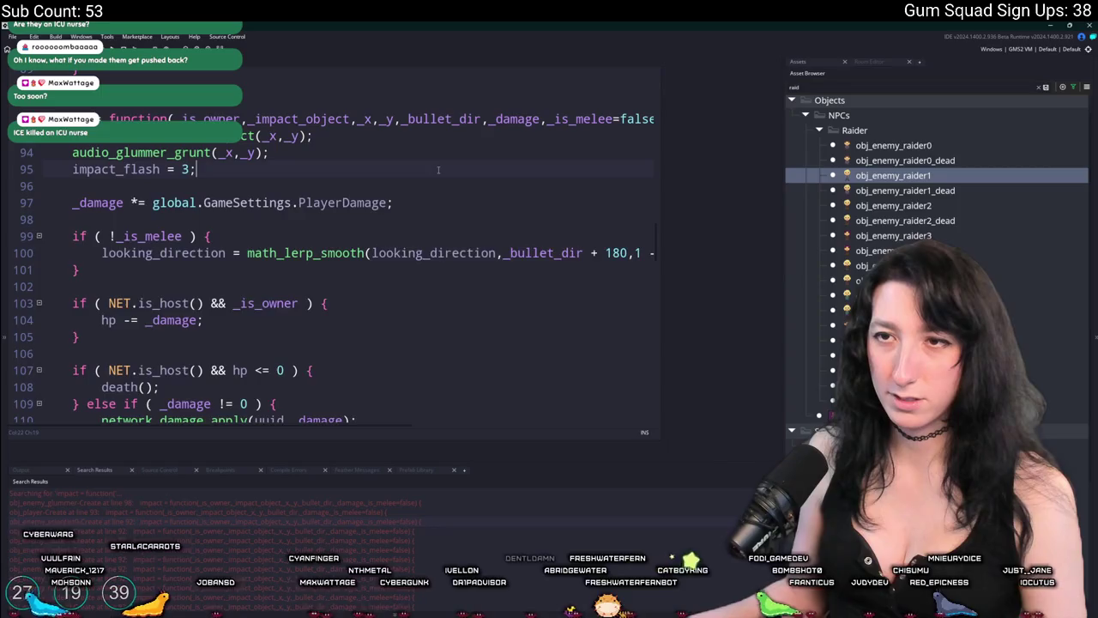
key("ctrl+v")
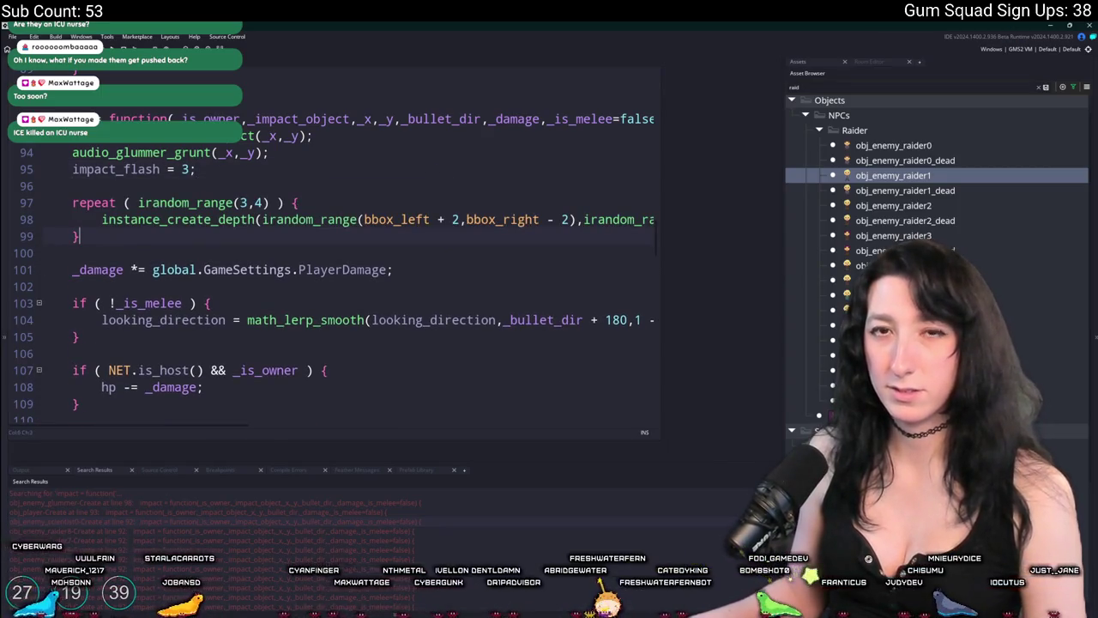
Add the particle-spawning block after impact_flash in obj_enemy_raider2 and obj_enemy_raider3.
double_click(893, 205)
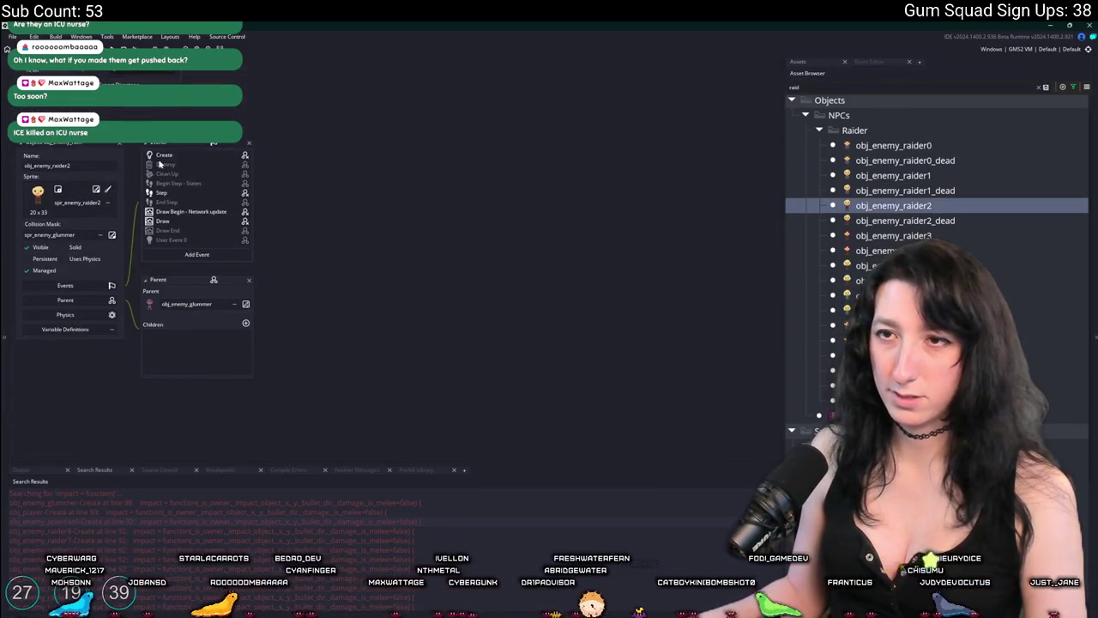
double_click(164, 155)
scroll(463, 266, "down", 20)
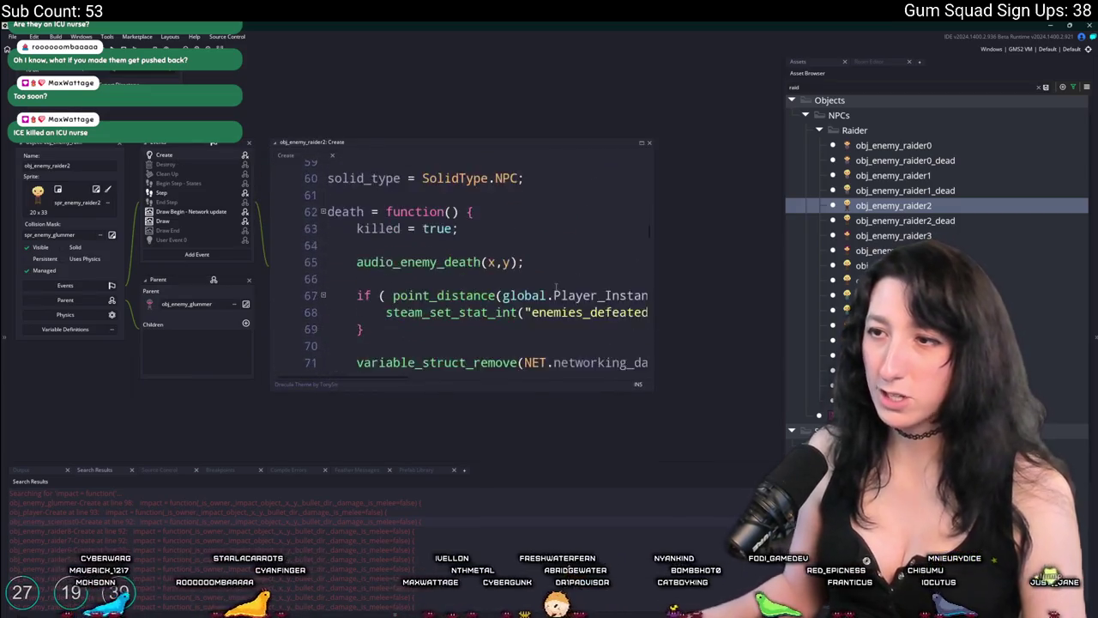
scroll(557, 309, "down", 4)
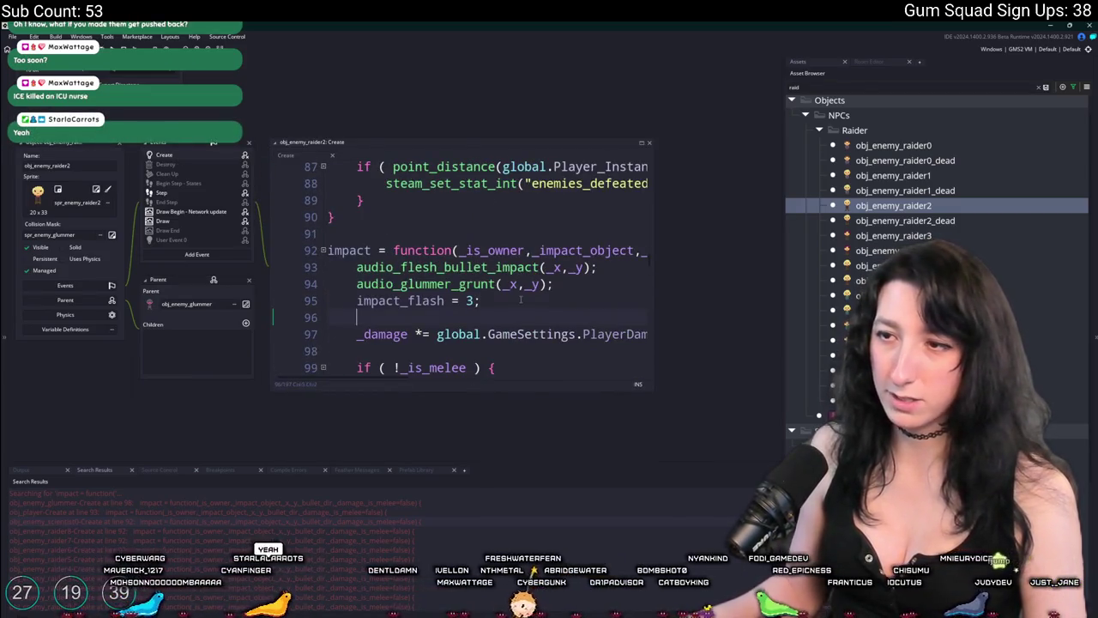
key("Return")
key("Return")
key("ctrl+v")
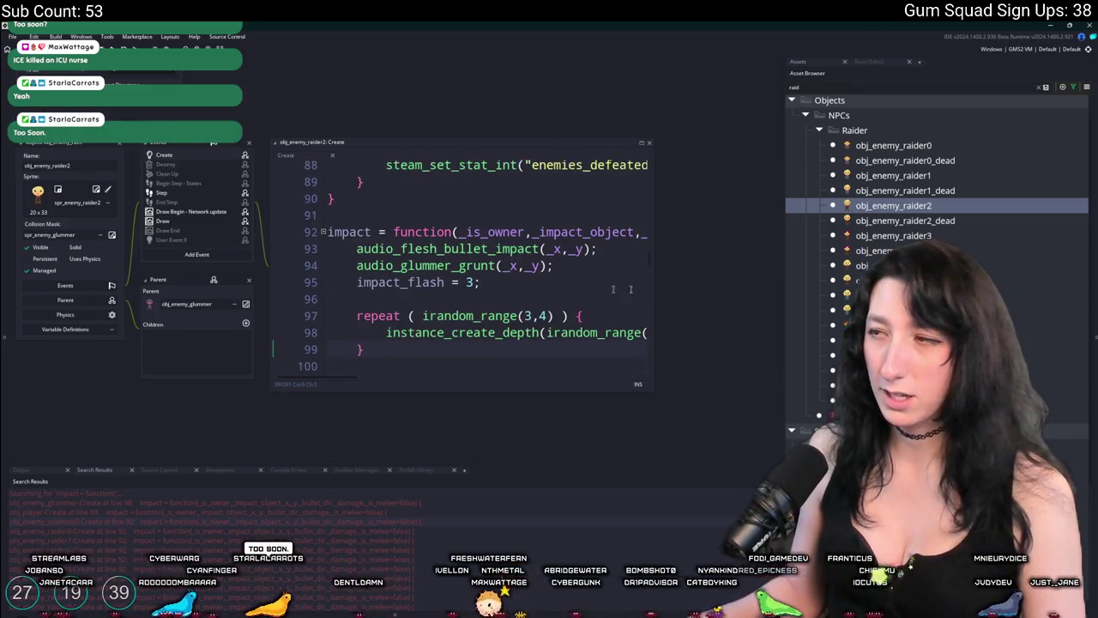
double_click(892, 235)
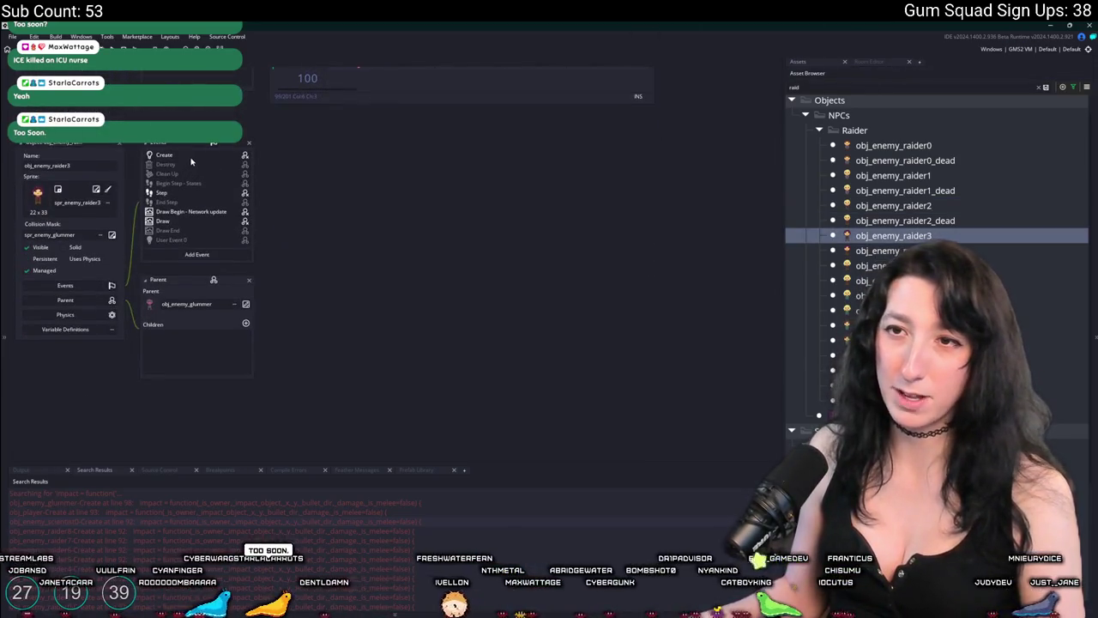
scroll(358, 326, "down", 20)
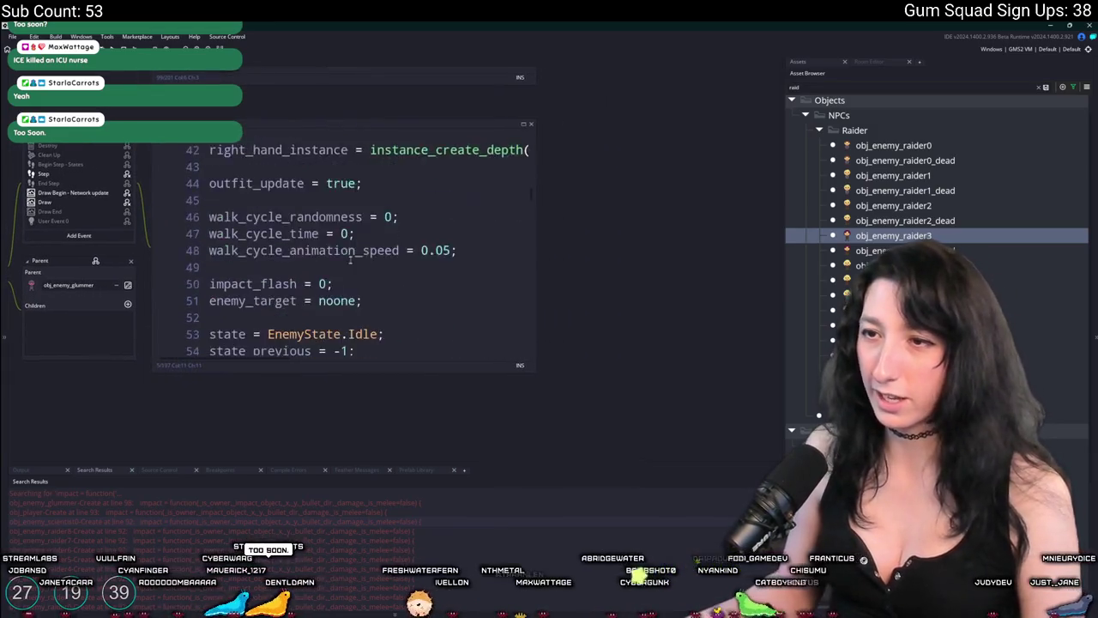
scroll(358, 328, "down", 9)
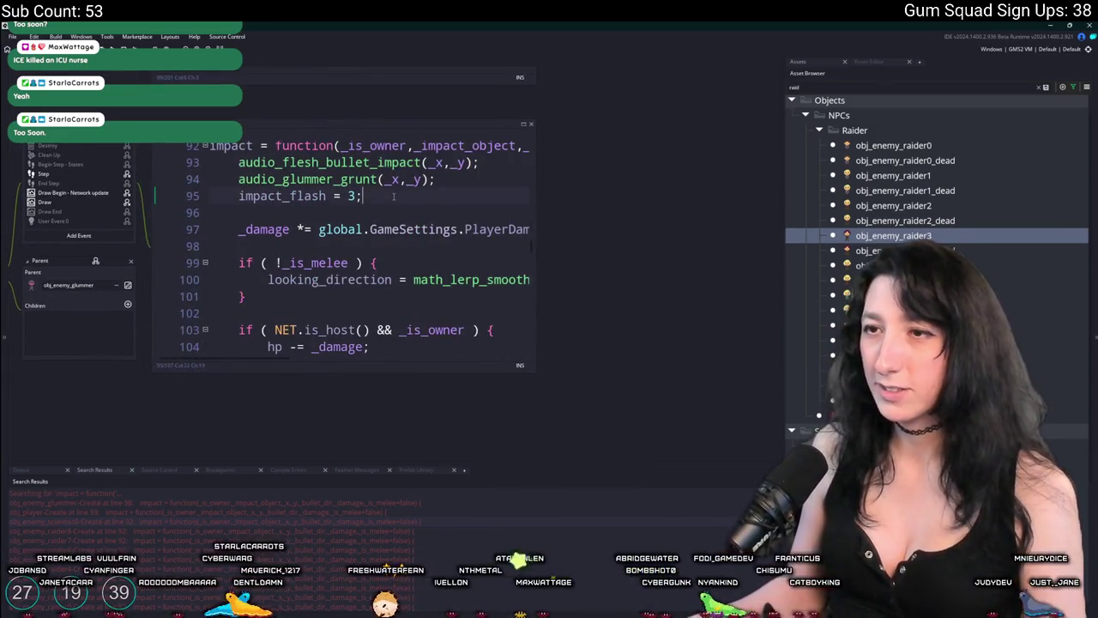
key("ctrl+v")
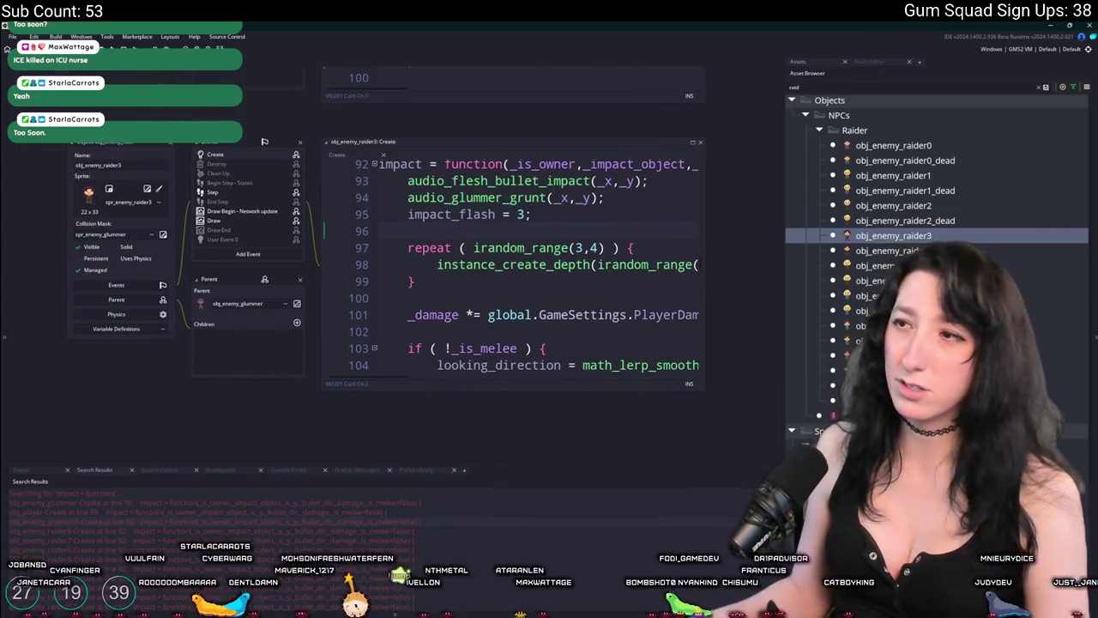
Add the particle-spawning block to the impact code of obj_enemy_raider4 and obj_enemy_raider5.
double_click(884, 265)
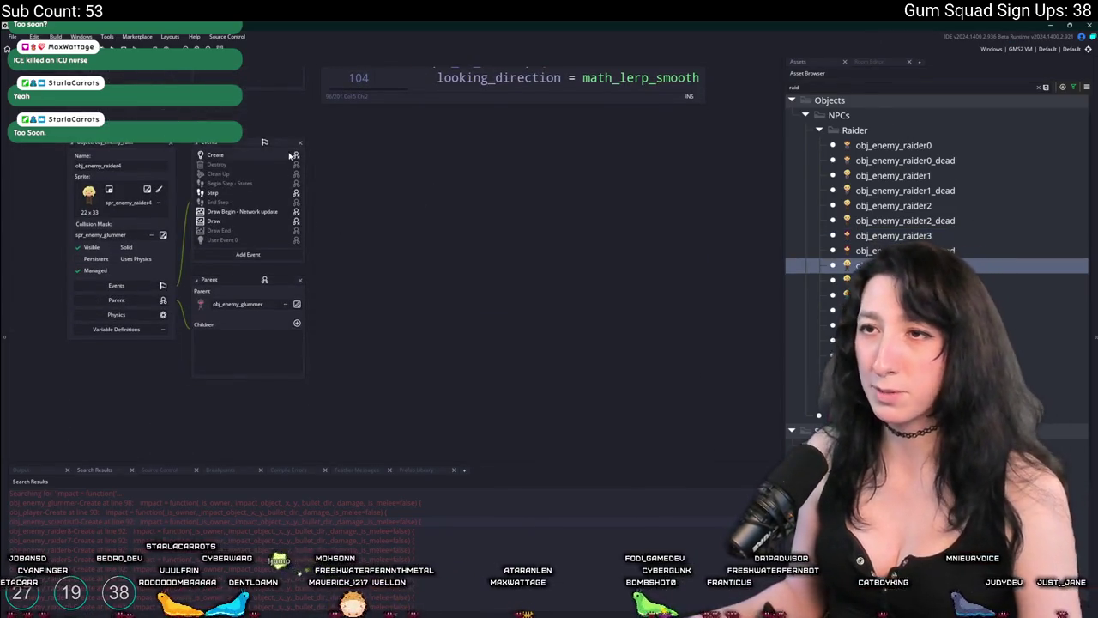
double_click(293, 155)
scroll(394, 377, "up", 3)
scroll(247, 268, "down", 20)
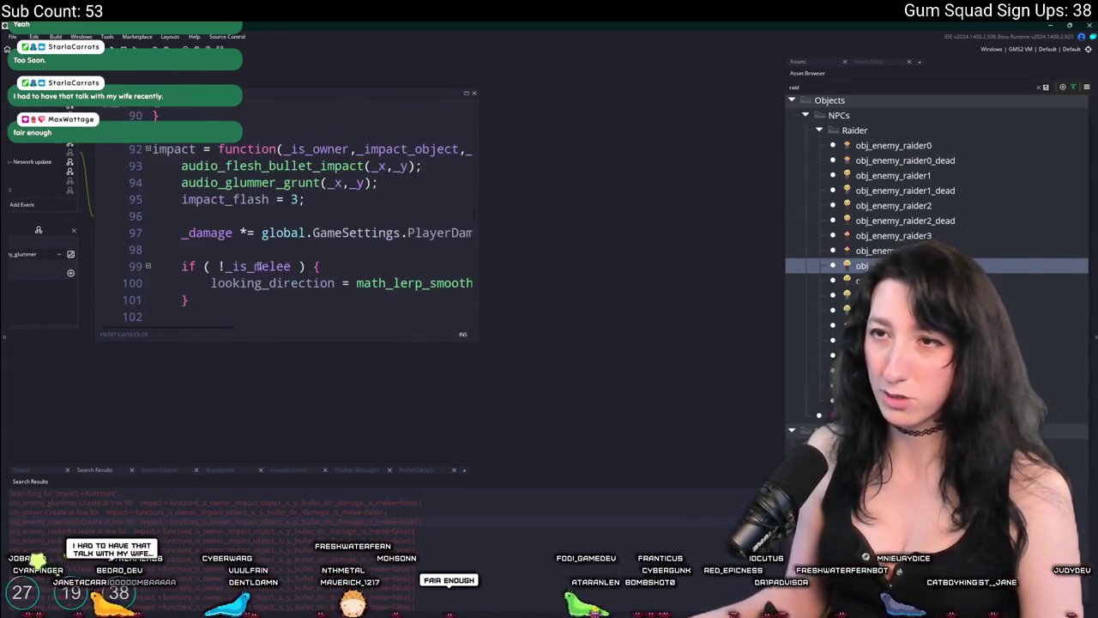
key("ctrl+z")
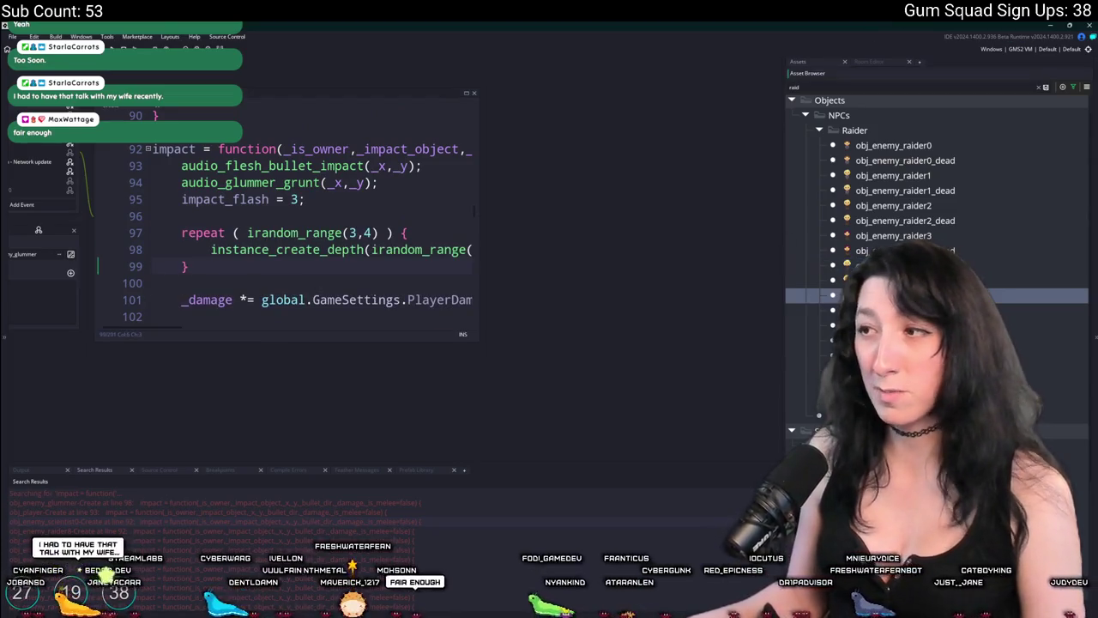
scroll(291, 233, "down", 3)
left_click(186, 156)
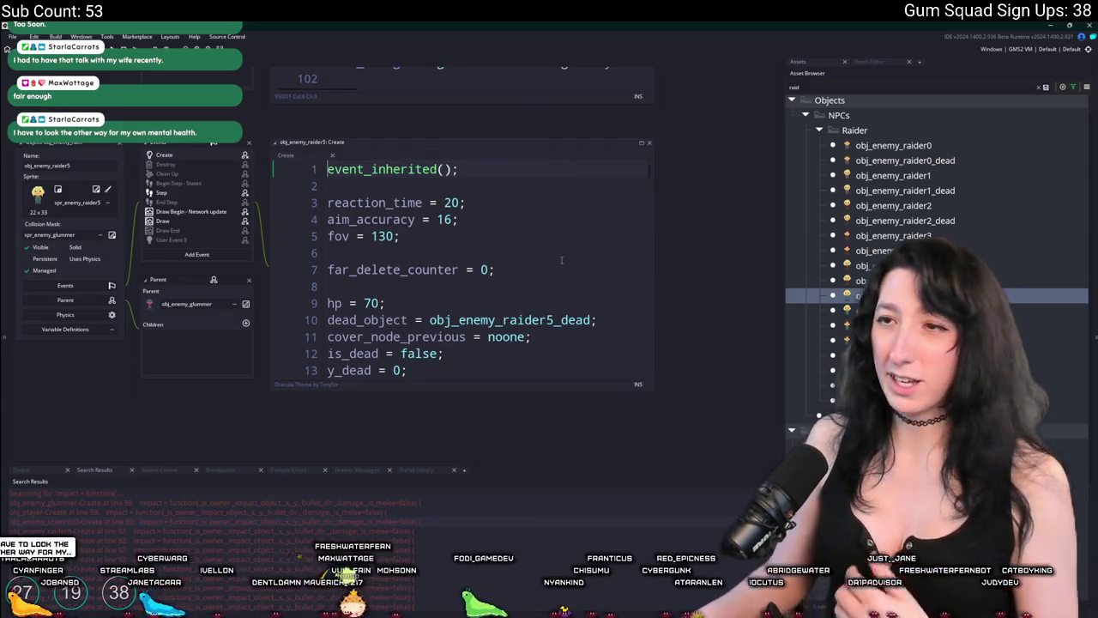
scroll(562, 260, "down", 20)
scroll(468, 247, "down", 3)
key("Return")
key("ctrl+v")
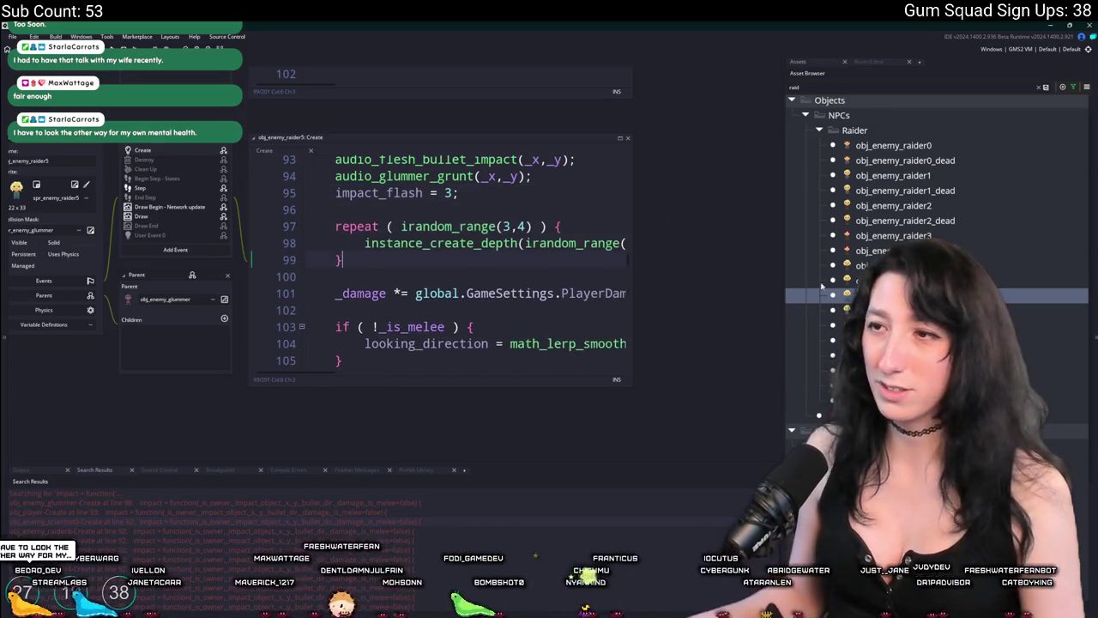
Paste the particle-spawning block after impact_flash in obj_enemy_raider6 and obj_enemy_raider7.
double_click(892, 325)
scroll(452, 258, "down", 9)
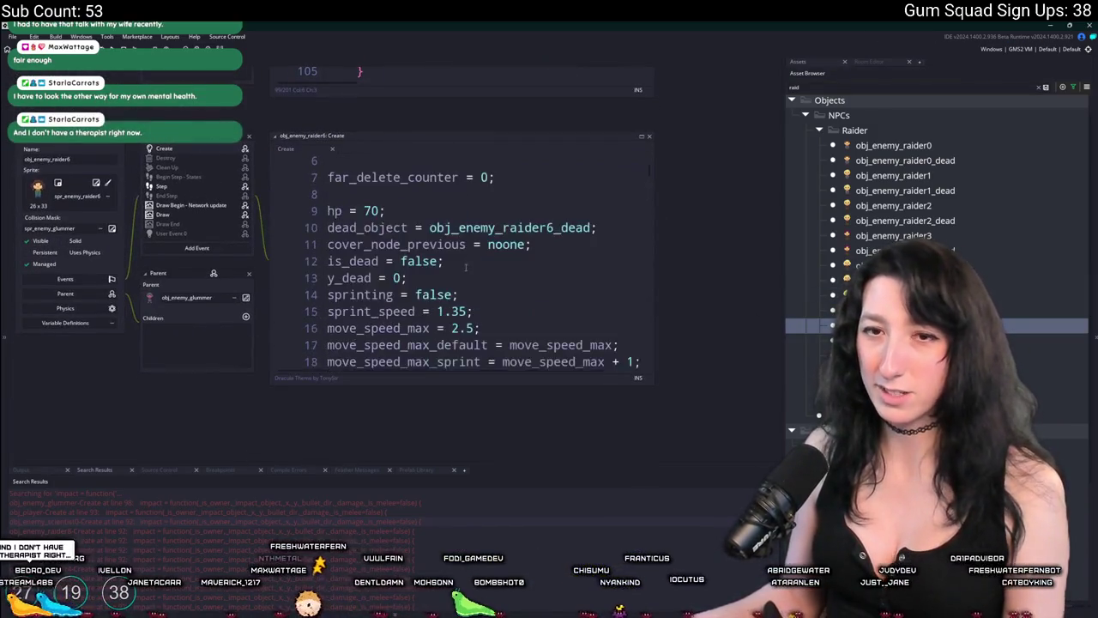
scroll(452, 257, "down", 18)
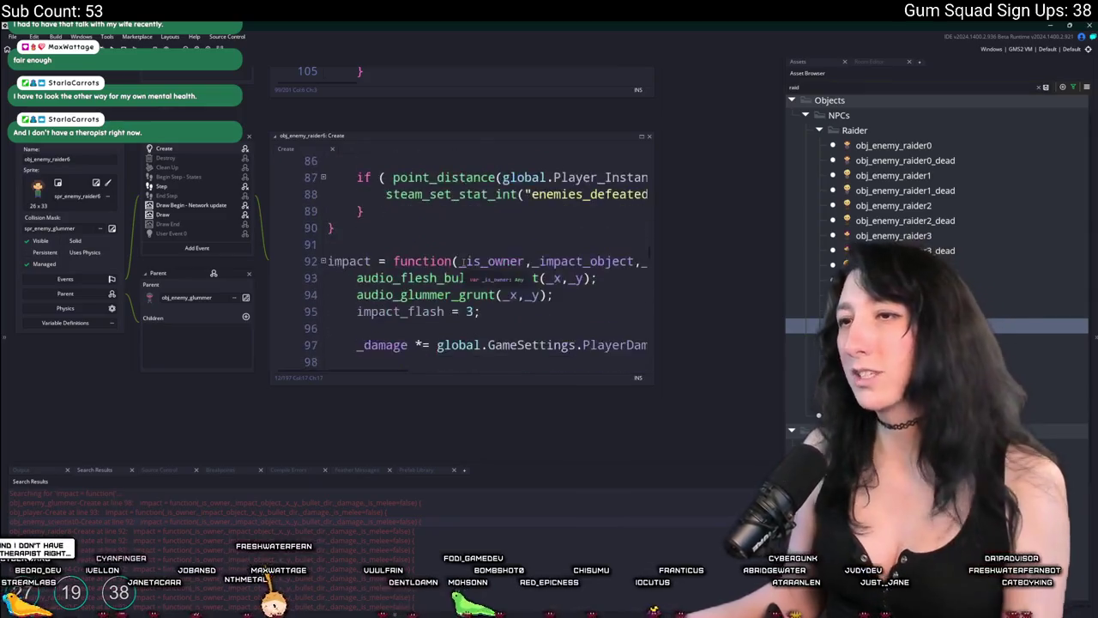
left_click(513, 242)
key("Return")
key("ctrl+v")
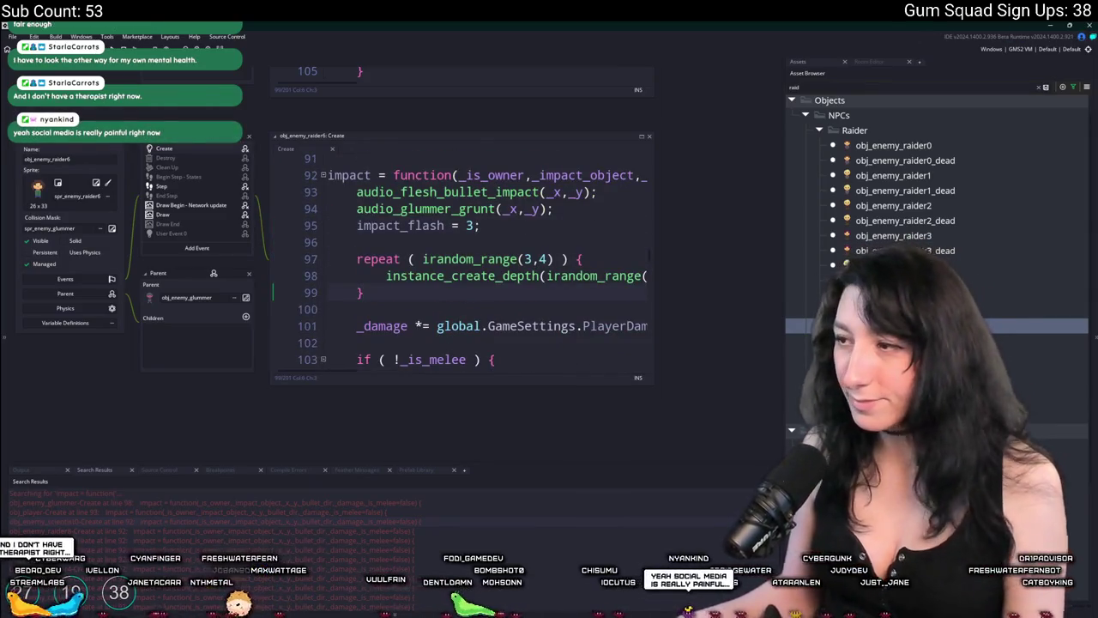
double_click(892, 355)
scroll(463, 258, "down", 4)
scroll(462, 229, "down", 18)
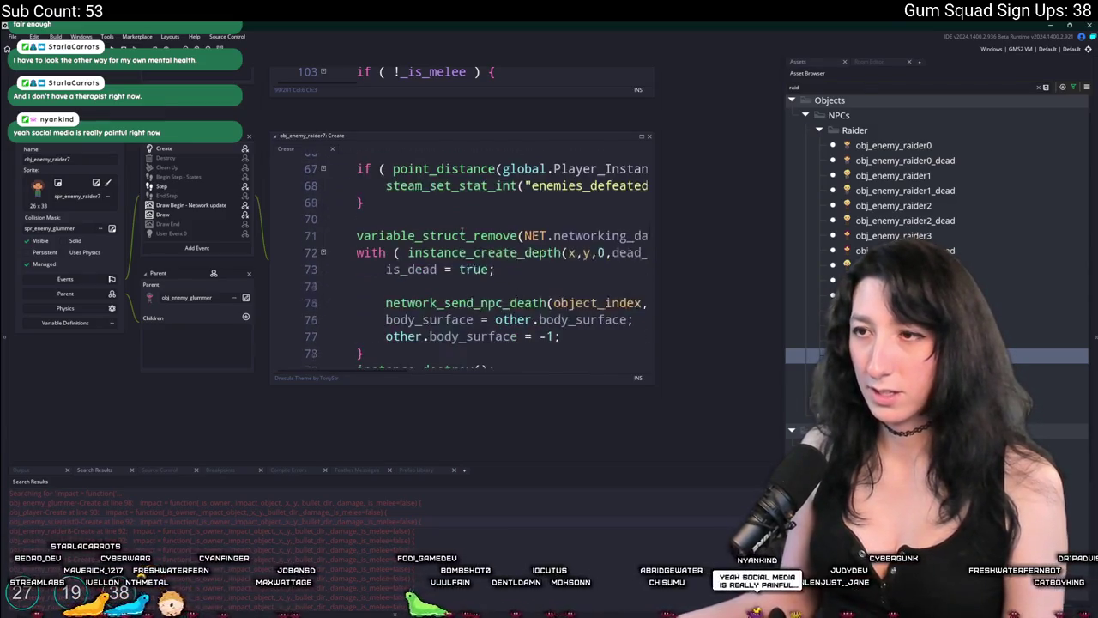
scroll(462, 230, "down", 8)
left_click(573, 259)
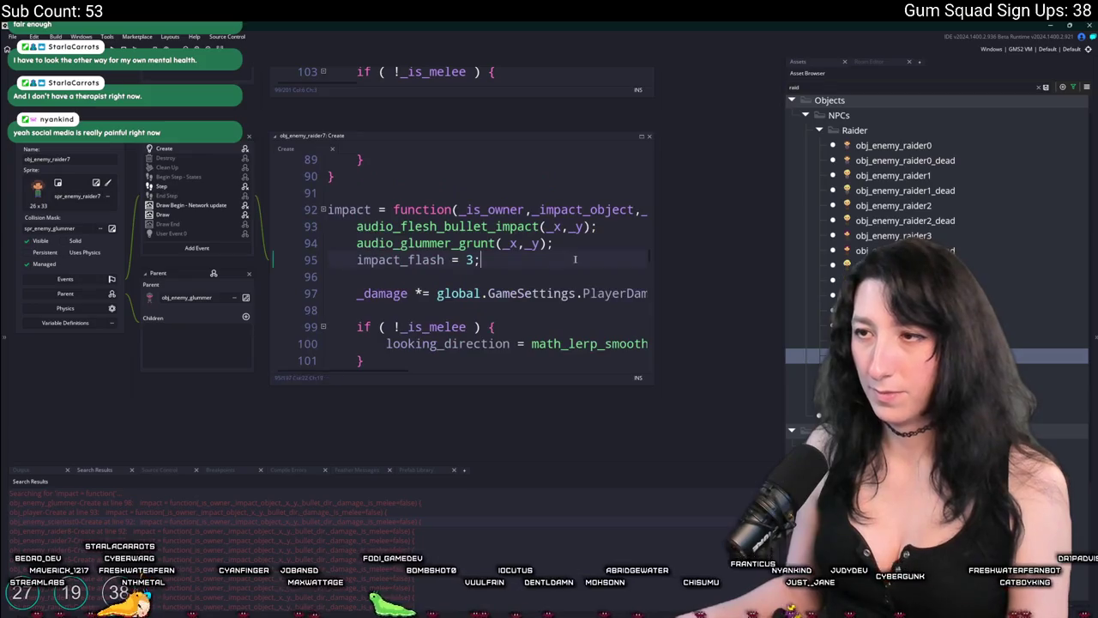
key("ctrl+v")
Paste the particle-spawning block into obj_enemy_raider8's impact code.
double_click(892, 370)
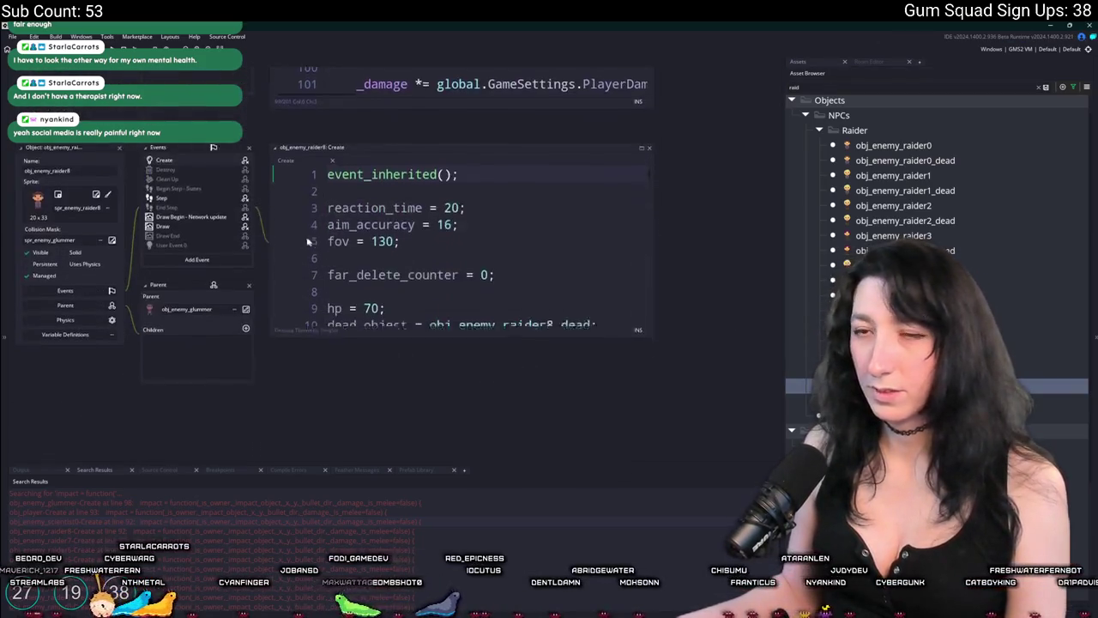
scroll(432, 270, "down", 20)
scroll(431, 271, "down", 10)
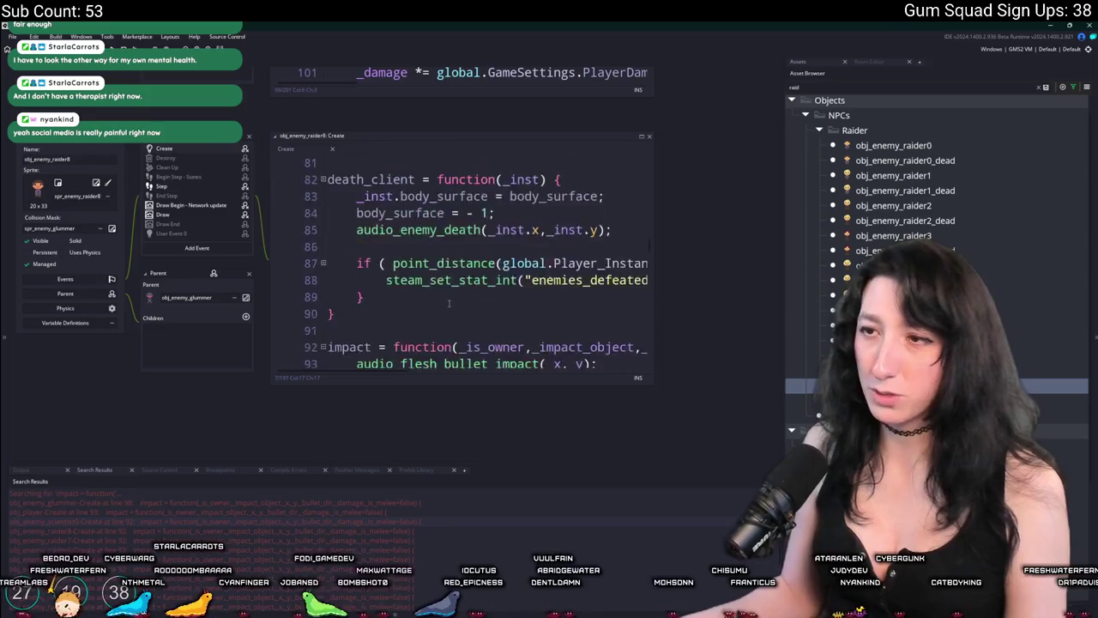
key("ctrl+v")
key("ctrl+Tab")
key("ctrl+Tab")
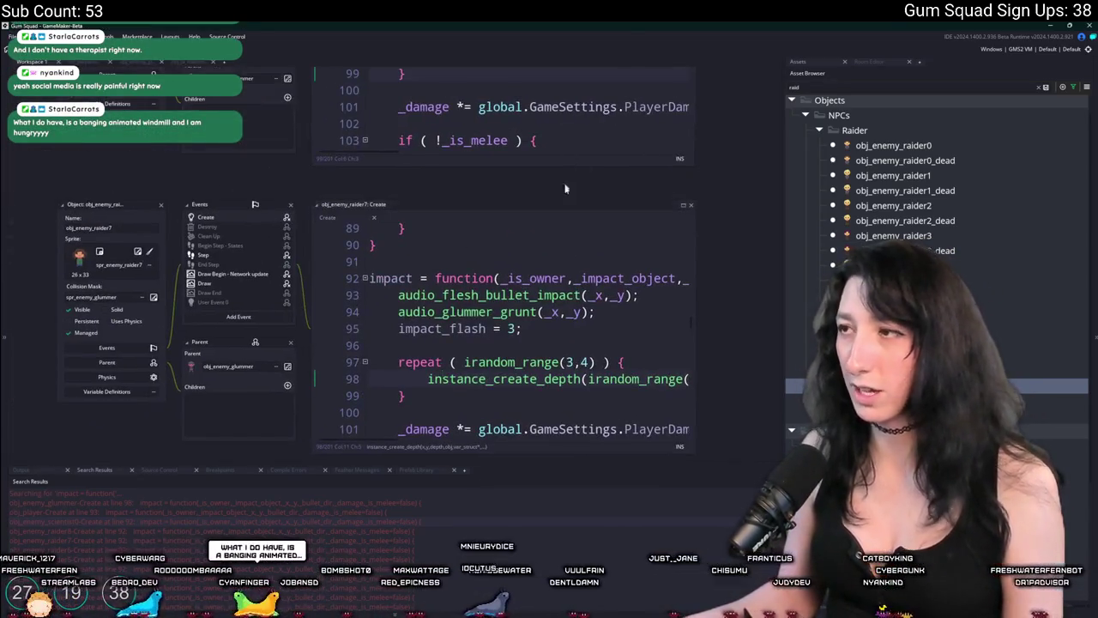
scroll(892, 215, "up", 1)
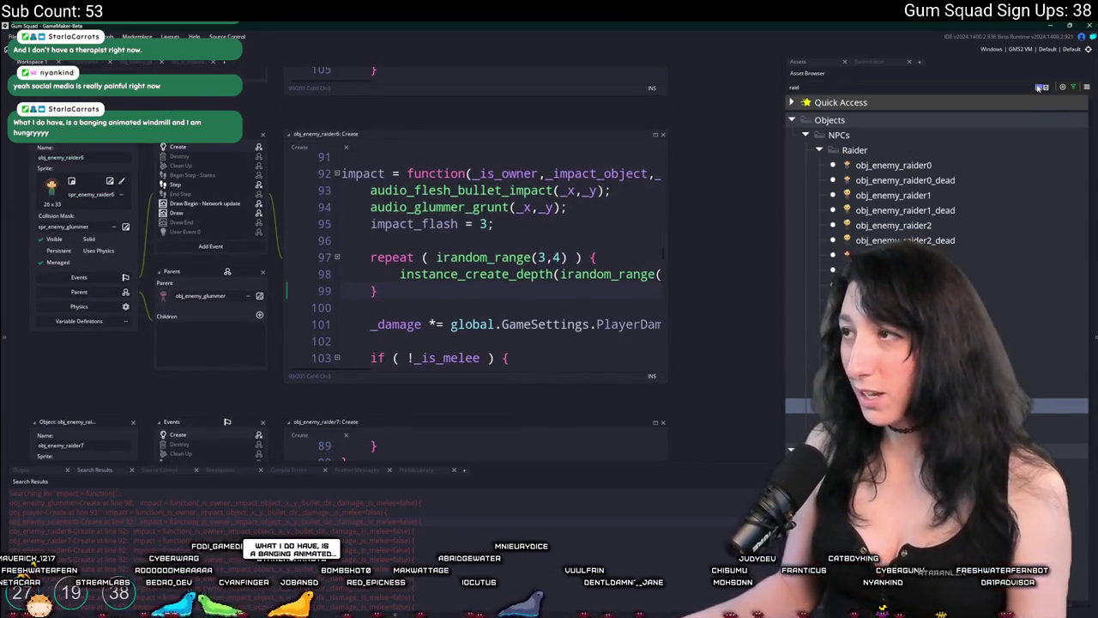
Clear the raid filter and expand the Glummer and Glummer Captain folders in the assets.
left_click(1039, 88)
scroll(981, 163, "up", 5)
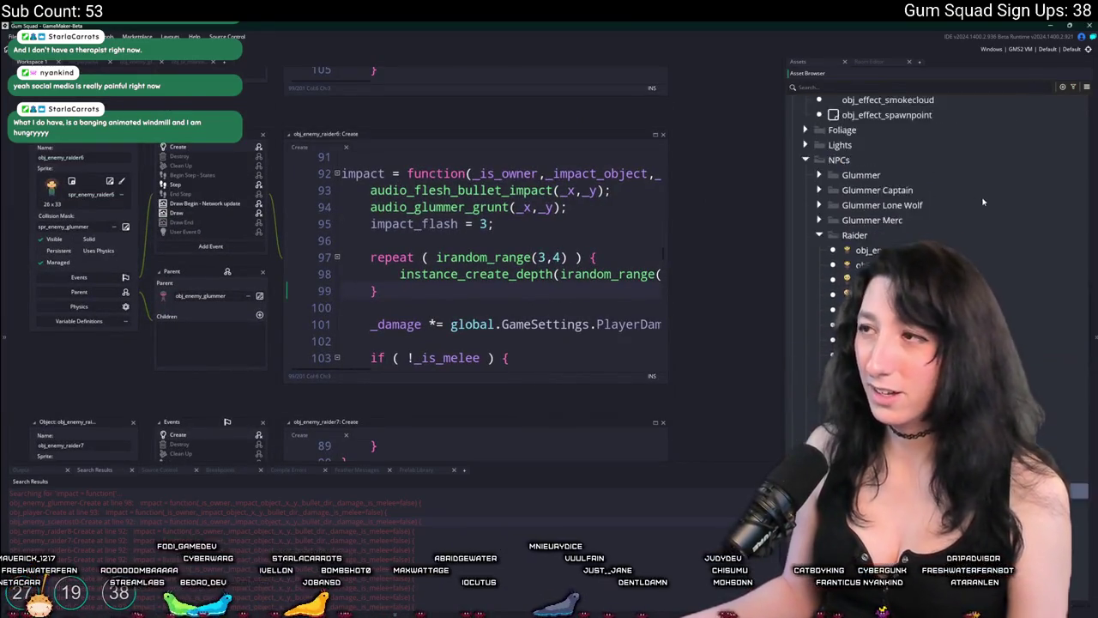
left_click(817, 210)
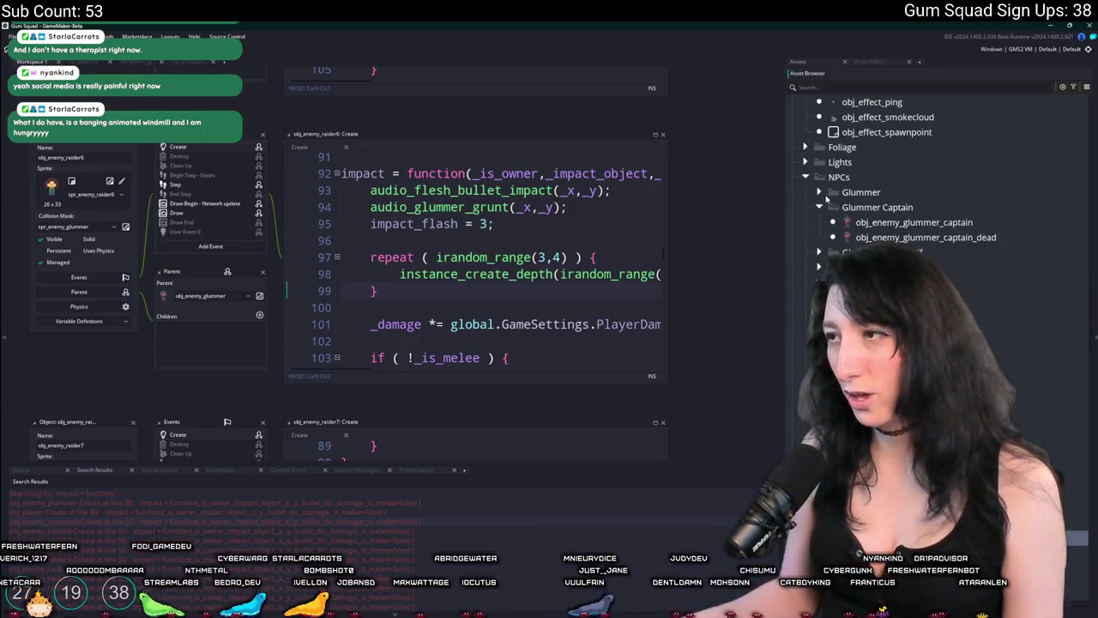
left_click(818, 192)
double_click(896, 207)
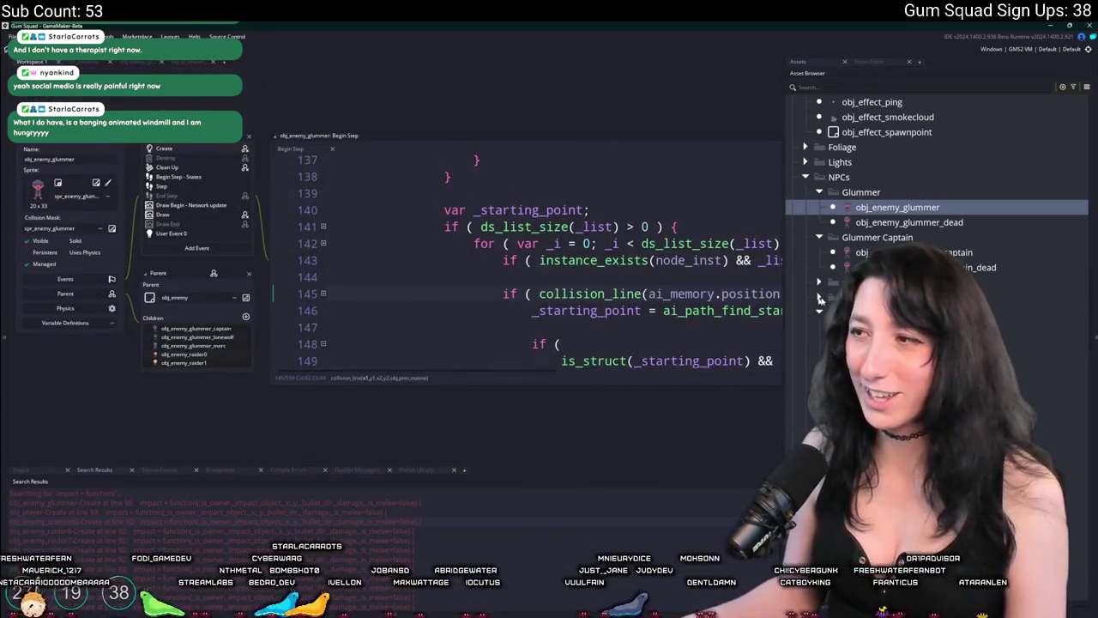
double_click(892, 327)
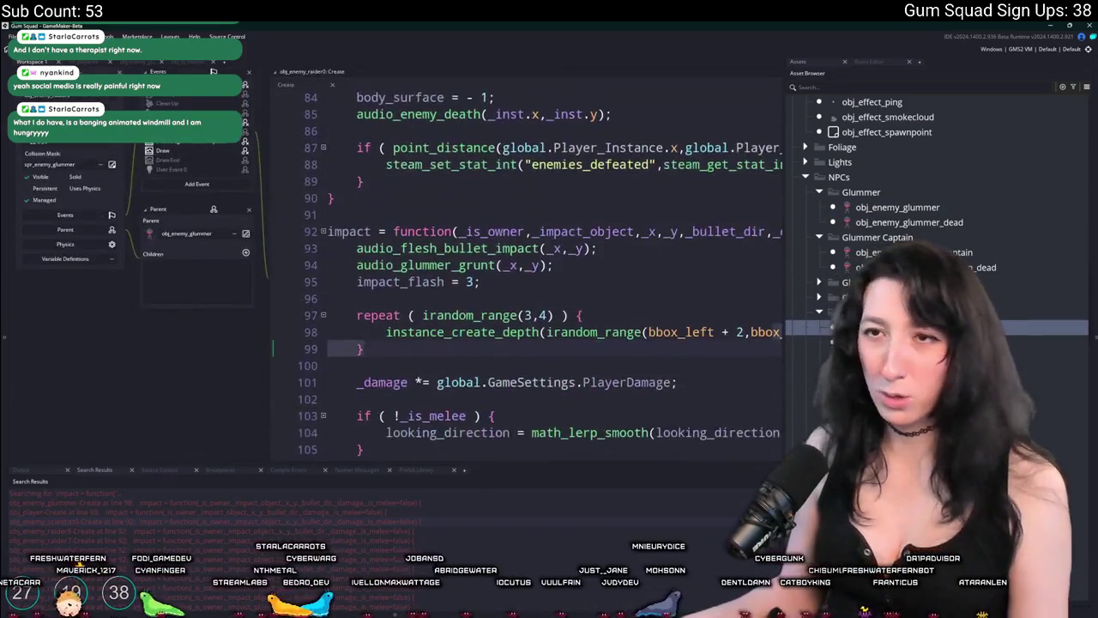
left_click(163, 127)
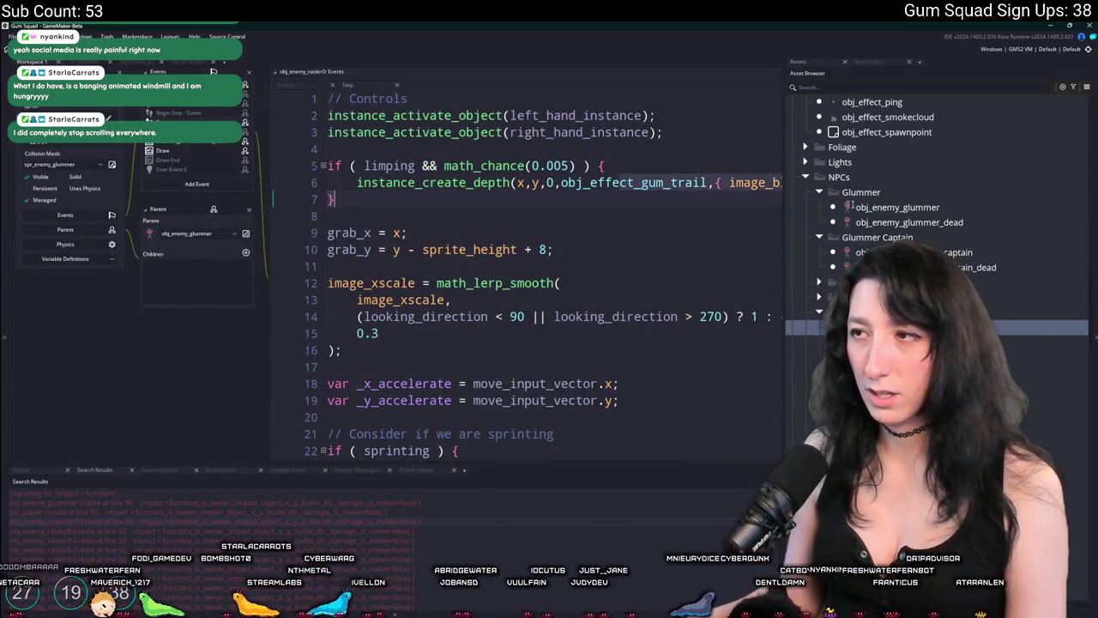
scroll(271, 287, "up", 5)
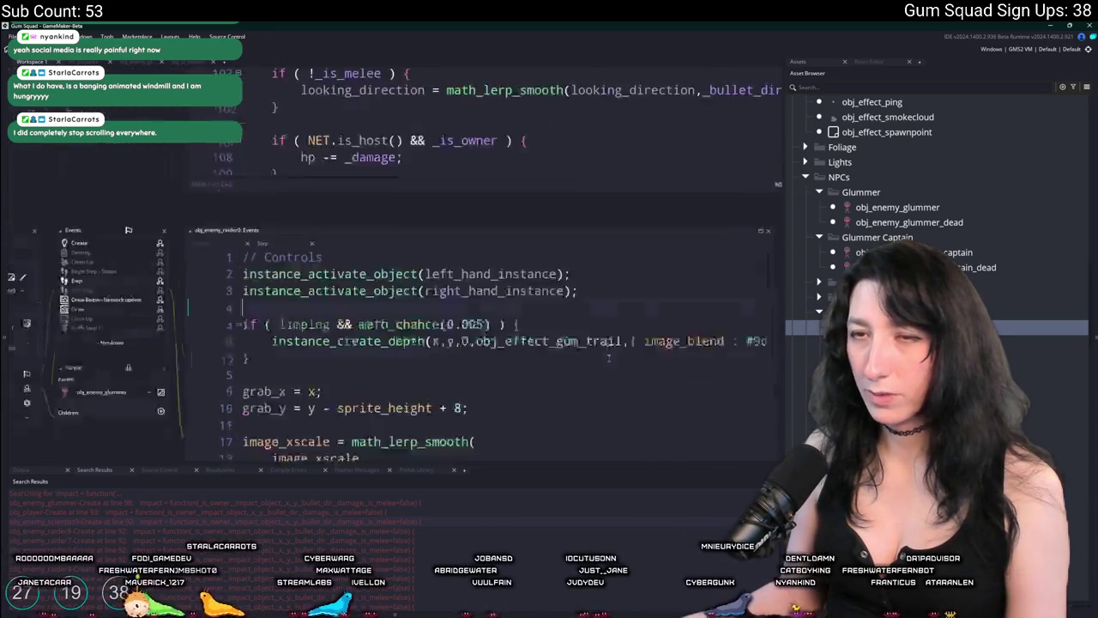
Open the base glummer's Create event and select its particle repeat block.
left_click(172, 293)
left_click(936, 213)
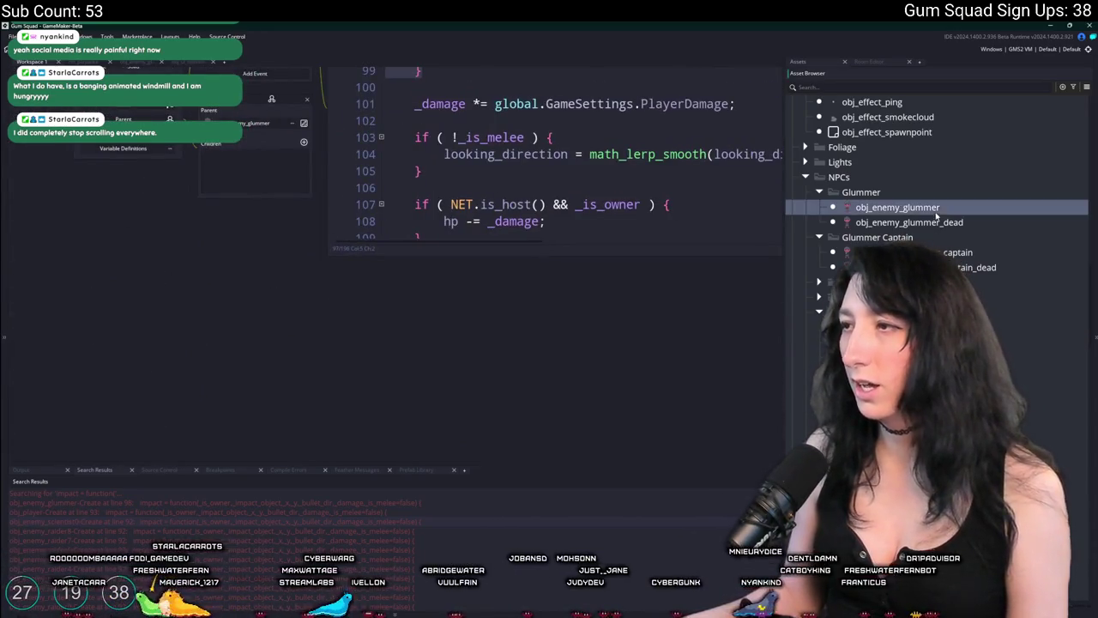
double_click(940, 211)
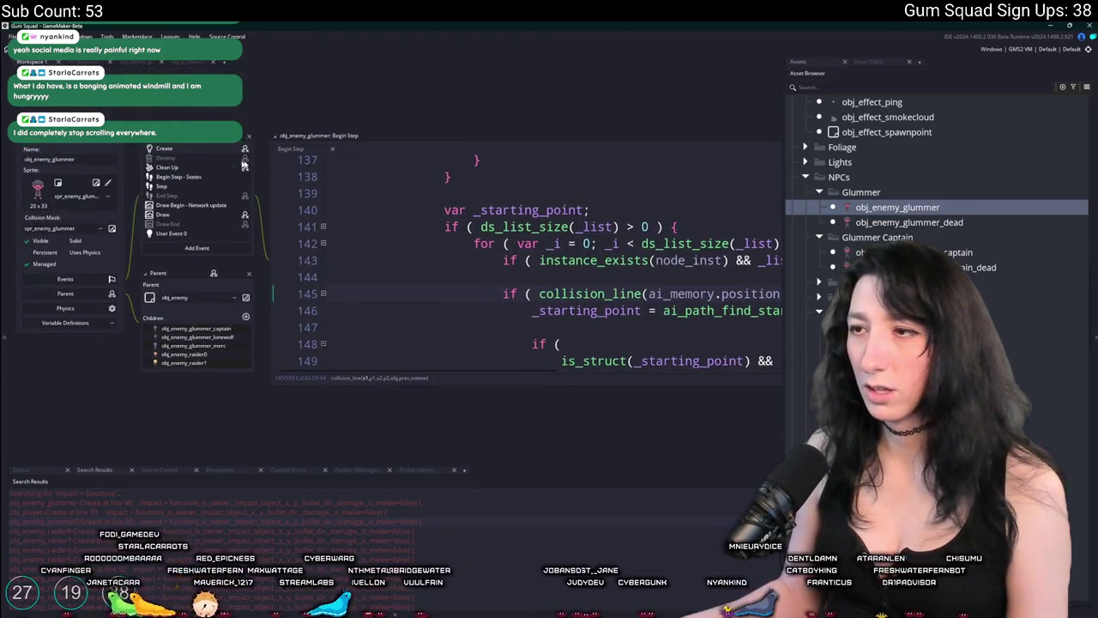
left_click(188, 147)
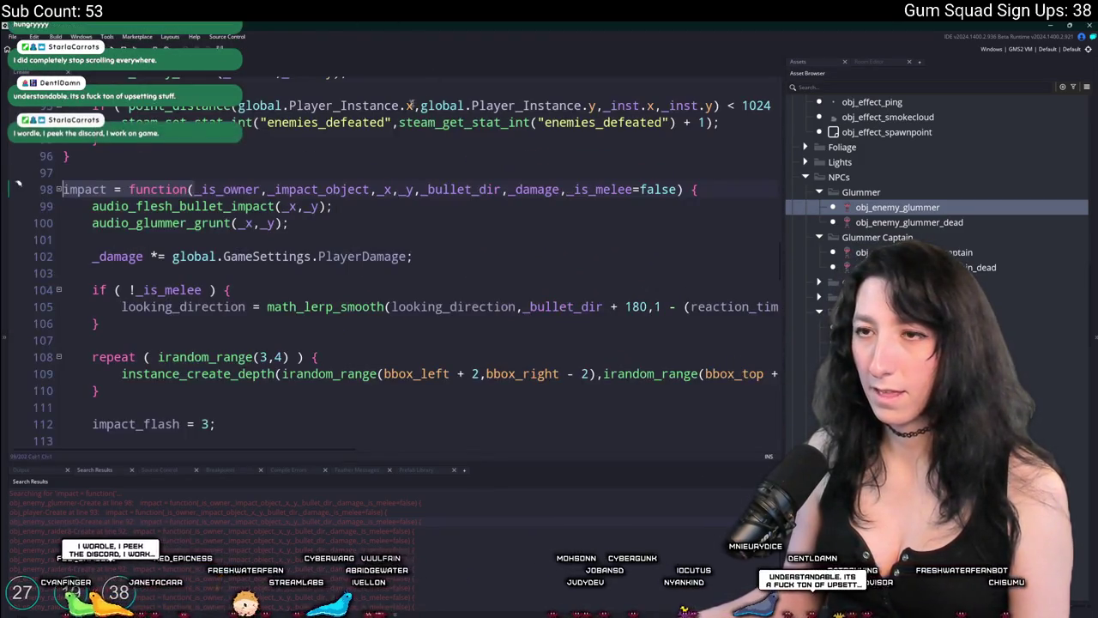
left_click(110, 387)
Paste the repeat block after audio_glummer_grunt in obj_enemy_glummer_captain's impact function.
double_click(973, 253)
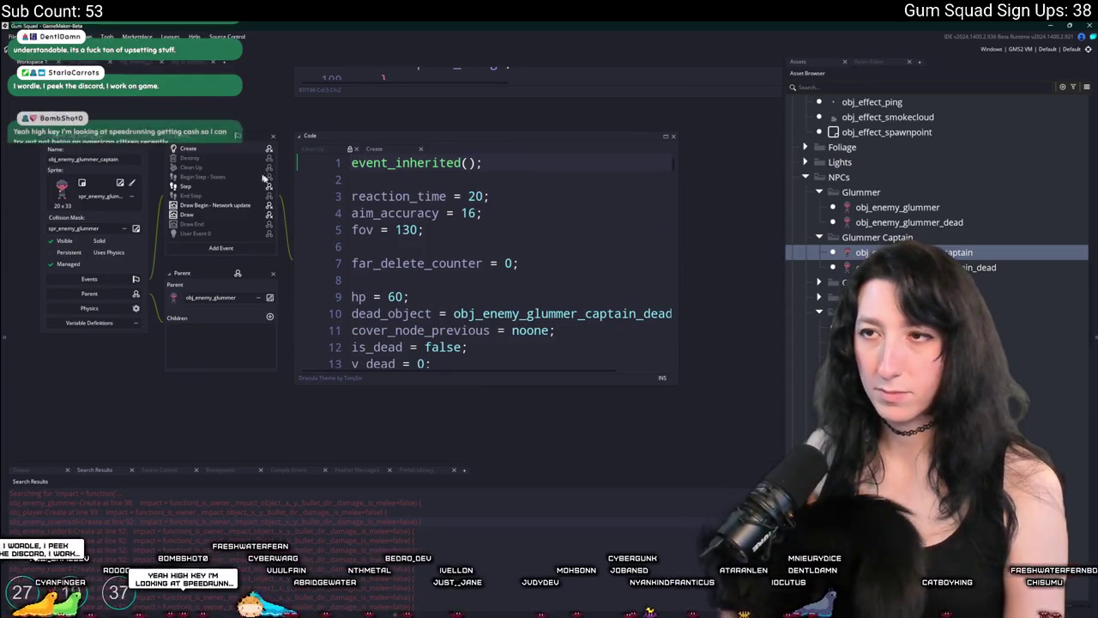
scroll(493, 265, "down", 10)
scroll(493, 275, "down", 18)
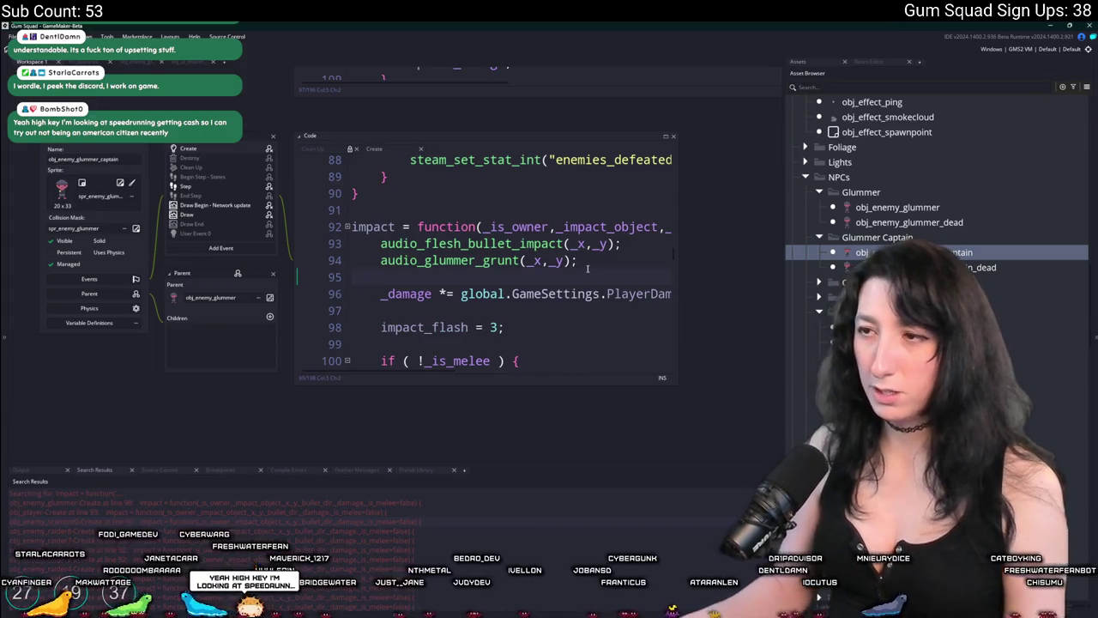
key("Return")
key("Return")
key("ctrl+v")
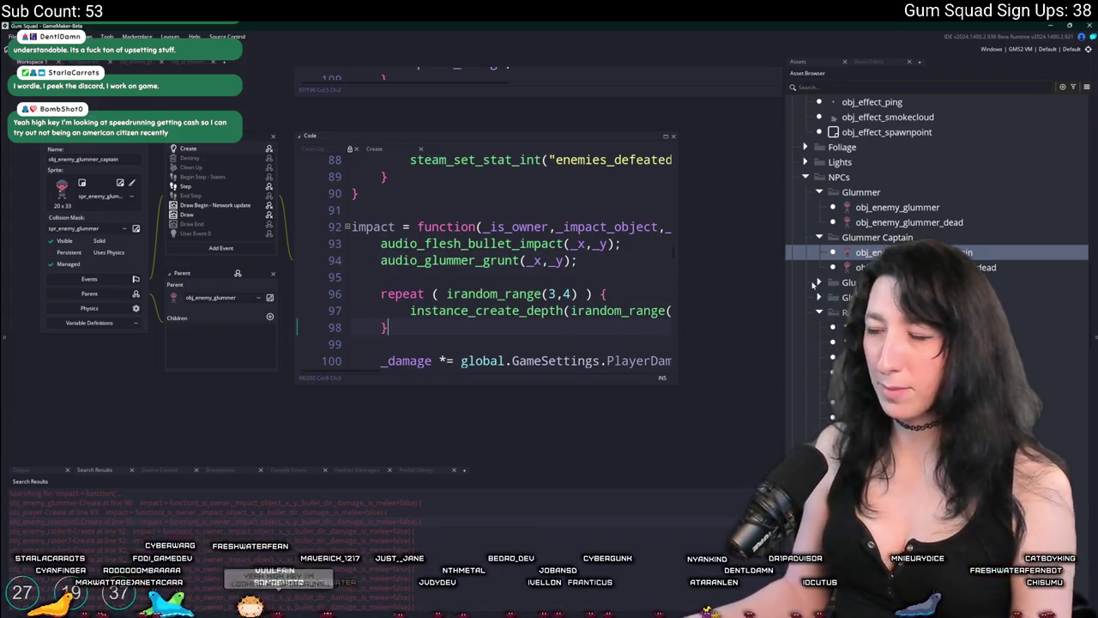
double_click(858, 312)
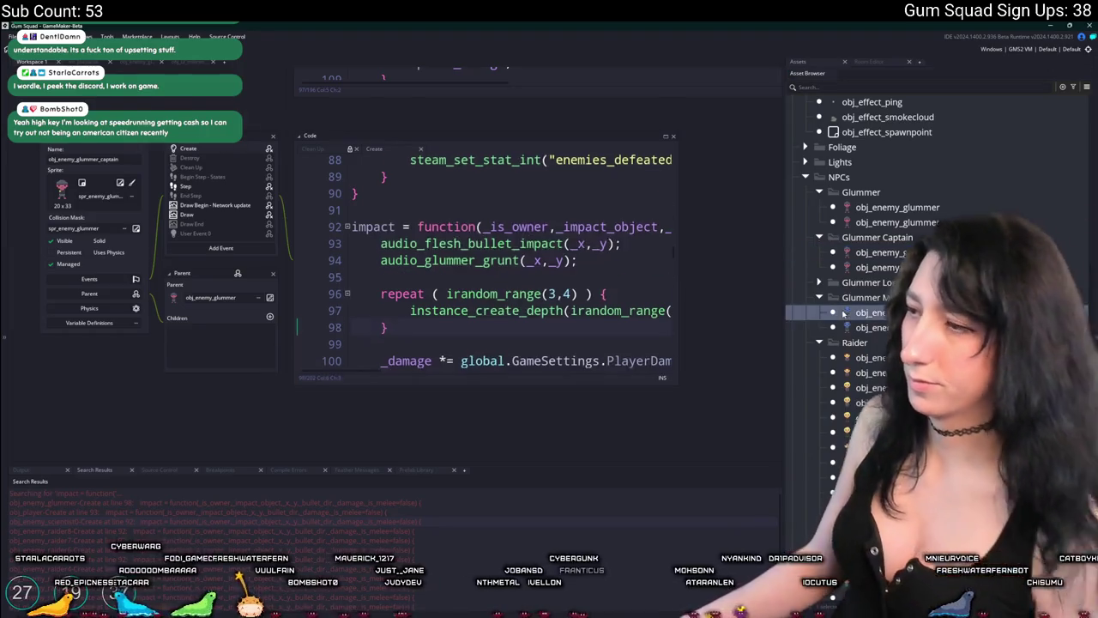
Search the merc's Step code for '#', then paste the repeat block after impact_flash in Create.
left_click(165, 182)
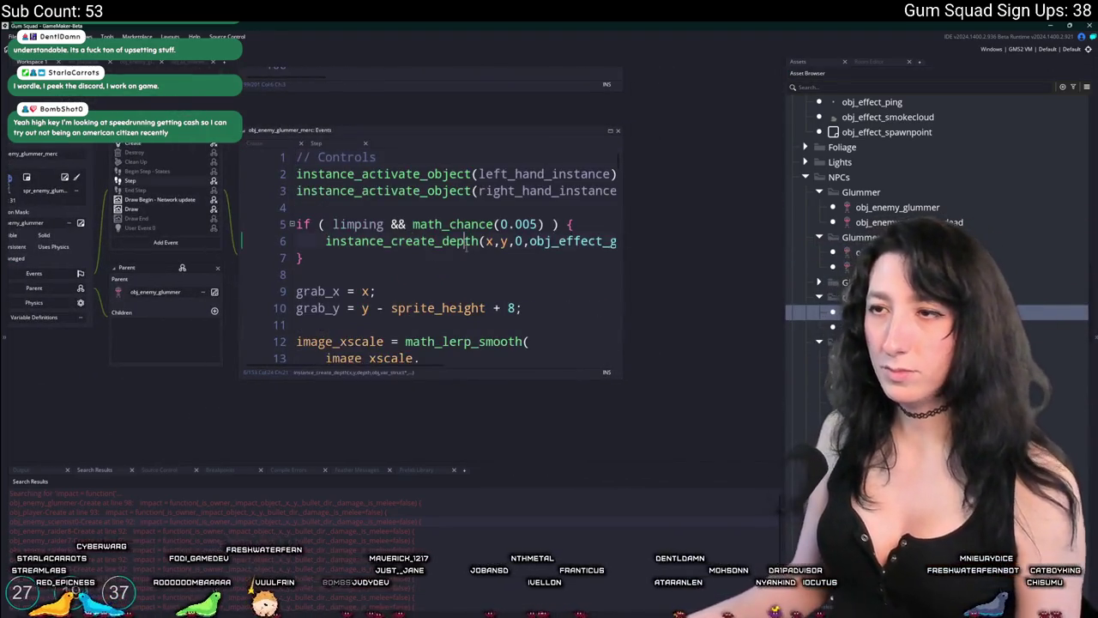
key("ctrl+f")
type("#495F94")
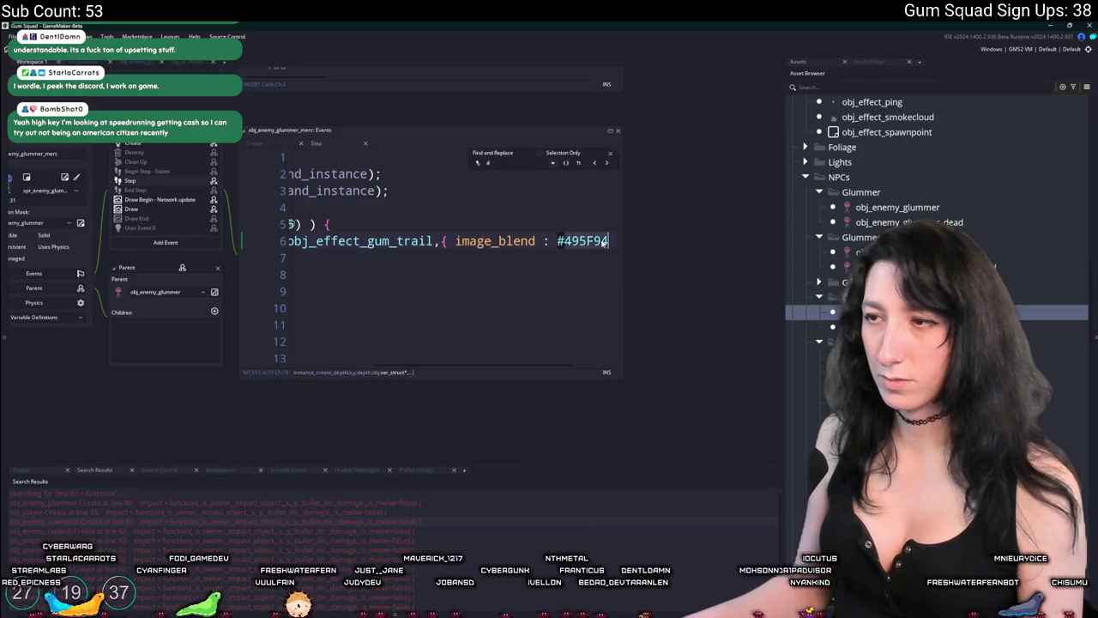
left_click(147, 144)
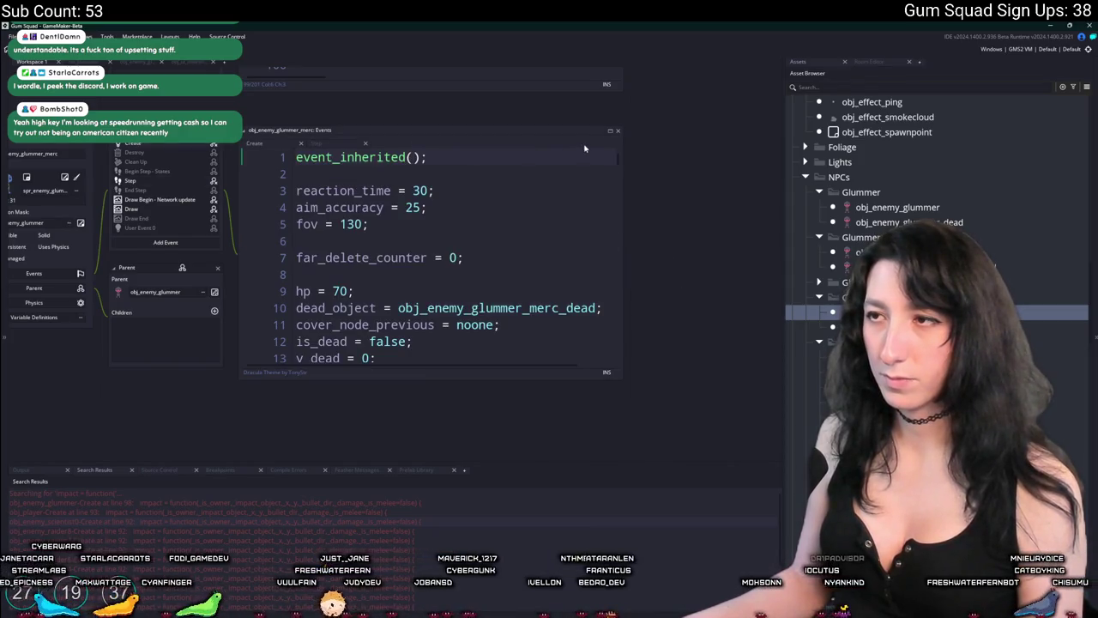
scroll(584, 149, "down", 20)
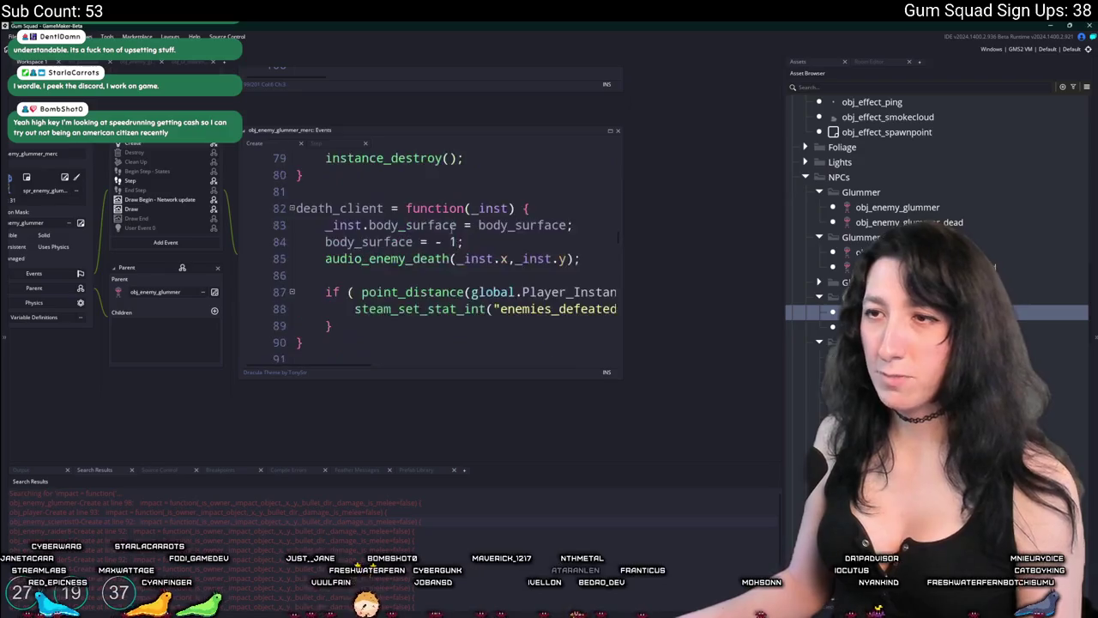
scroll(450, 229, "down", 5)
left_click(473, 189)
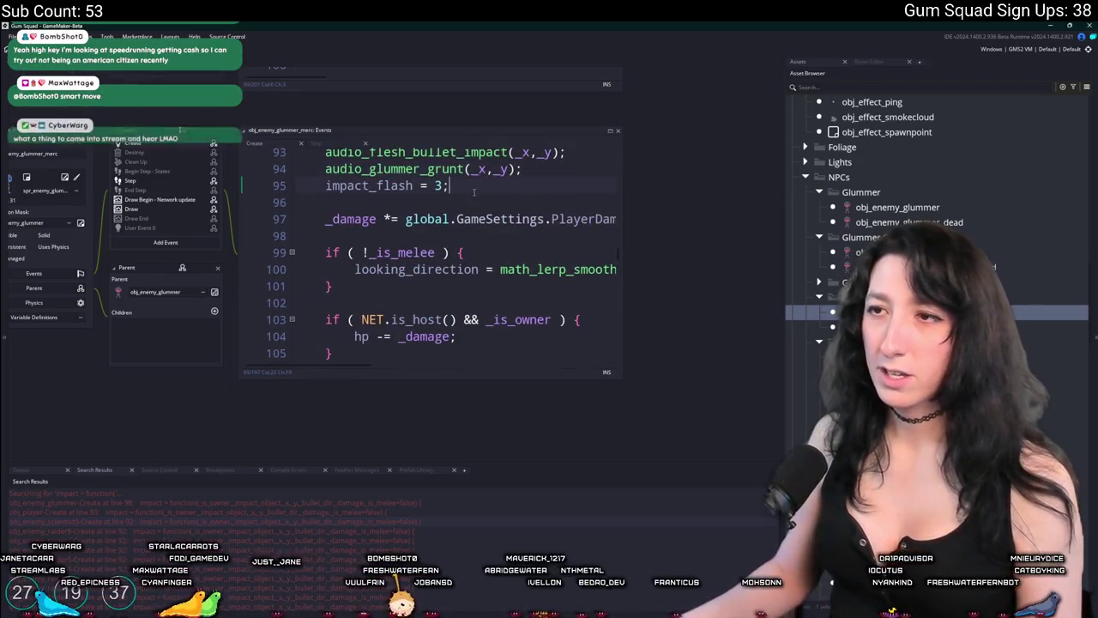
key("ctrl+v")
Inspect the #495F94 colour on line 6 of the merc's Step event, then revisit the Create code.
left_click(163, 182)
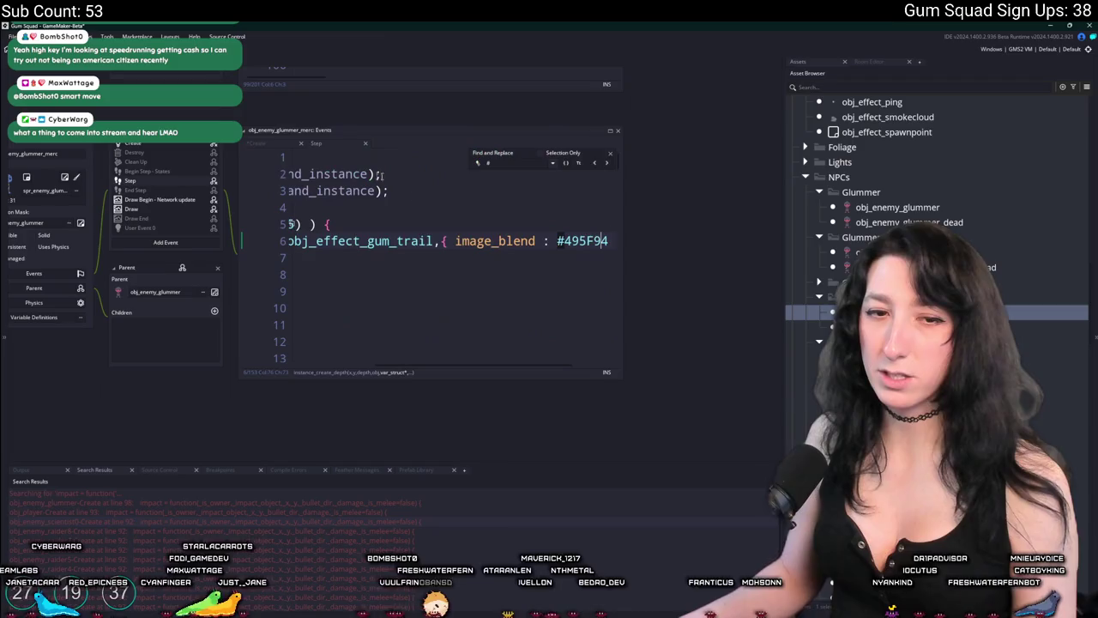
key("Home")
key("ctrl+Right")
key("ctrl+Right")
key("ctrl+Right")
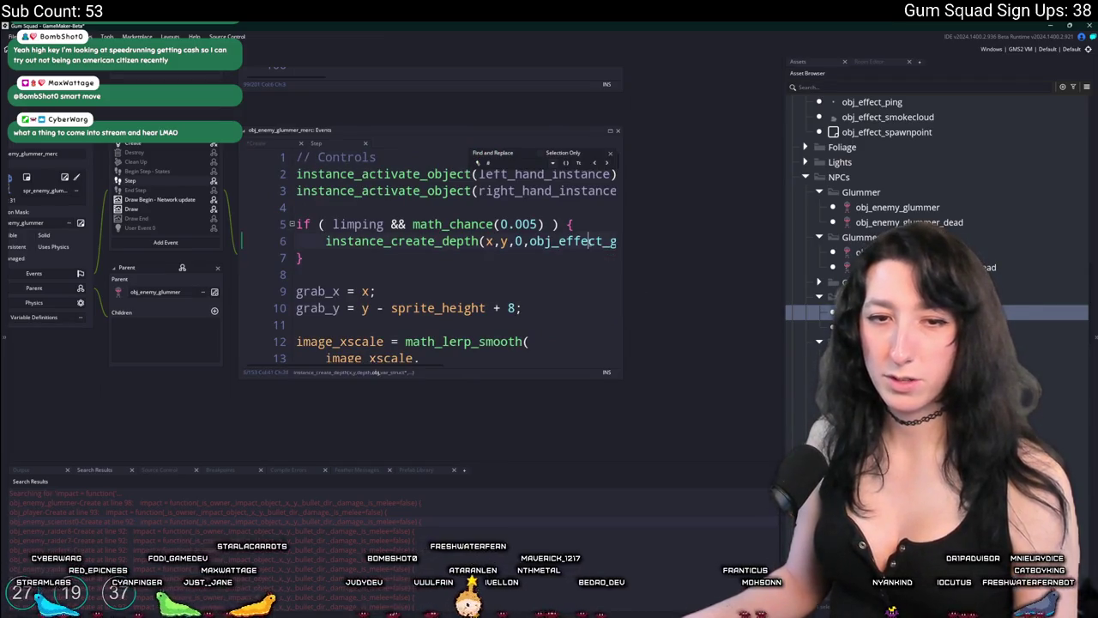
key("ctrl+Right")
key("ctrl+Right")
key("ctrl+Right")
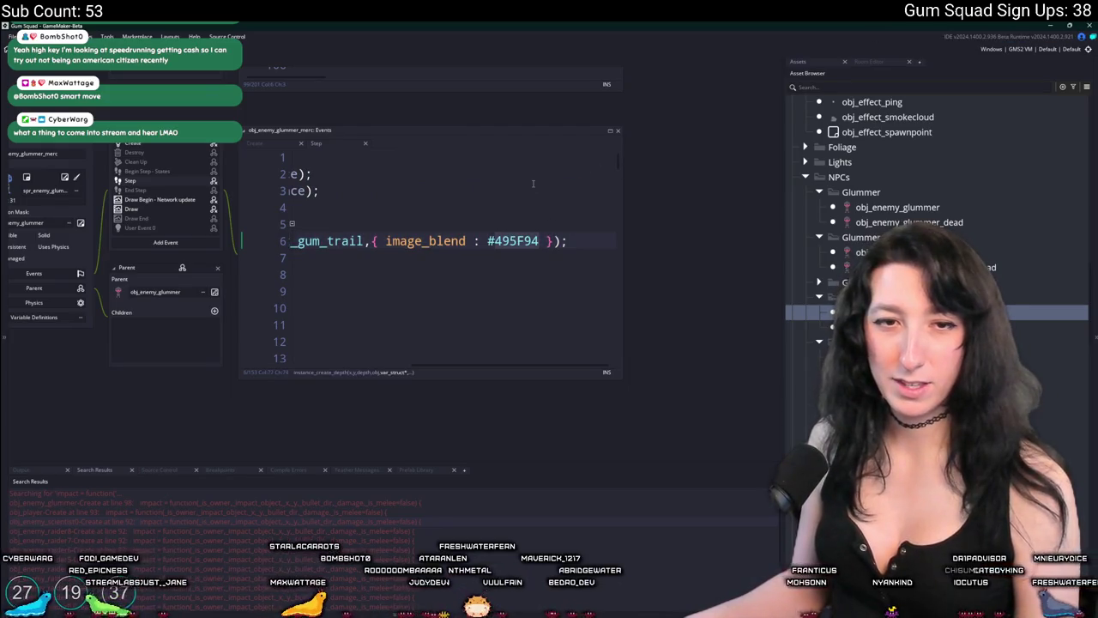
key("Up")
key("Up")
key("Up")
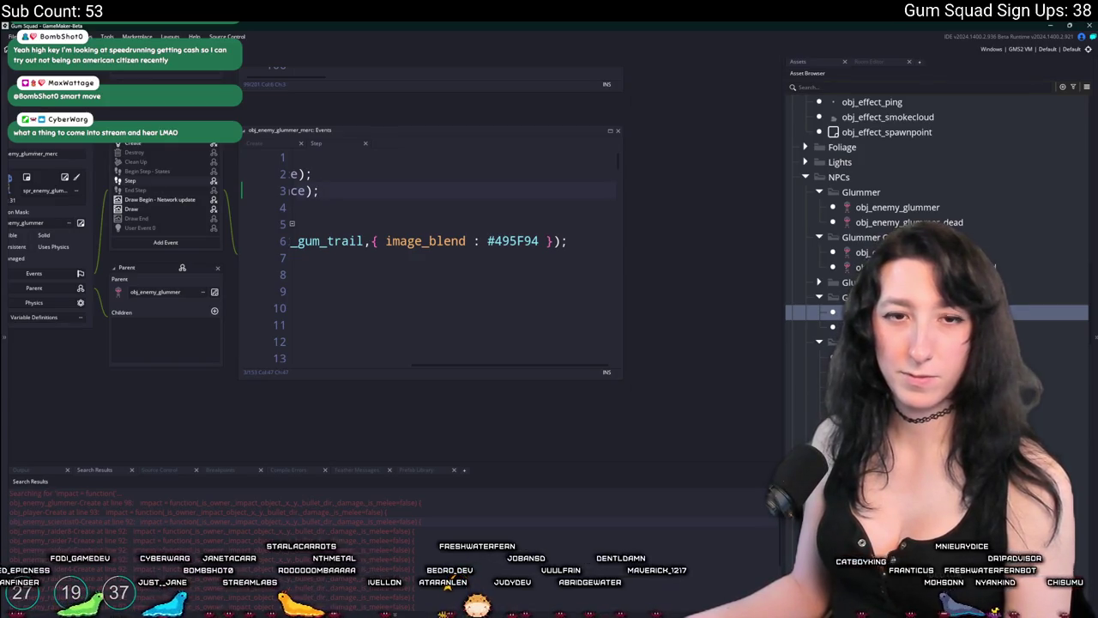
left_click(158, 145)
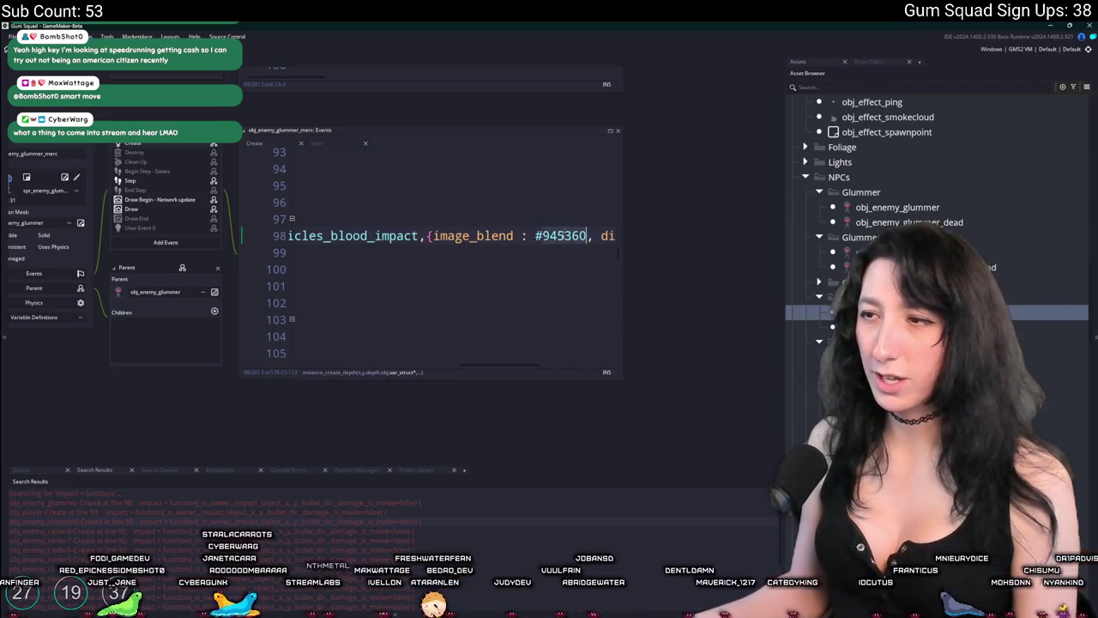
key("ctrl+z")
key("ctrl+z")
key("ctrl+z")
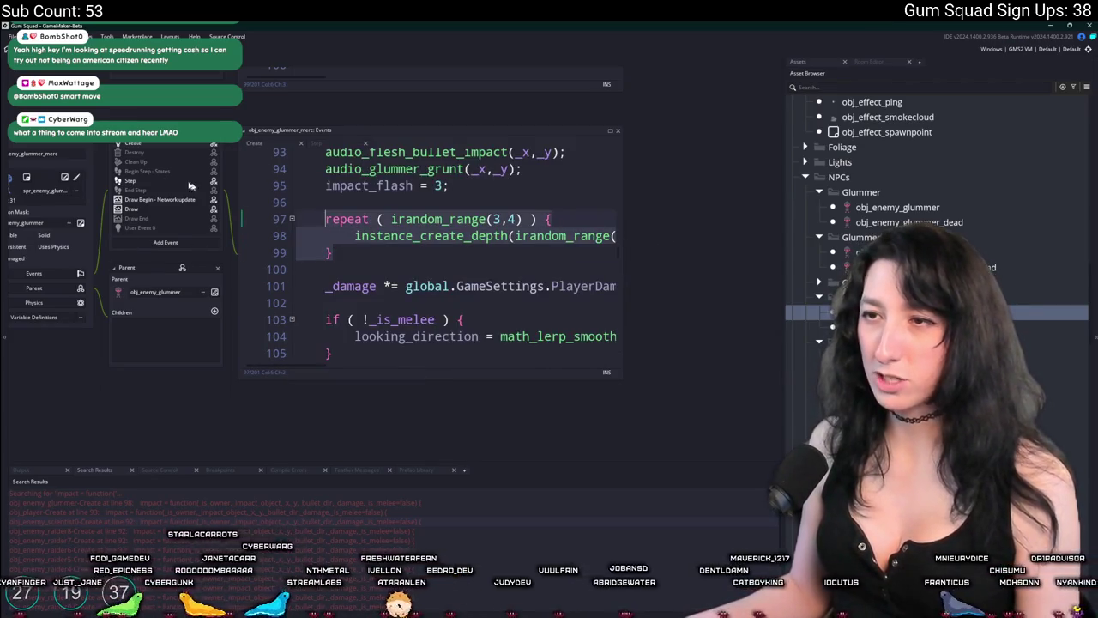
left_click(827, 251)
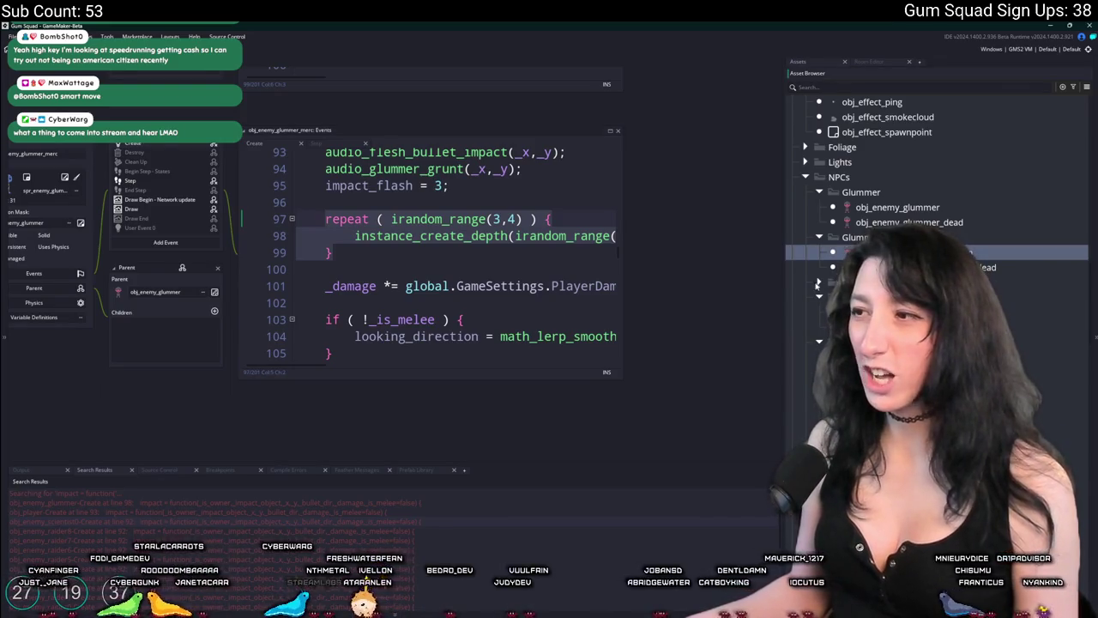
Paste the particle repeat block after impact_flash in obj_enemy_glummer_lonewolf's Create event.
double_click(836, 297)
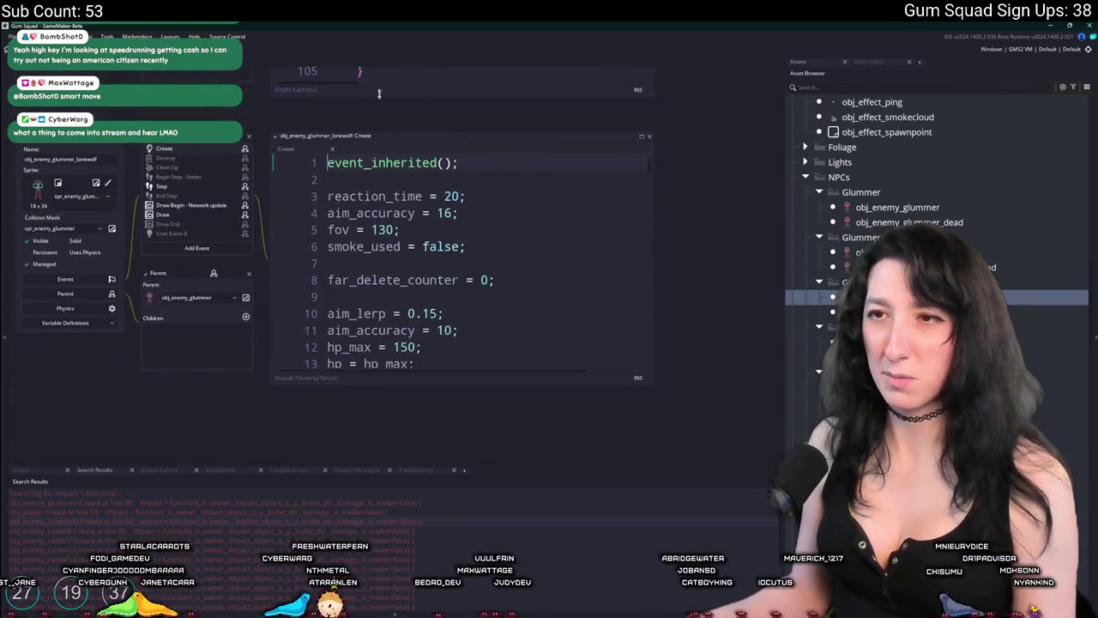
scroll(514, 247, "down", 15)
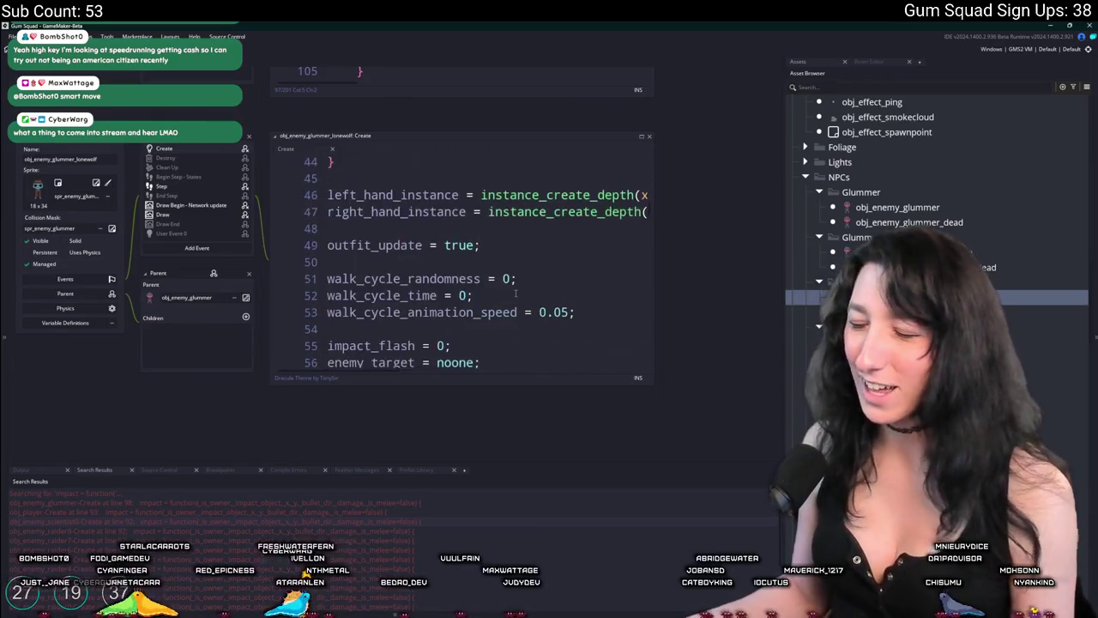
scroll(522, 286, "down", 12)
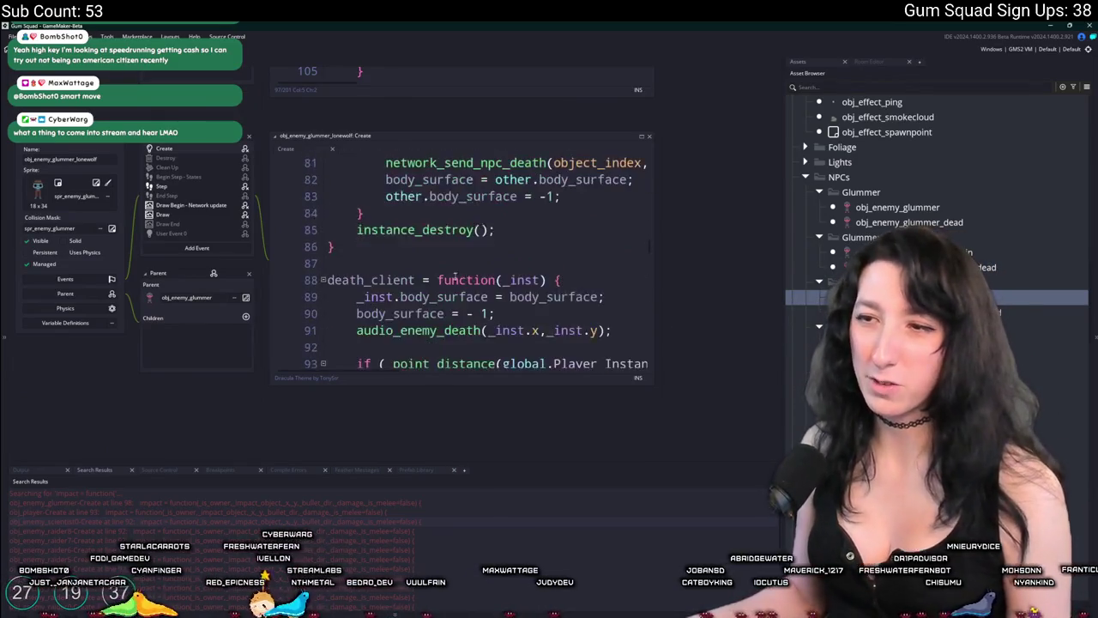
scroll(462, 247, "up", 1)
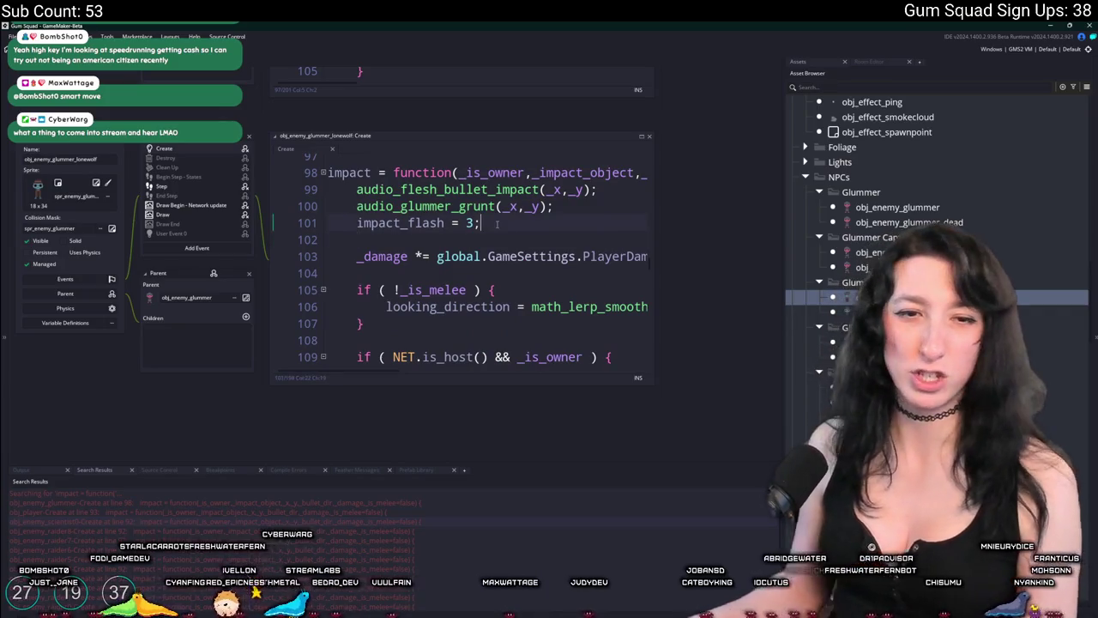
key("ctrl+v")
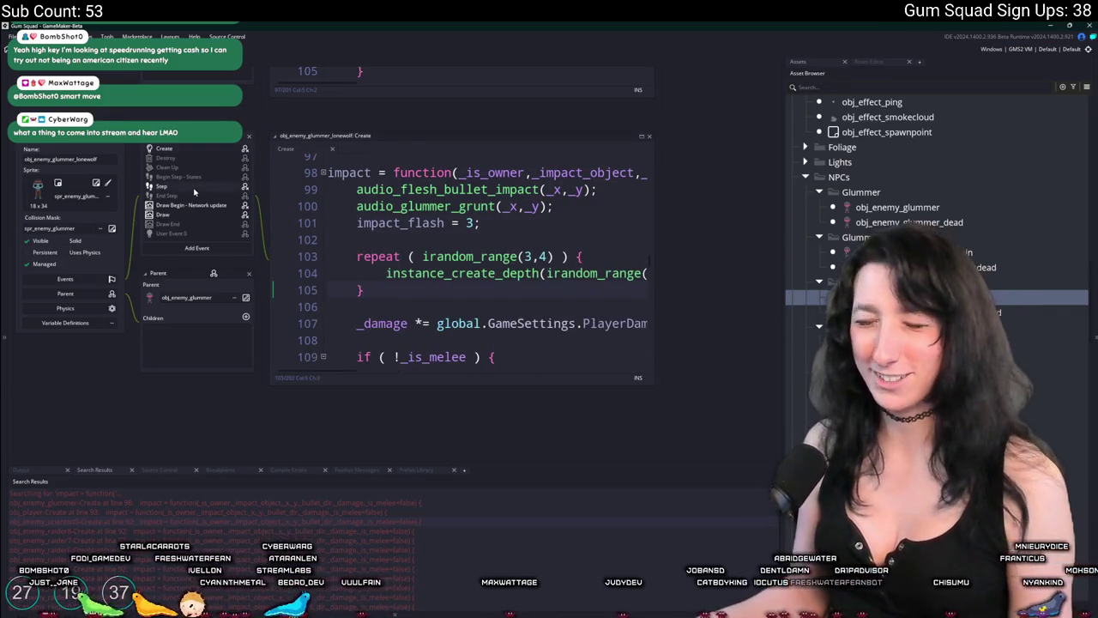
Locate the lonewolf's #495F94 gum trail colour in its Step event and switch to Aseprite.
left_click(194, 187)
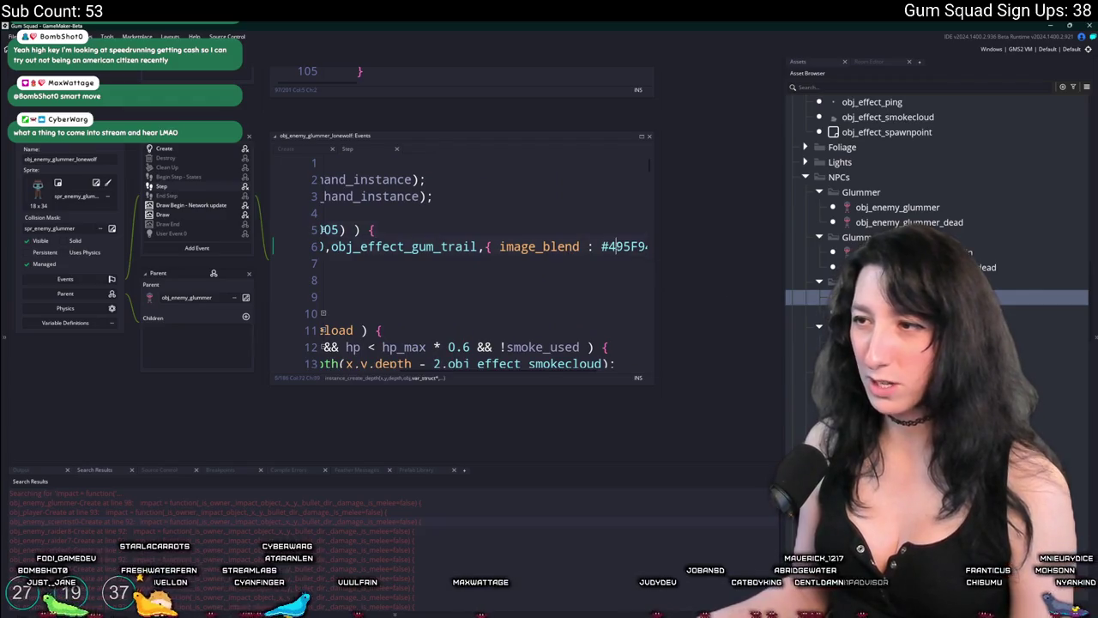
left_click(596, 246)
key("alt+Tab")
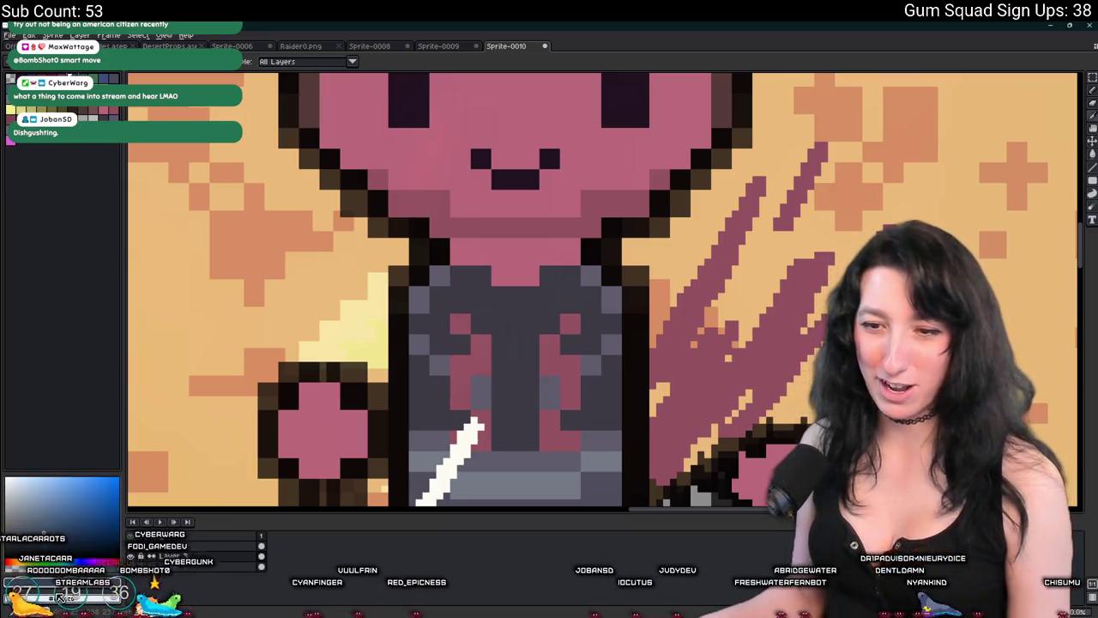
Copy #34404f from Aseprite and paste it as the lonewolf's blood impact image_blend colour.
left_click(51, 579)
key("alt+Tab")
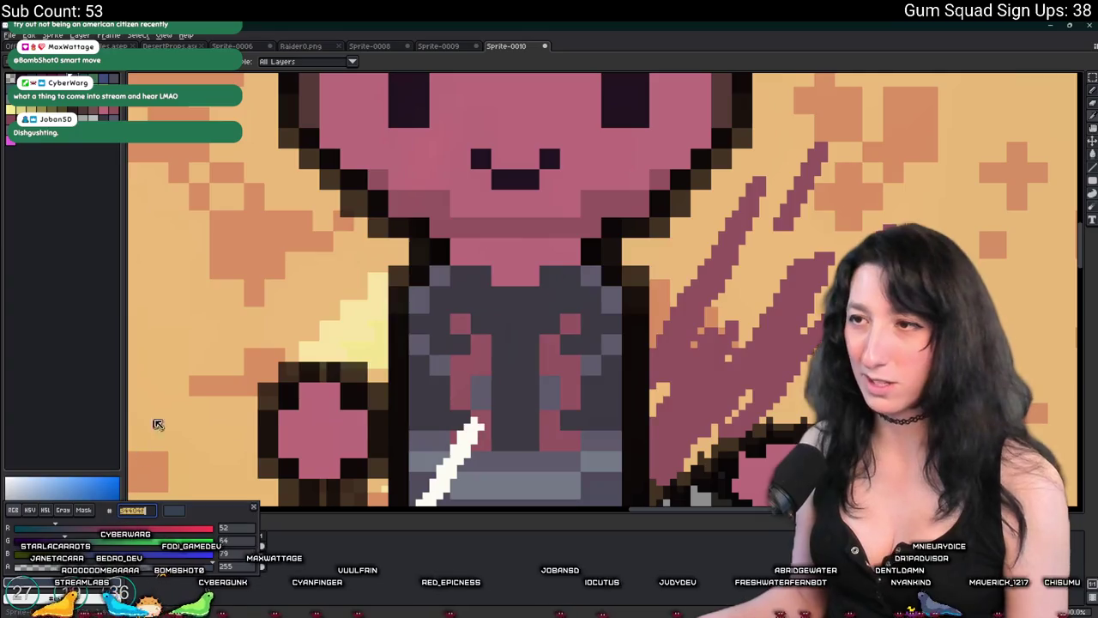
key("alt+Tab")
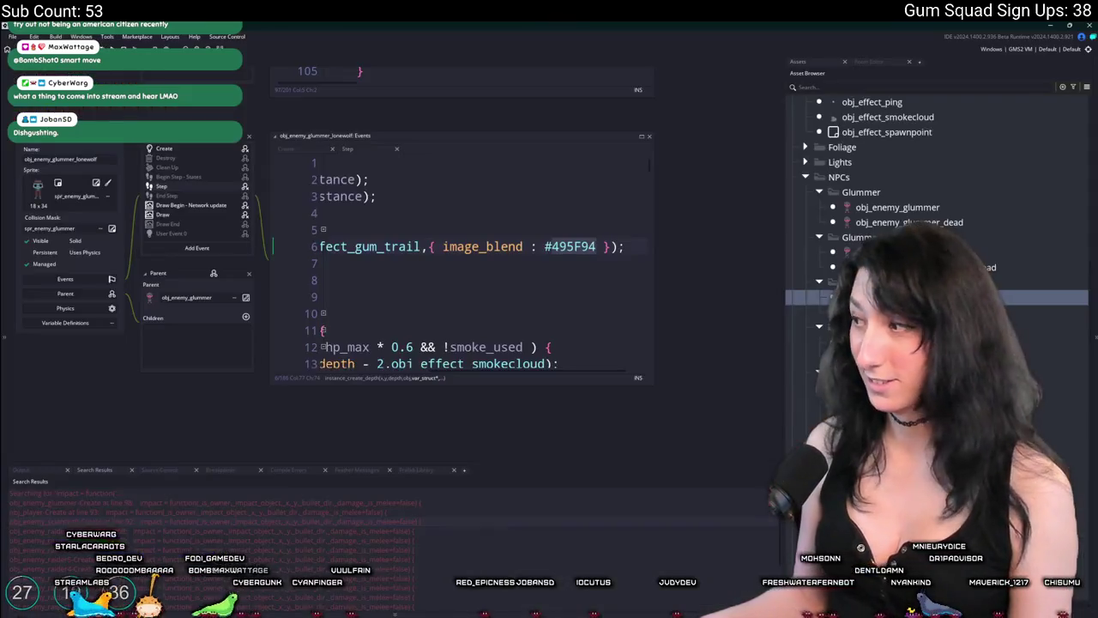
left_click(573, 246)
double_click(575, 246)
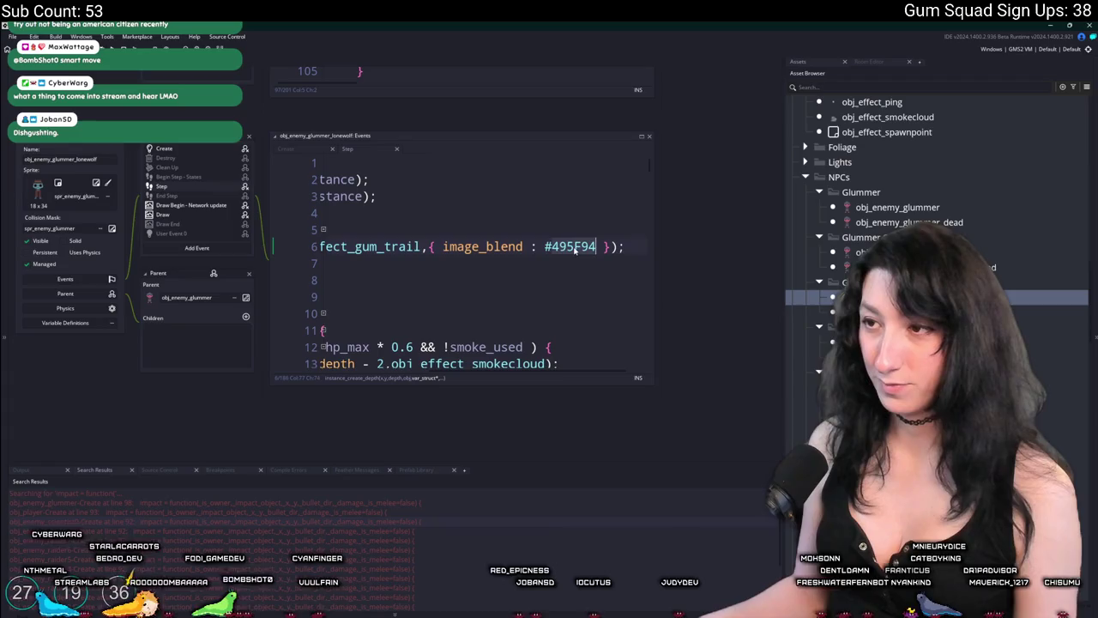
key("alt+Tab")
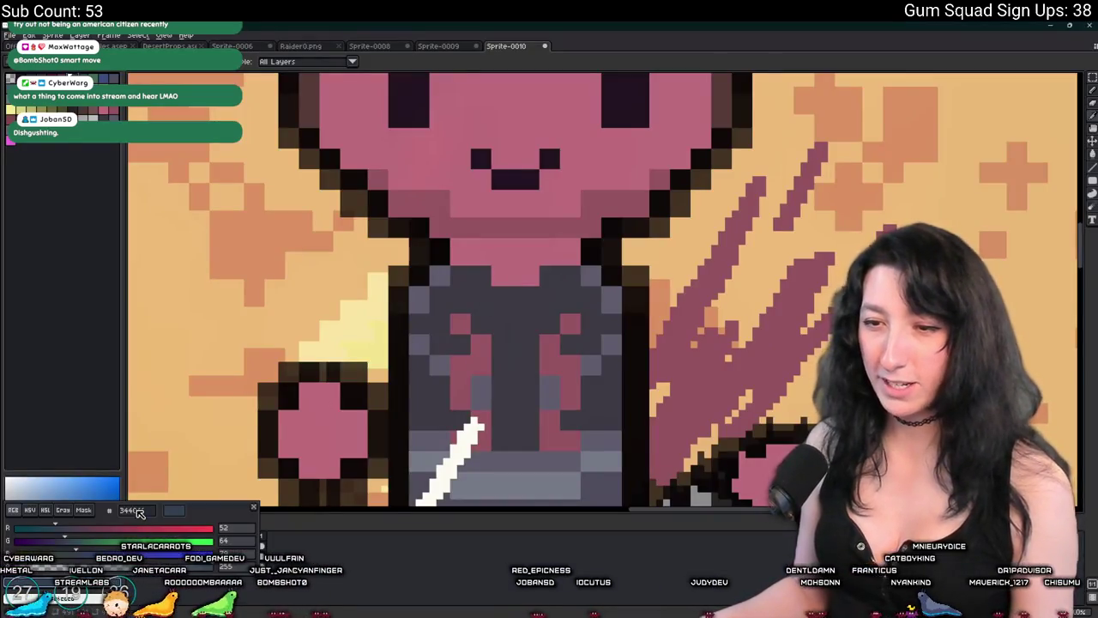
key("alt+Tab")
key("ctrl+v")
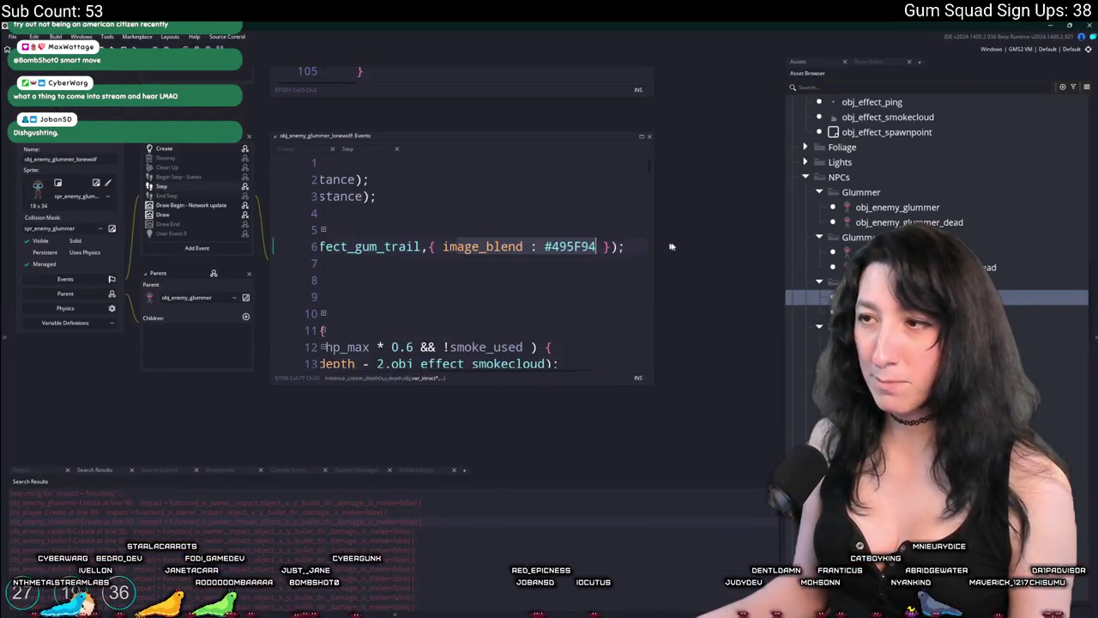
left_click(199, 151)
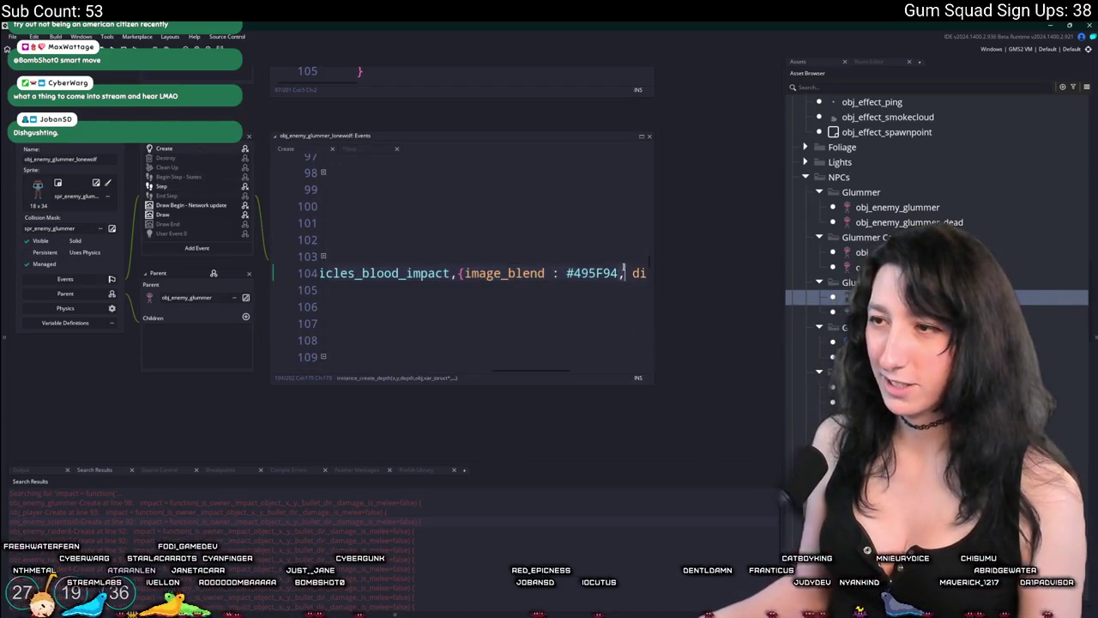
key("ctrl+v")
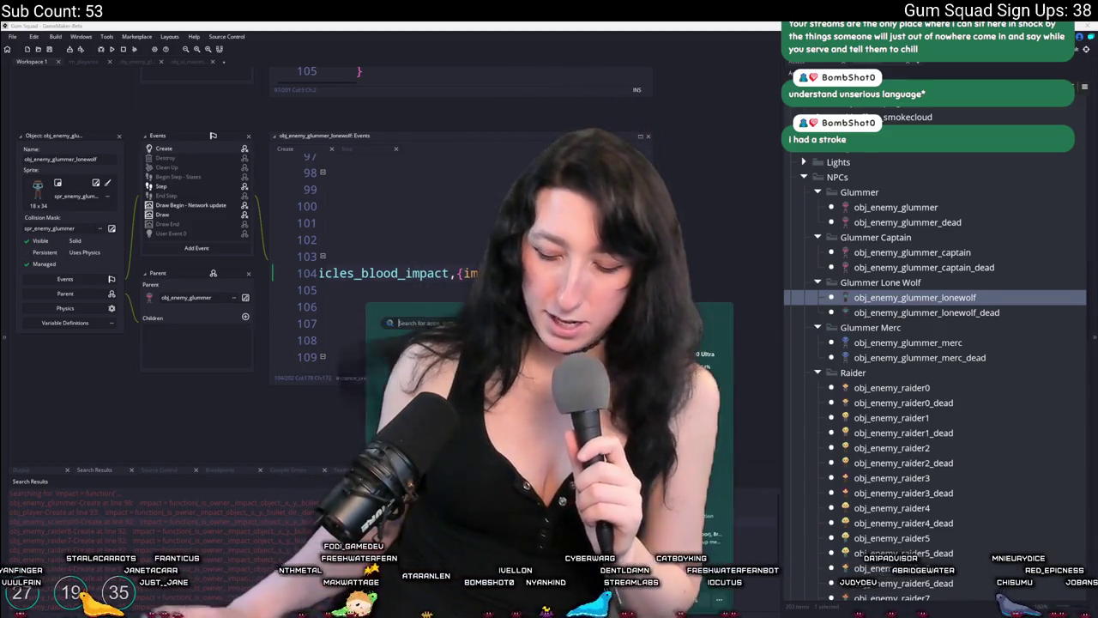
type("obj_ef")
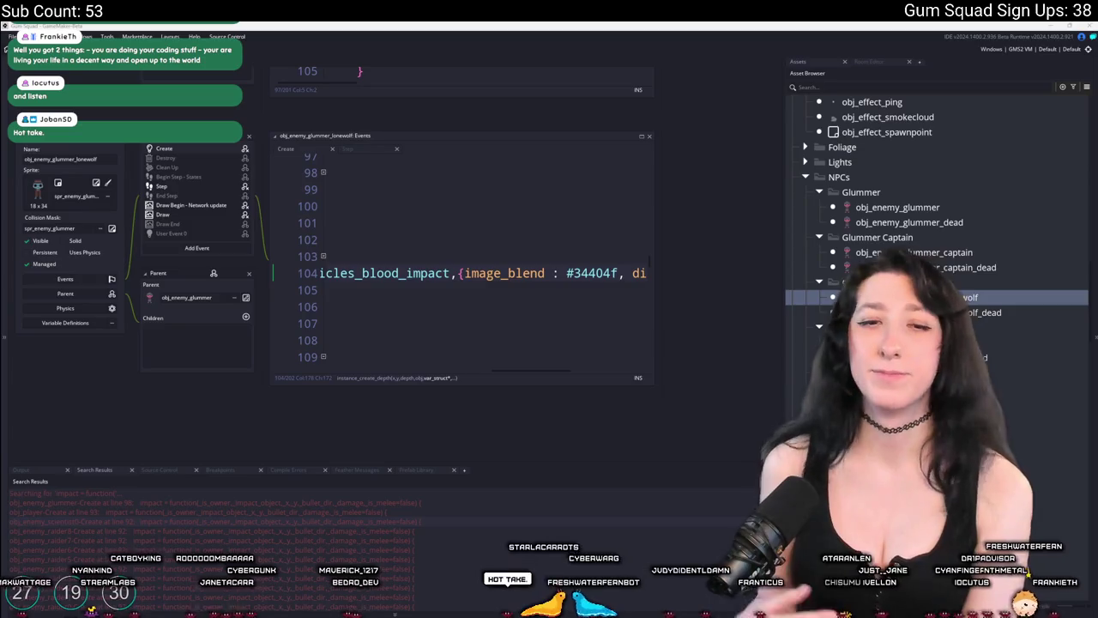
Run Gum Squad with F5 and start setting up a new world from its title menu.
left_click(410, 228)
key("F5")
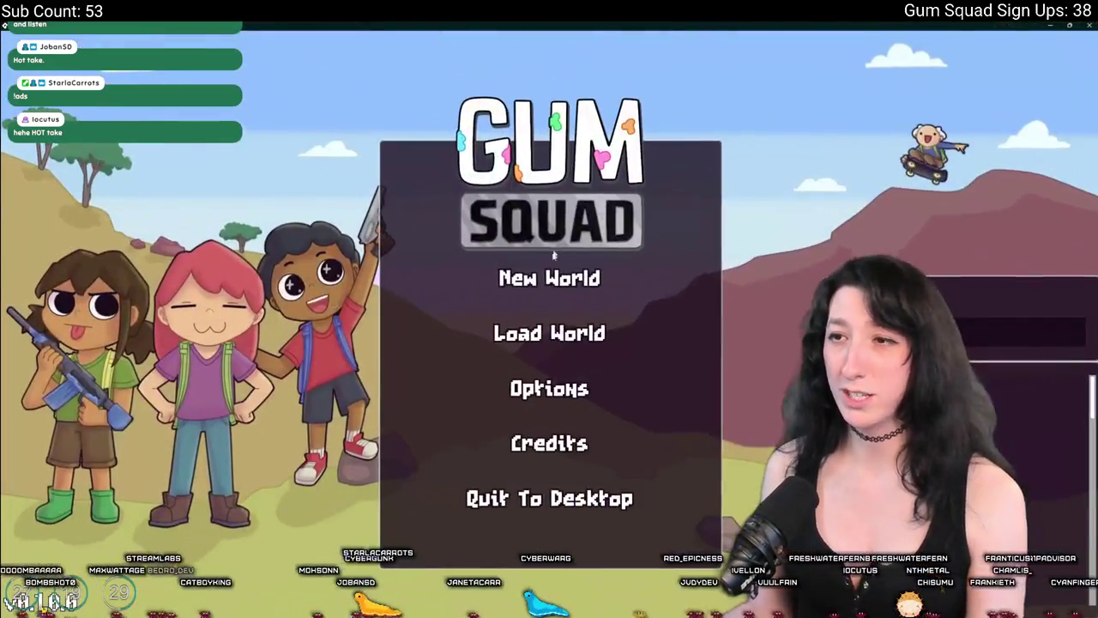
left_click(549, 277)
Launch the new world's lobby, check the inventory loadout, and shoot the first approaching enemy.
left_click(543, 462)
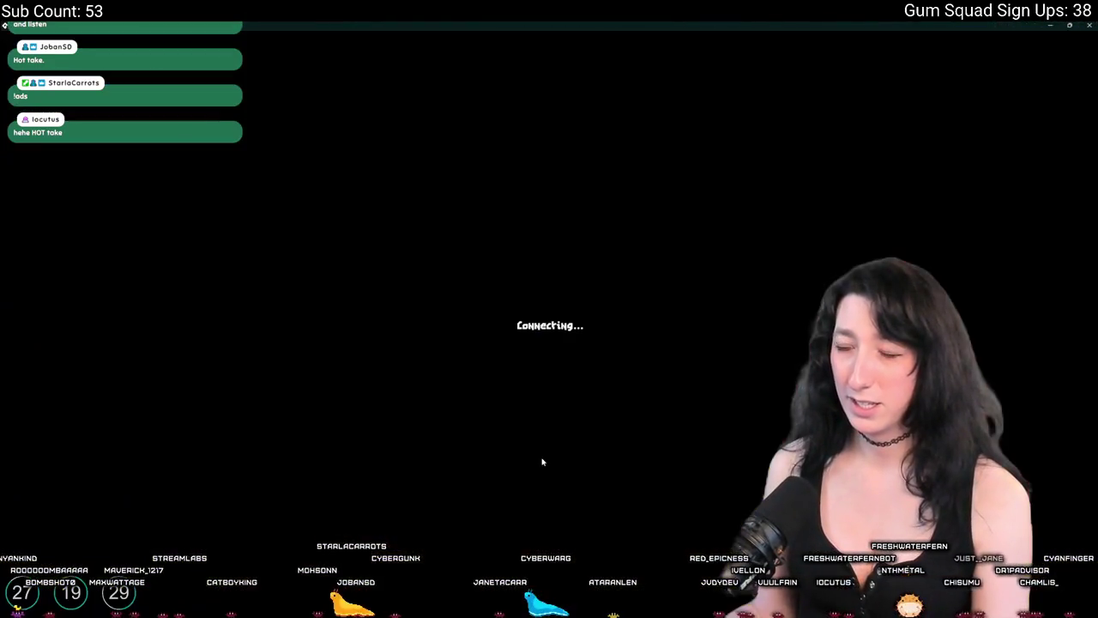
key("Tab")
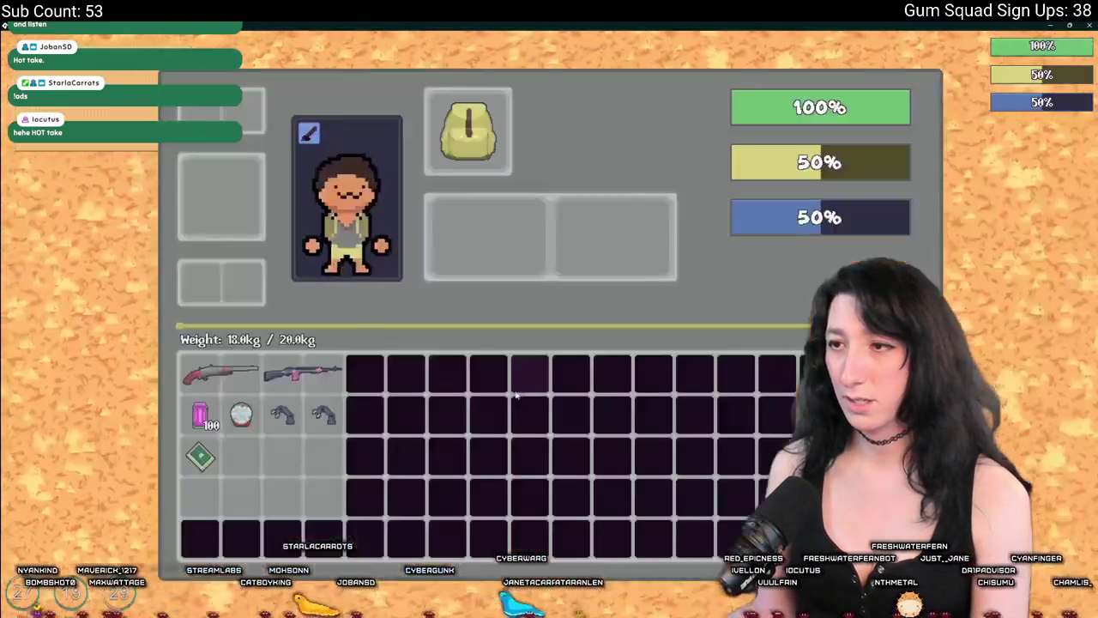
key("Tab")
left_click(710, 300)
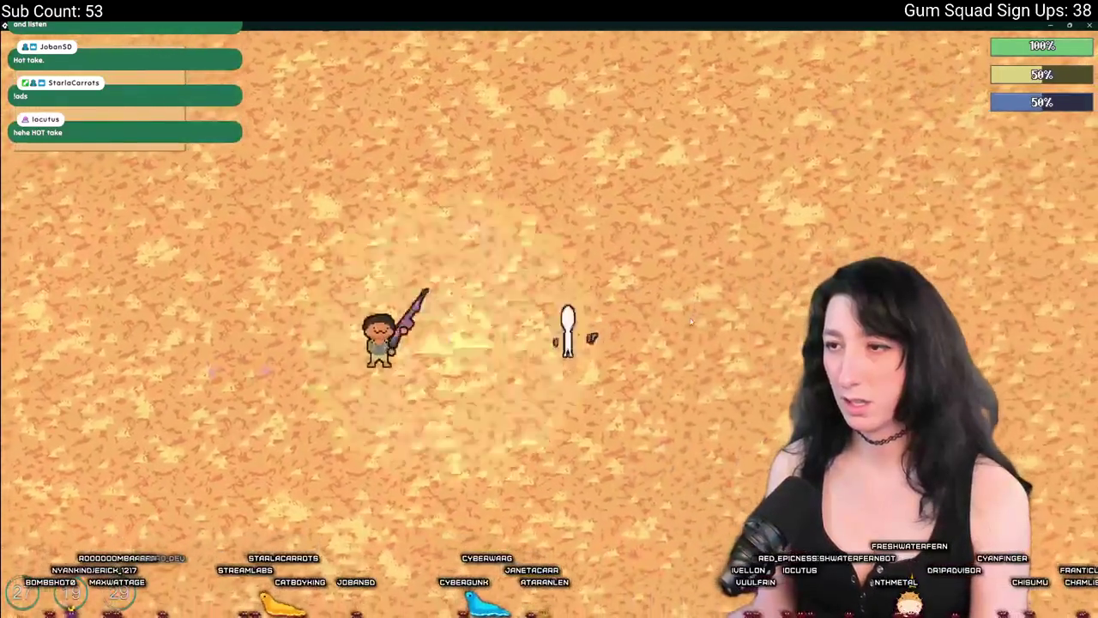
Walk across the desert into the dark room and shoot the enemies inside.
key("w+d")
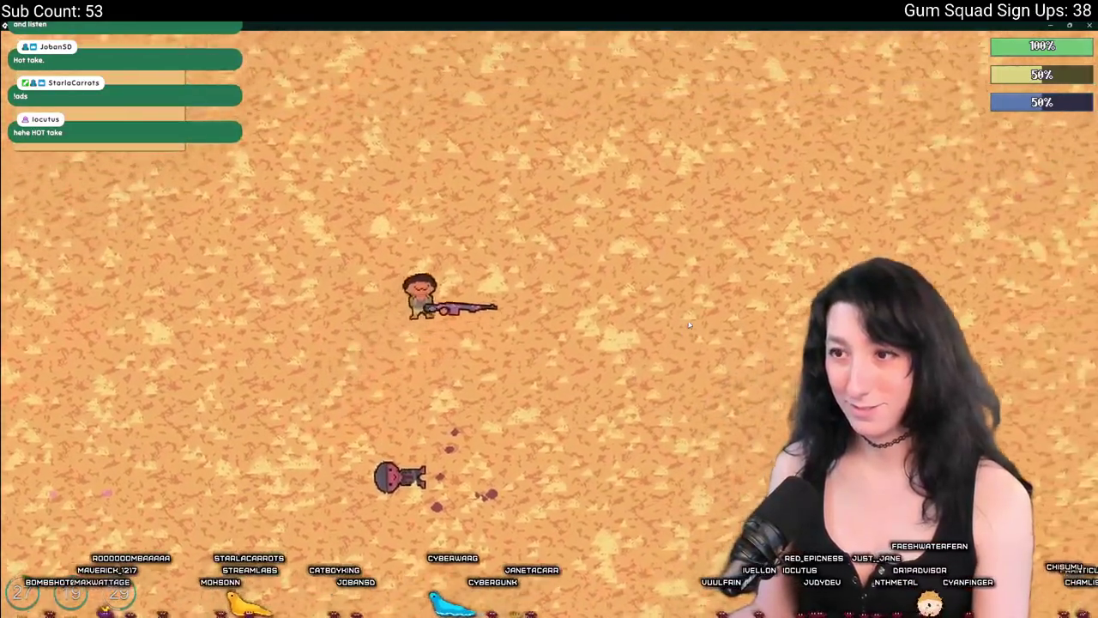
key("s+a")
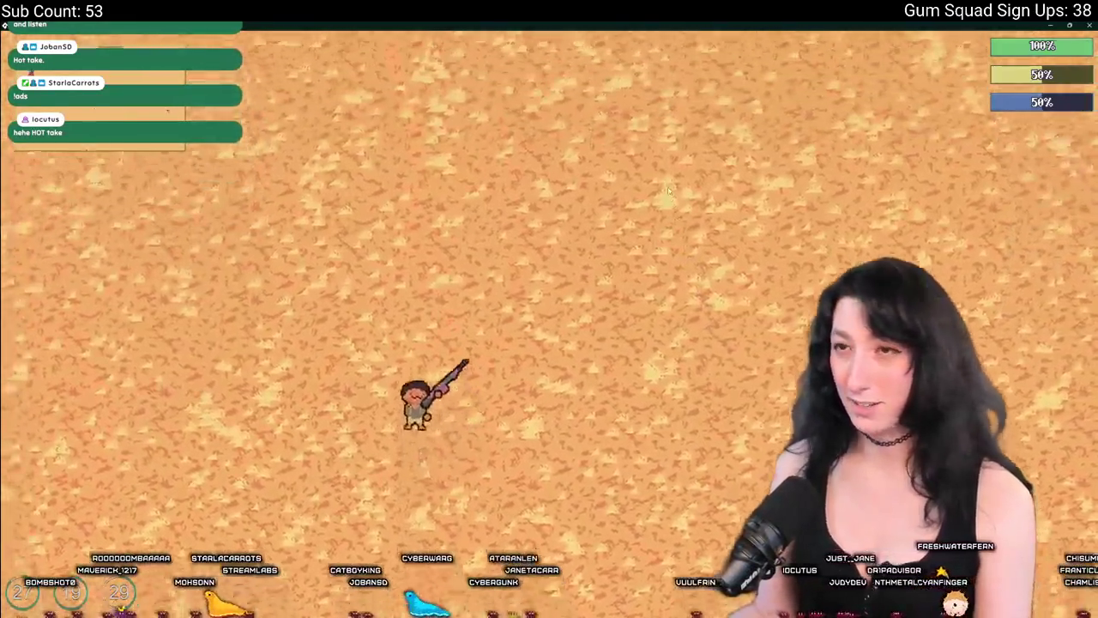
key("d")
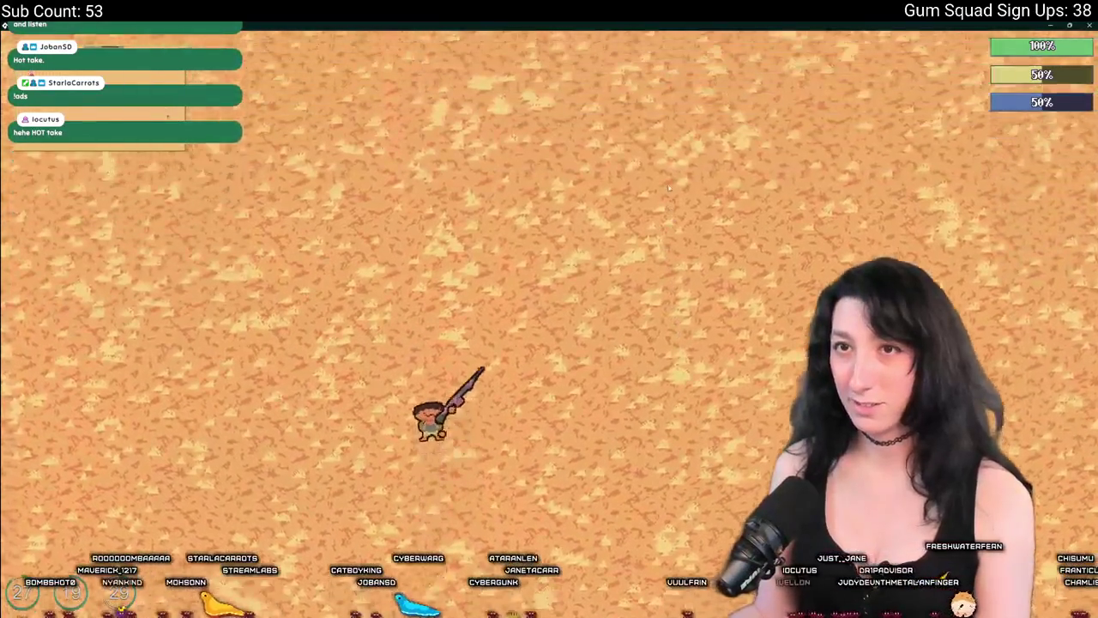
key("s")
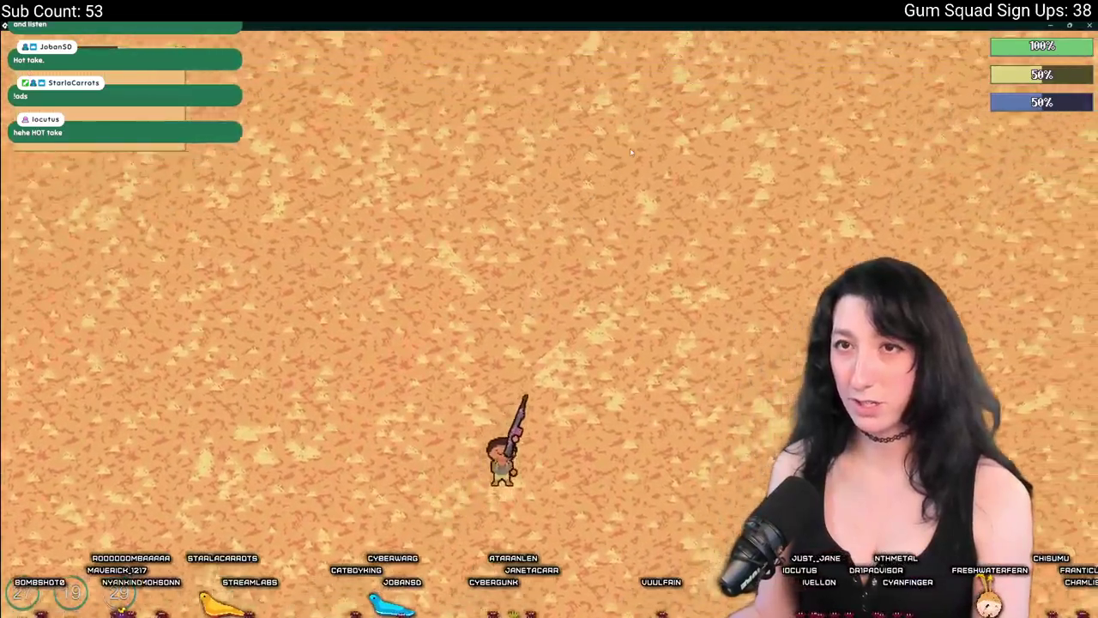
key("w")
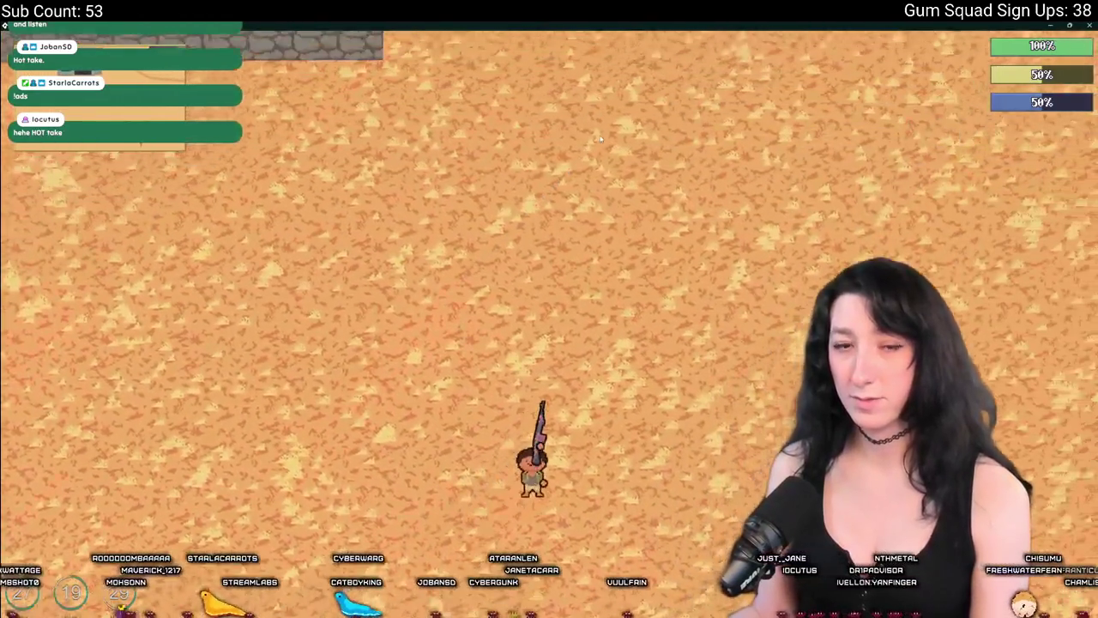
key("w+a")
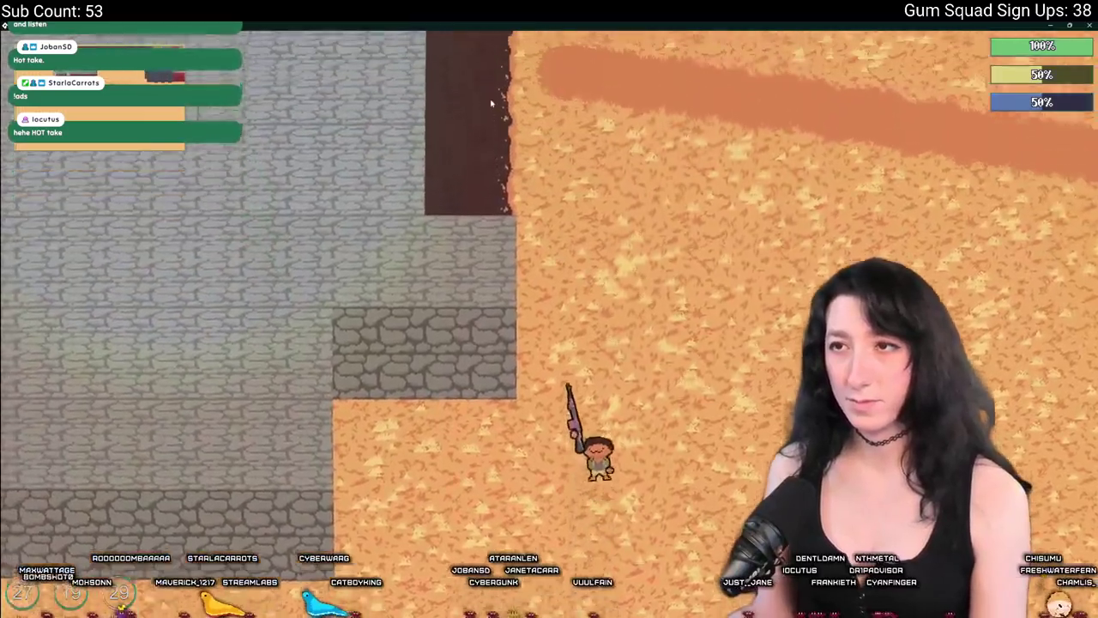
key("w")
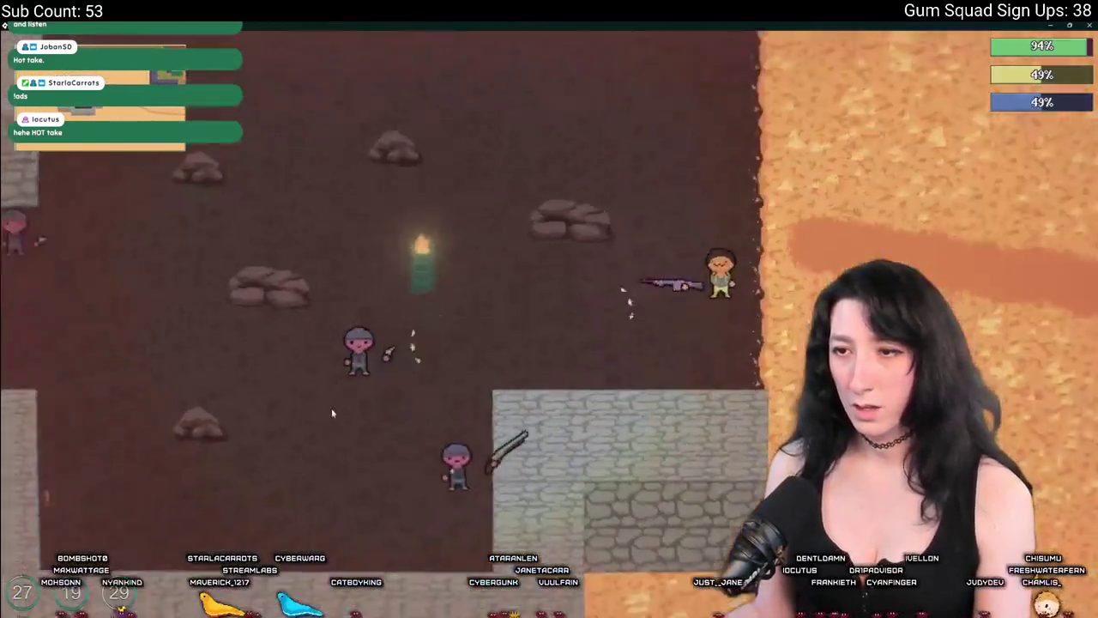
key("d")
left_click(333, 412)
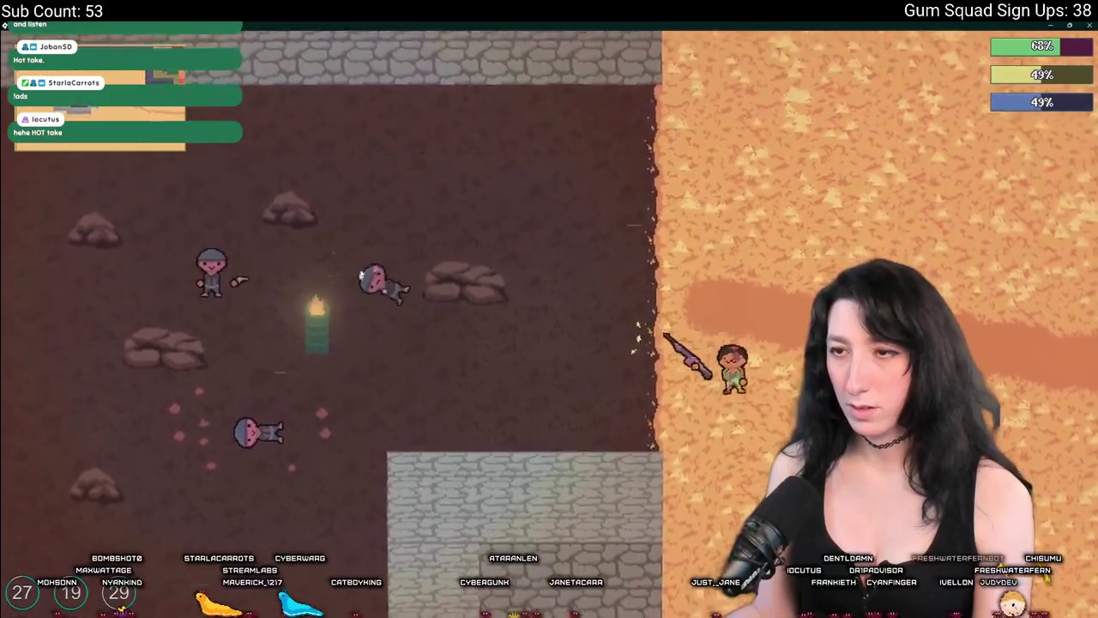
Cross the dark room past the bodies and head back out past the dark building.
key("a")
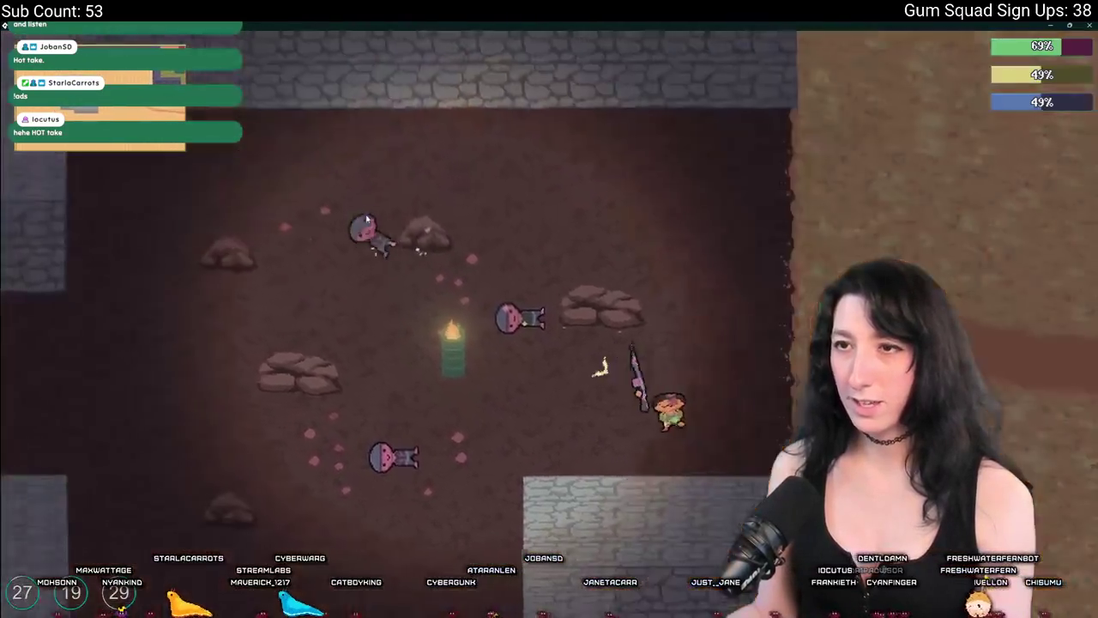
key("a")
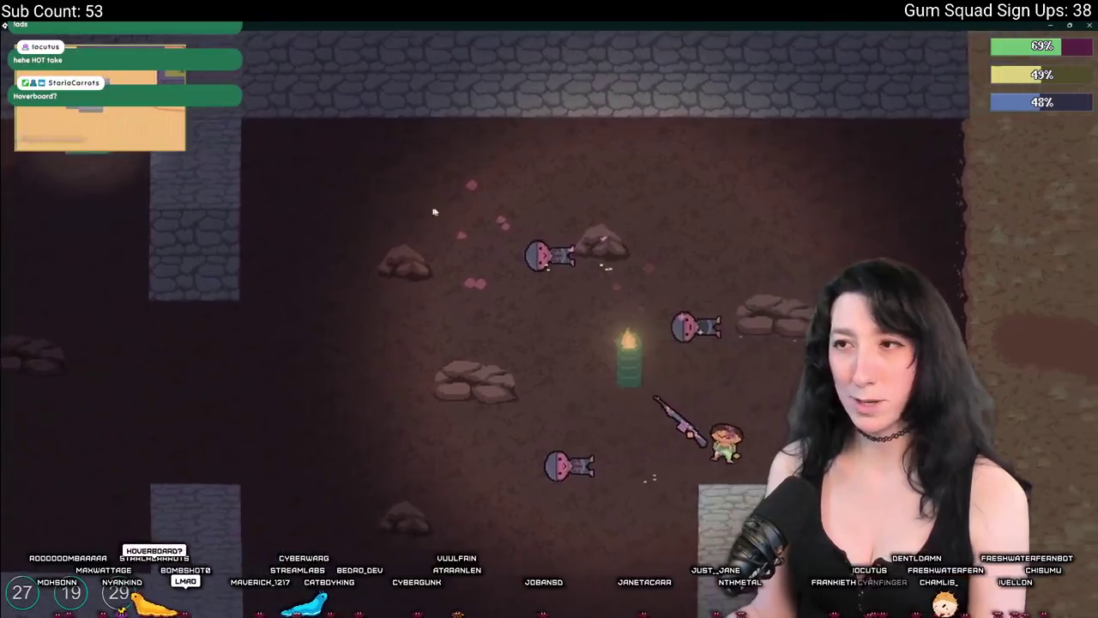
key("d")
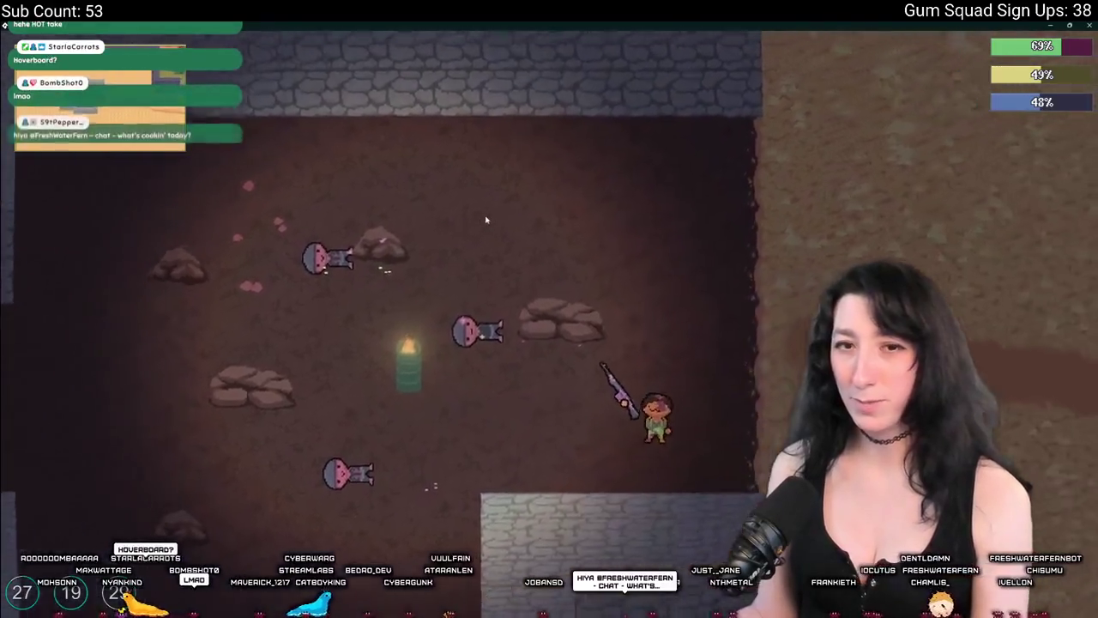
key("w")
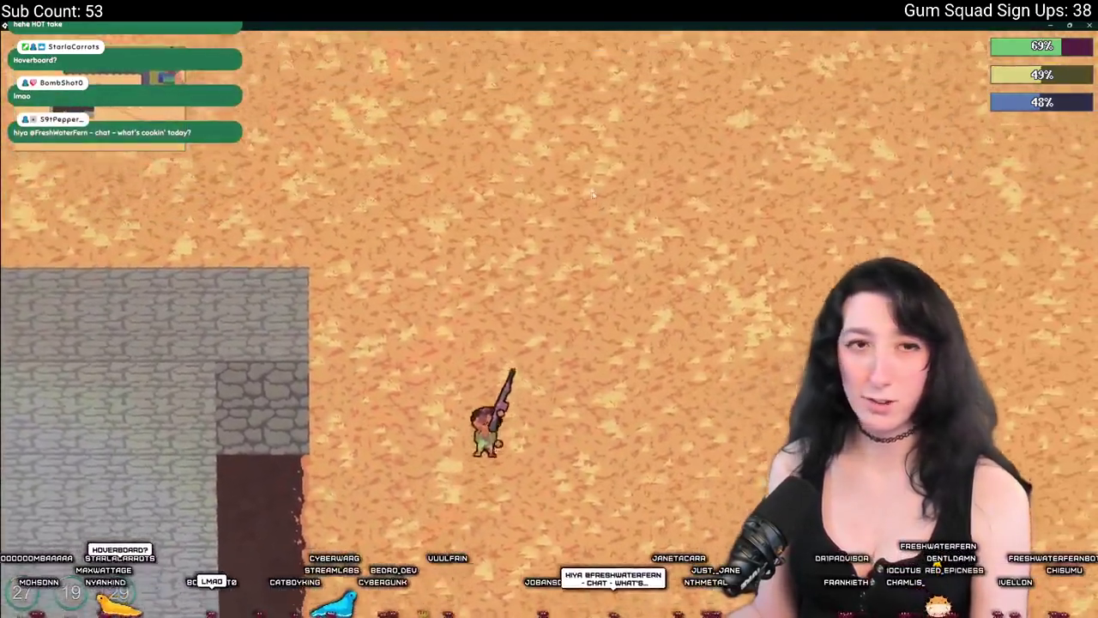
key("w")
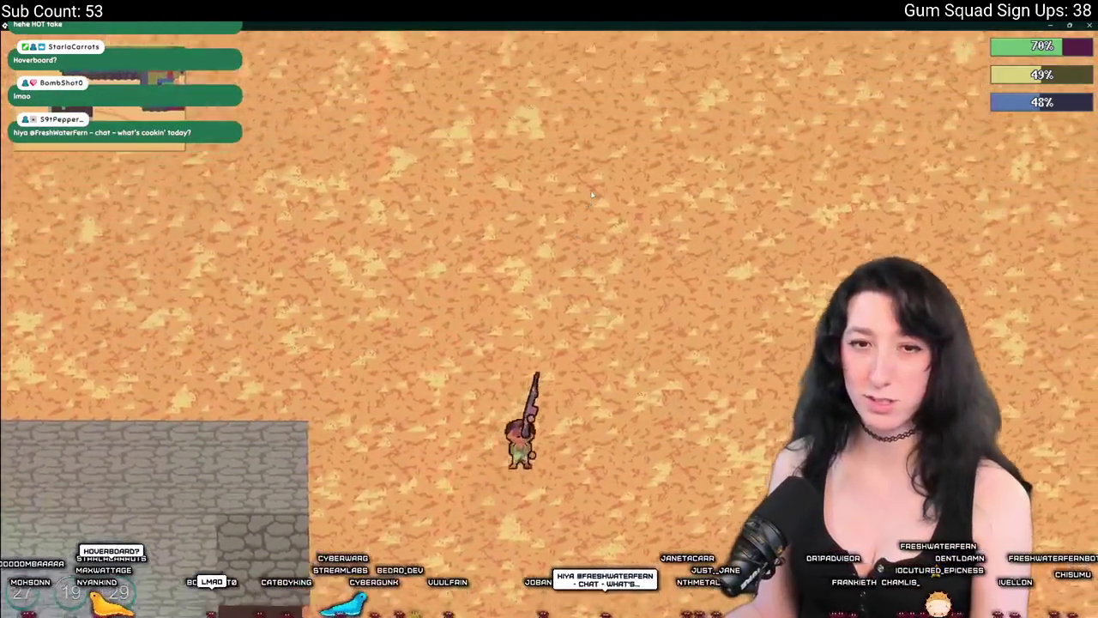
key("s")
key("a")
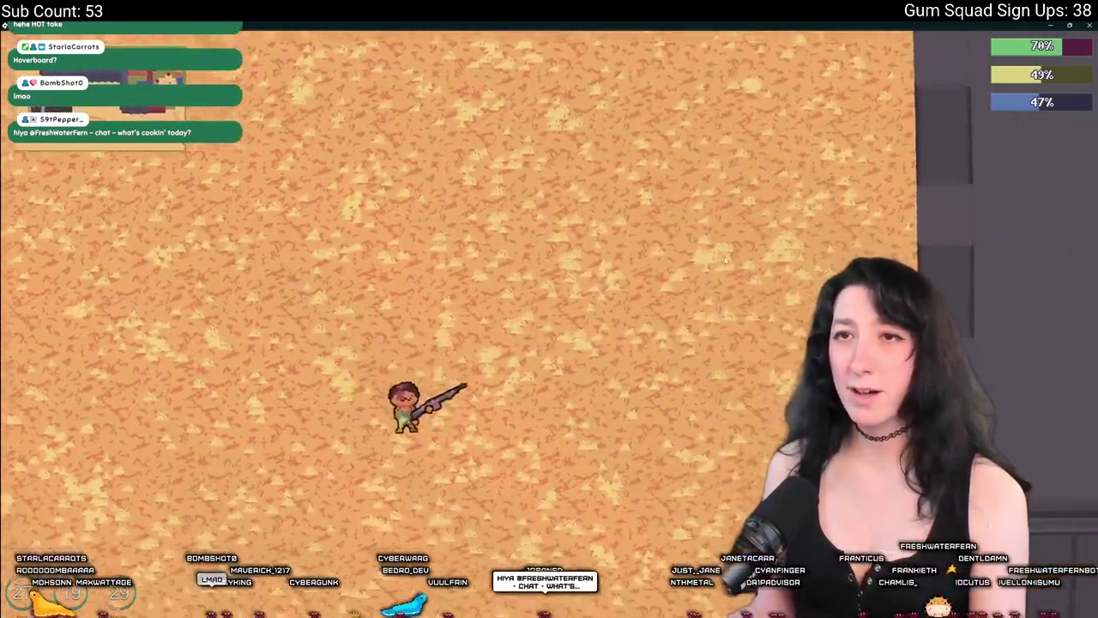
key("d")
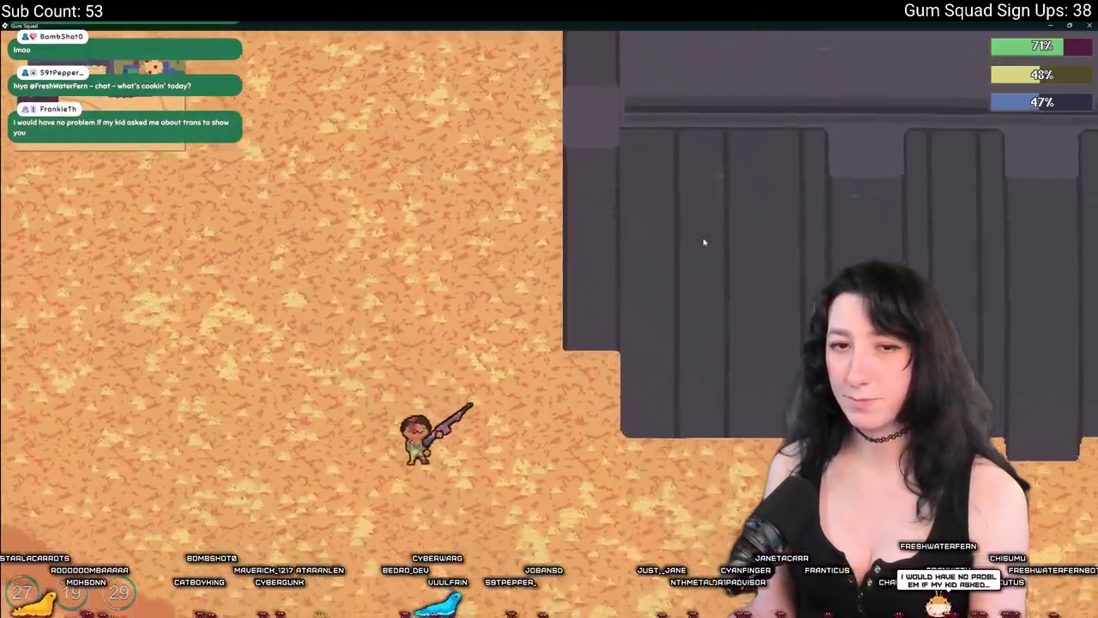
key("s")
key("d")
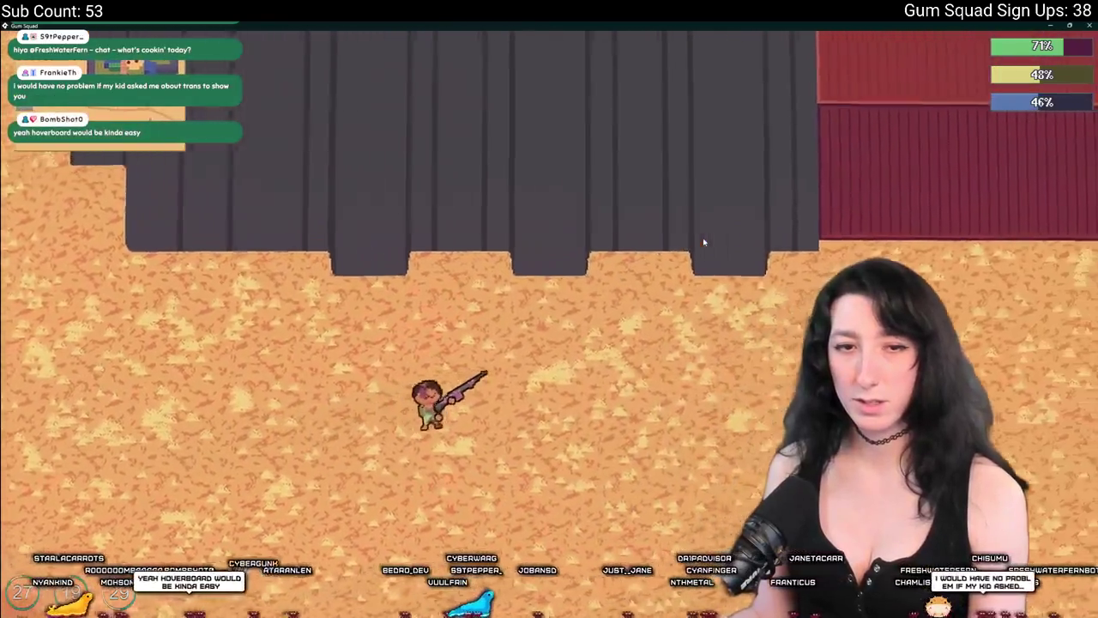
Push north past the red building into the grassy area, fighting enemies until the player is gummed up.
key("d")
key("w")
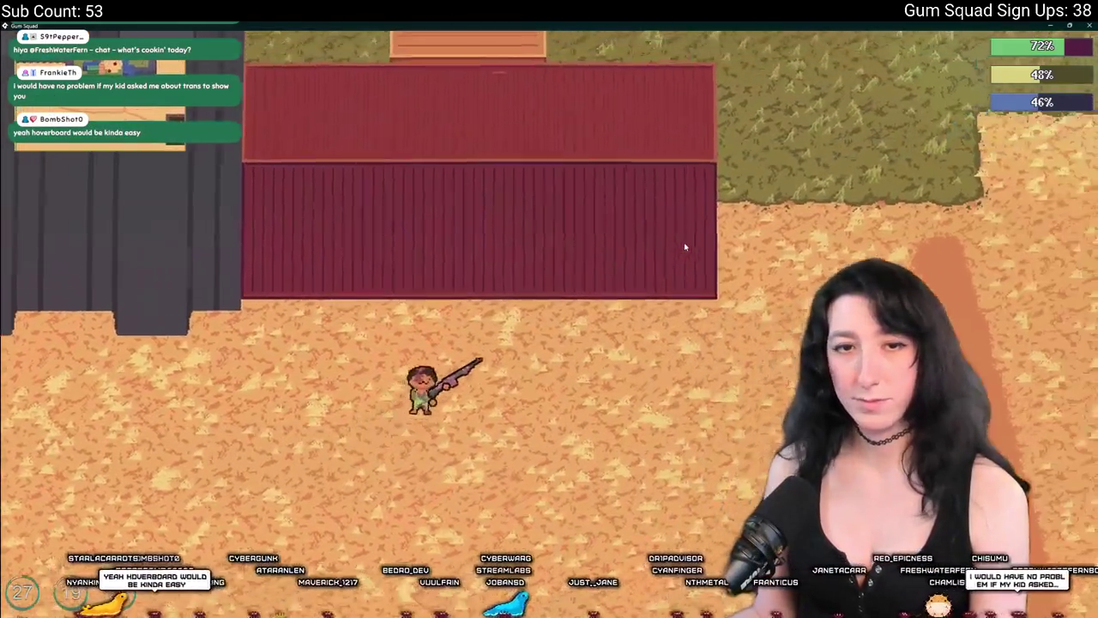
key("w")
key("d")
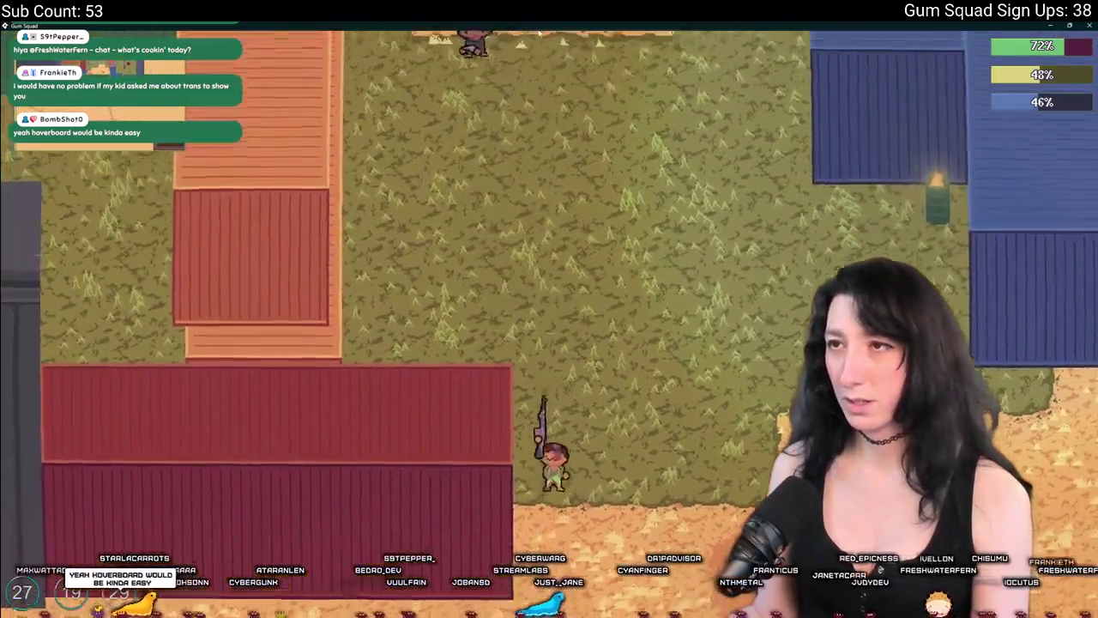
key("w")
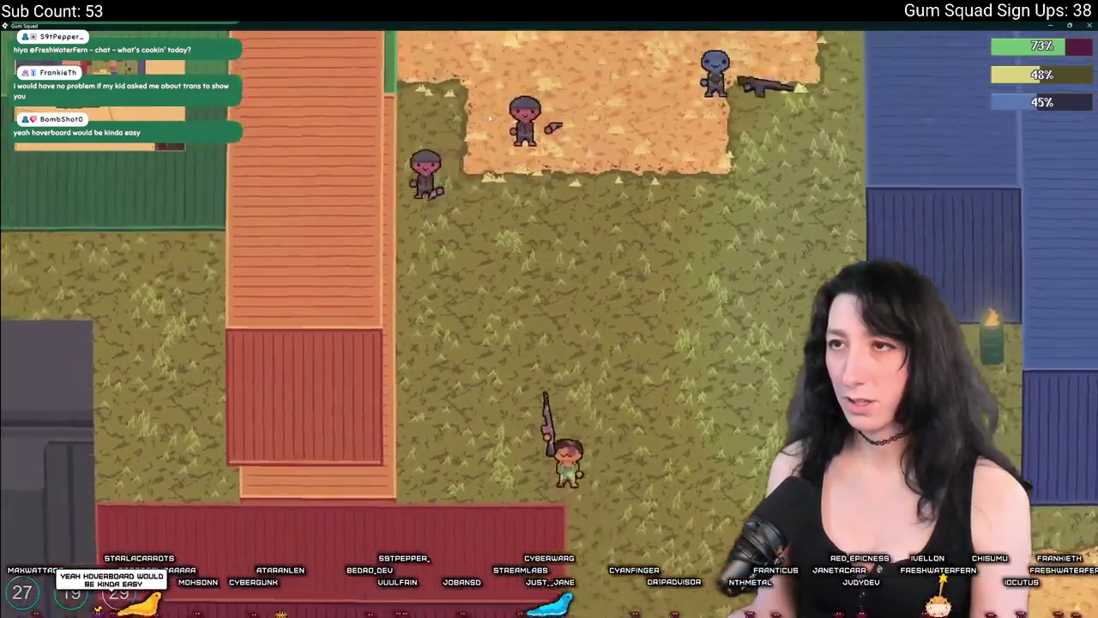
key("w")
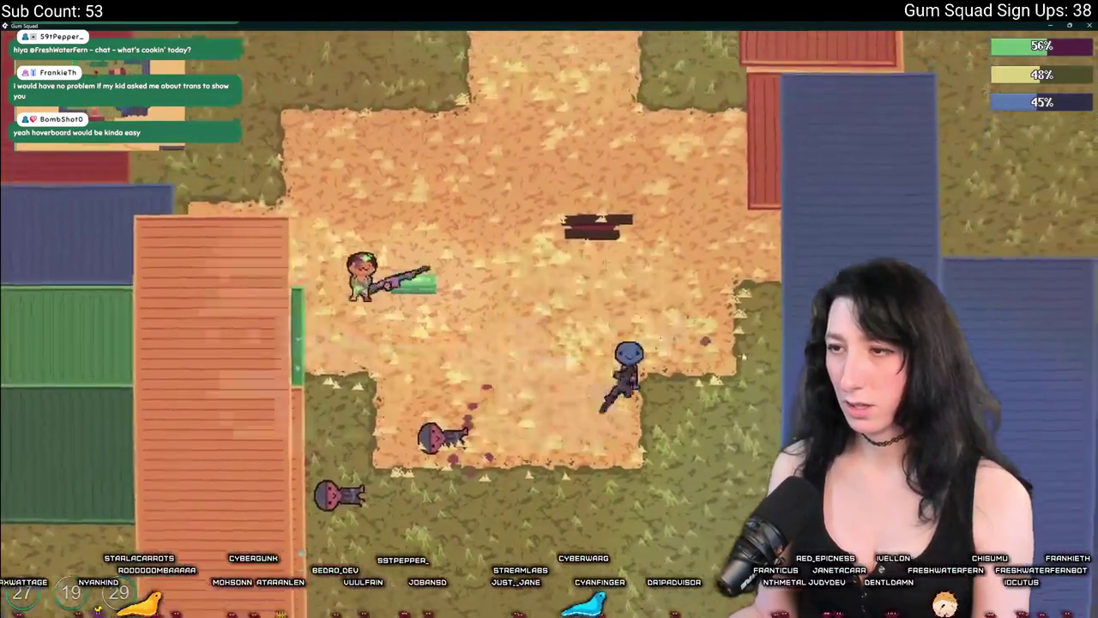
key("w")
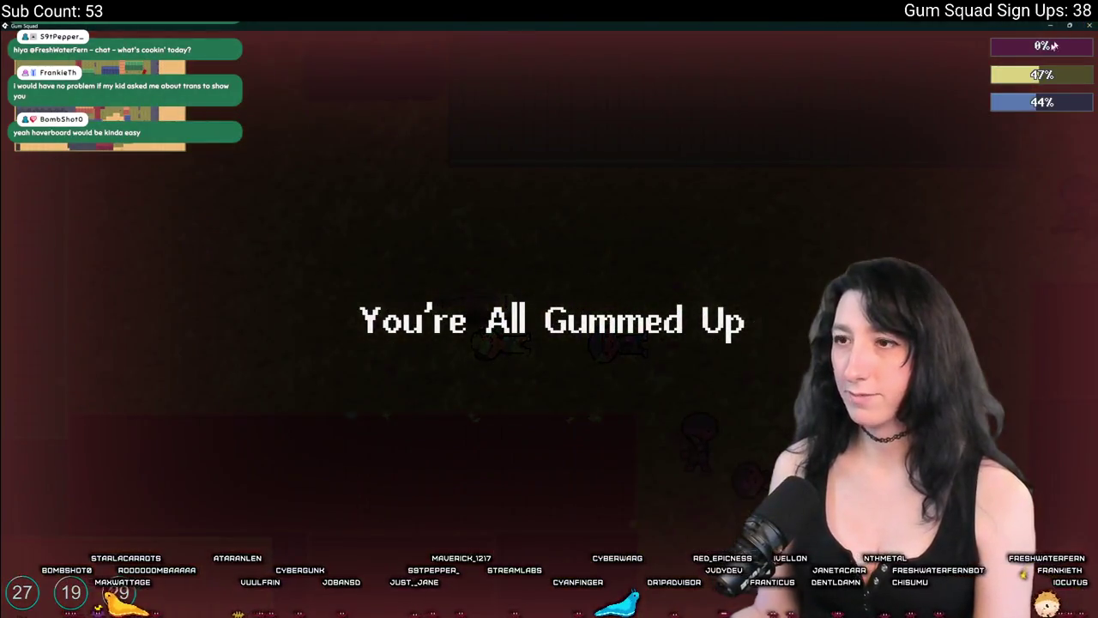
key("alt+Tab")
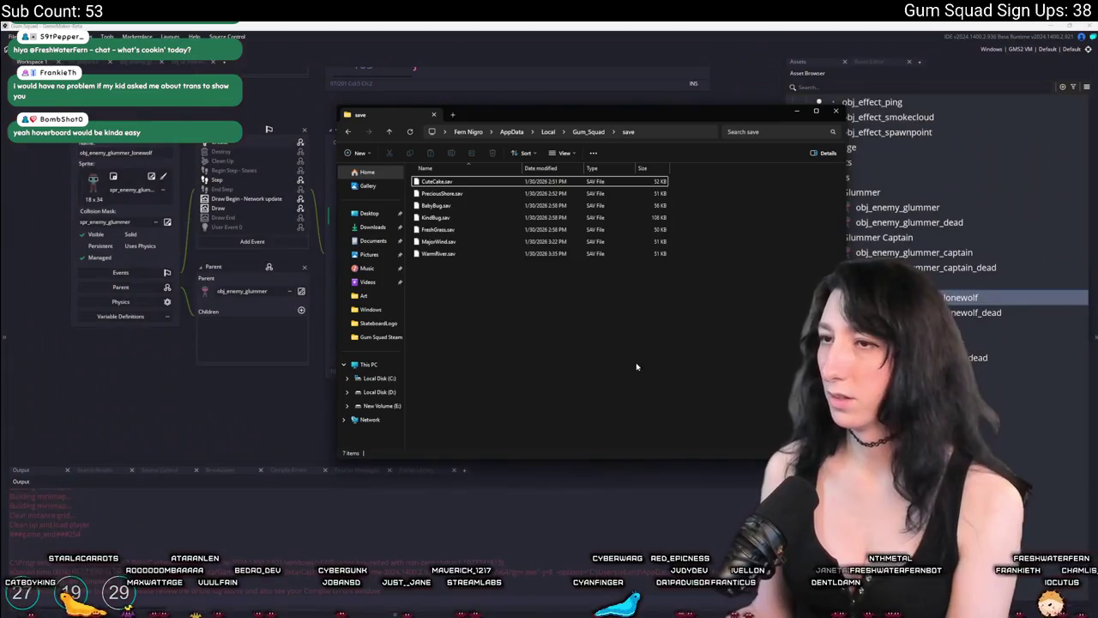
Delete all the world .sav files from the Gum Squad save folder.
left_click_drag(637, 302, 604, 173)
key("Delete")
key("alt+Tab")
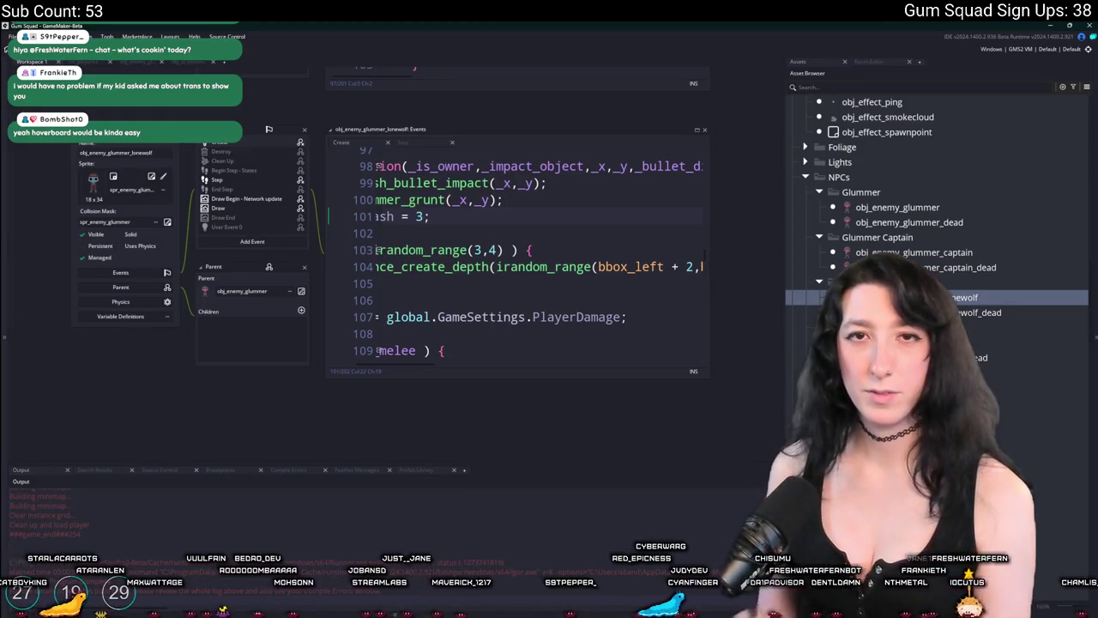
Pan across the GameMaker code windows, then switch to a fresh, empty workspace.
mouse_move(121, 114)
left_mouse_down()
mouse_move(210, 299)
mouse_move(361, 322)
mouse_move(313, 159)
left_mouse_up()
scroll(313, 159, "down", 5)
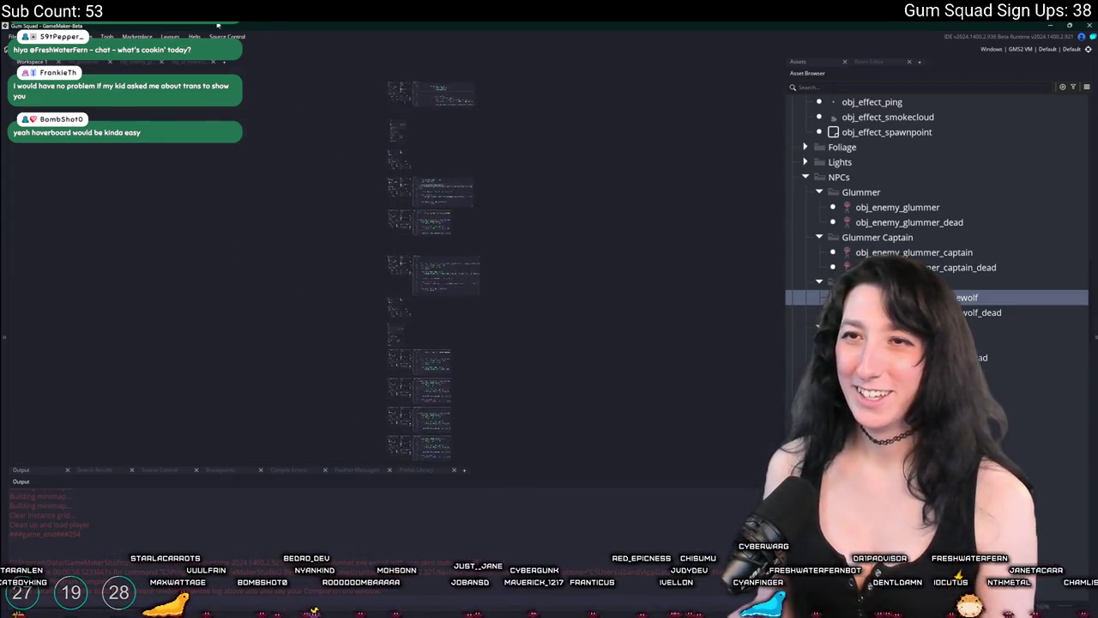
left_click(224, 62)
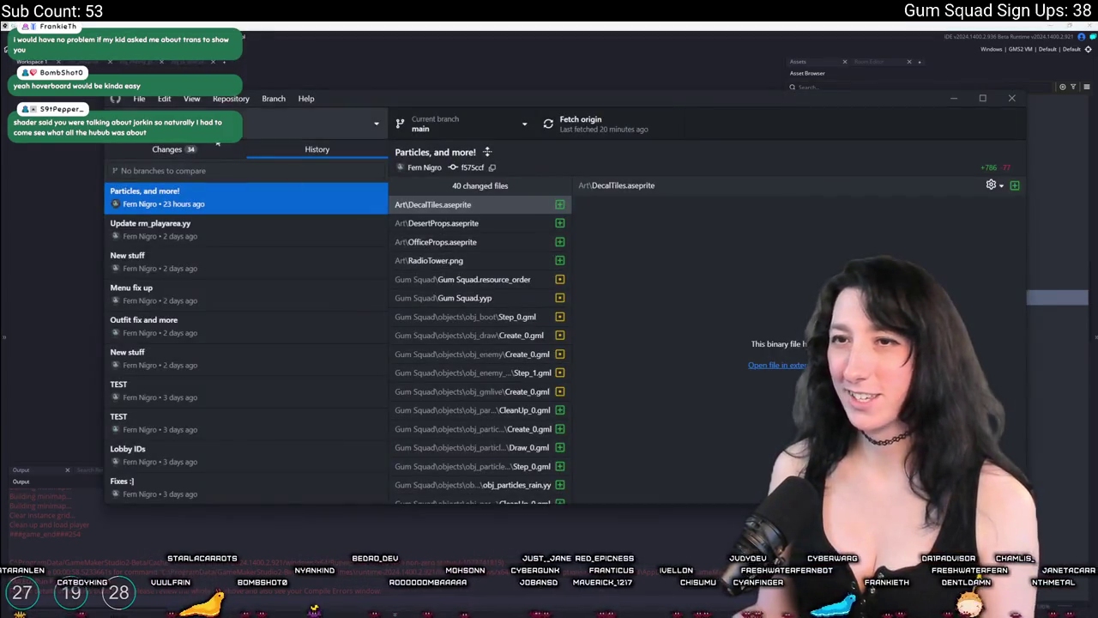
Commit the 34 changed files to main as 'Blood spatter' and push to origin.
left_click(167, 150)
left_click(206, 384)
type("Blood spatter")
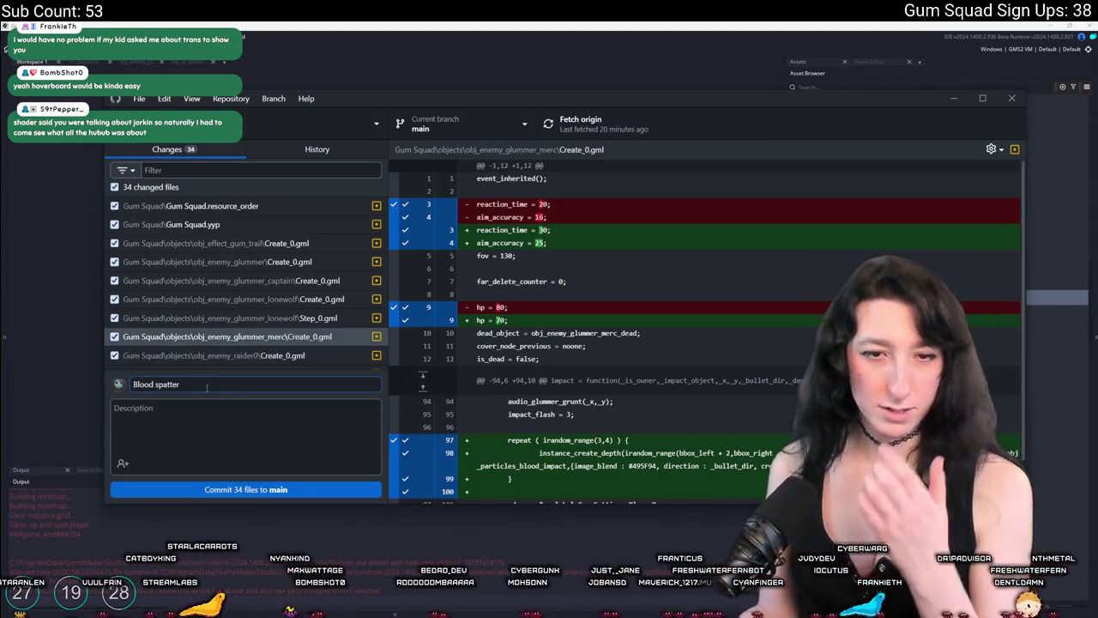
left_click(192, 490)
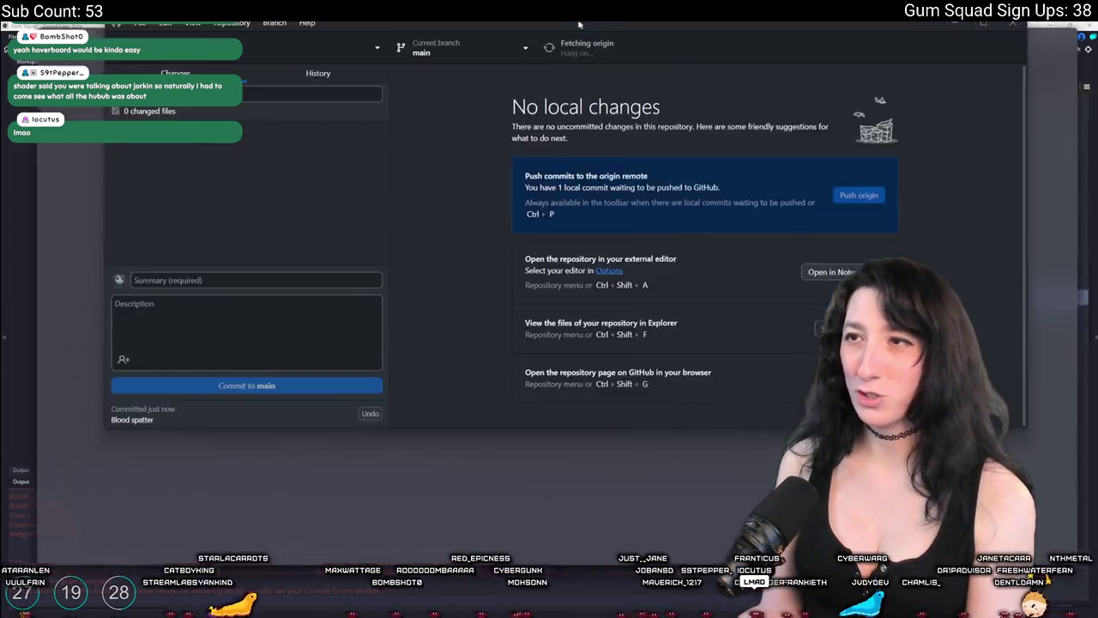
double_click(596, 96)
key("ctrl+2")
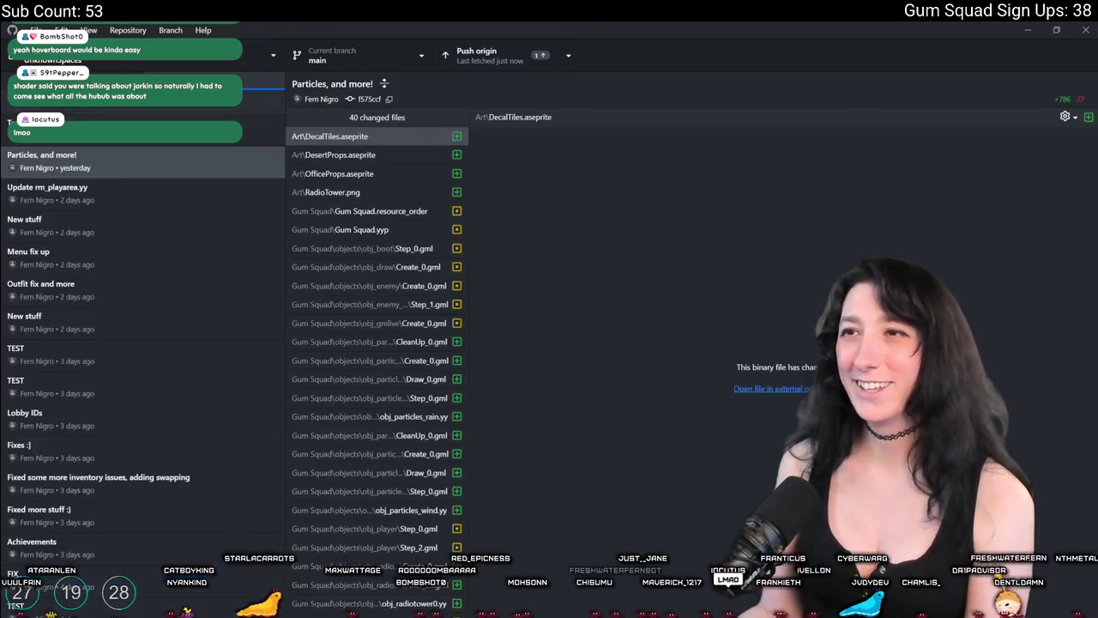
key("ctrl+p")
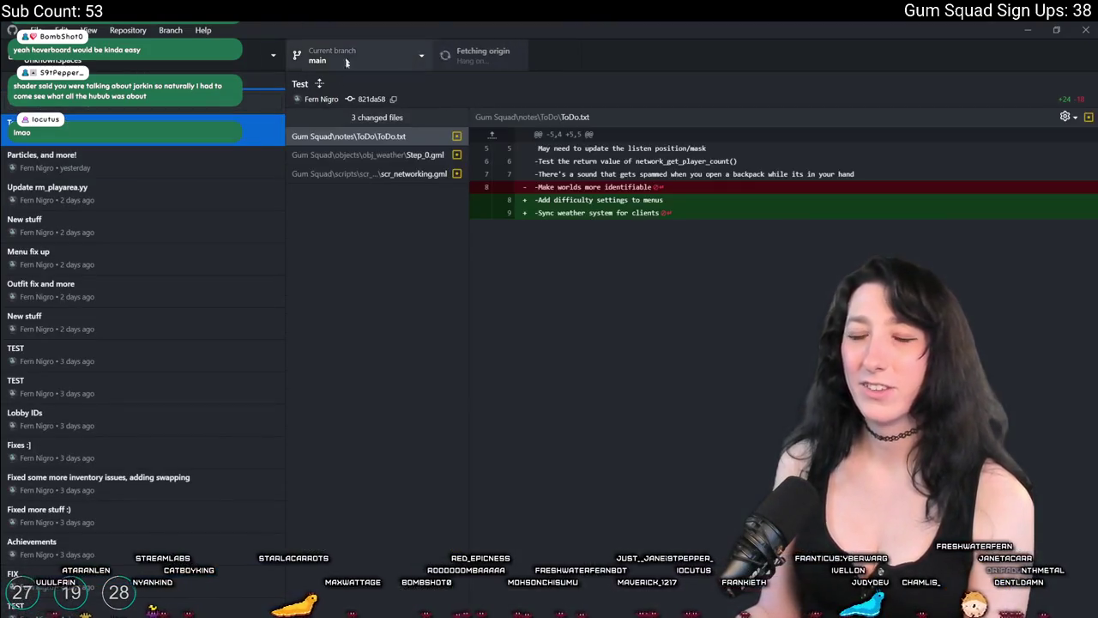
Inspect the Blood spatter commit's diffs for scr_networking.gml and Step_0.gml.
left_click(368, 175)
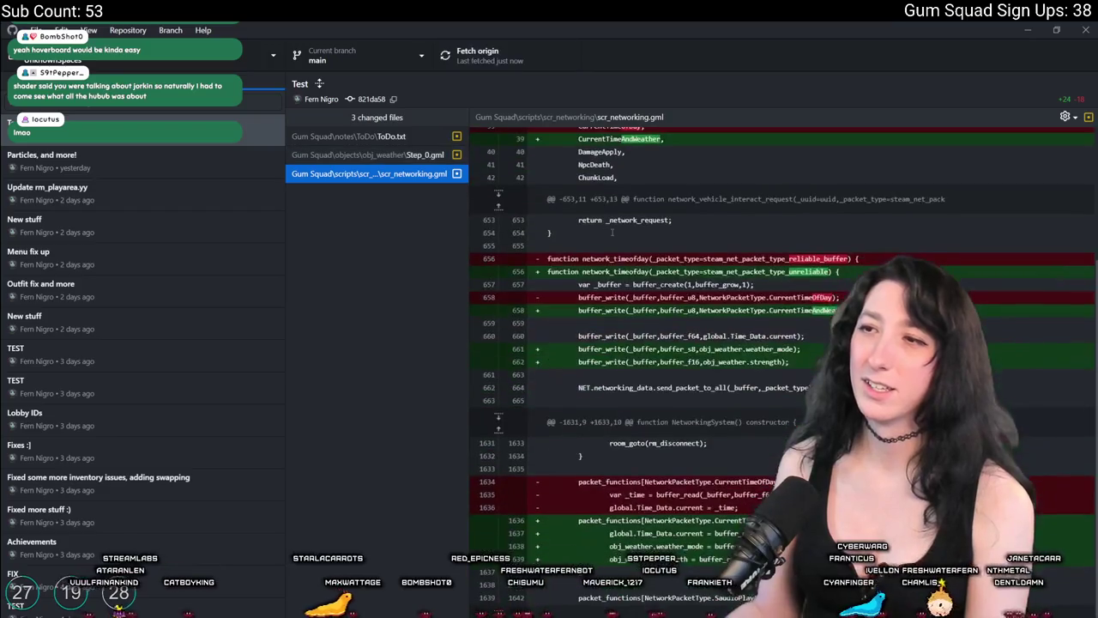
left_click(399, 156)
scroll(146, 257, "up", 5)
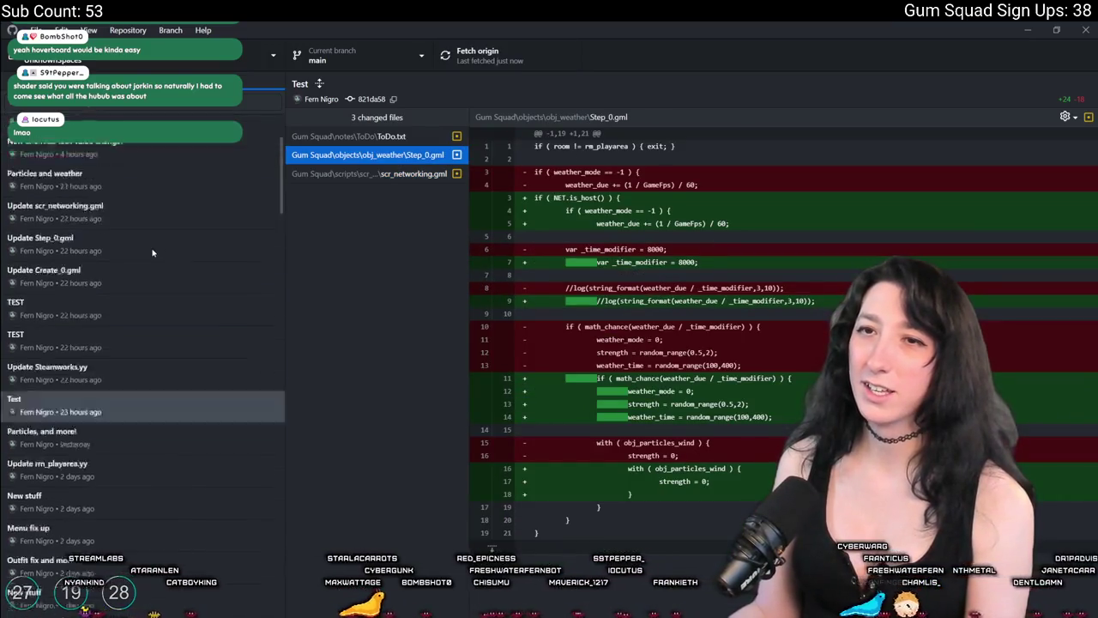
left_click(120, 130)
scroll(129, 343, "down", 5)
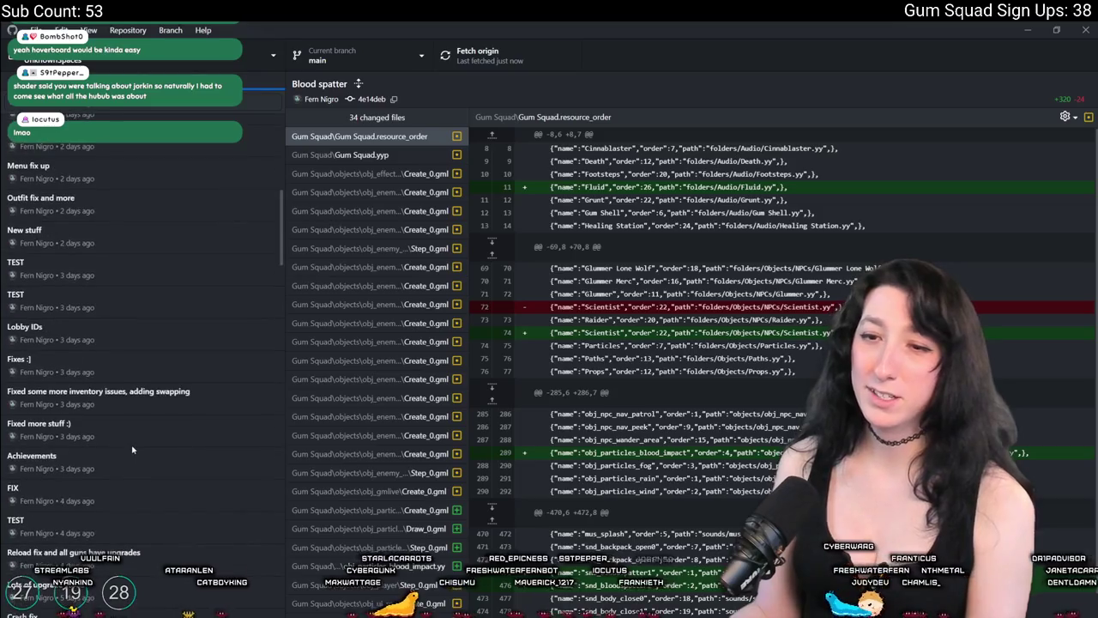
scroll(132, 448, "down", 6)
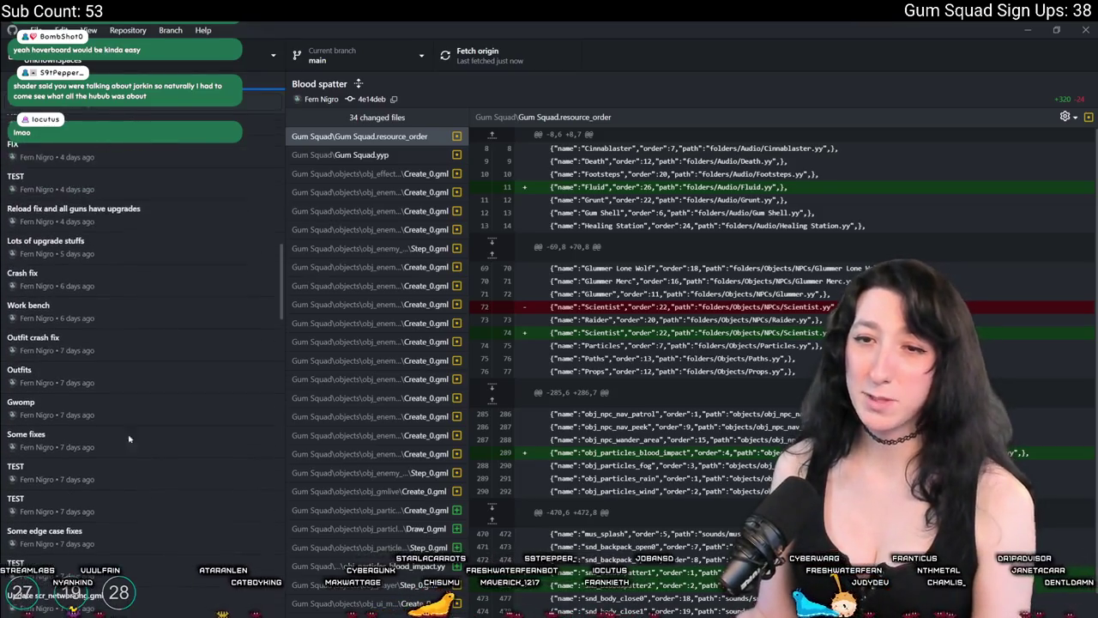
Review the older TEST commit and its neighbouring Gwomp and Outfits commits.
left_click(88, 479, "shift")
scroll(90, 472, "up", 8)
scroll(92, 454, "down", 9)
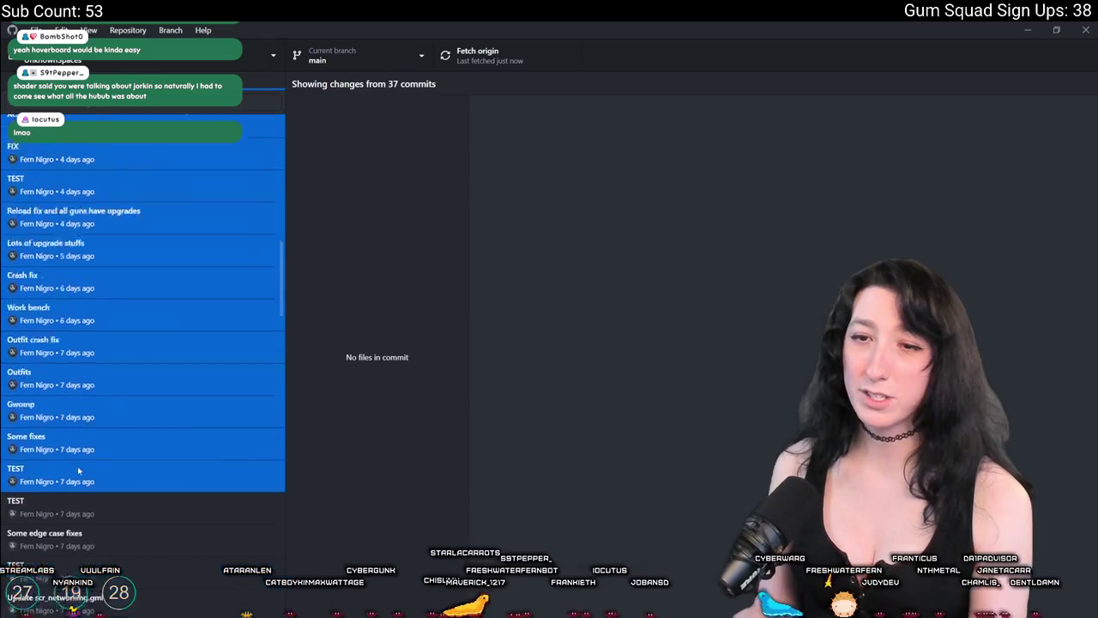
left_click(92, 433)
key("Up")
key("Down")
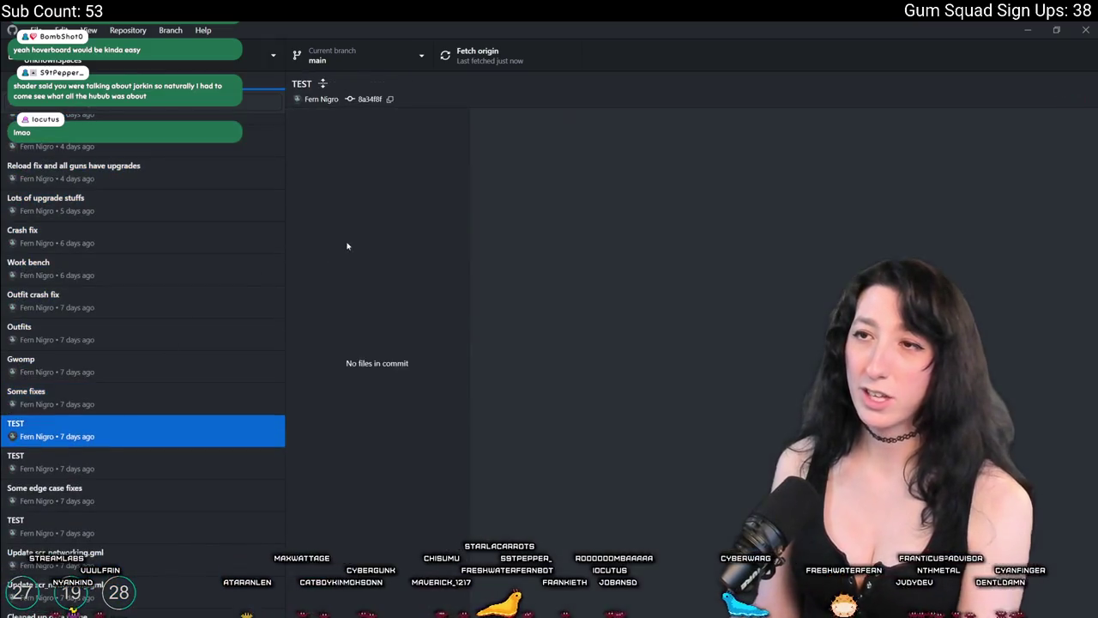
scroll(397, 176, "down", 10)
key("Up")
key("Up")
key("Up")
Browse up through the Outfits, Lots of upgrade stuffs and Menu fix up commits' diffs.
key("Up")
key("Down")
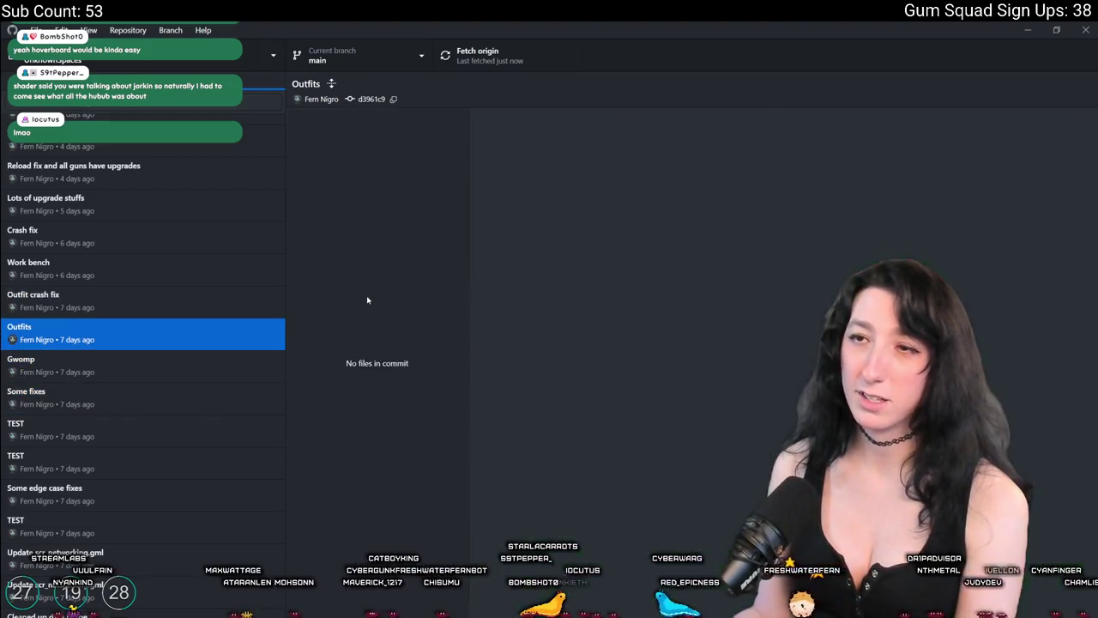
scroll(383, 270, "down", 2)
key("Up")
key("Up")
key("Up")
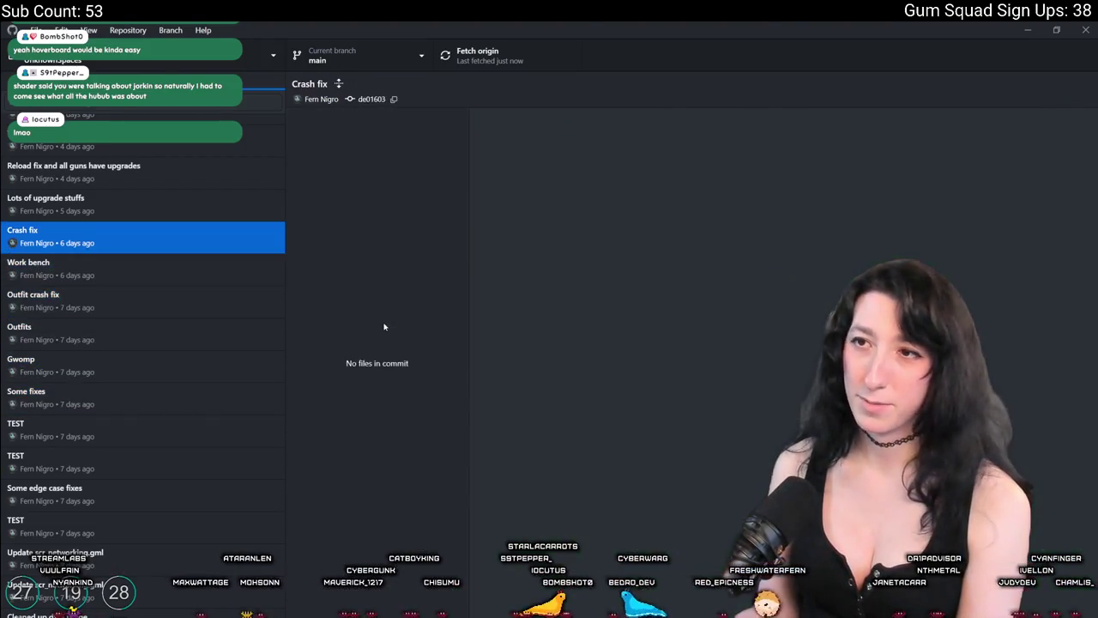
key("Up")
key("Up")
scroll(147, 271, "up", 4)
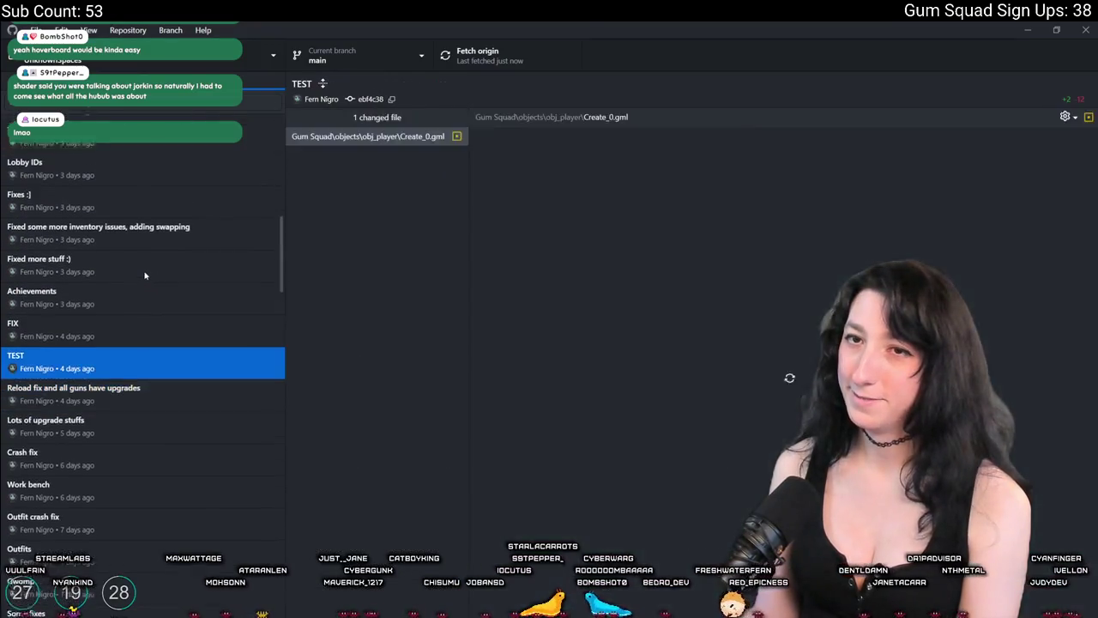
key("Up")
key("Up")
key("Up")
key("Up")
key("Up")
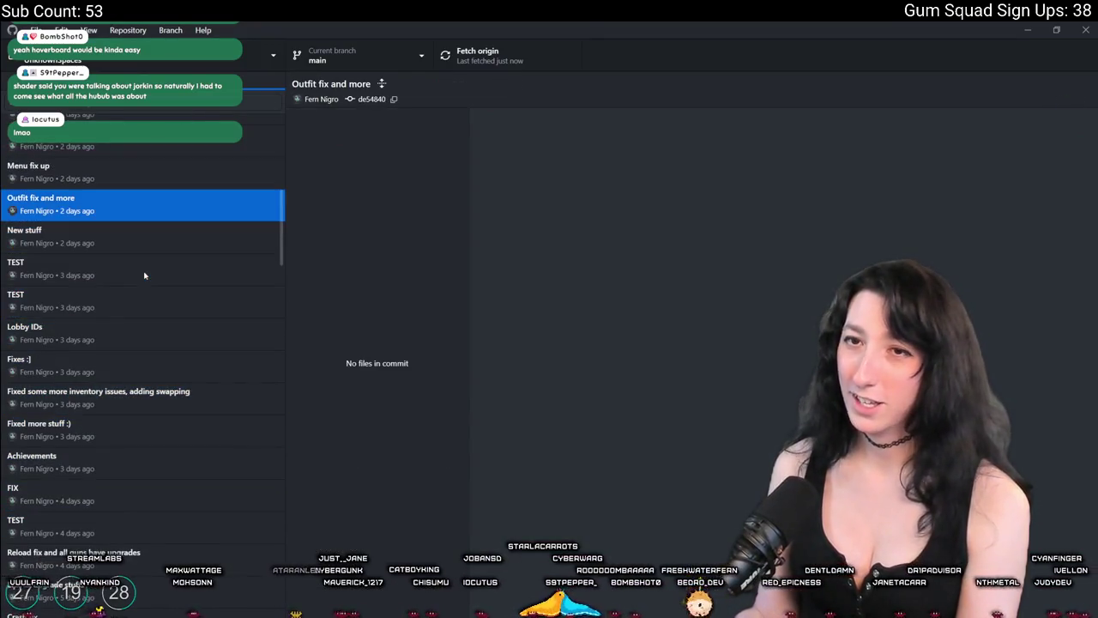
key("Up")
key("Down")
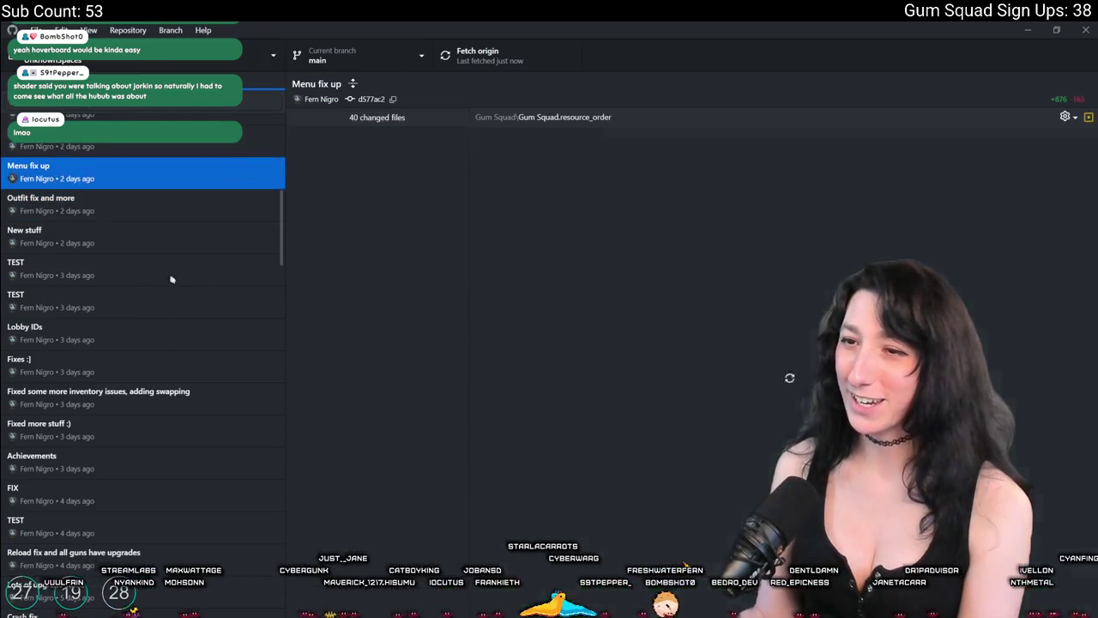
left_click(368, 294)
key("alt+Tab")
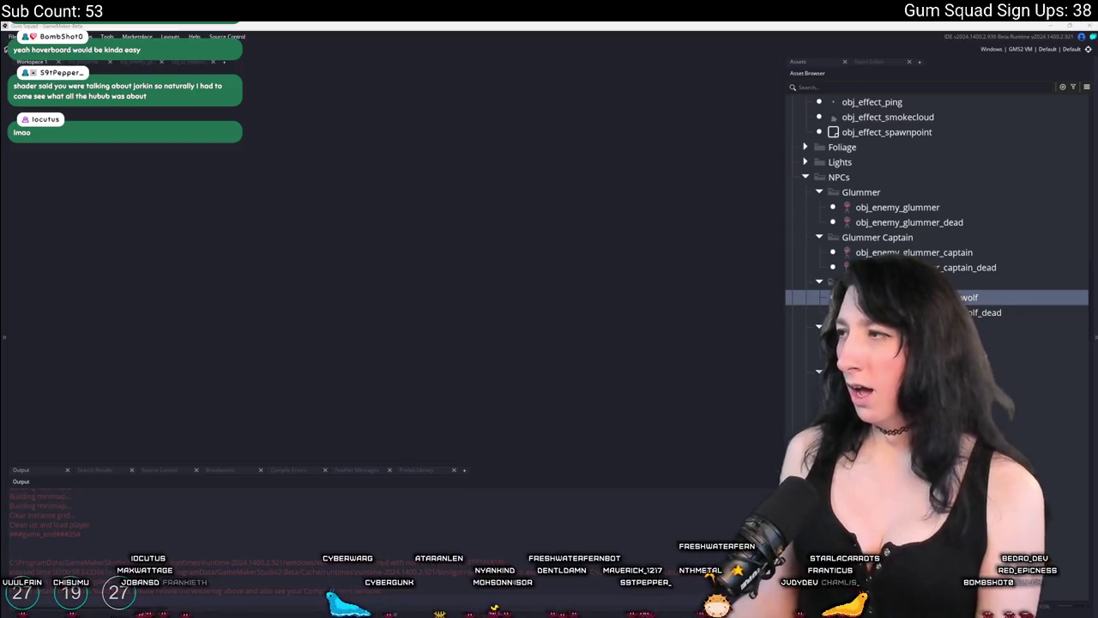
Set #macro live_enabled to 0 in obj_gmlive's Create code and close the editor.
key("super")
key("Escape")
key("ctrl+t")
type("ve")
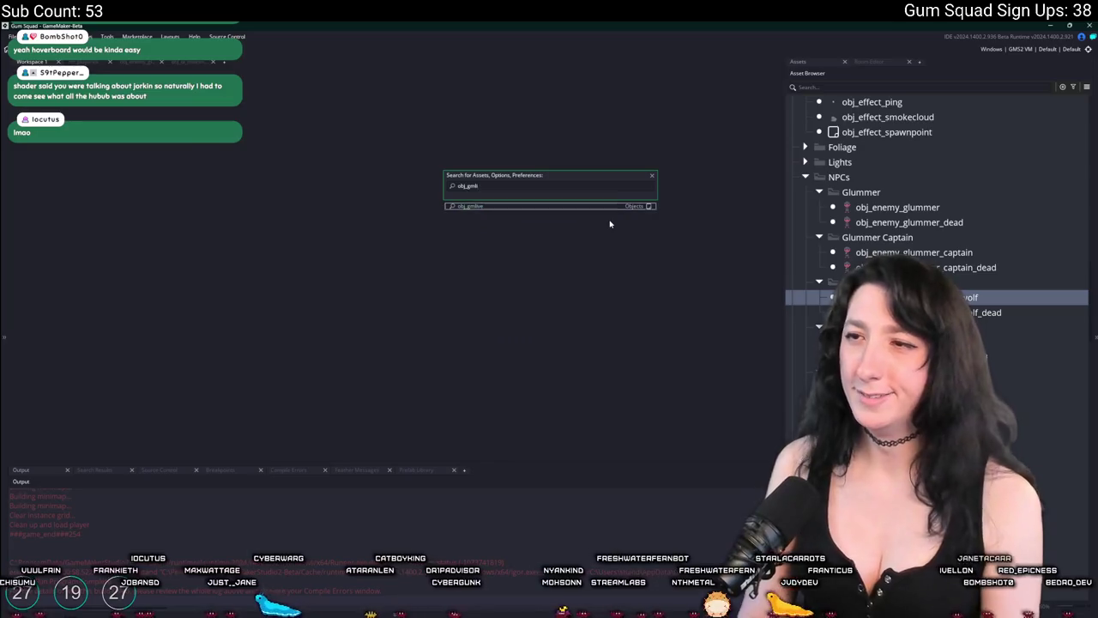
key("Return")
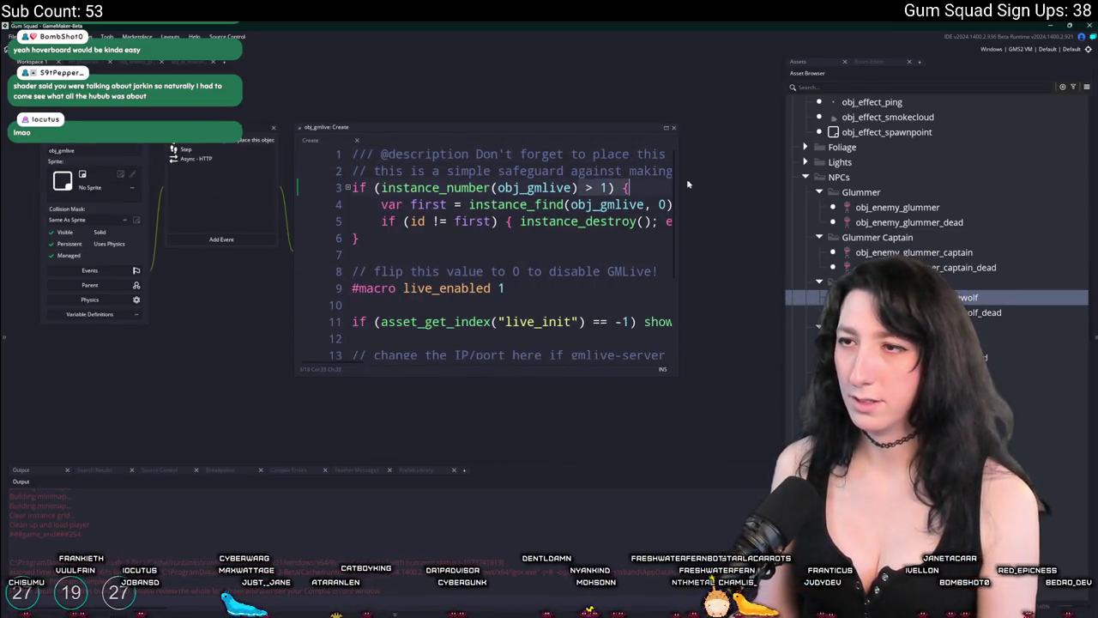
key("End")
key("Down")
key("Down")
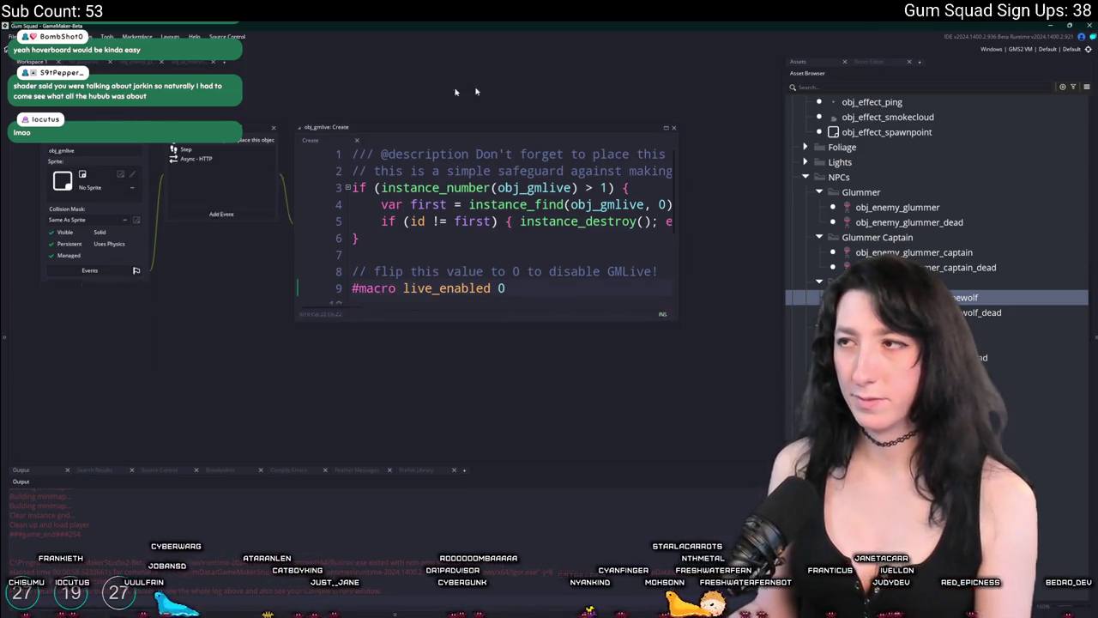
key("ctrl+w")
Open and close the Included Files list from the asset browser's extra options.
left_click(1083, 86)
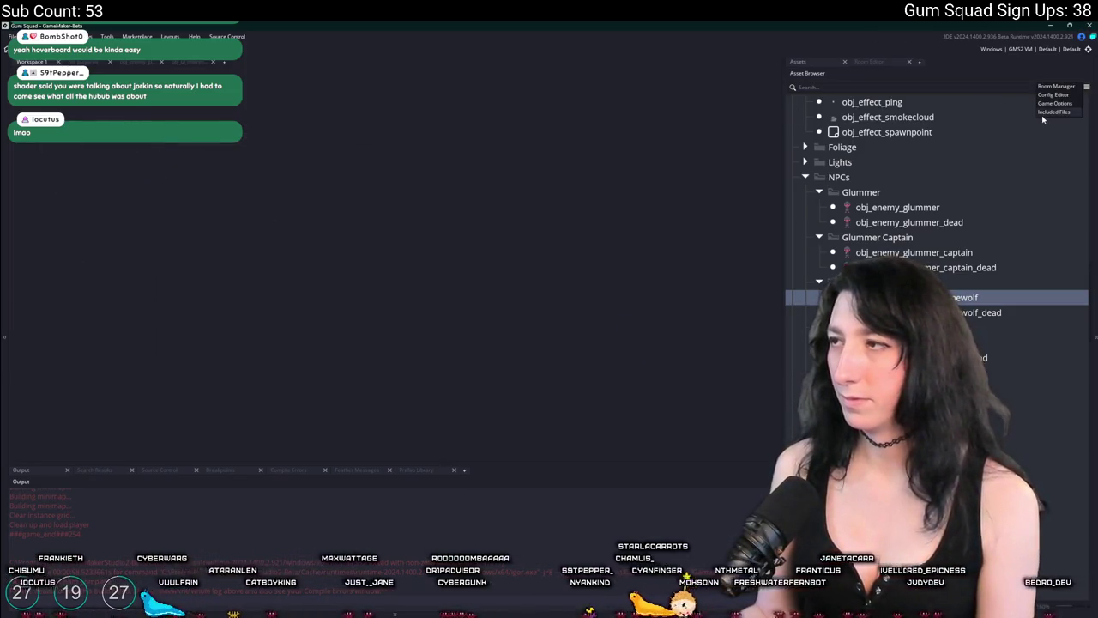
left_click(1060, 115)
left_click(777, 89)
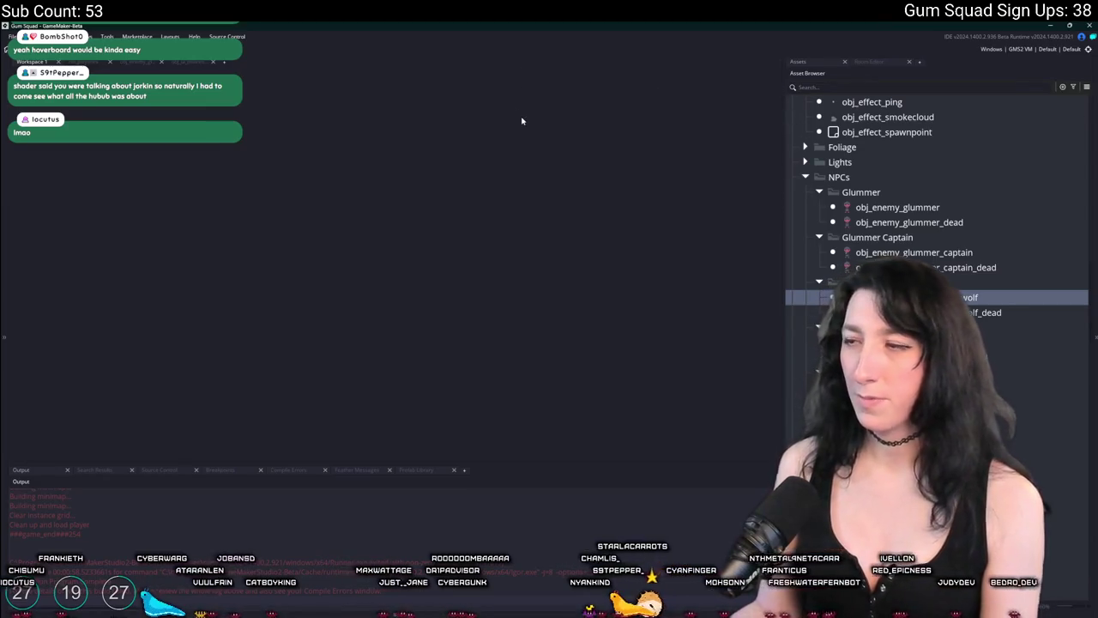
scroll(935, 214, "up", 3)
scroll(934, 214, "up", 15)
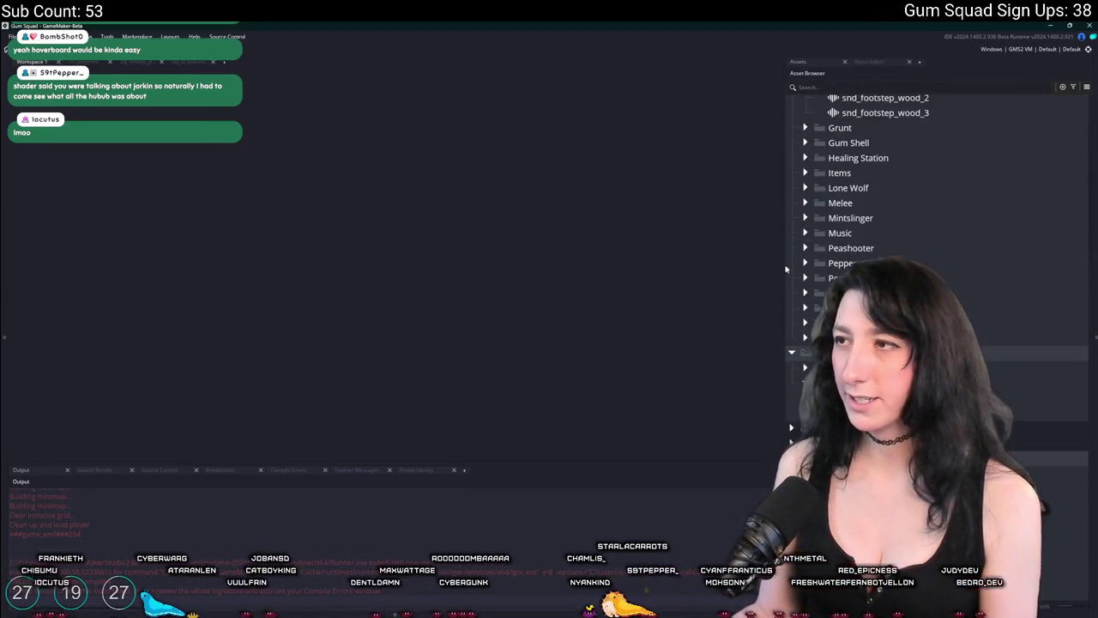
scroll(935, 214, "up", 2)
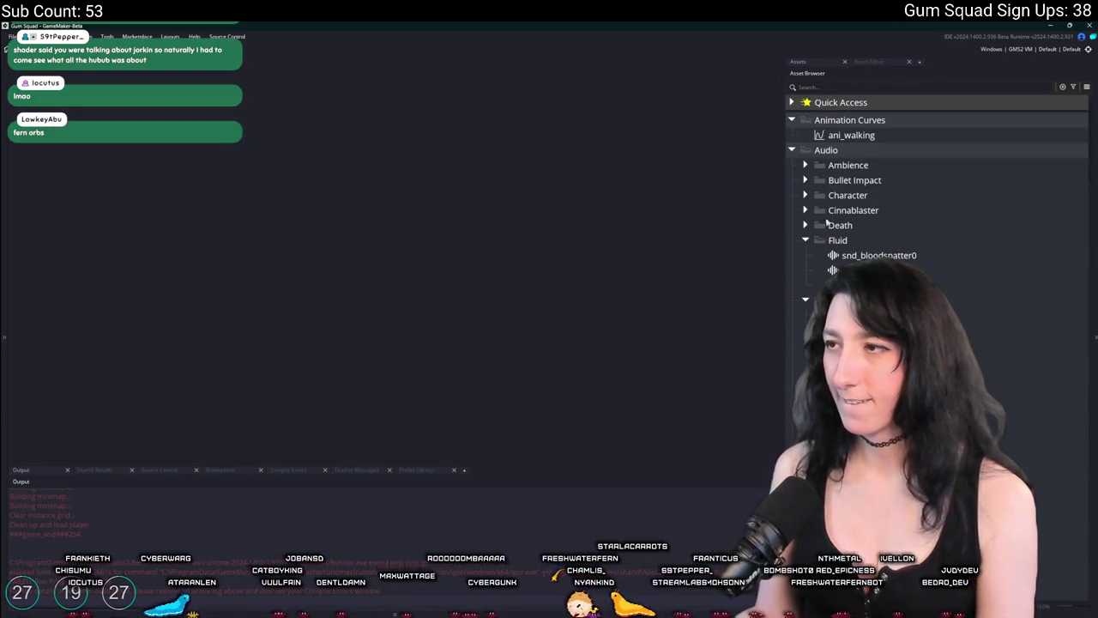
Collapse the Audio and Objects folders, and view then close the Steamworks extension settings.
left_click(791, 150)
left_click(790, 270)
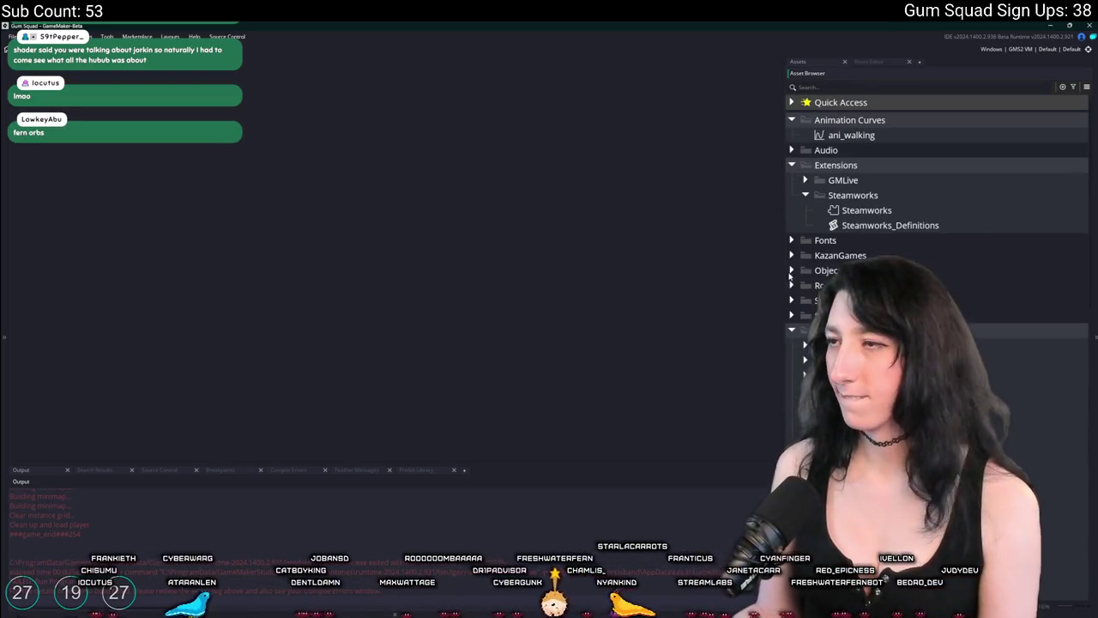
left_click(805, 194)
left_click(806, 195)
left_click(806, 194)
left_click(806, 195)
double_click(857, 210)
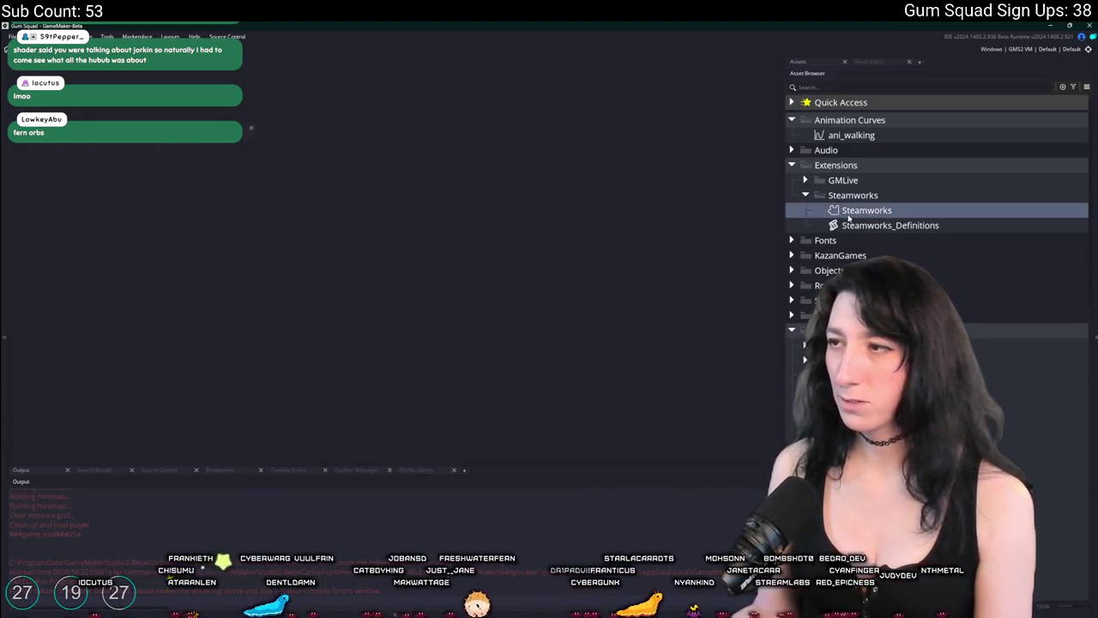
left_click(251, 131)
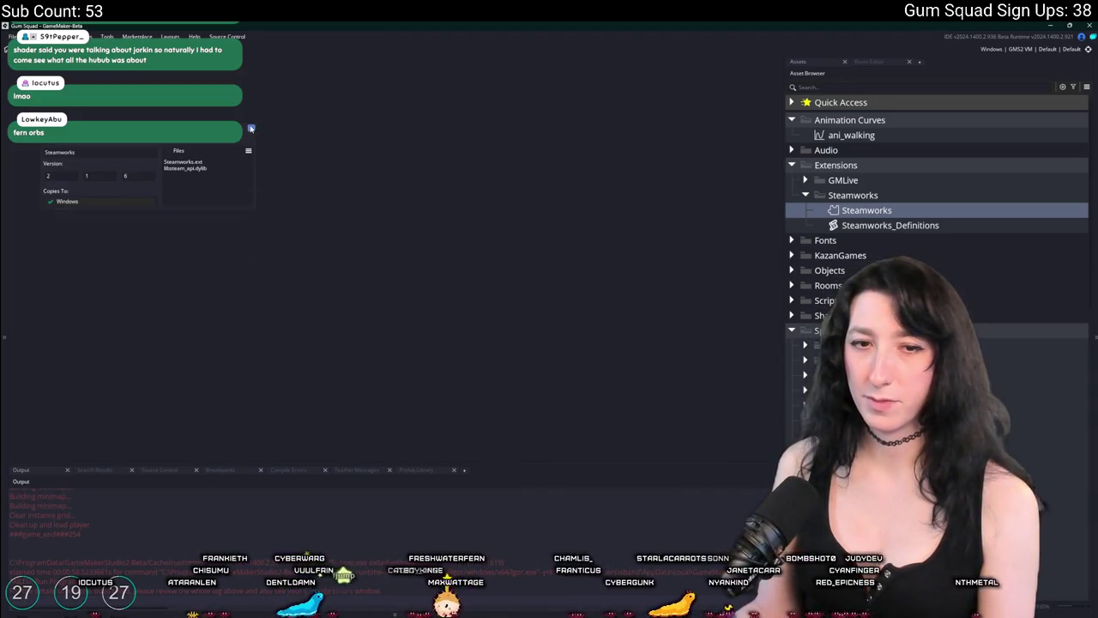
left_click(794, 195)
left_click(792, 167)
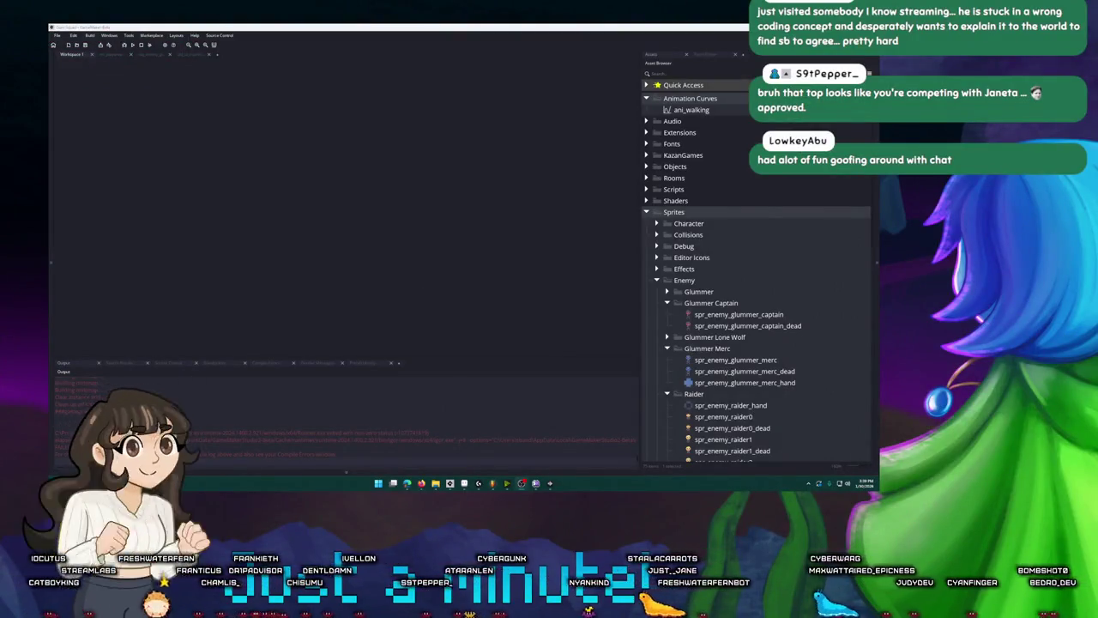
Bring the YouTube game-music playlist back in front, now playing Puzzle Menu.
key("alt+Tab")
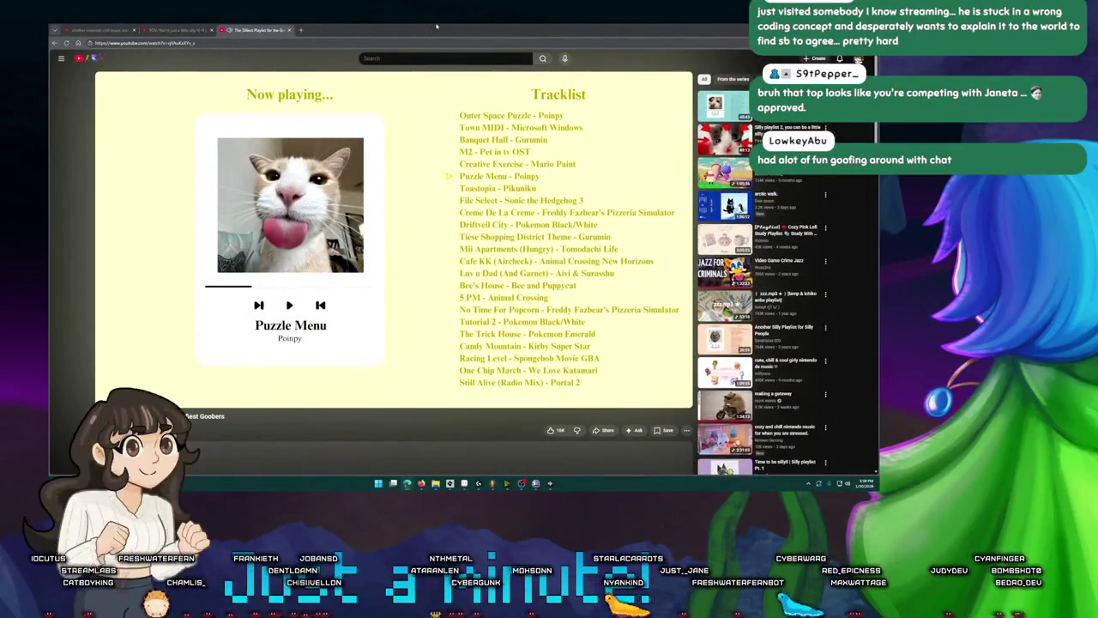
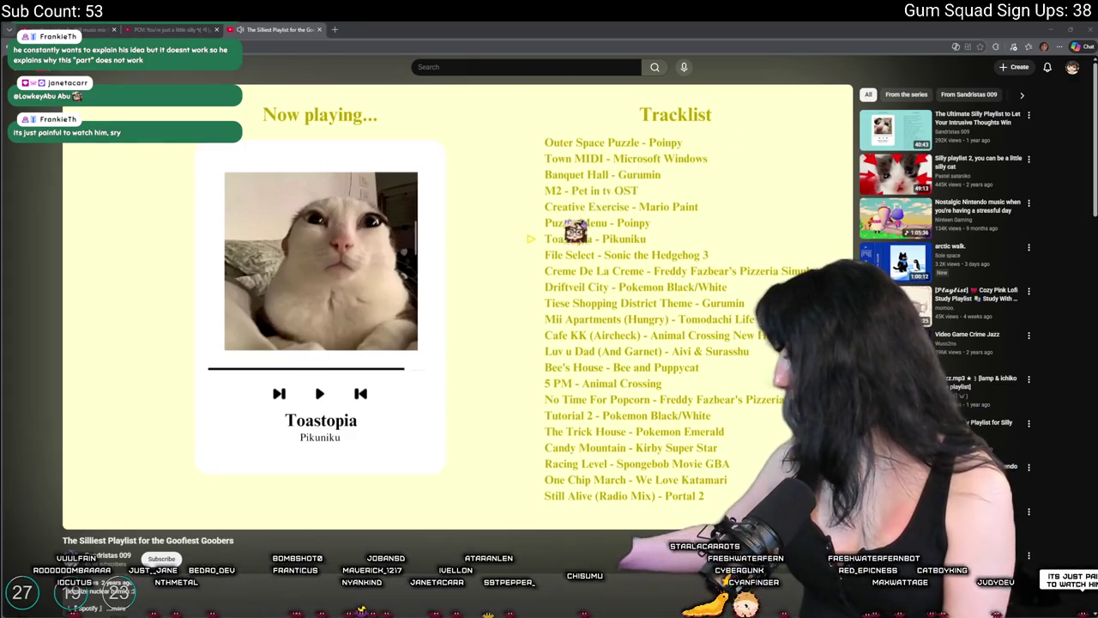
Switch from the YouTube playlist video back to the GameMaker project window.
key("alt+Tab")
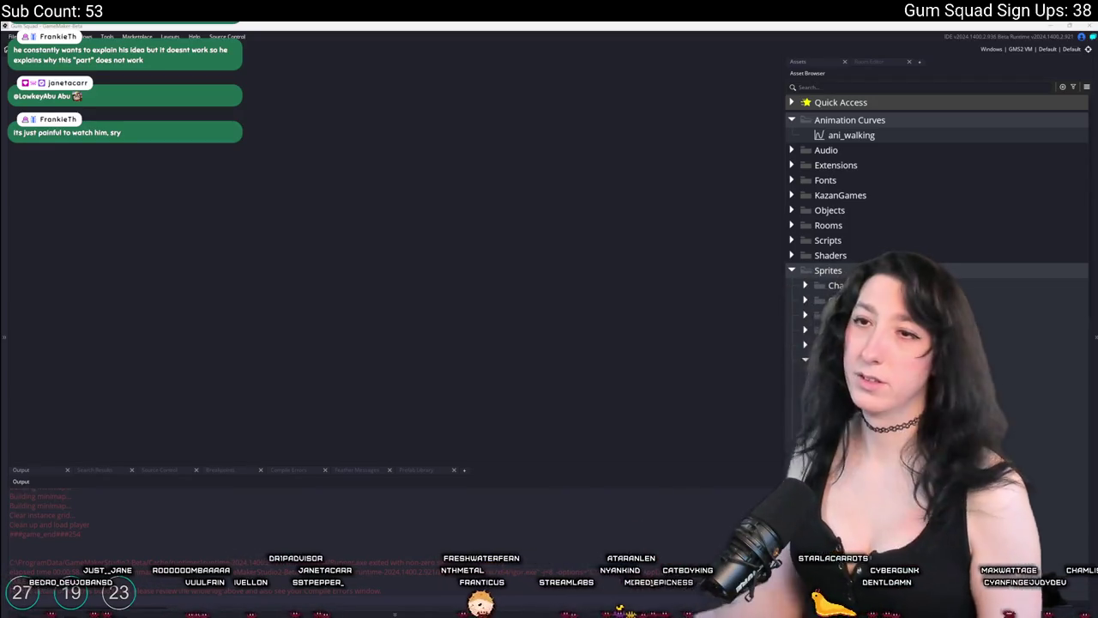
Run Gum Squad with F5, stopping the instance that was already running.
key("F5")
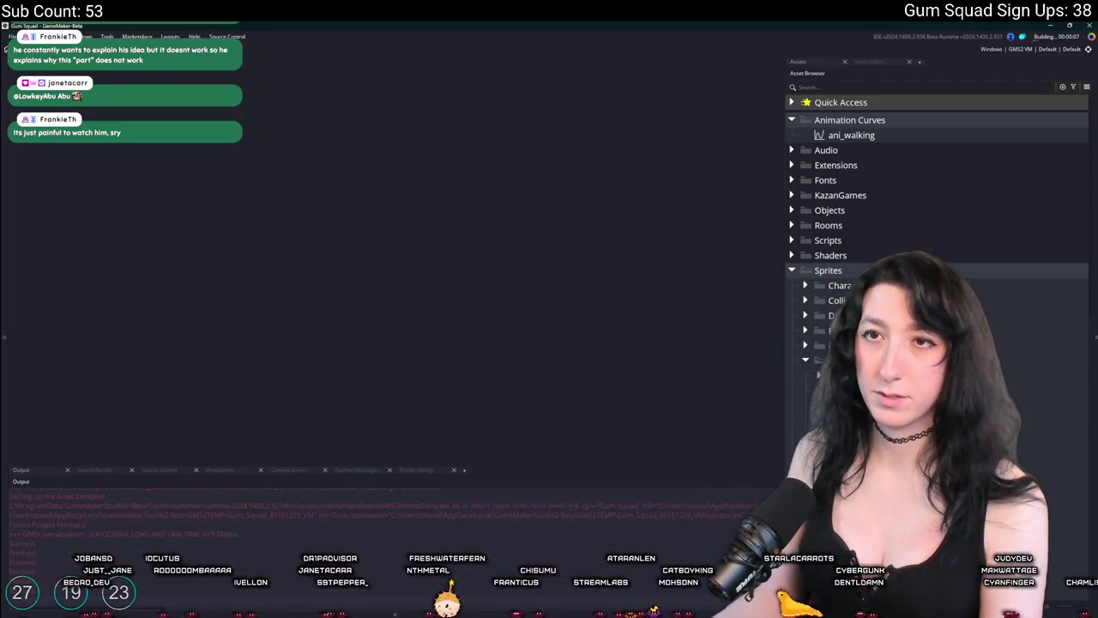
key("Return")
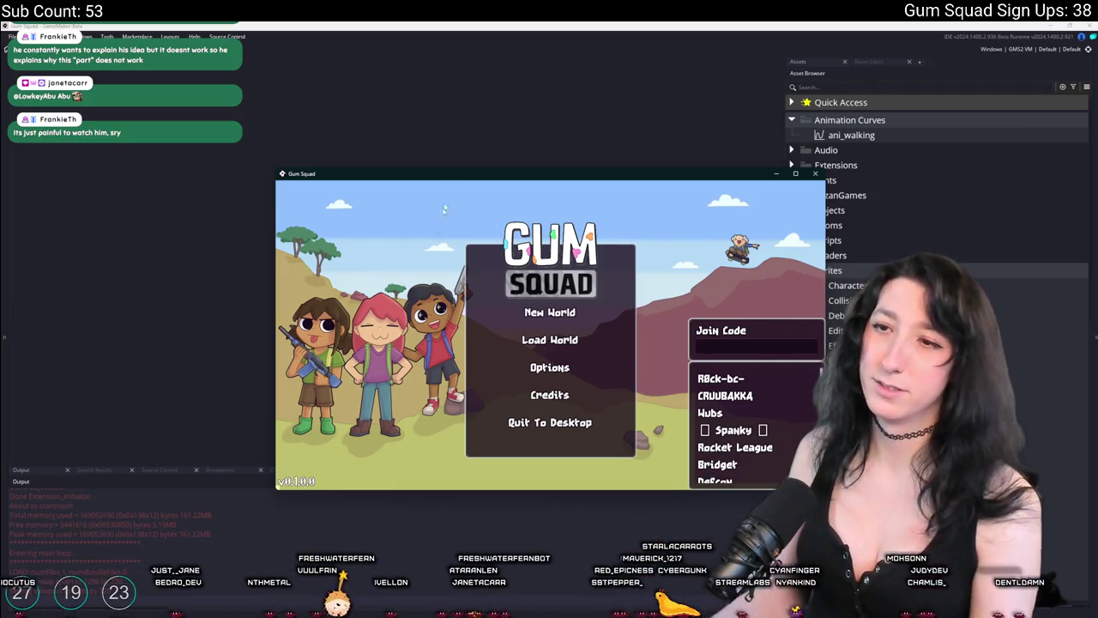
Maximize the game, start a New World with Lobby Type set to Friends Only, and create the lobby.
double_click(435, 170)
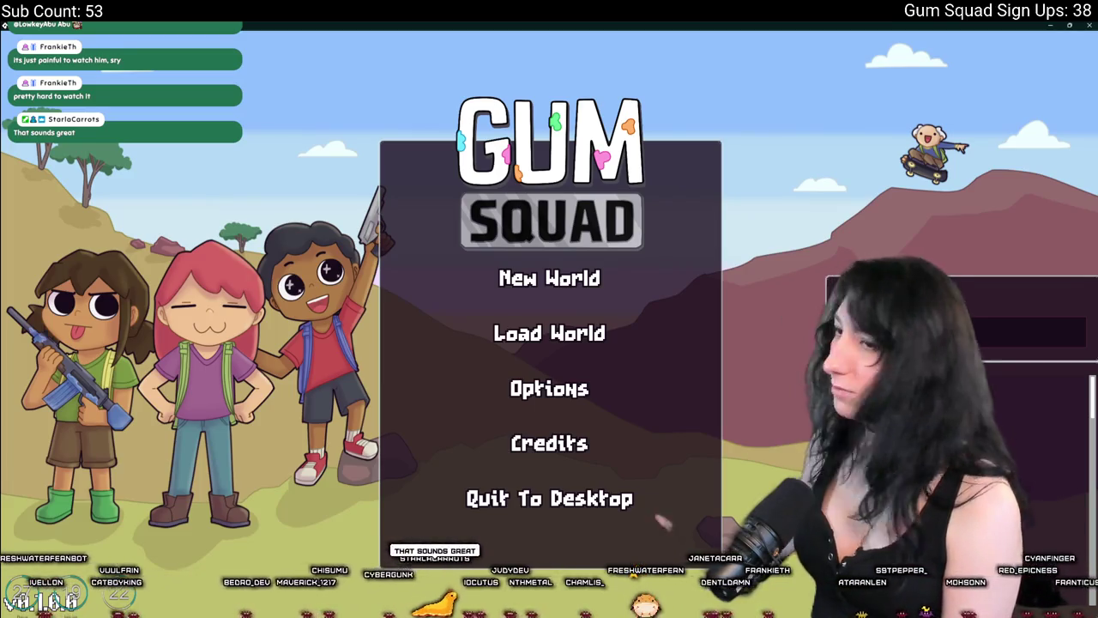
left_click(639, 277)
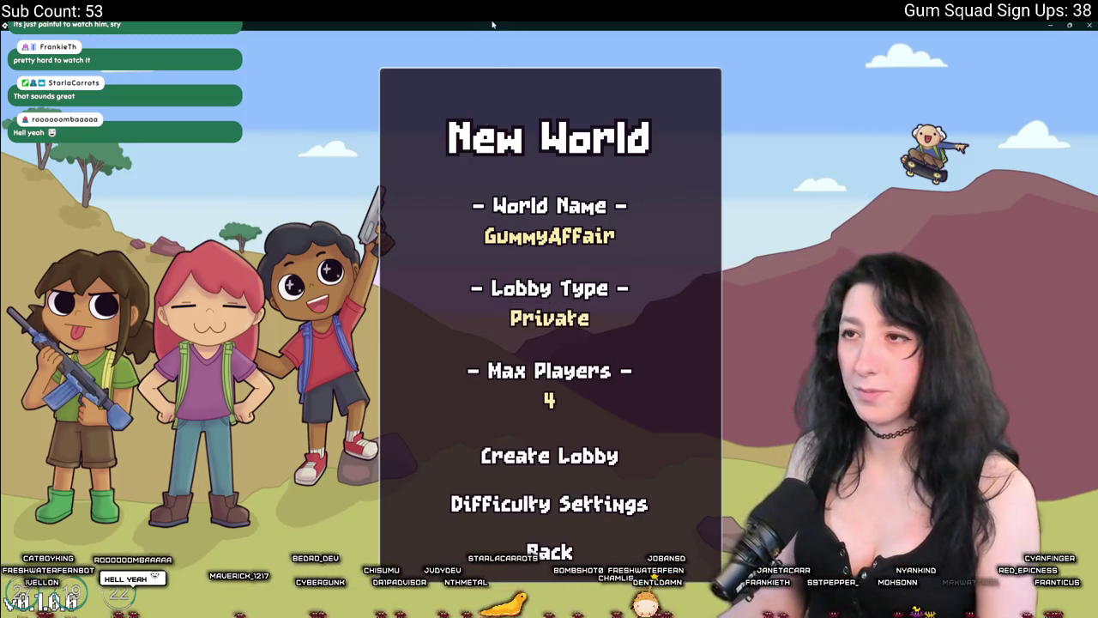
left_click(572, 320)
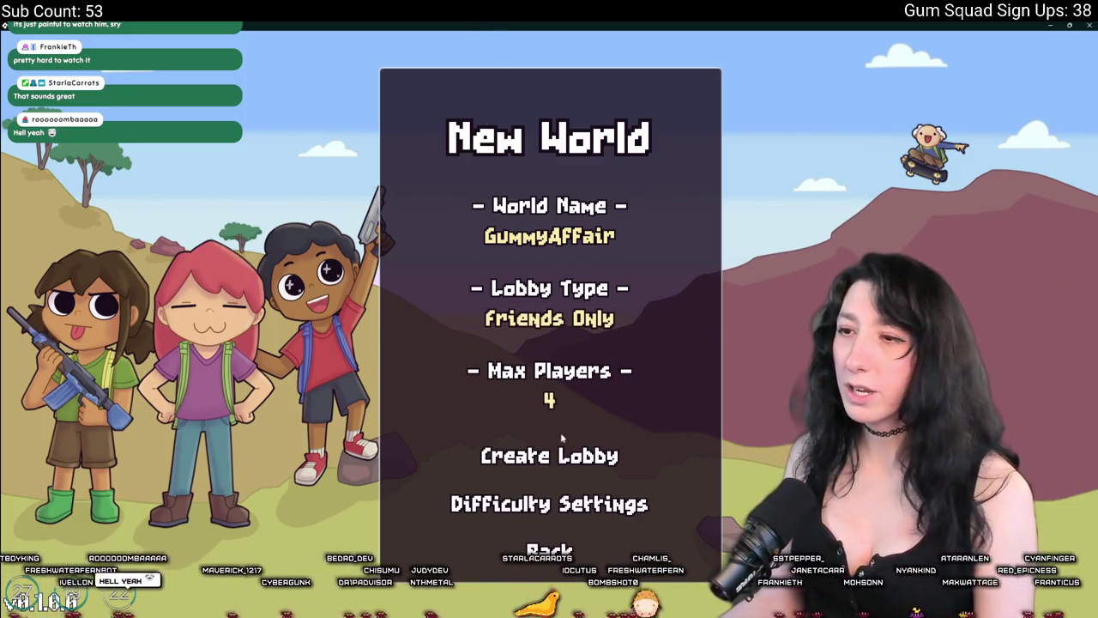
left_click(550, 464)
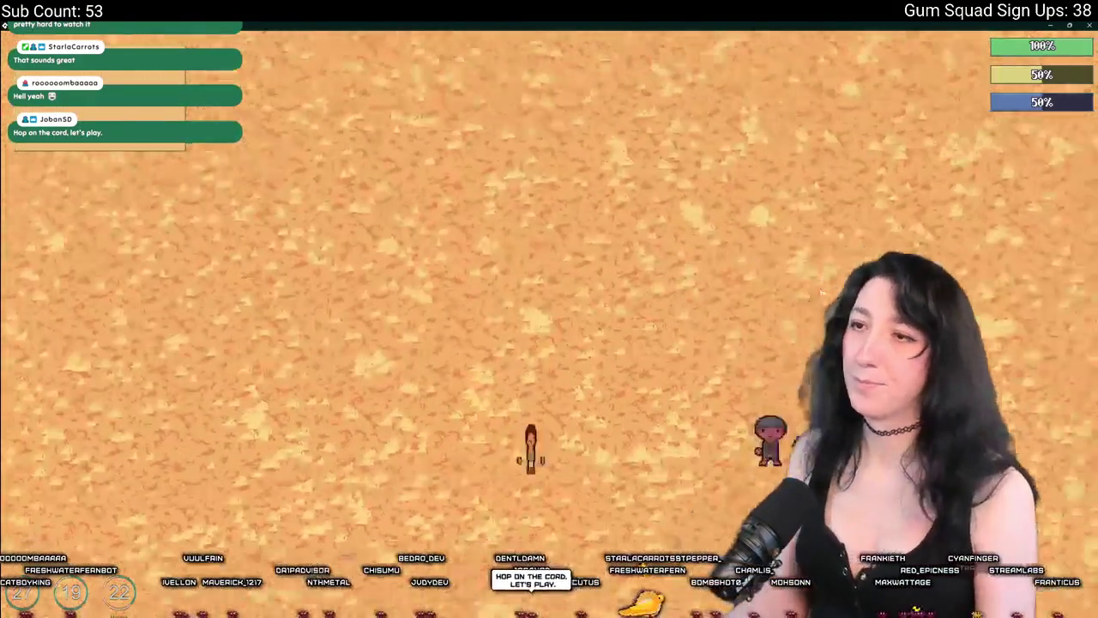
Check the inventory in the GummyAffair world, then close the game to return to the editor.
key("Tab")
key("Tab")
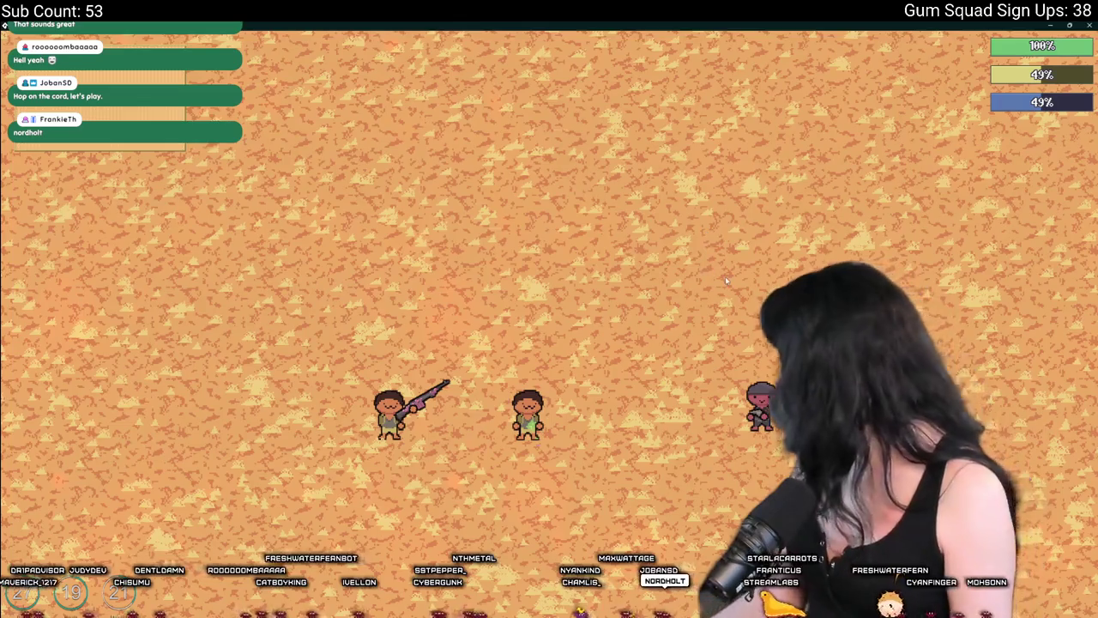
key("Escape")
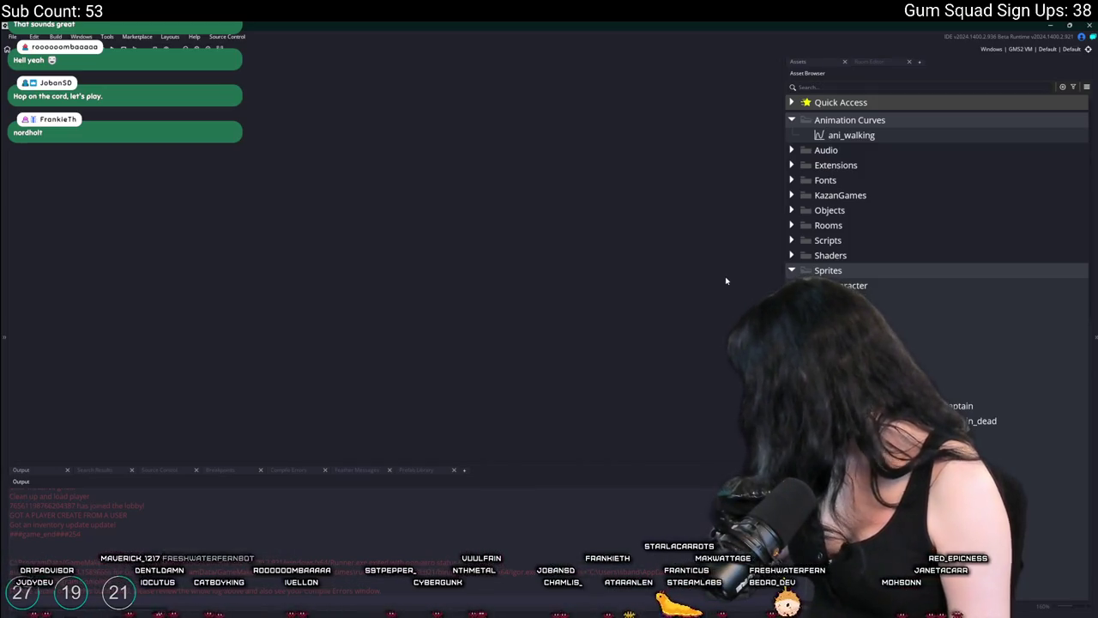
Open the item_get_upgrade_gum_enhancer function through the Ctrl+T asset search.
key("ctrl+t")
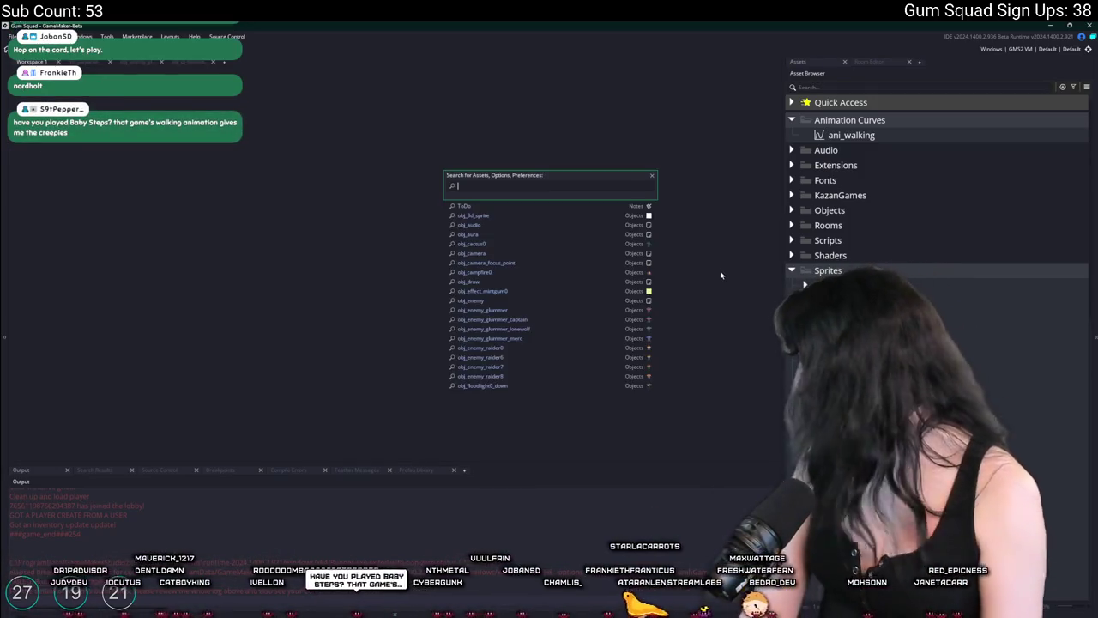
type("plm_enab")
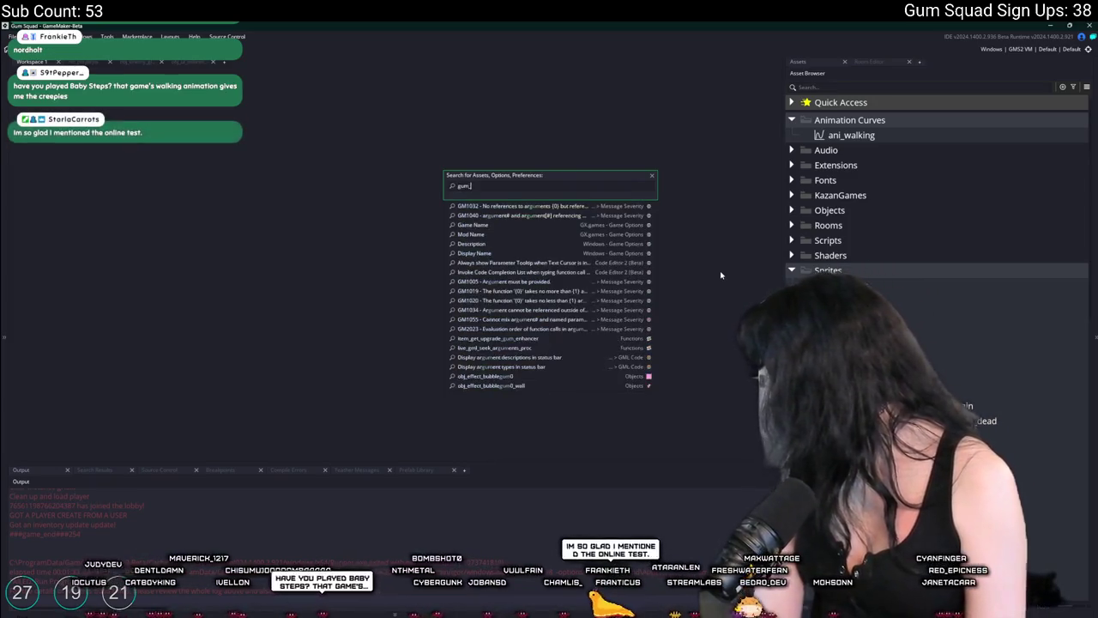
type("e")
key("BackSpace")
key("BackSpace")
key("BackSpace")
type("item_get_upgrade_")
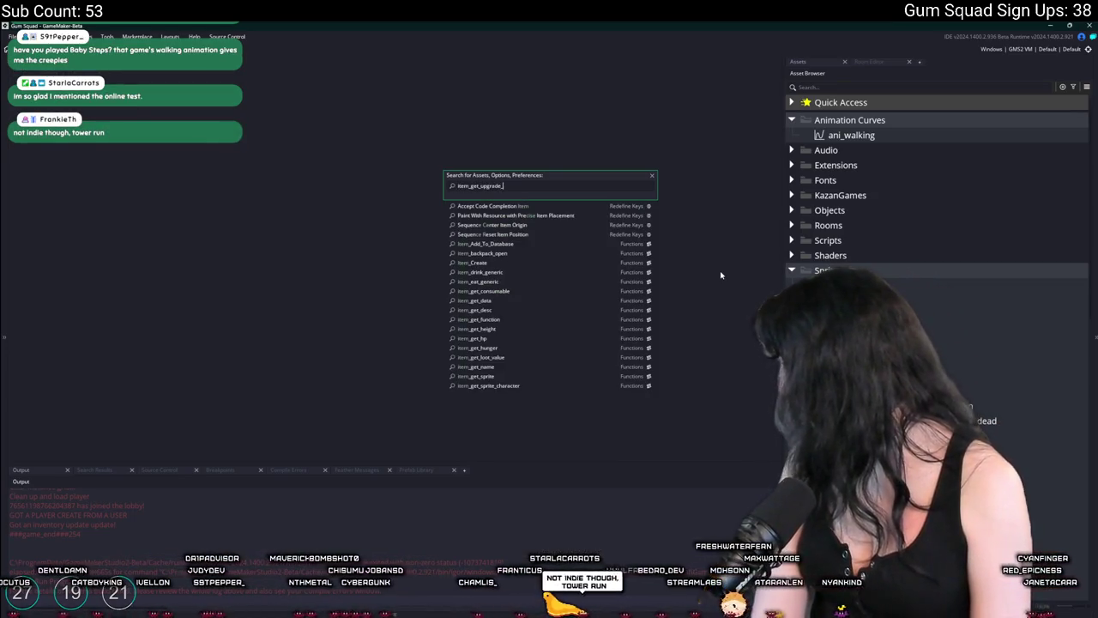
key("Return")
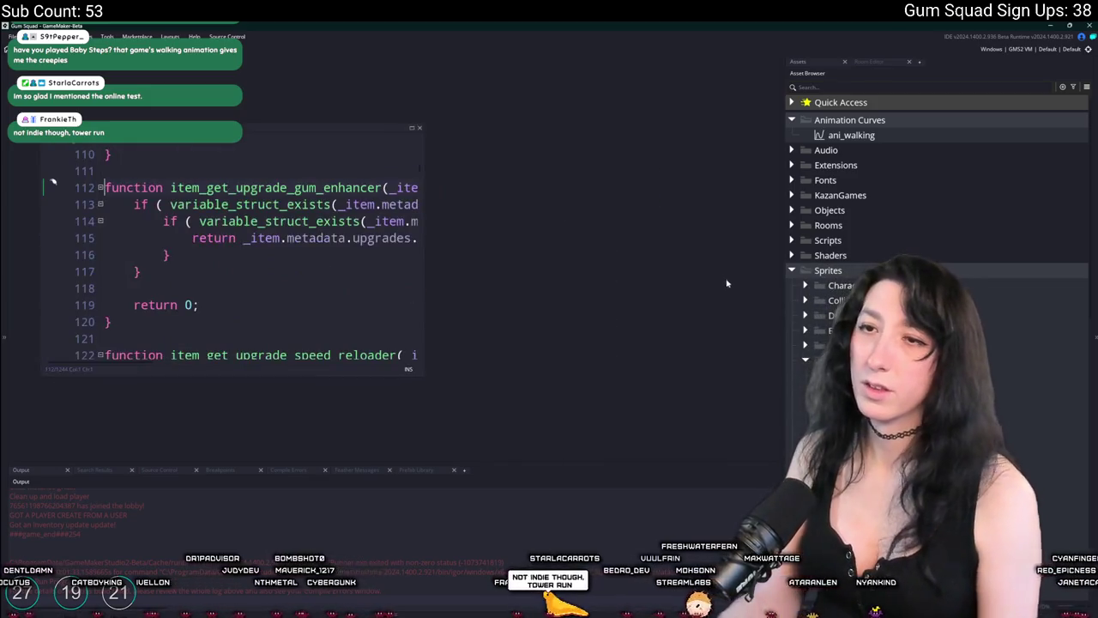
Find all usages of item_get_upgrade_gum_enhancer and open the one in scr_weapon_makeshiftshotgun.
left_click(341, 176)
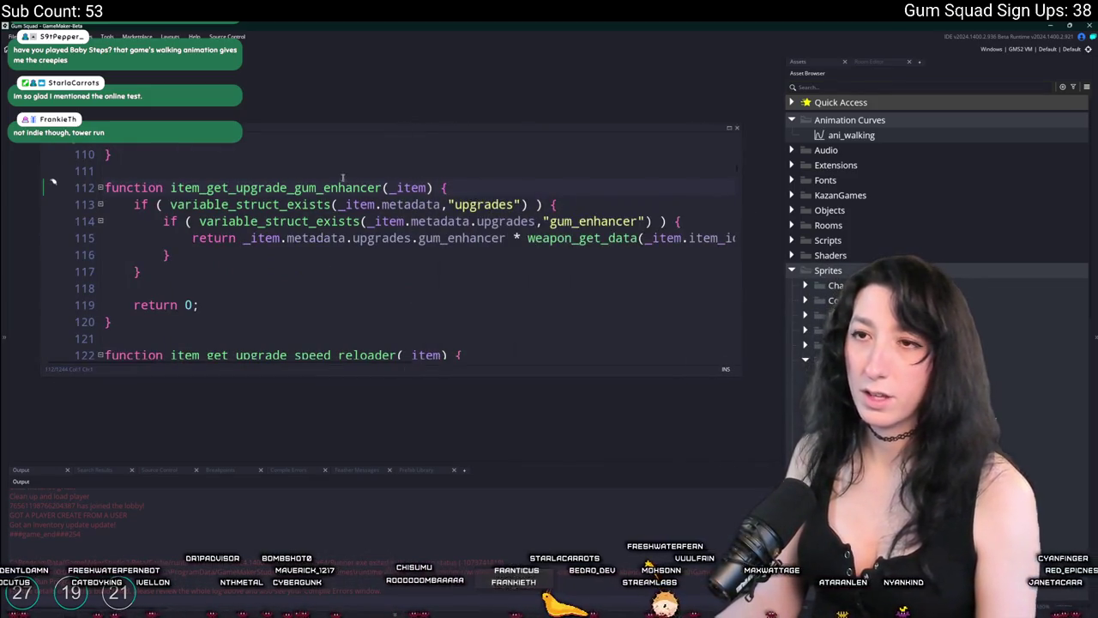
double_click(341, 187)
key("ctrl+shift+f")
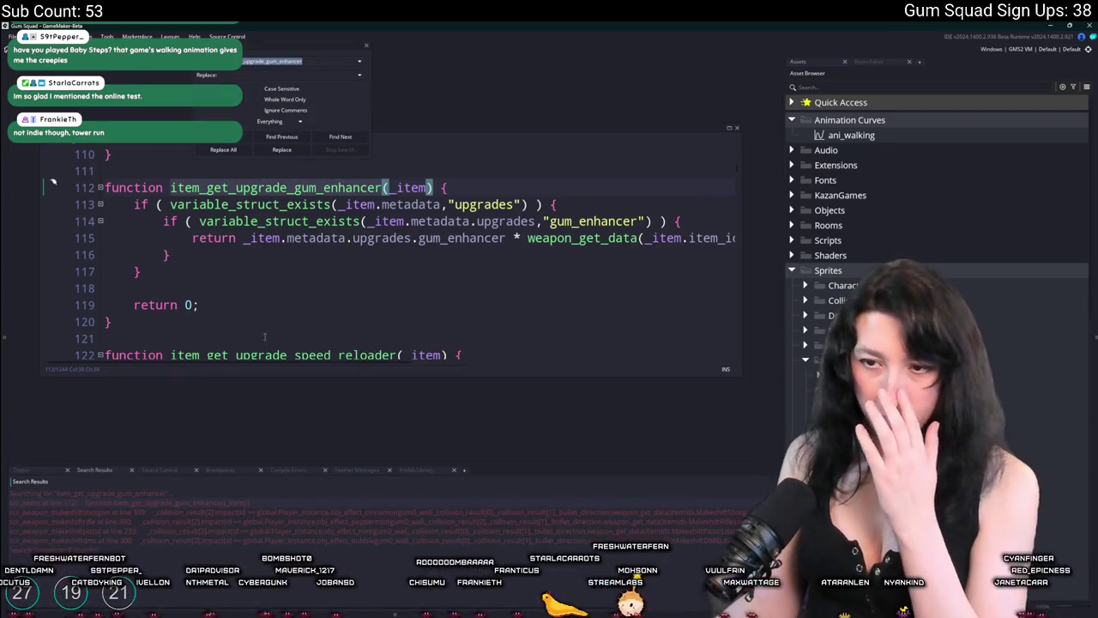
double_click(242, 512)
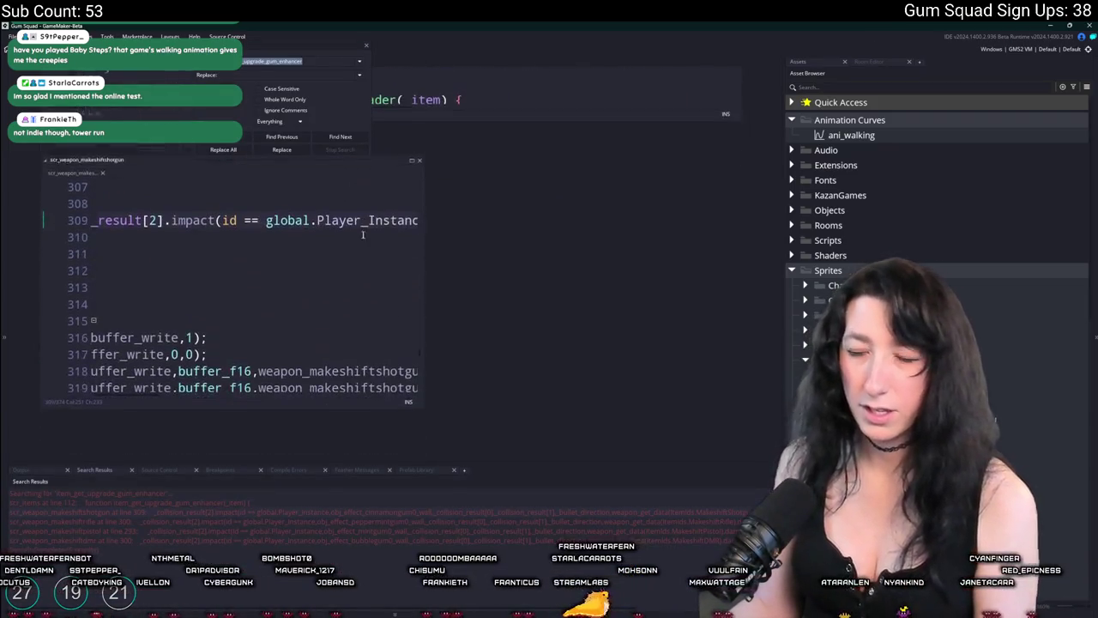
left_click_drag(425, 248, 727, 248)
scroll(515, 248, "up", 3)
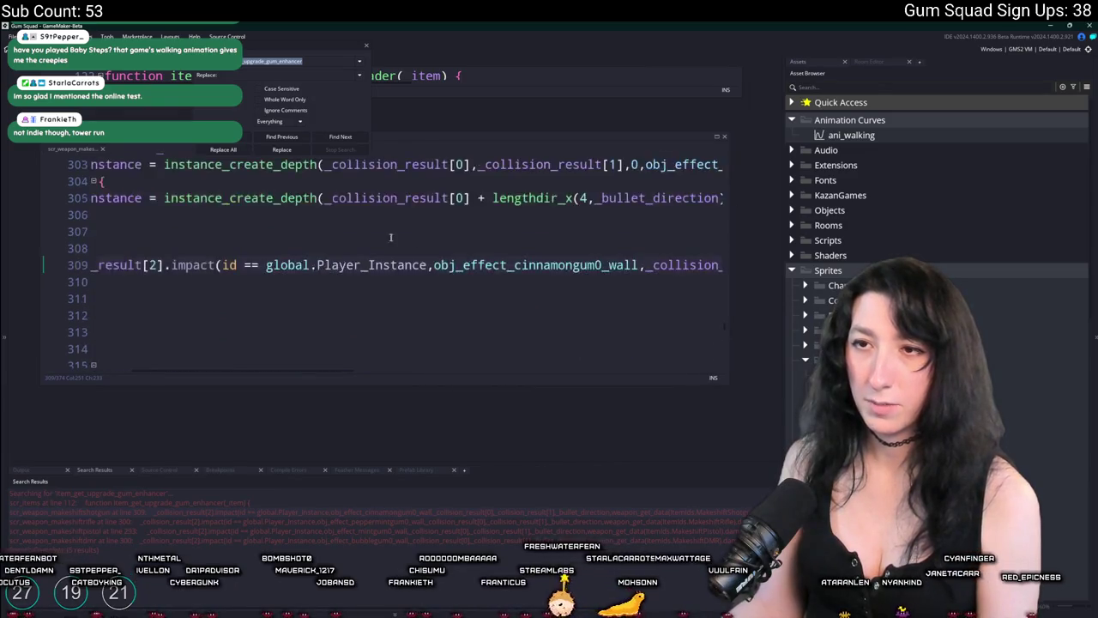
left_click(367, 46)
Locate the shotgun's damage calculation line and hide the side panels for more code room.
mouse_move(490, 257)
left_mouse_down()
mouse_move(715, 355)
mouse_move(779, 439)
left_mouse_up()
scroll(500, 332, "up", 5)
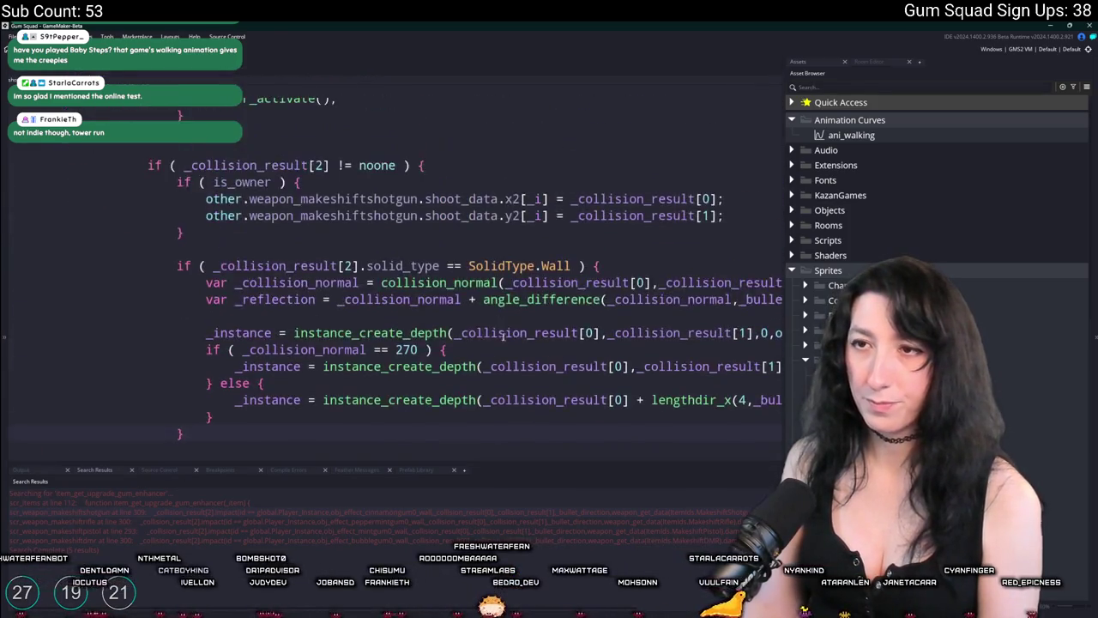
scroll(502, 334, "up", 4)
scroll(504, 338, "down", 6)
left_click(616, 403)
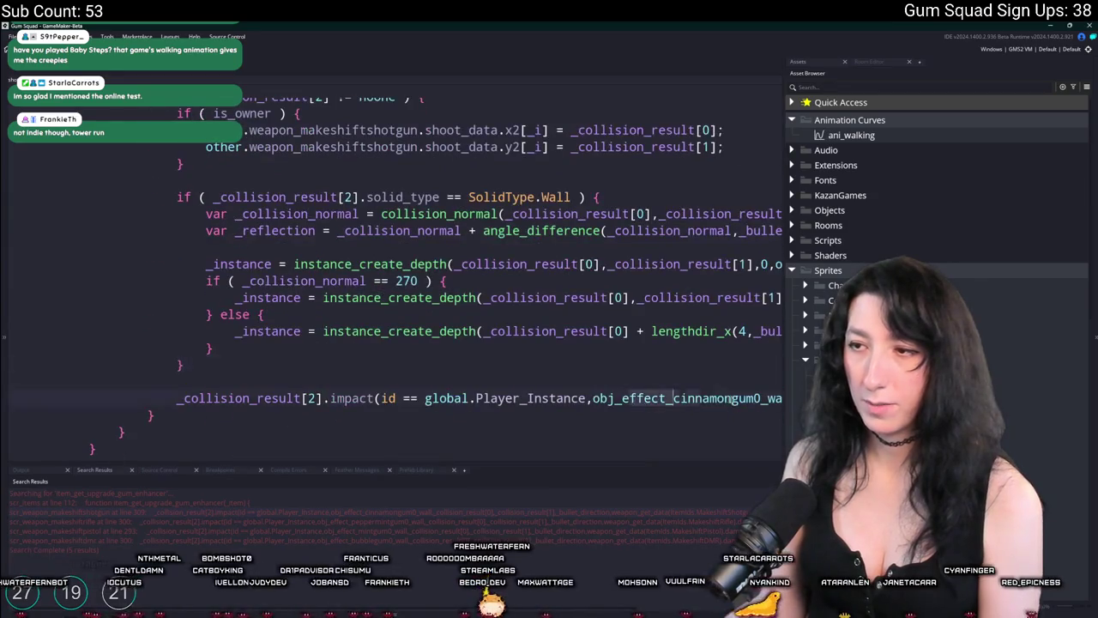
key("End")
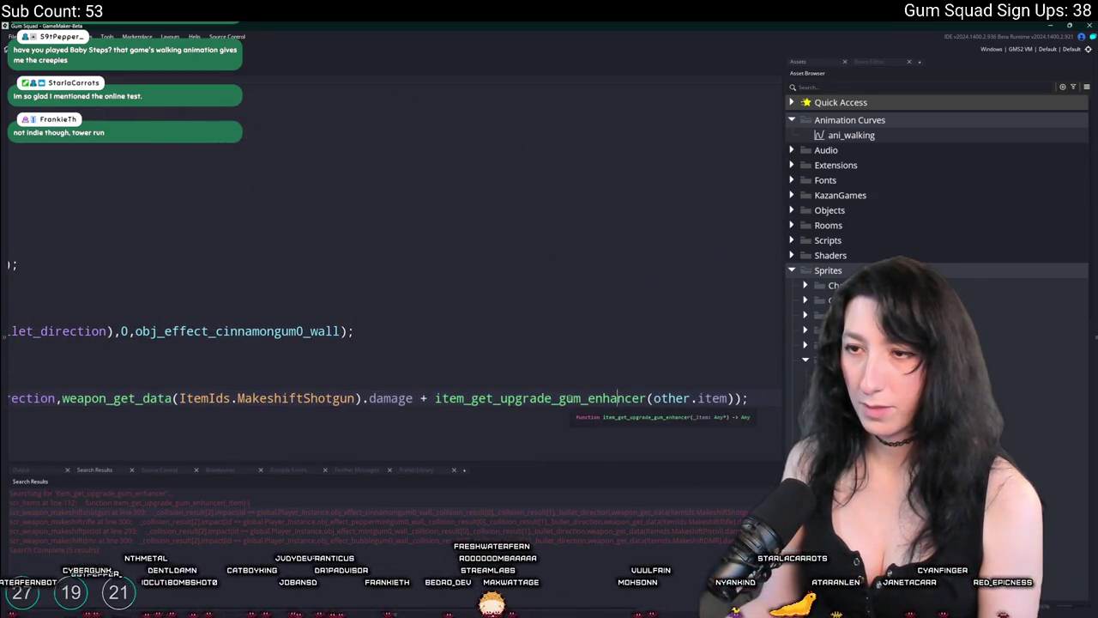
key("F12")
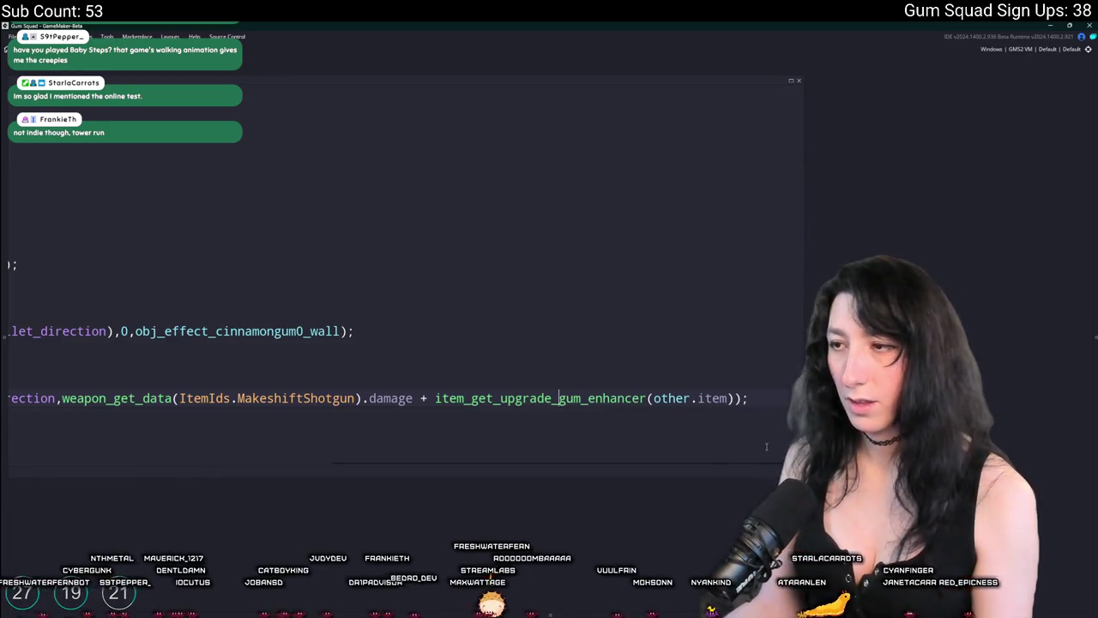
Select and copy the item_get_upgrade_gum_enhancer(other.item) call from the impact line.
key("Down")
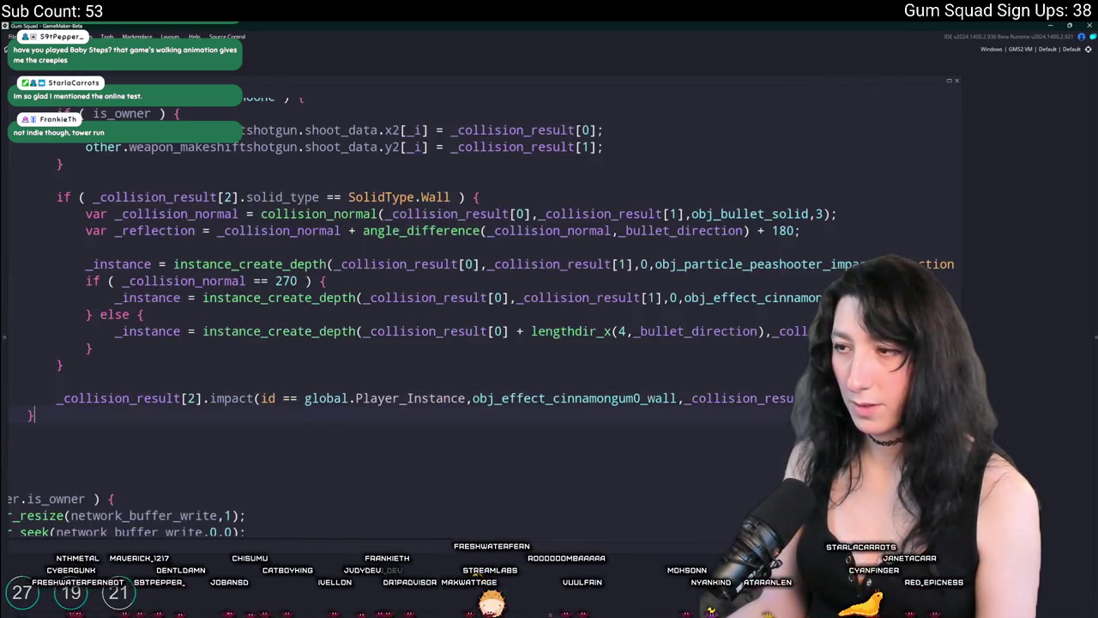
key("Up")
key("Up")
scroll(251, 390, "up", 2)
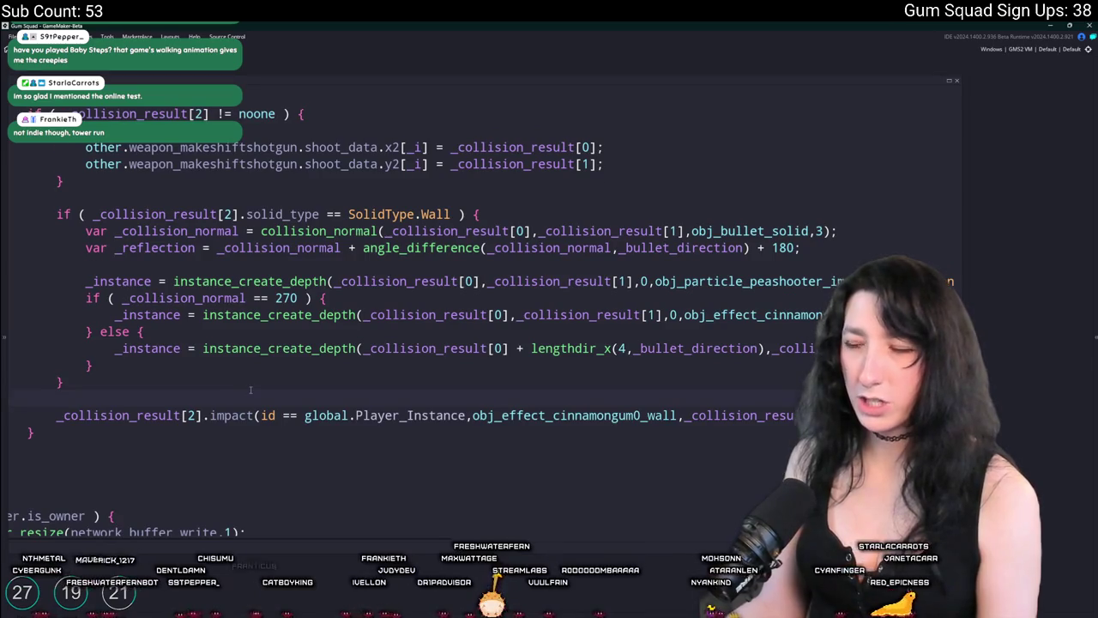
scroll(251, 390, "down", 4)
key("Down")
key("End")
left_click_drag(805, 398, 591, 398)
key("Up")
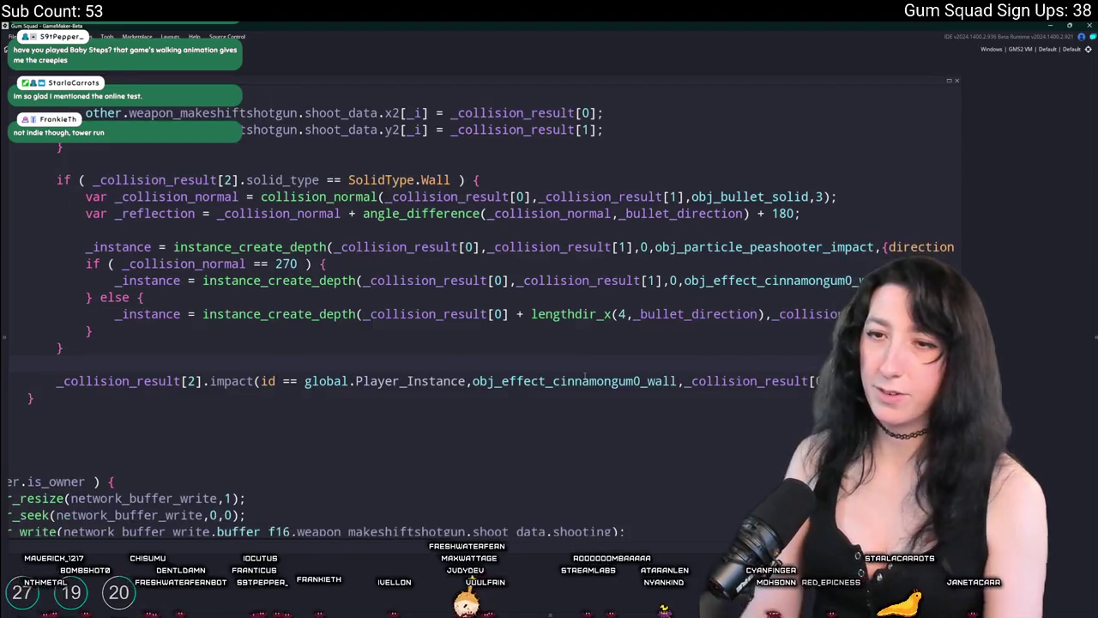
Declare var _damage_enhanced holding the gum enhancer call above the impact call, and duplicate the line.
key("Return")
type("var _damage")
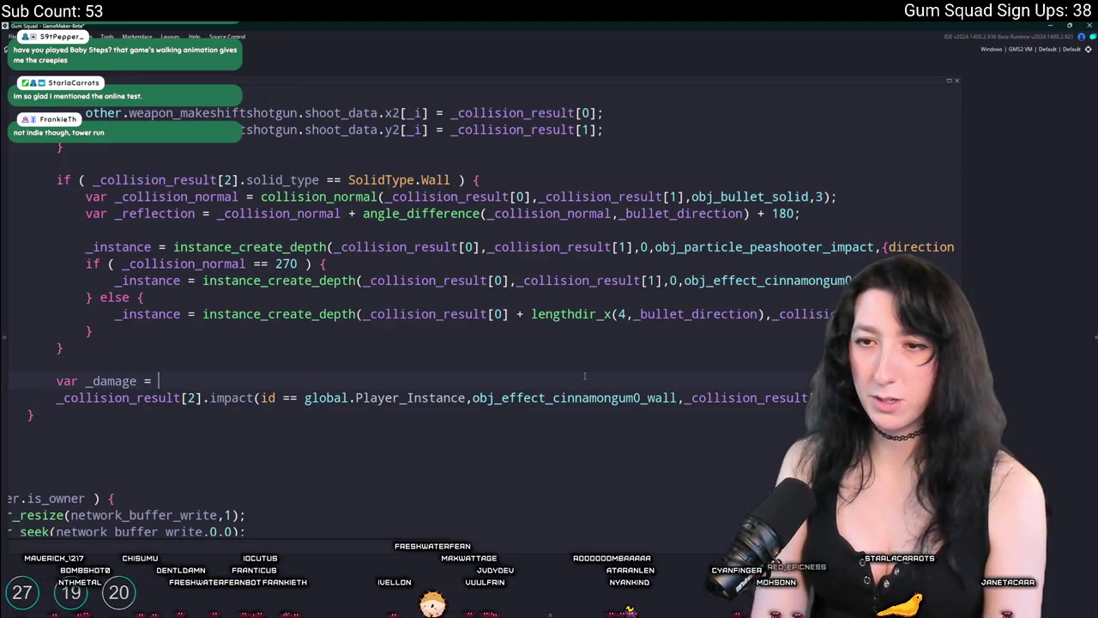
type("_enhanced")
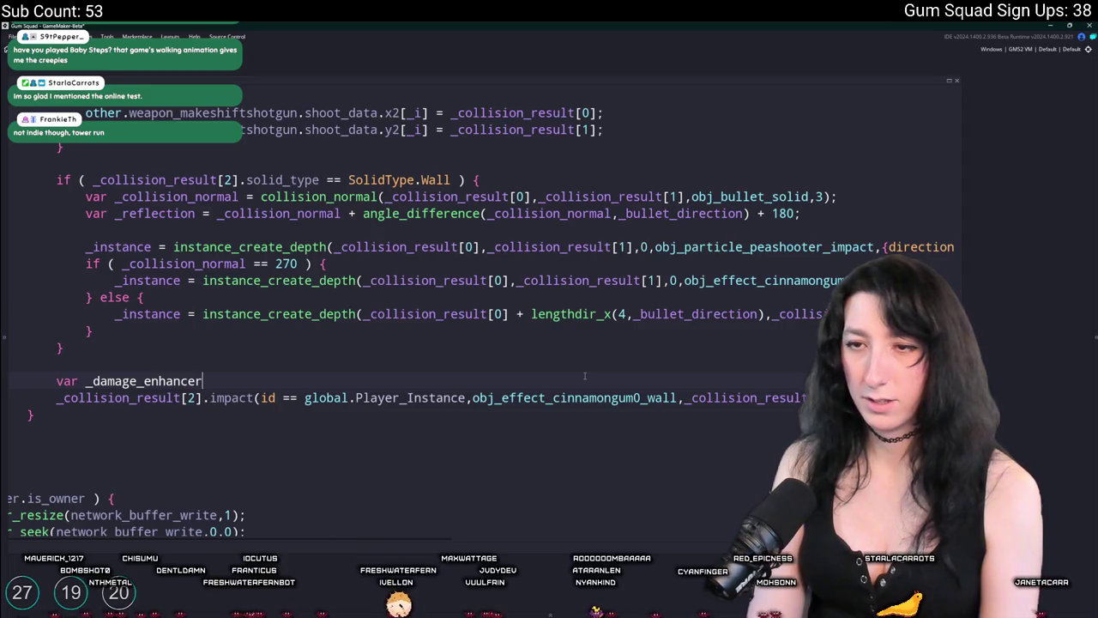
type("item_get_upgrade_gum_enhancer(other.item)")
type(";")
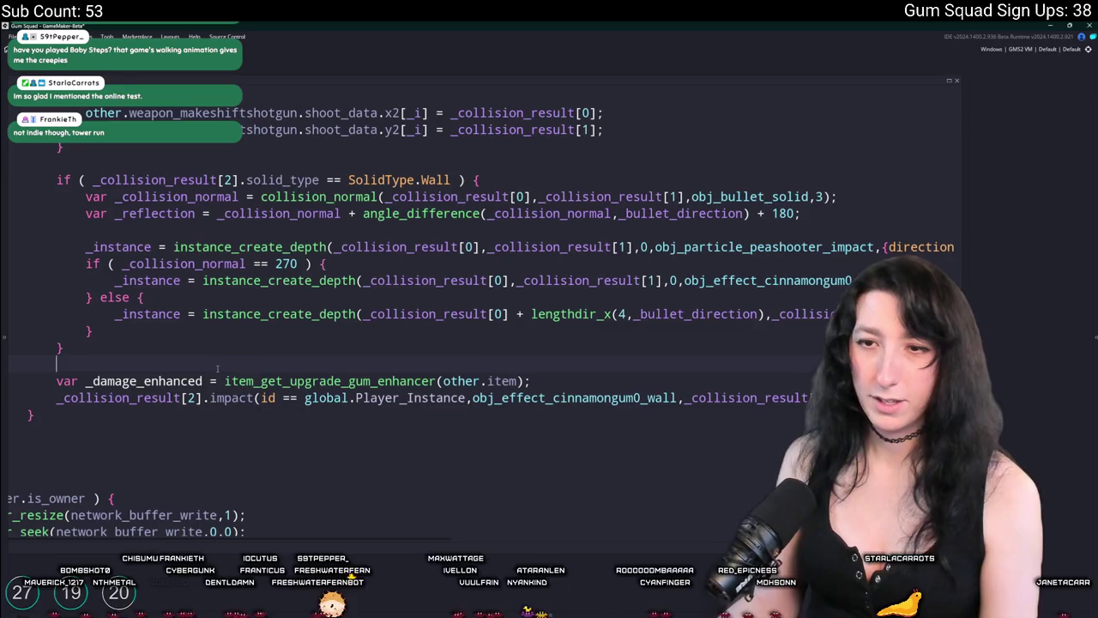
left_click_drag(202, 380, 56, 380)
key("ctrl+c")
left_click(86, 363)
key("Return")
key("ctrl+v")
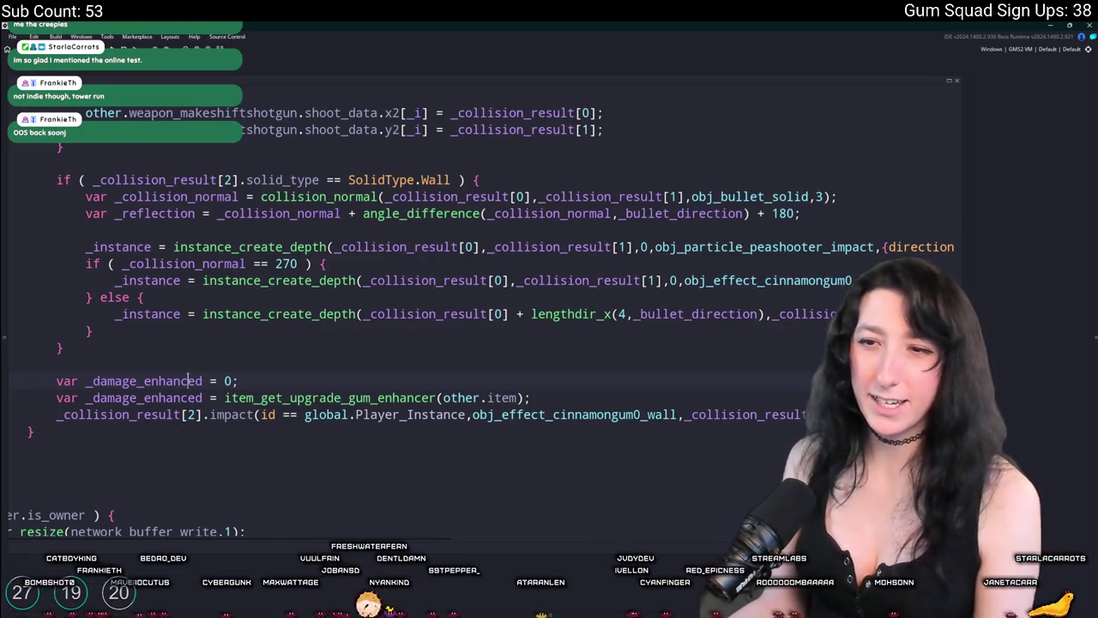
Restructure it into _damage_enhanced = 0 with an if ( owner ) block assigning the enhancer value.
key("Down")
key("Down")
key("End")
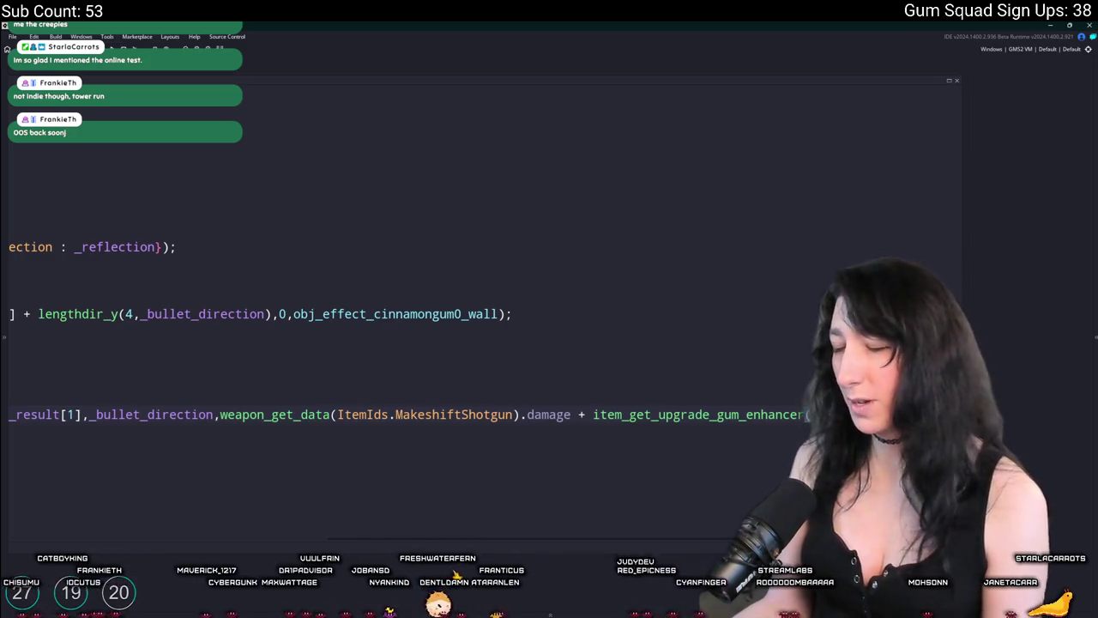
left_click(582, 397)
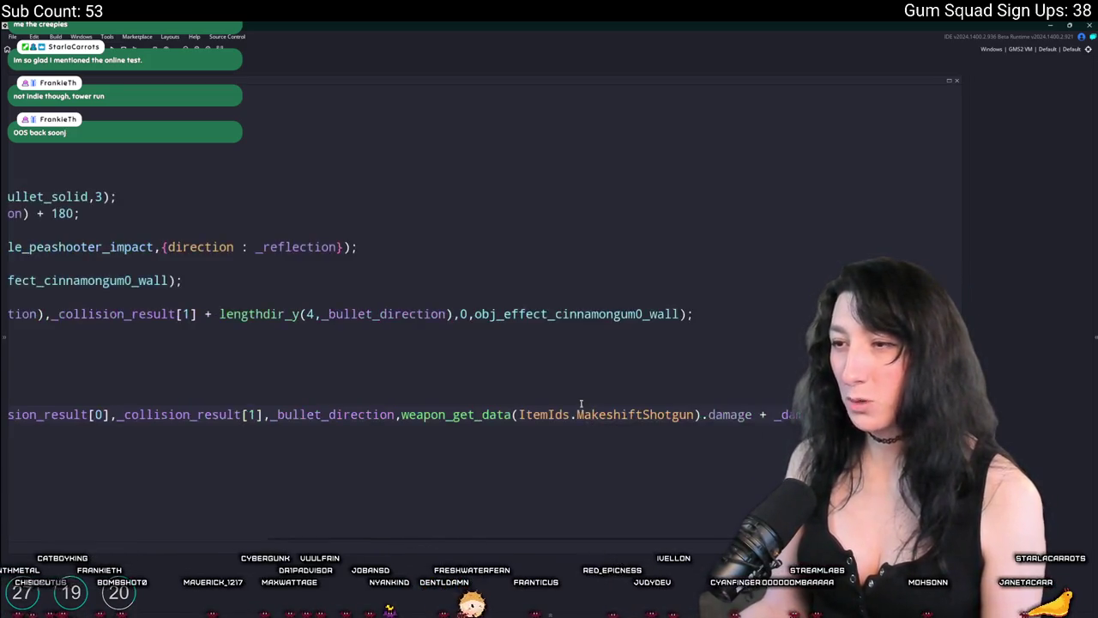
scroll(428, 412, "left", 5)
left_click(309, 415)
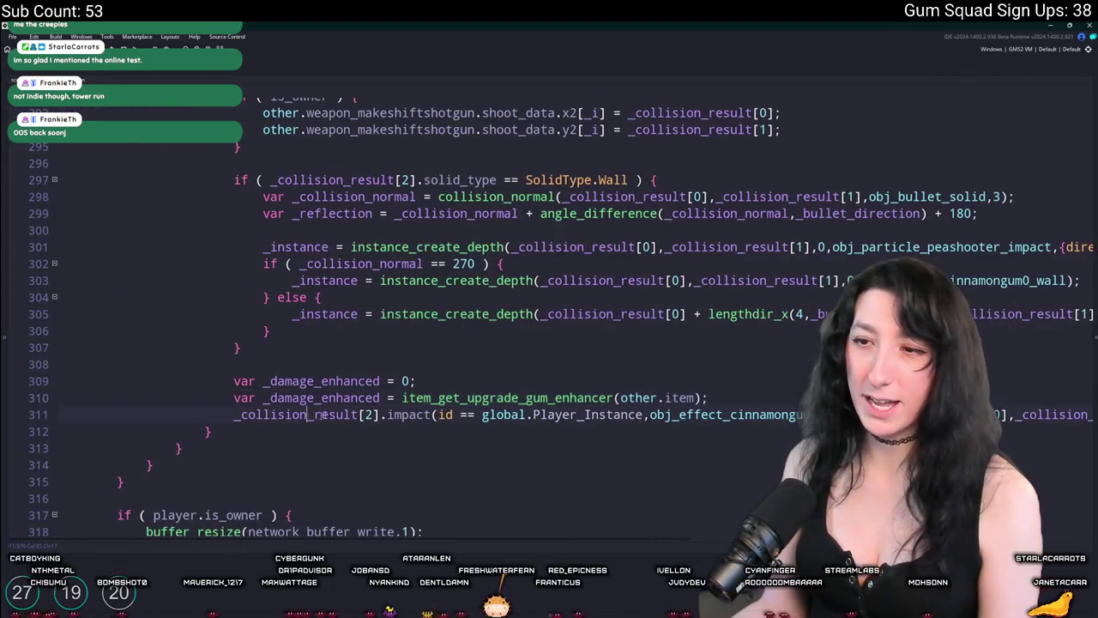
key("Return")
type("if ( owner ) {")
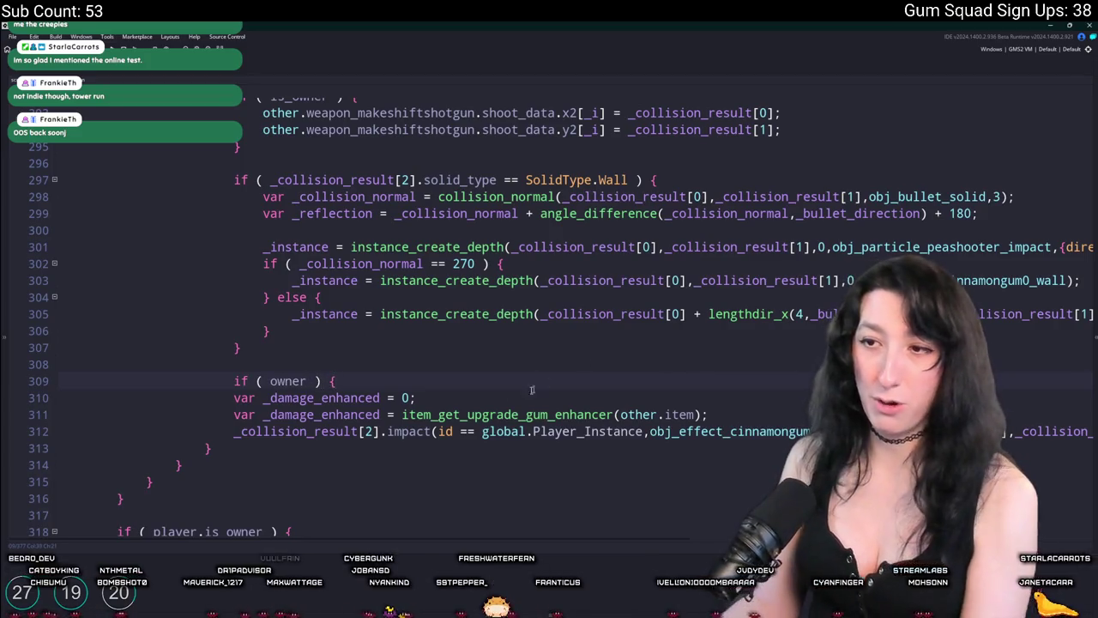
left_click(502, 397)
key("Return")
type("}")
left_click(223, 401)
key("Tab")
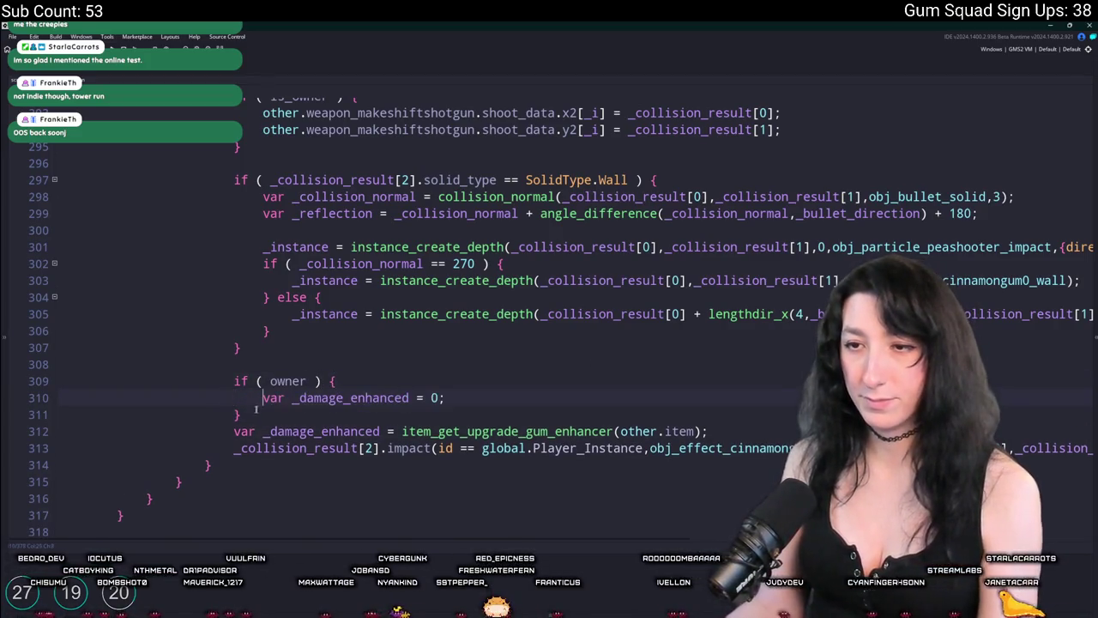
Undo back to the correct owner-check layout, then search all scripts for the impact call.
key("ctrl+z")
key("ctrl+z")
key("ctrl+z")
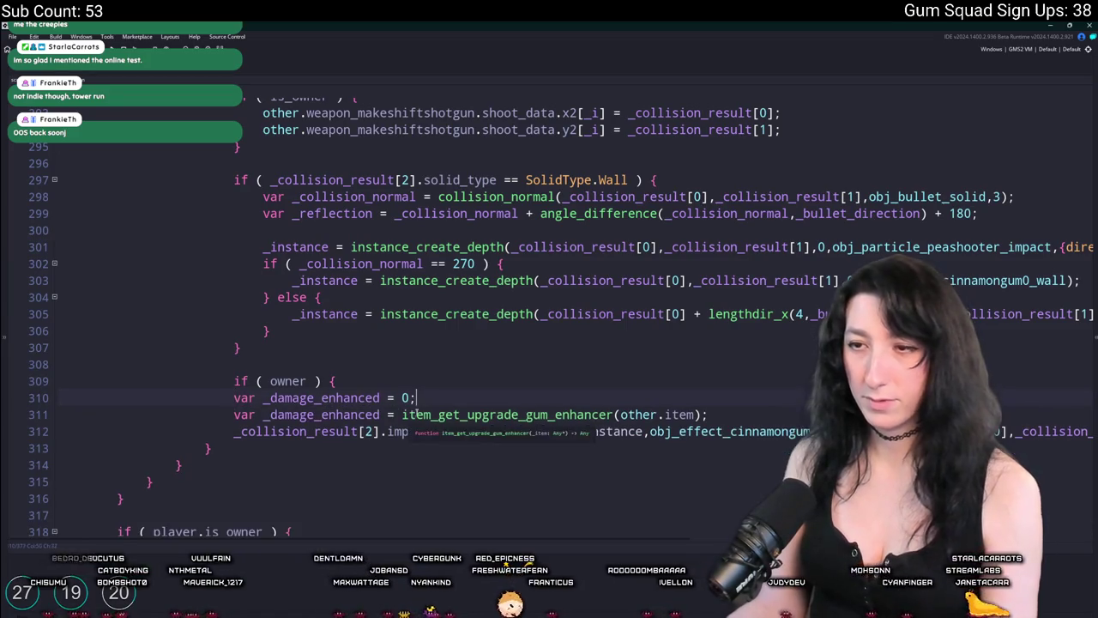
key("Up")
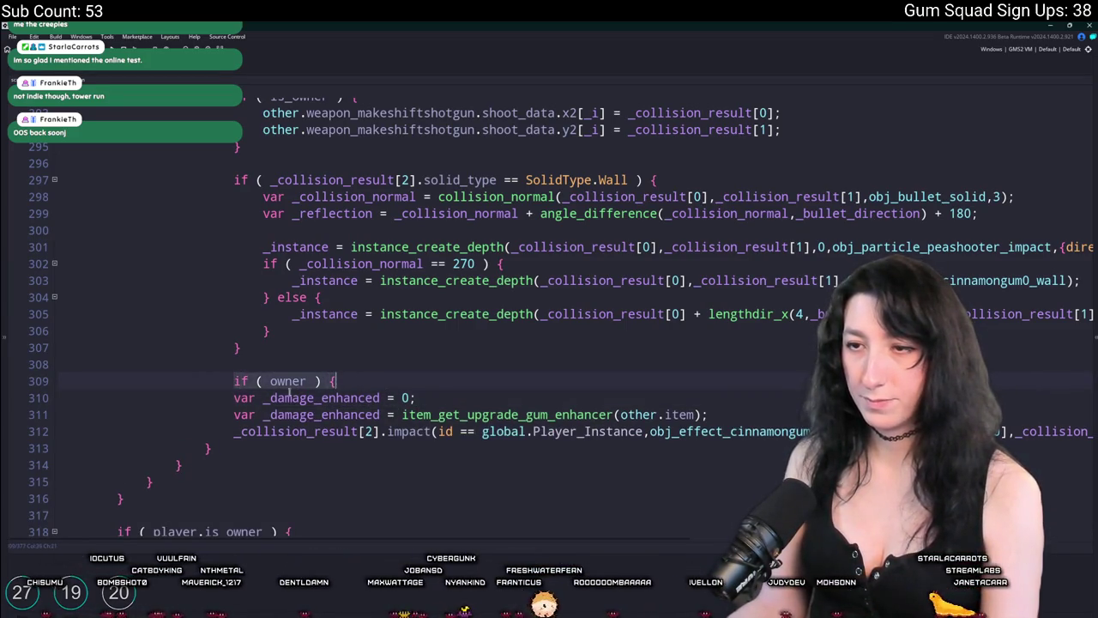
key("BackSpace")
key("ctrl+z")
key("ctrl+z")
key("ctrl+z")
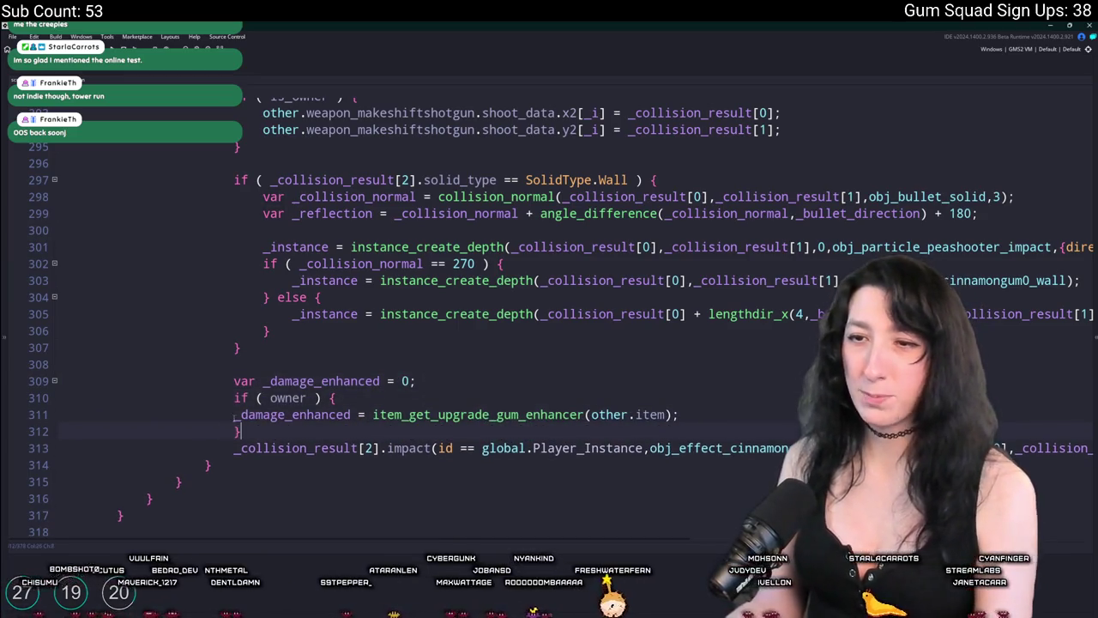
key("ctrl+z")
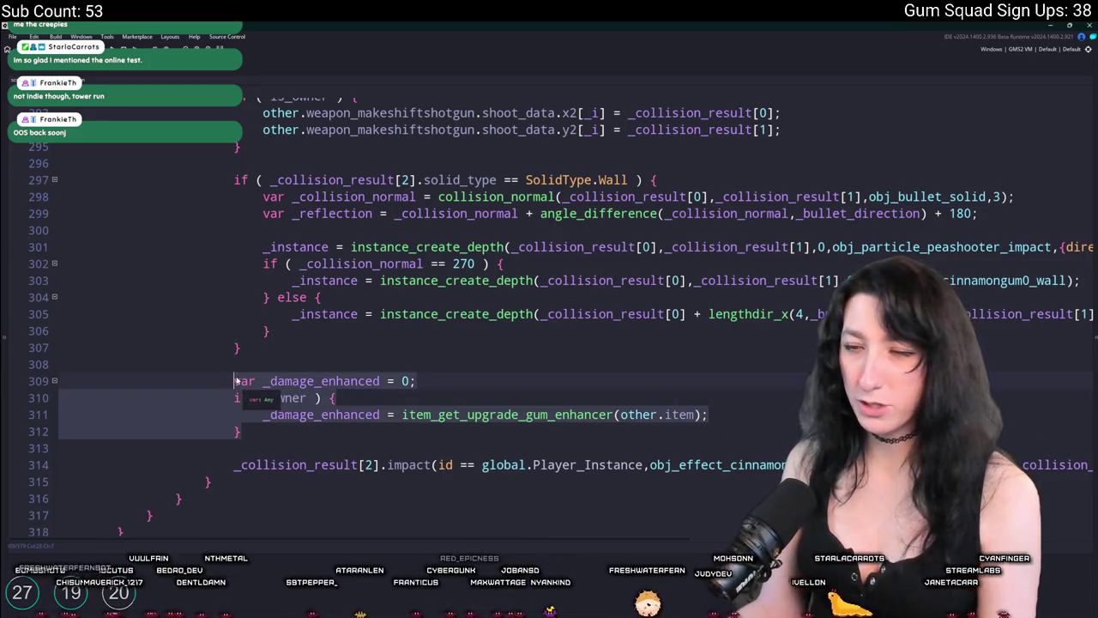
left_click(515, 399)
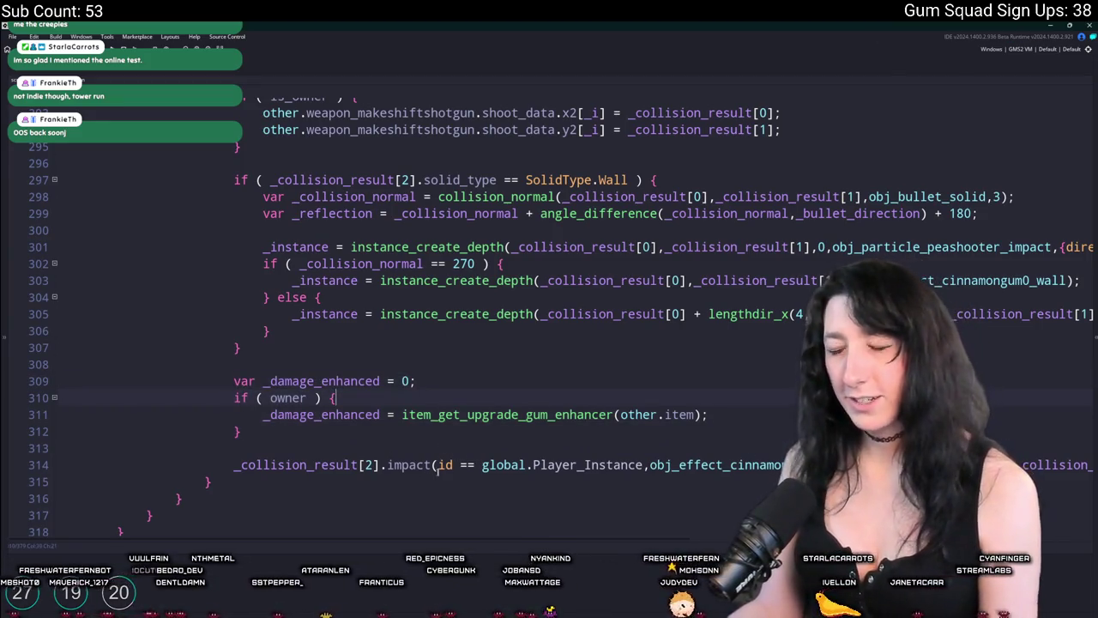
left_click_drag(436, 470, 233, 465)
key("ctrl+shift+f")
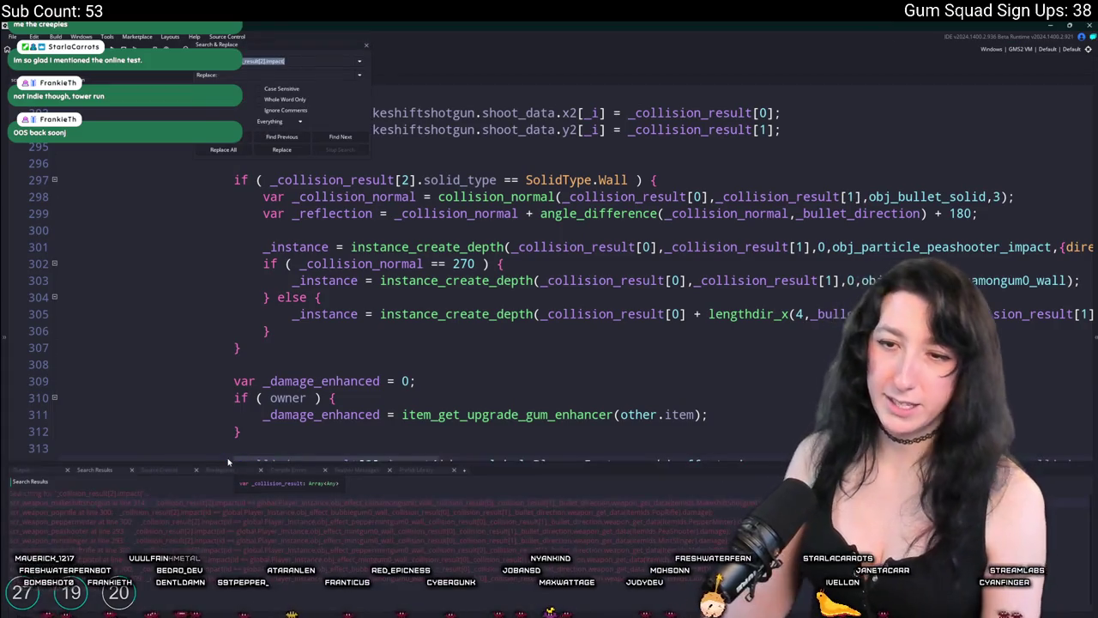
Paste the damage enhancer block into the pop rifle script, then remove it again.
double_click(189, 510)
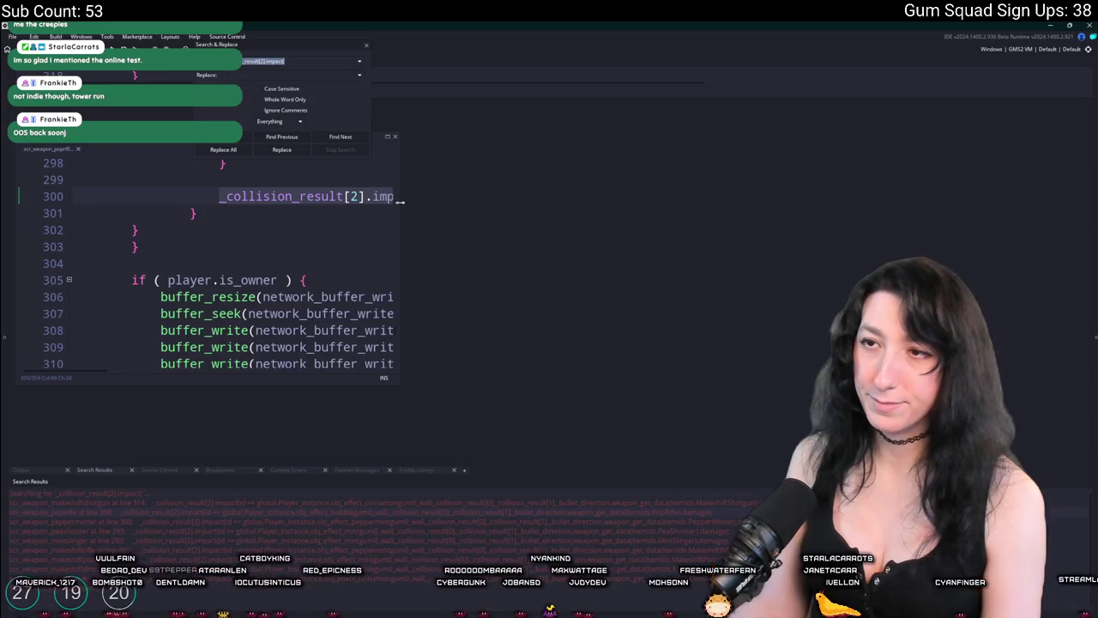
left_click_drag(399, 199, 641, 199)
left_click(457, 221)
key("Return")
key("ctrl+v")
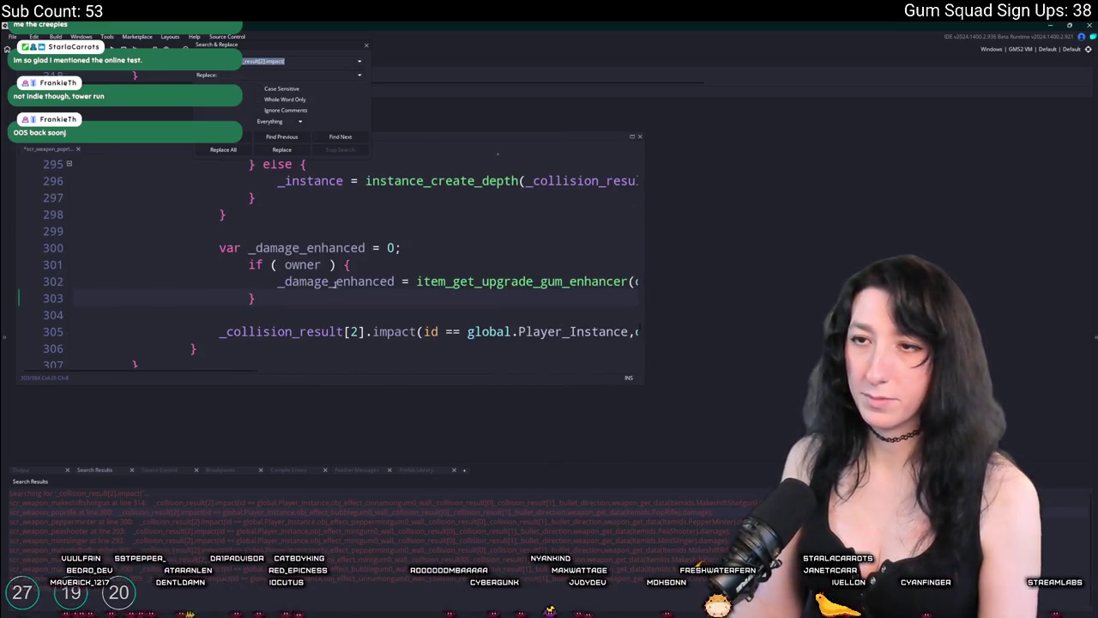
key("Down")
key("Down")
key("End")
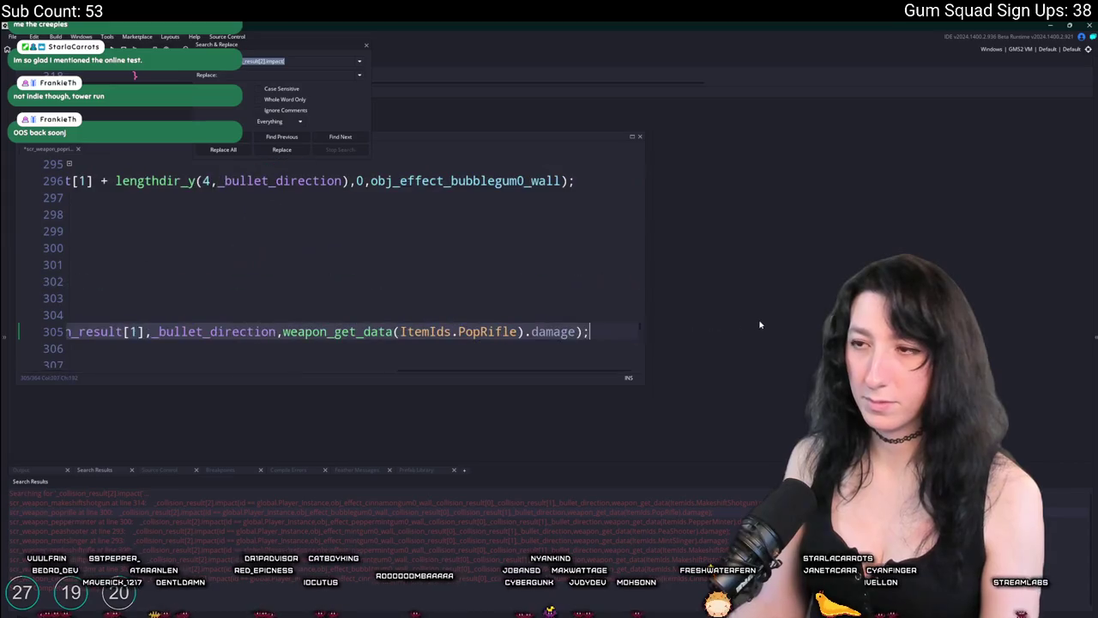
left_click(406, 336)
key("Home")
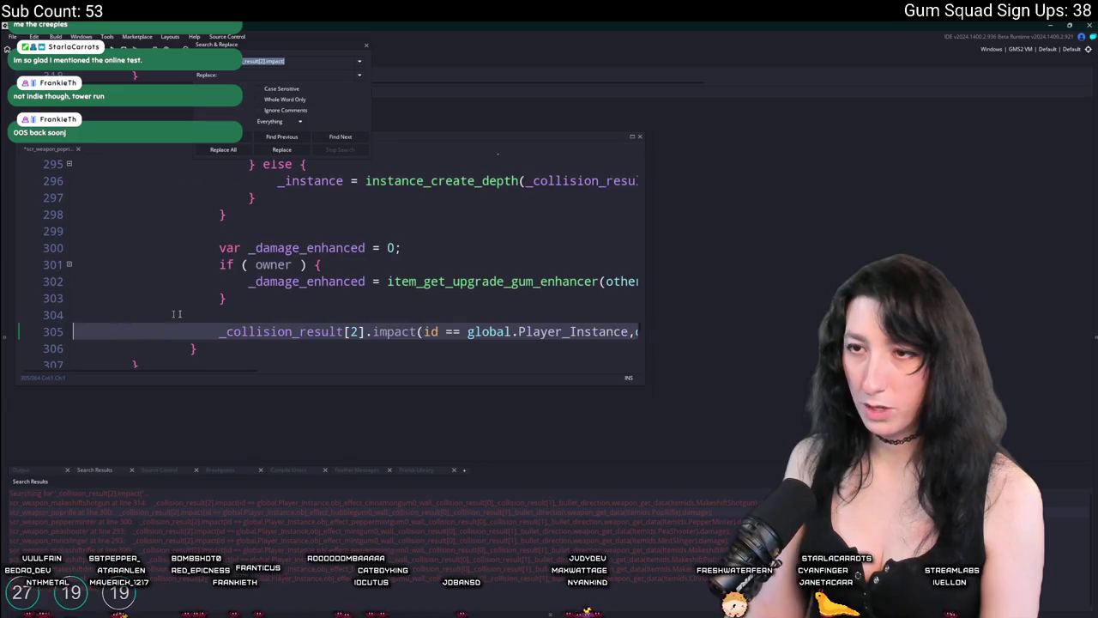
left_click(240, 297)
key("shift+Up")
key("shift+Up")
key("shift+Up")
key("ctrl+c")
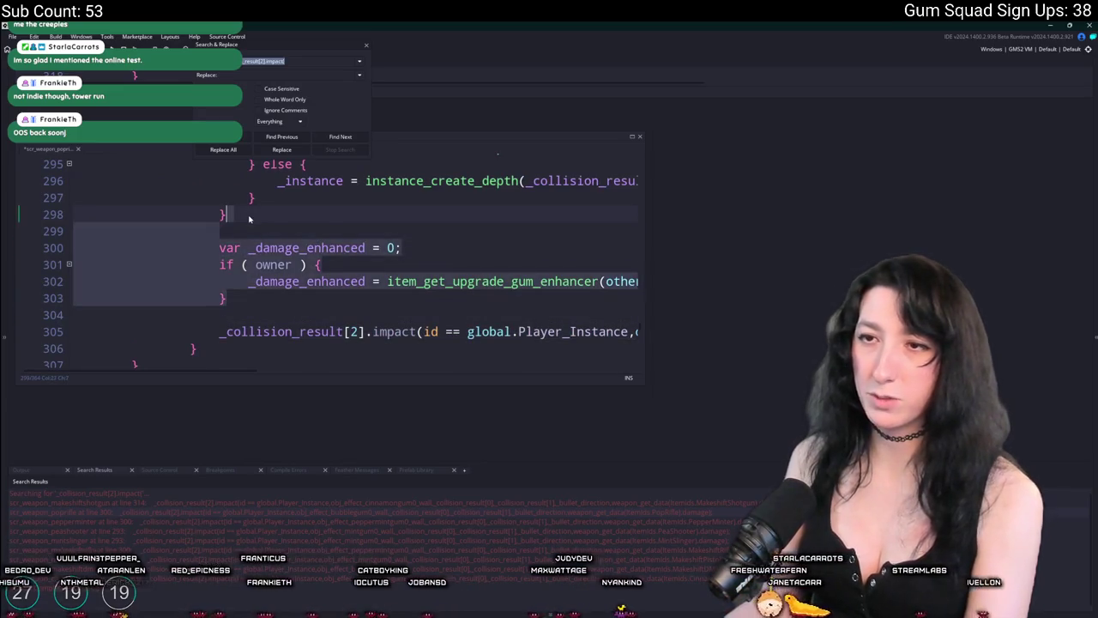
key("BackSpace")
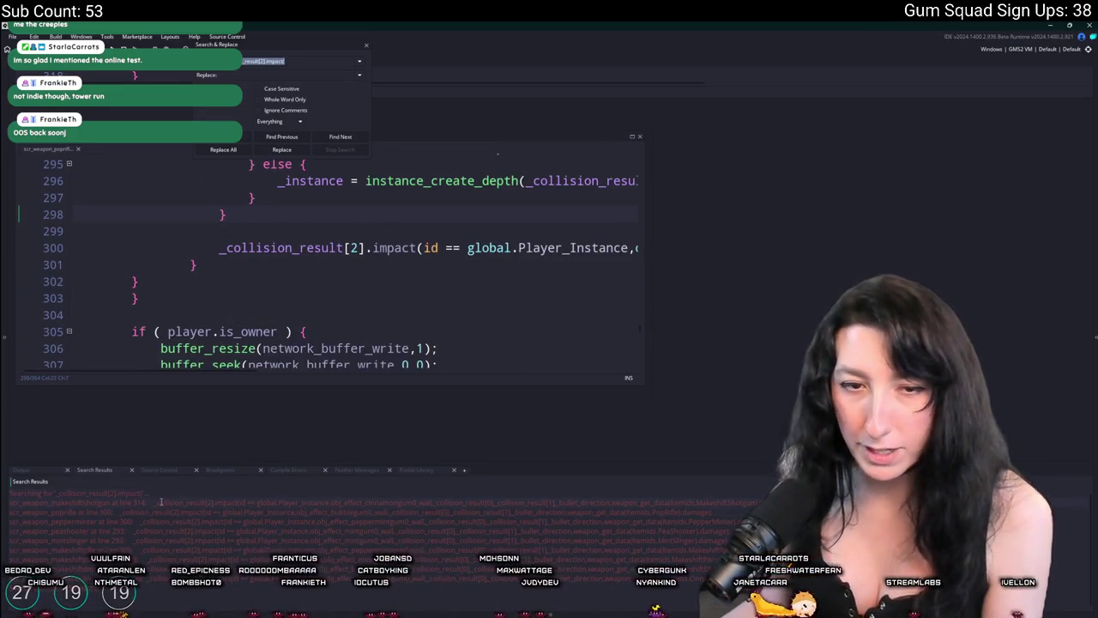
Reopen the makeshift shotgun script and undo an extra pasted copy of the block.
double_click(160, 502)
left_click(424, 252)
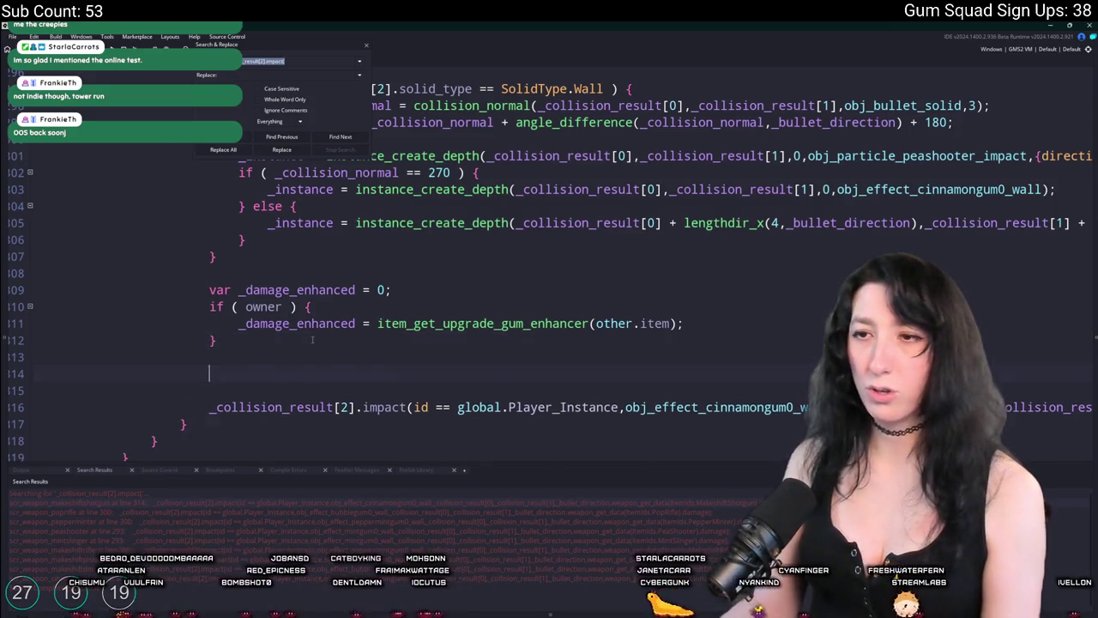
key("ctrl+v")
key("ctrl+z")
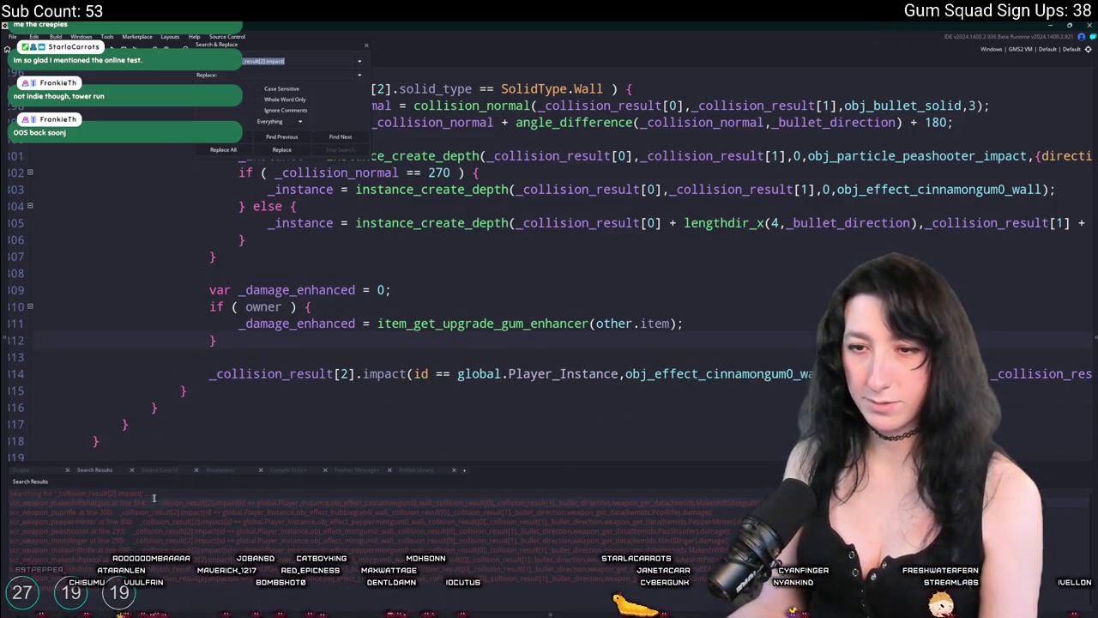
key("End")
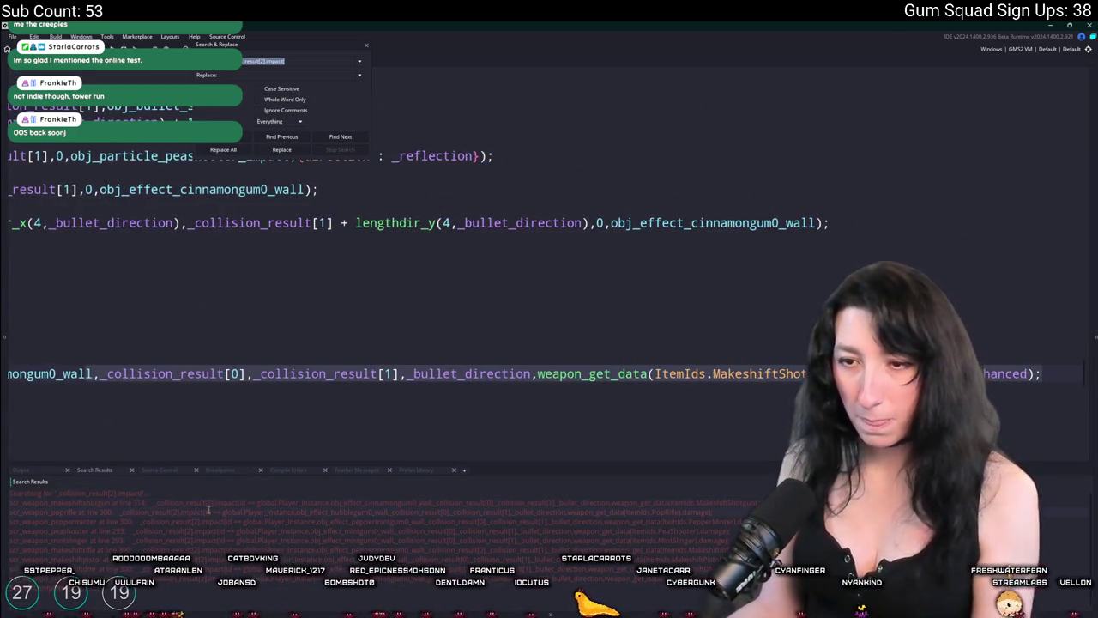
Paste the owner-guarded _damage_enhanced block above the MakeshiftRifle impact call.
double_click(108, 546)
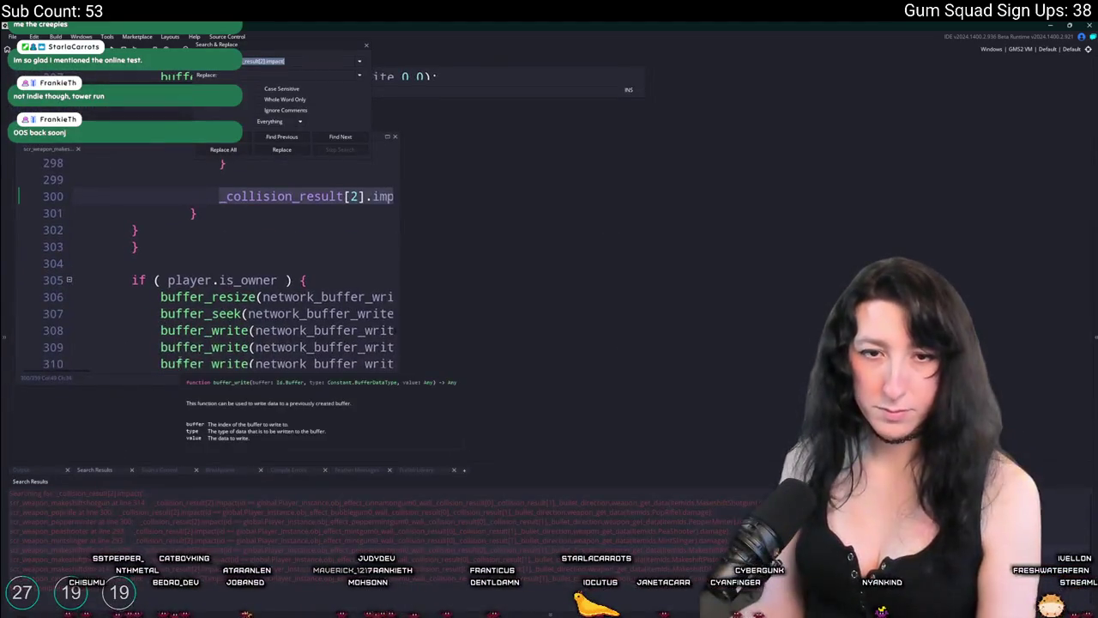
scroll(414, 293, "up", 1)
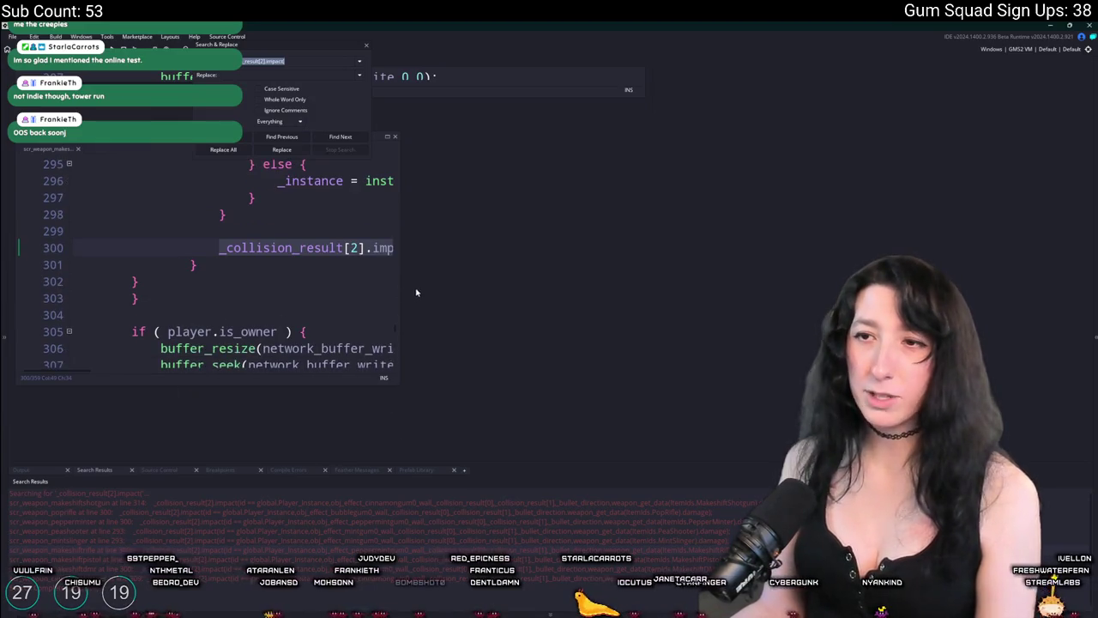
left_click_drag(397, 266, 630, 266)
scroll(257, 326, "up", 1)
left_click(131, 333)
key("Tab")
key("ctrl+v")
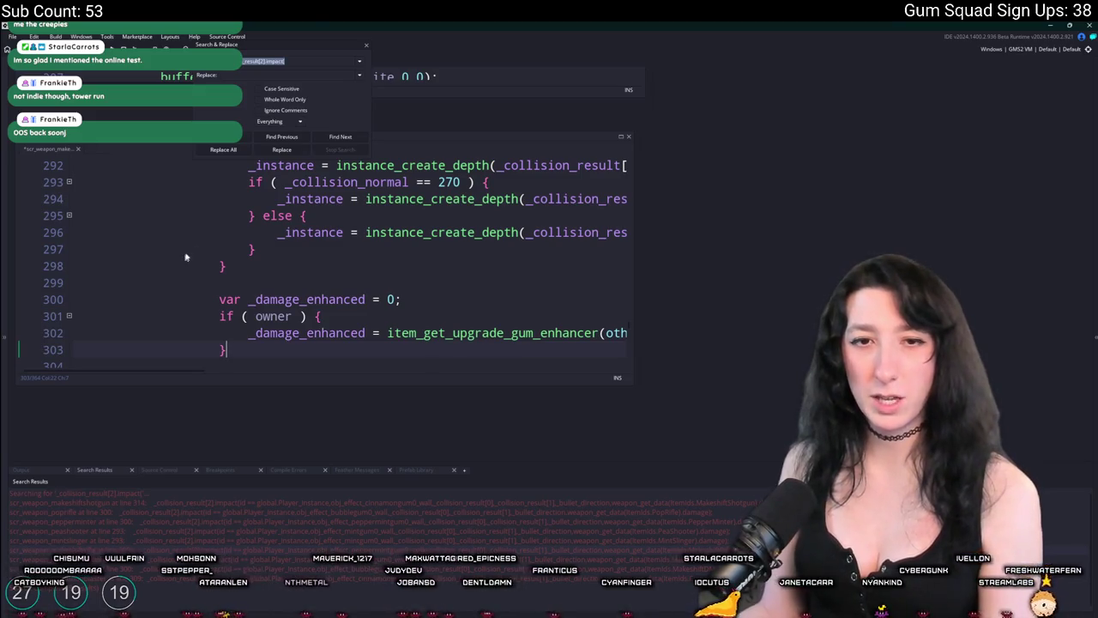
double_click(296, 299)
key("ctrl+c")
left_click(367, 47)
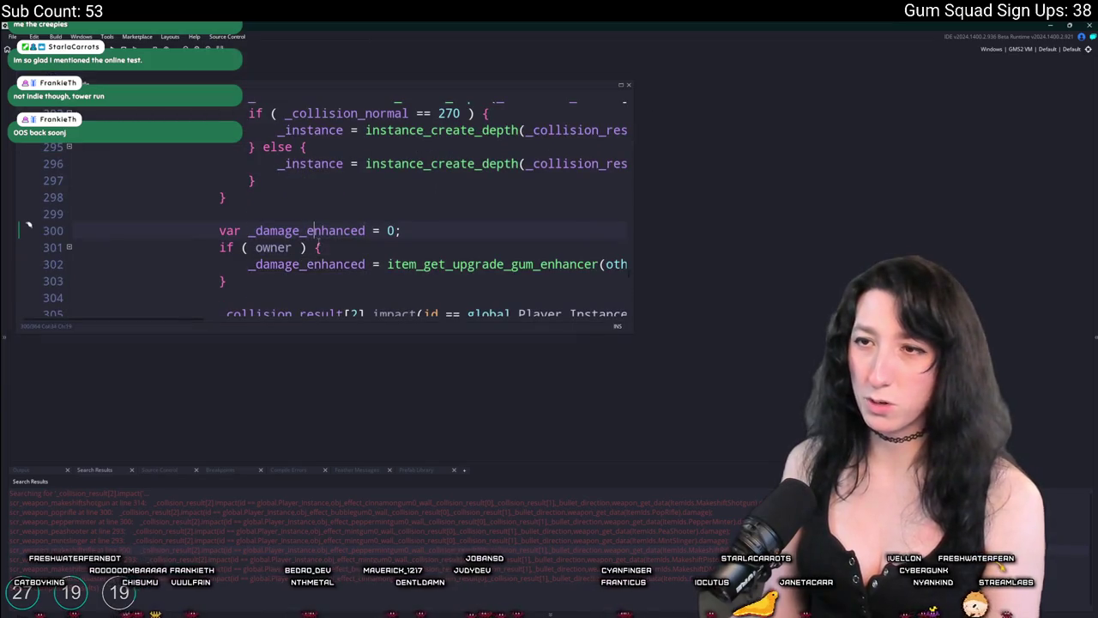
Replace the MakeshiftRifle impact call's gum enhancer call with _damage_enhanced and reselect the block.
scroll(385, 259, "down", 2)
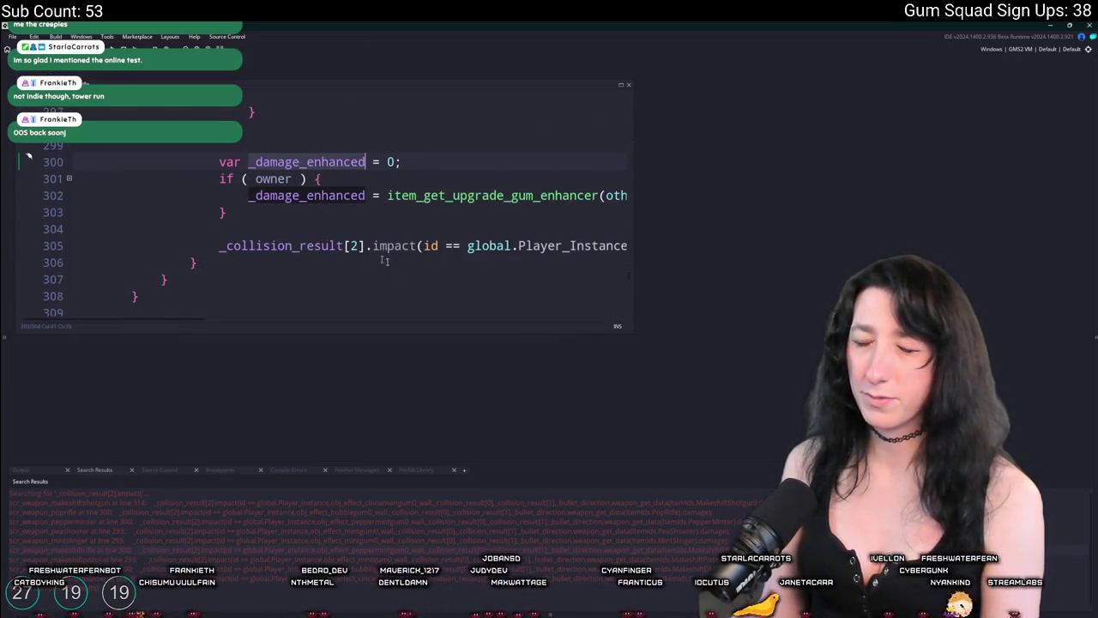
left_click(547, 247)
key("End")
key("Home")
key("End")
left_click(322, 246)
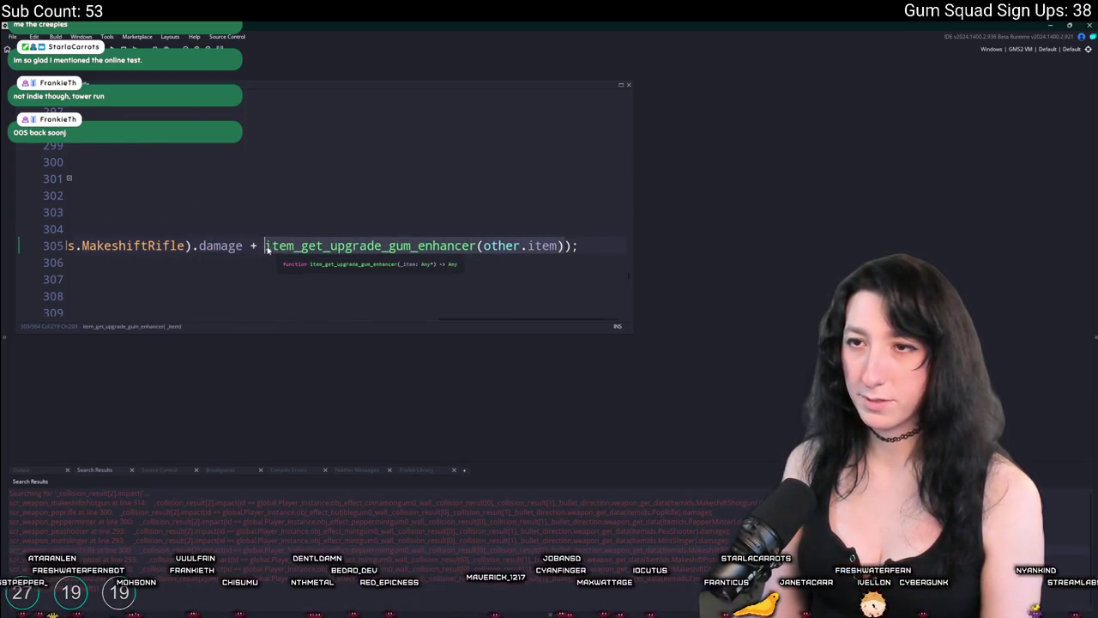
left_click_drag(274, 246, 563, 246)
key("ctrl+v")
left_click(192, 225)
left_click(622, 195)
left_click(159, 199)
left_click_drag(132, 213, 125, 161)
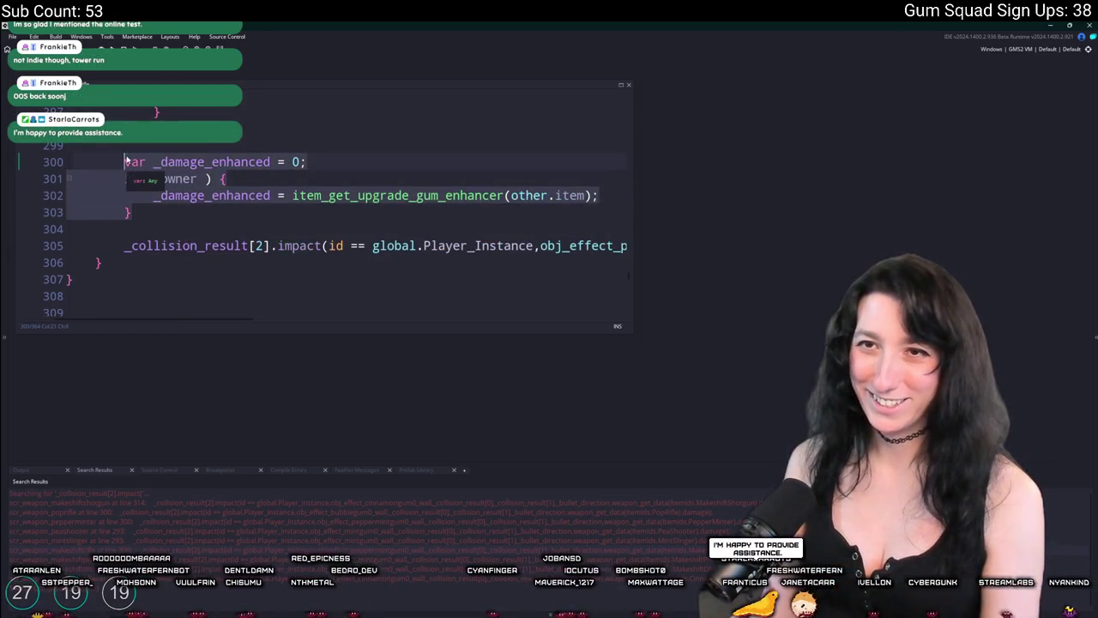
Open the next weapon script's impact call and add a blank line above it.
double_click(163, 558)
left_click(249, 190)
key("Return")
key("Return")
Paste the _damage_enhanced block into the Pistol script and use _damage_enhanced in its impact call.
key("Up")
key("ctrl+v")
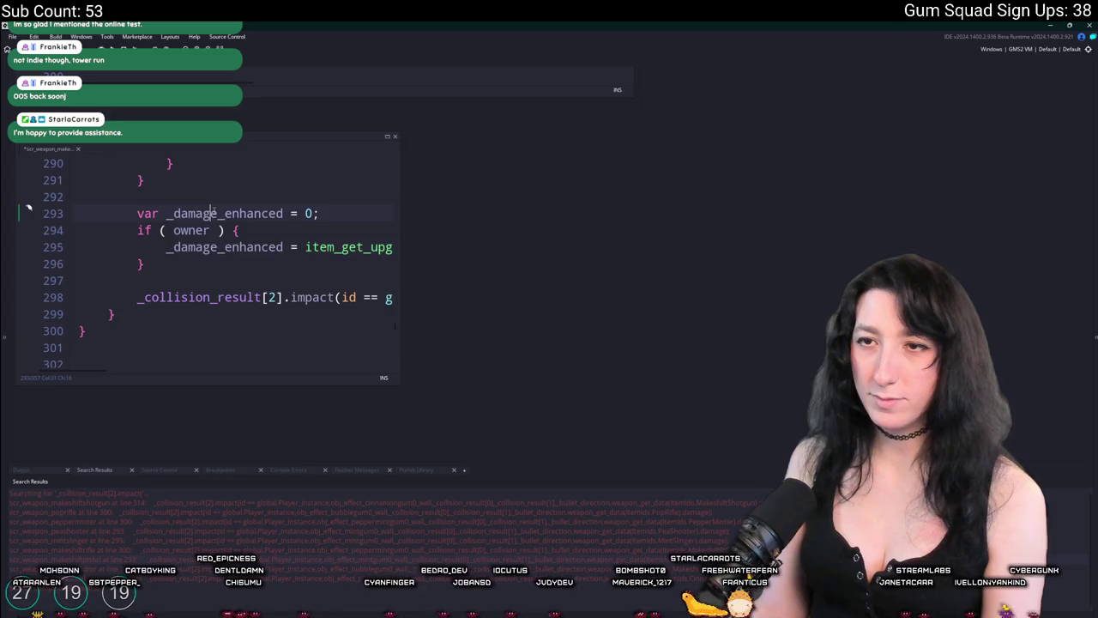
left_click(330, 299)
key("End")
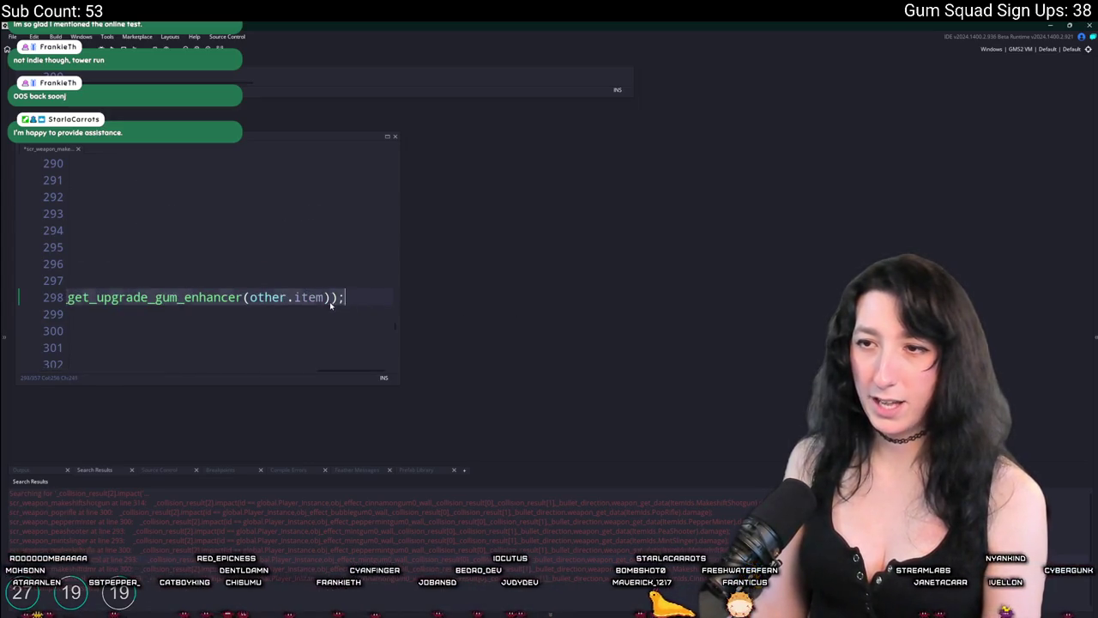
type("item")
key("BackSpace")
key("BackSpace")
key("BackSpace")
type("_damage_enhanced")
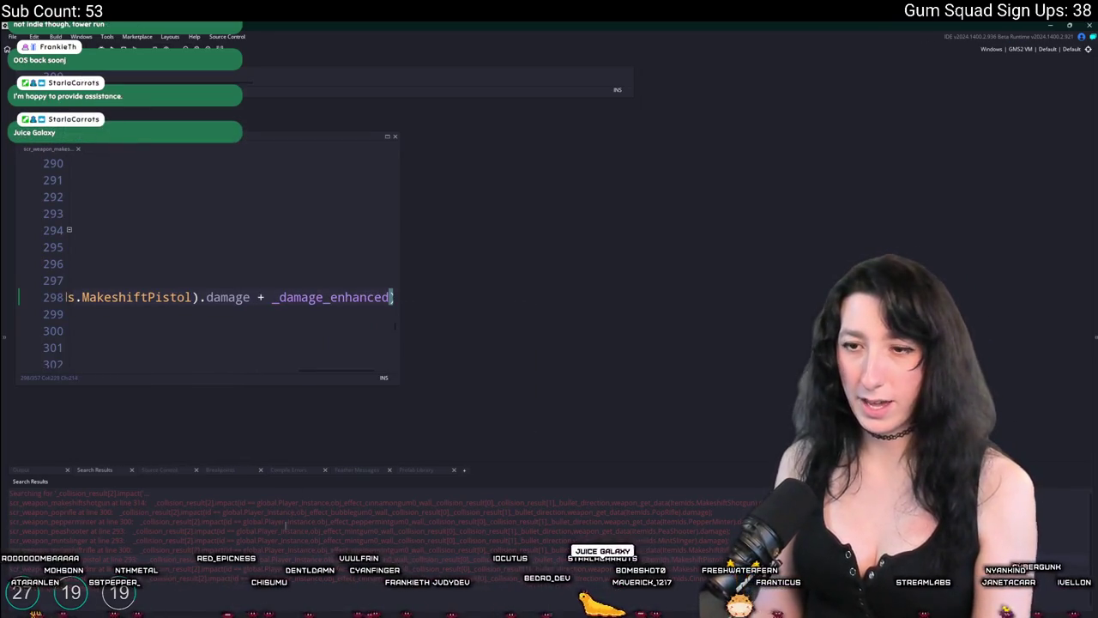
In the MakeshiftDMR script, replace the enhancer call with _damage_enhanced and paste the owner-check block above it.
double_click(287, 522)
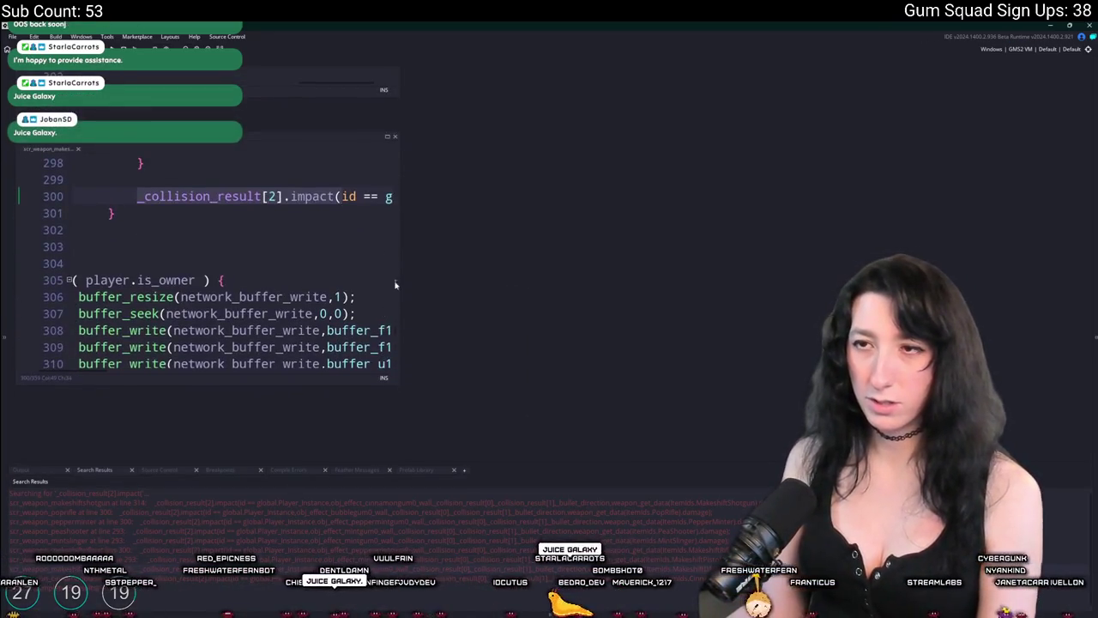
left_click_drag(393, 288, 1014, 287)
key("End")
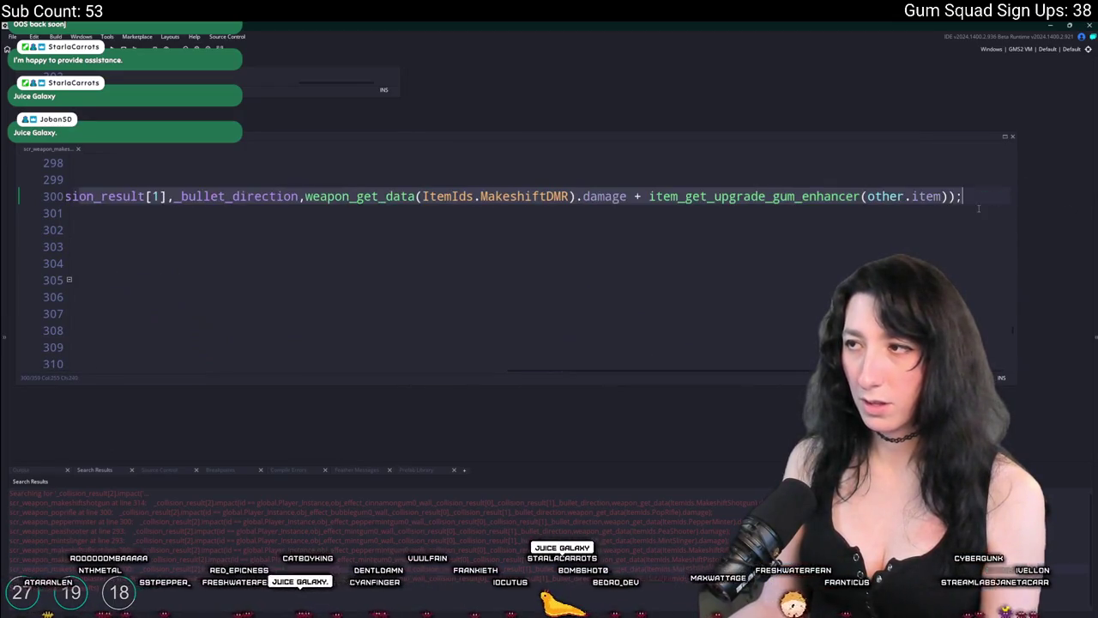
left_click_drag(952, 197, 650, 204)
type("_damage_enhanced")
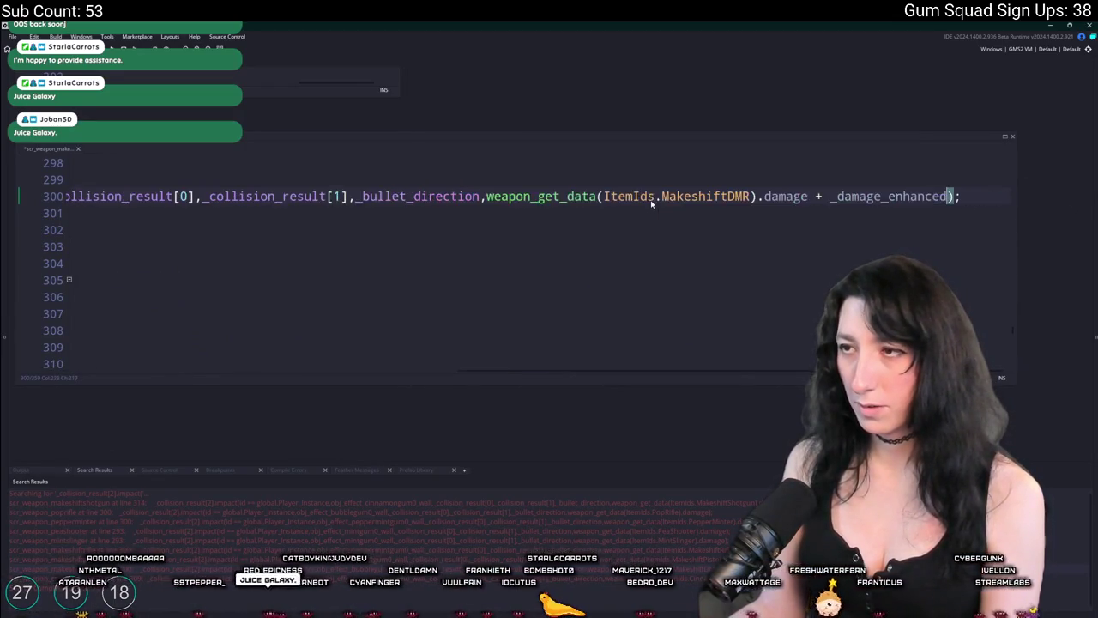
scroll(84, 249, "up", 3)
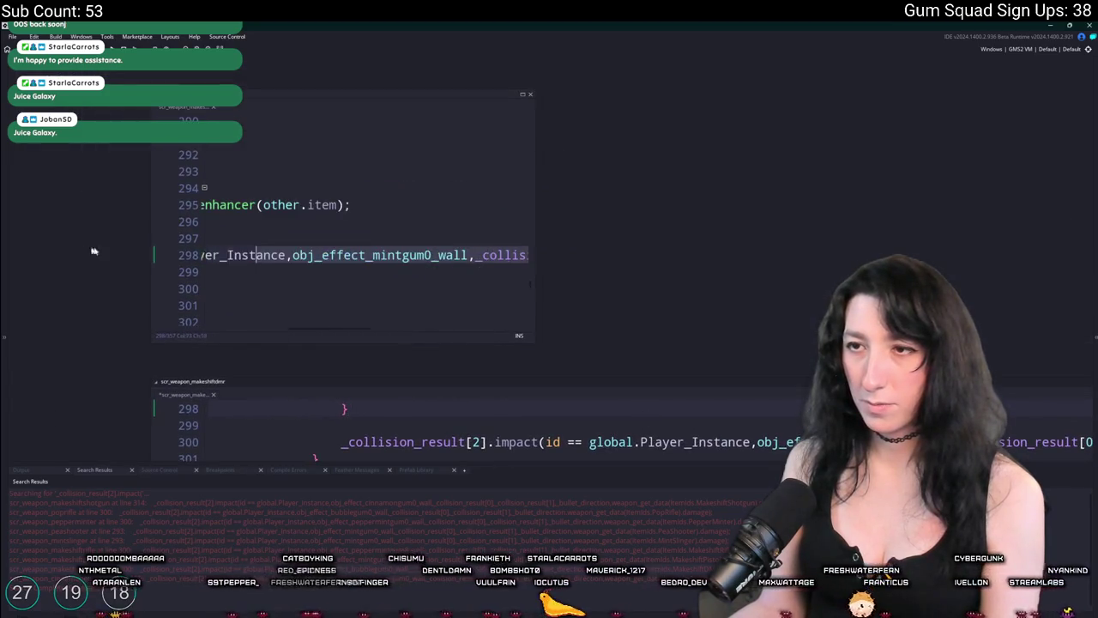
left_click_drag(354, 170, 364, 221)
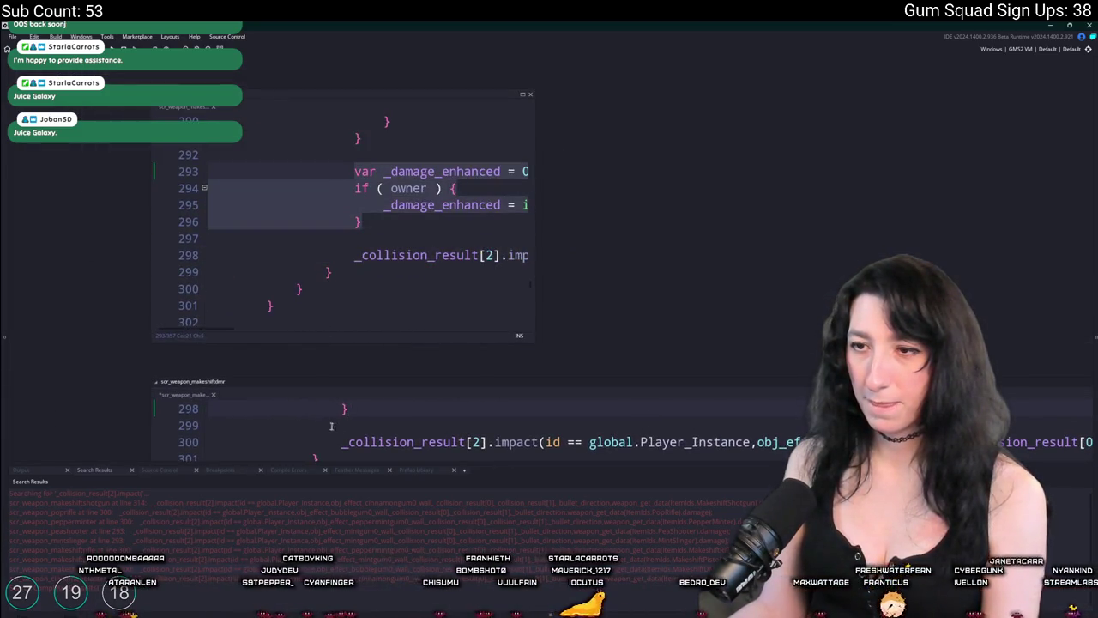
key("Return")
key("Return")
key("ctrl+v")
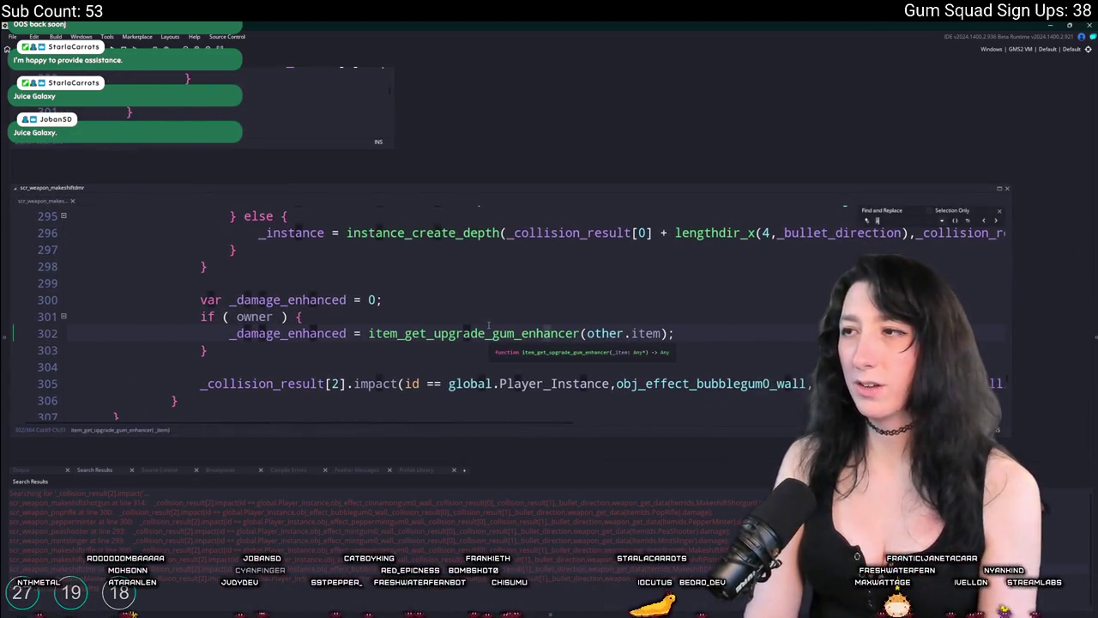
Search the DMR script for item_get_up to review the ammo drum upgrade lines near line 144.
key("ctrl+f")
type("rel")
key("BackSpace")
key("BackSpace")
type("item_get_")
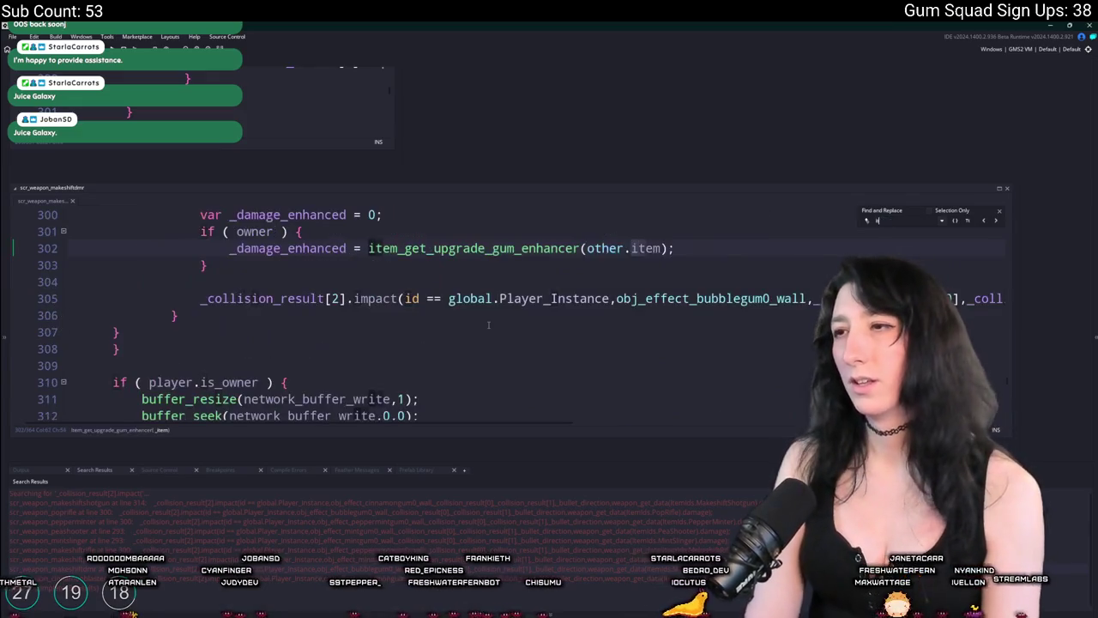
type("up")
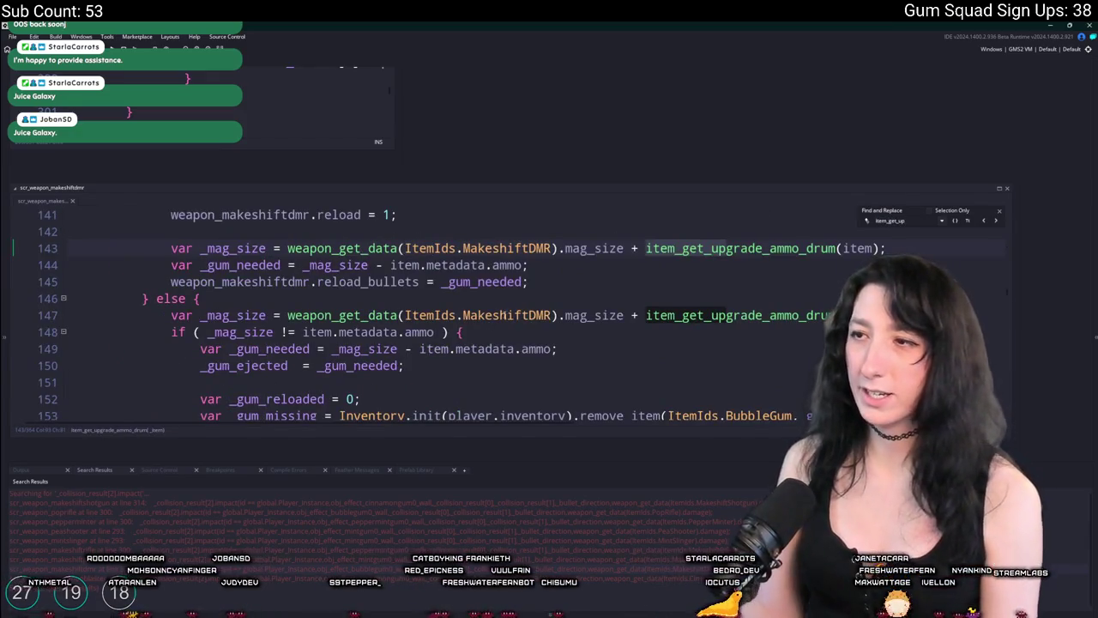
key("Return")
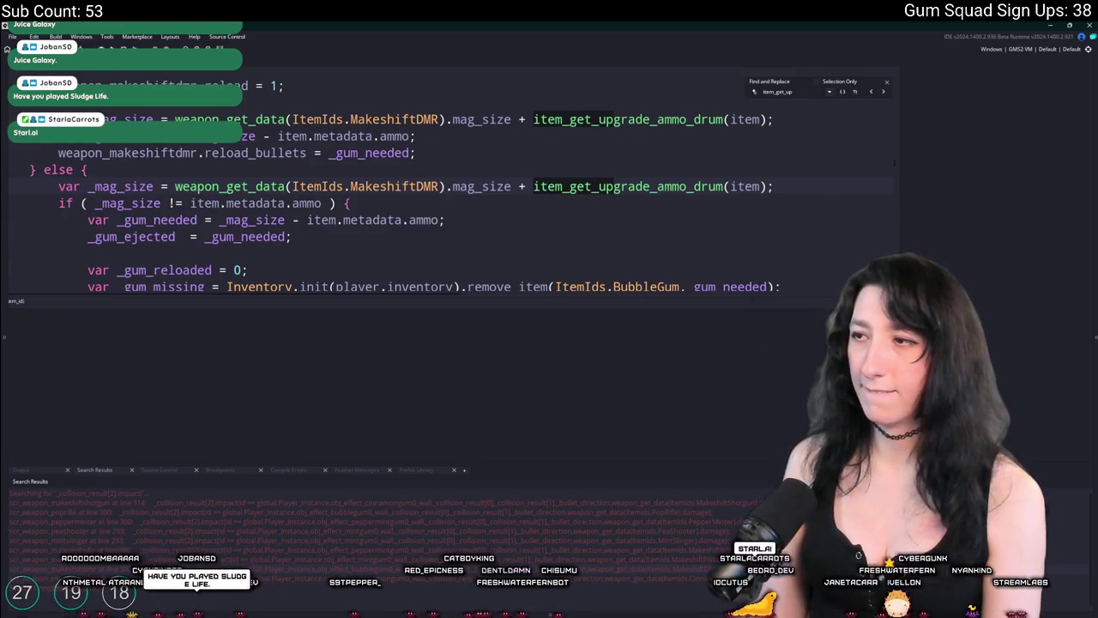
left_click(570, 286)
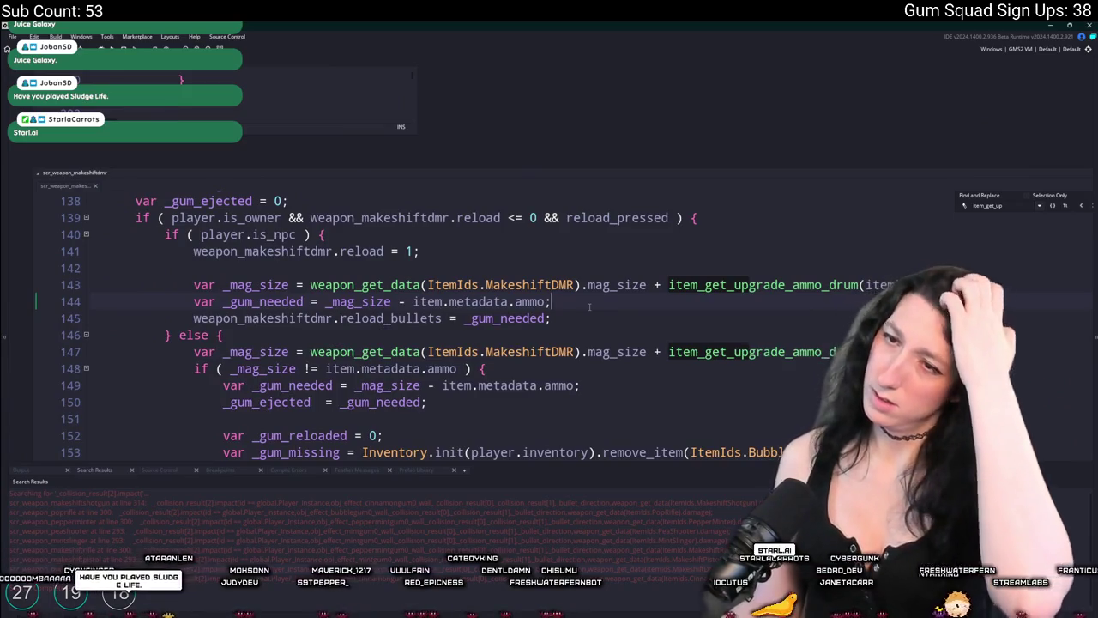
key("Up")
key("Up")
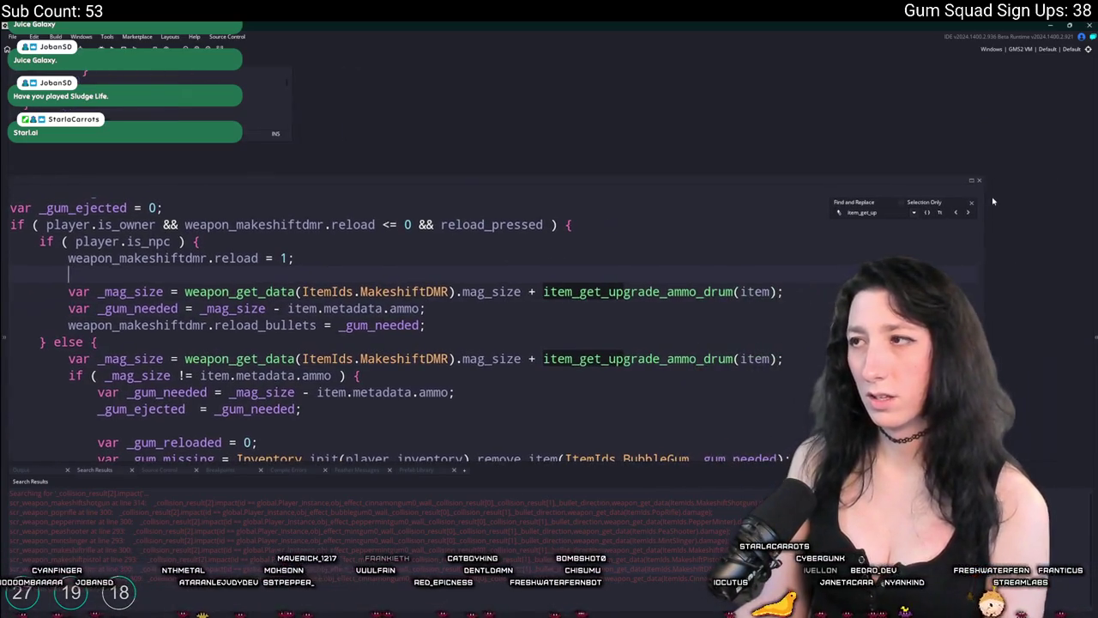
Open scr_items from item_get_upgrade_ammo_drum and enlarge the code window to inspect the getters.
middle_click(600, 358)
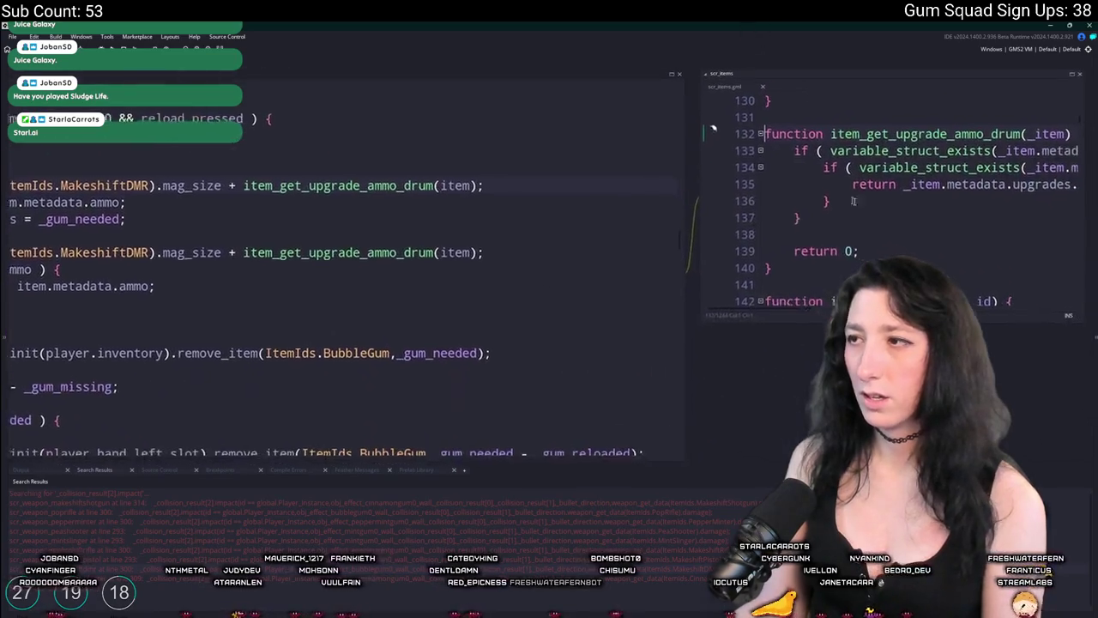
mouse_move(614, 309)
left_mouse_down()
mouse_move(807, 386)
mouse_move(961, 404)
left_mouse_up()
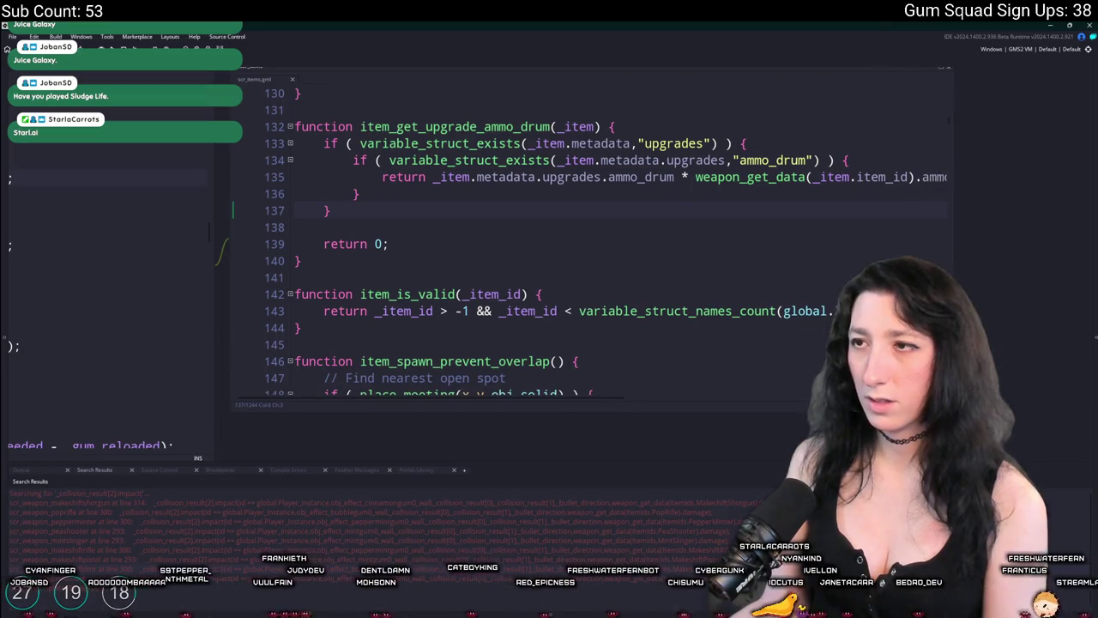
scroll(542, 315, "up", 8)
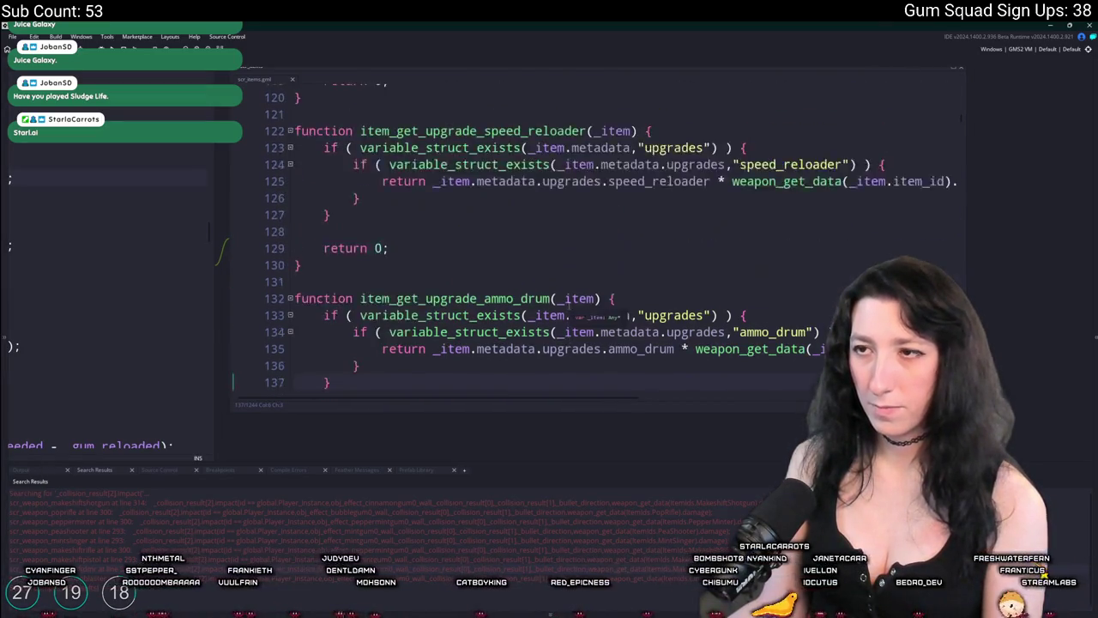
scroll(542, 314, "up", 2)
scroll(600, 300, "down", 1)
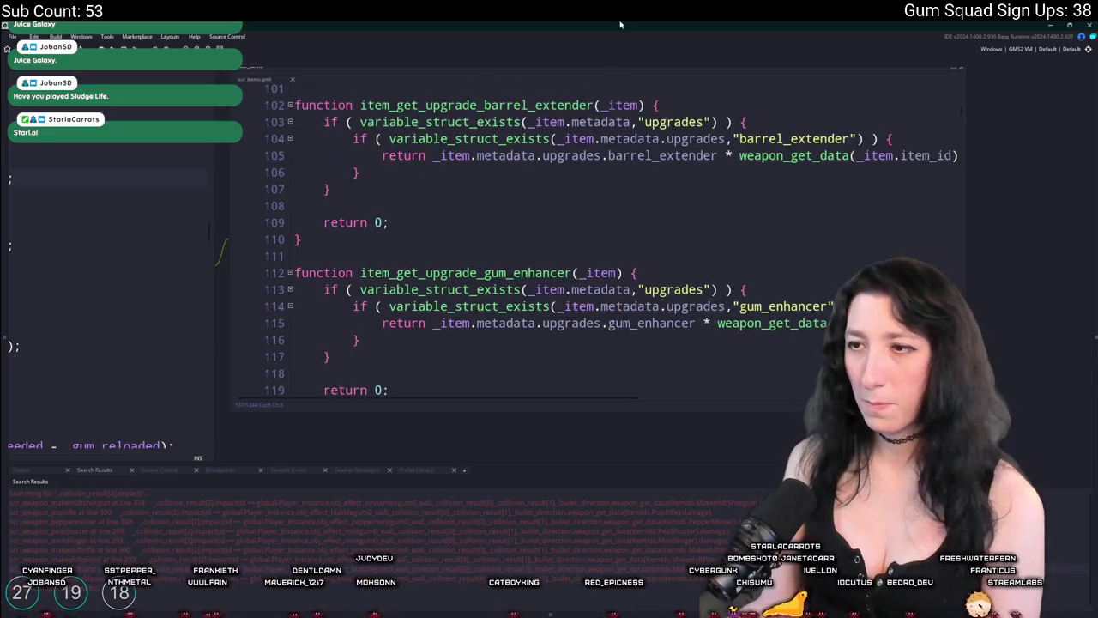
left_click(242, 266)
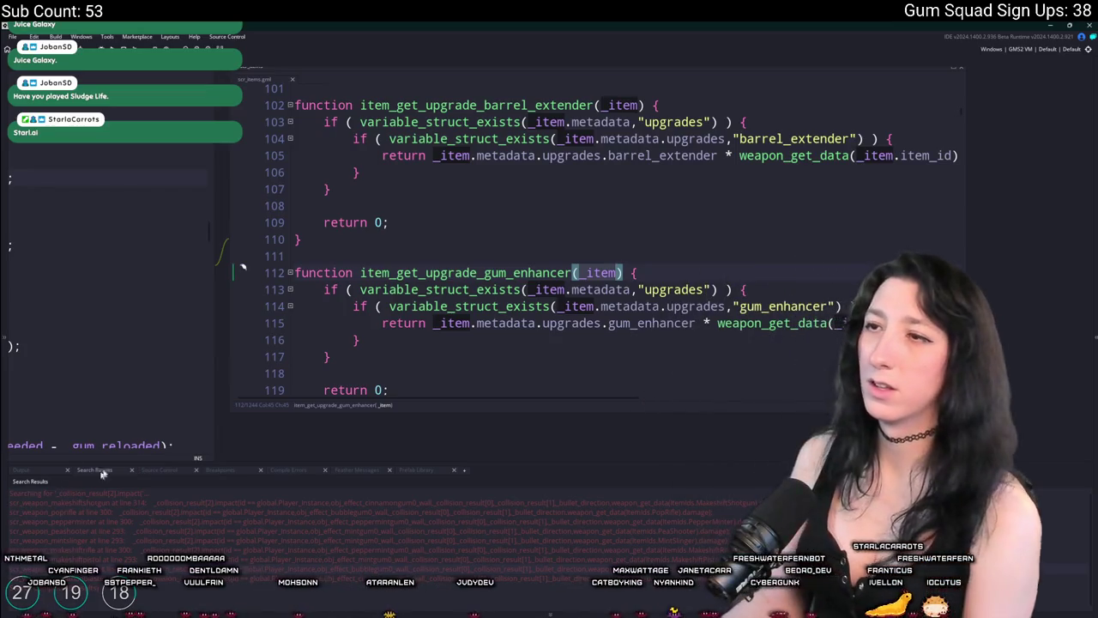
scroll(446, 286, "up", 1)
Wrap barrel_extender's upgrades check in a variable_struct_exists(_item,"metadata") block and copy that line.
left_click(557, 157)
key("ctrl+d")
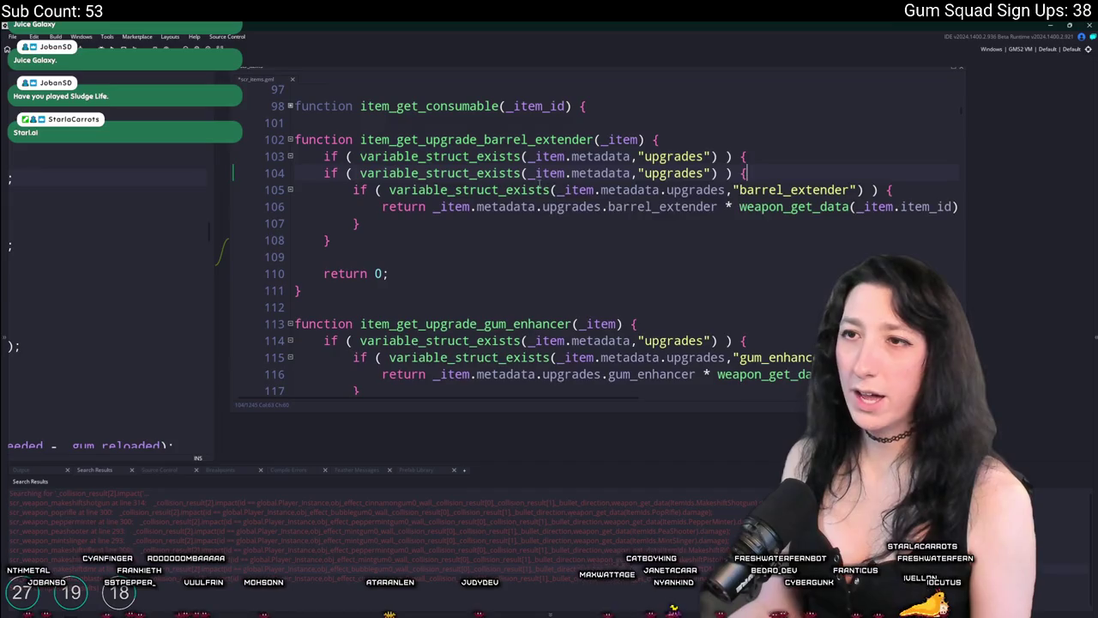
left_click(509, 240)
key("Return")
type("}")
left_click_drag(509, 249, 506, 172)
key("Tab")
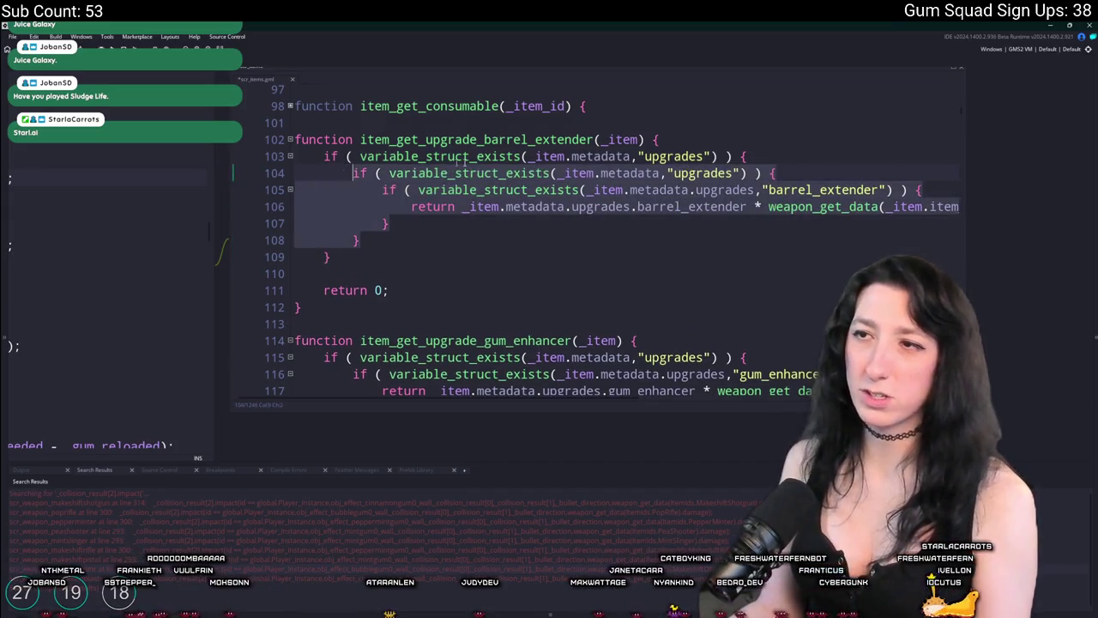
left_click(506, 173)
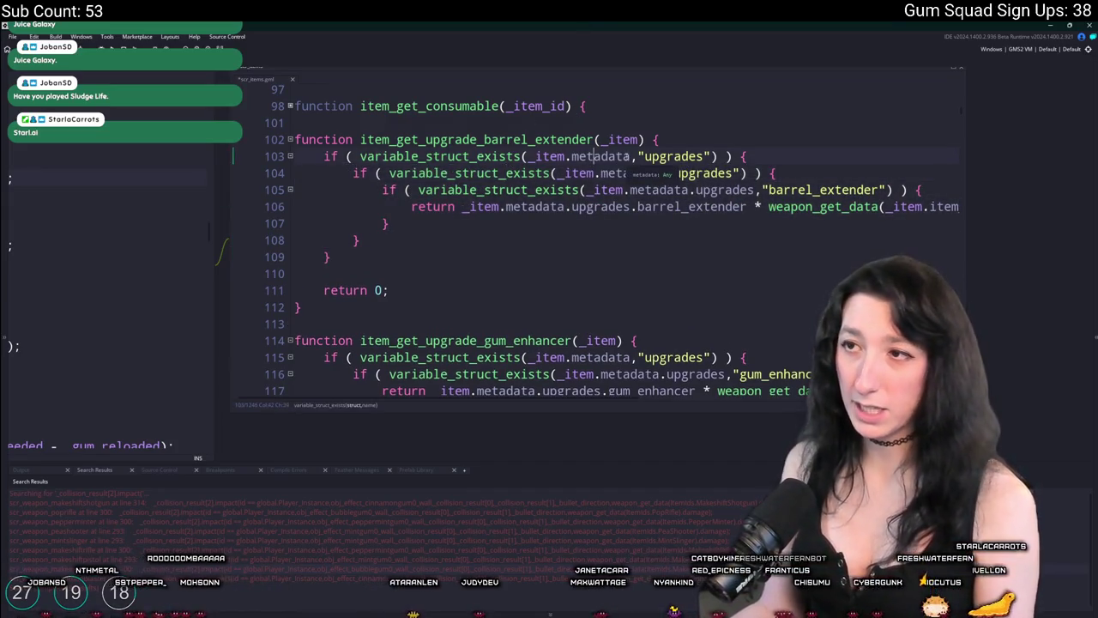
left_click(629, 156)
key("ctrl+shift+Left")
key("BackSpace")
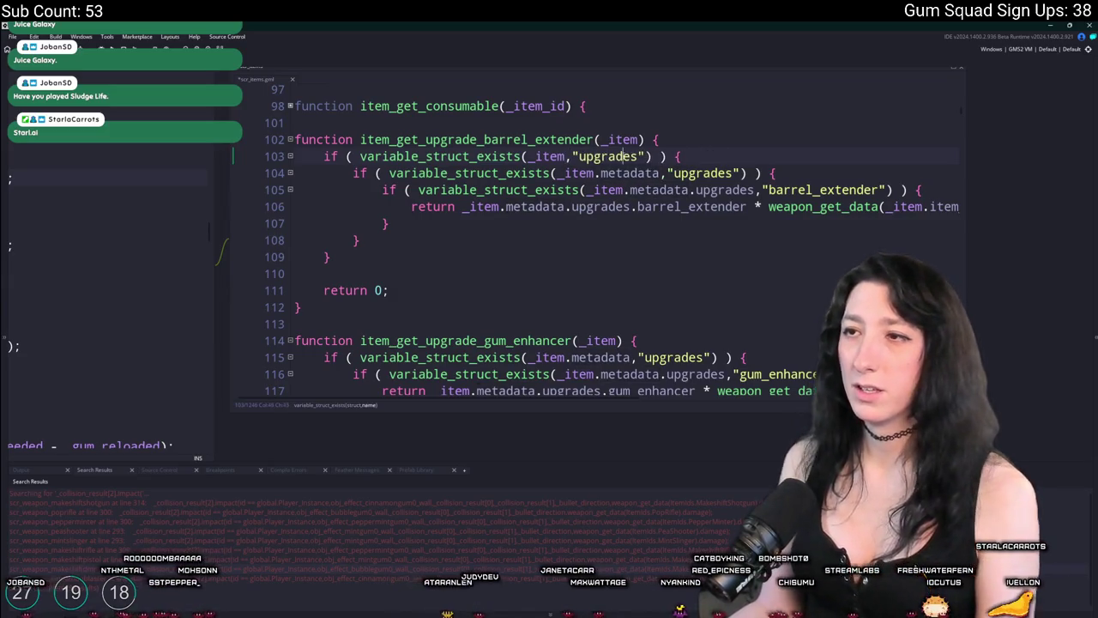
double_click(610, 156)
type("metadata")
left_click_drag(688, 151, 338, 156)
left_click(323, 157)
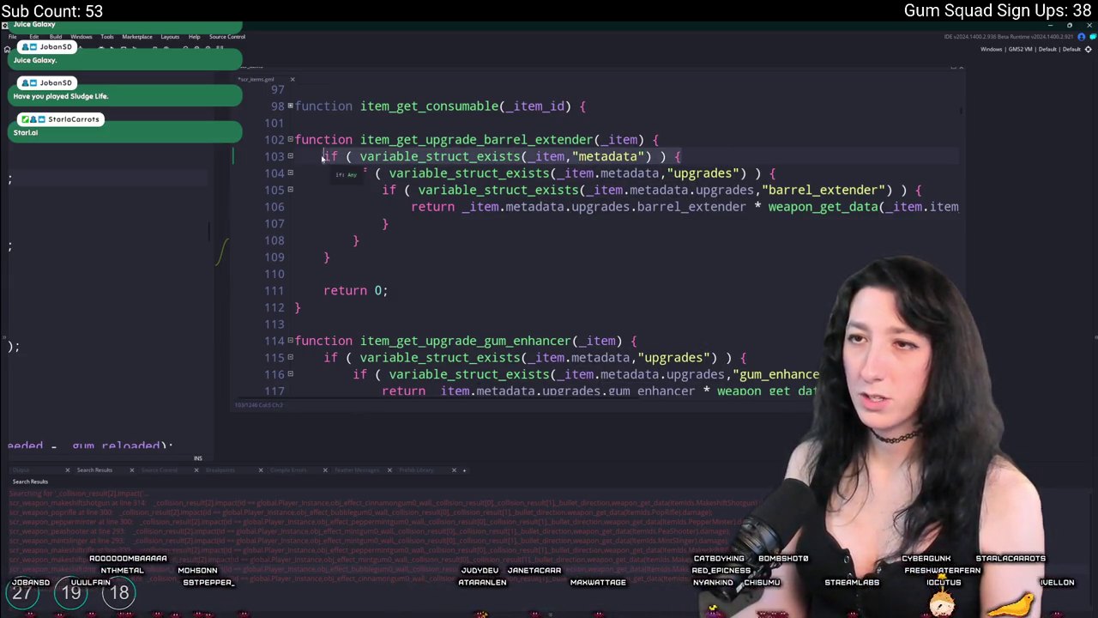
Add the metadata check around gum_enhancer's upgrades check, with closing brace and indentation.
scroll(414, 261, "down", 1)
left_click(323, 322)
type("if ( variable_struct_exists(_item,\"metadata\") ) {")
scroll(480, 352, "down", 3)
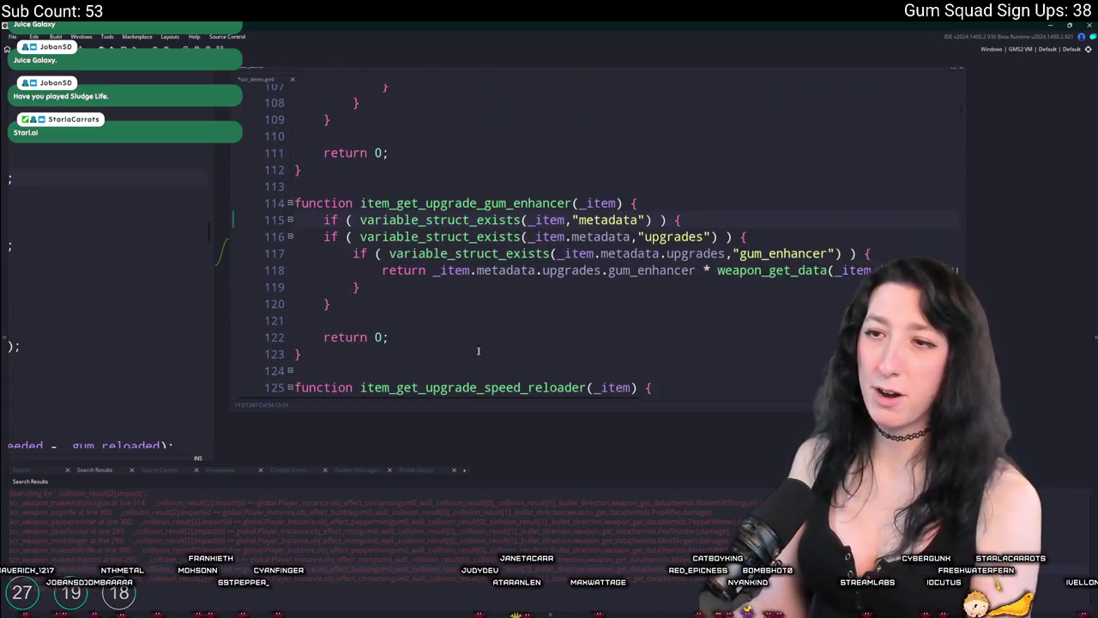
key("Return")
type("}")
mouse_move(419, 305)
left_mouse_down()
mouse_move(352, 253)
mouse_move(353, 237)
left_mouse_up()
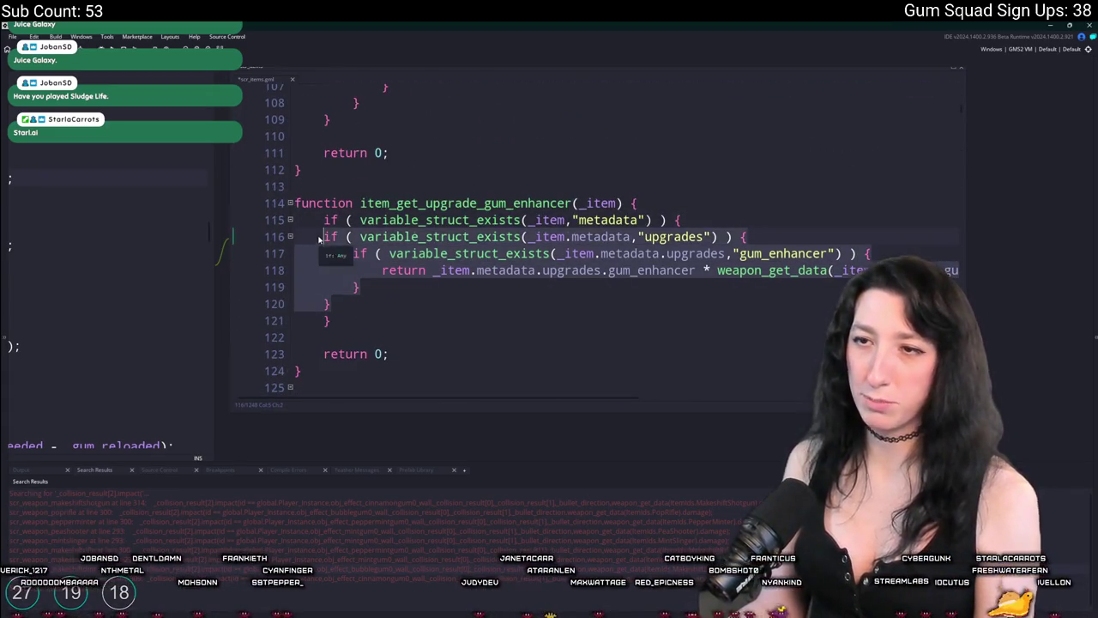
key("Tab")
Add the metadata check around speed_reloader's upgrades check, with closing brace and indentation.
scroll(421, 342, "down", 2)
scroll(719, 337, "down", 2)
left_click(323, 265)
type("if ( variable_struct_exists(_item,\"metadata\") ) {")
scroll(323, 265, "down", 2)
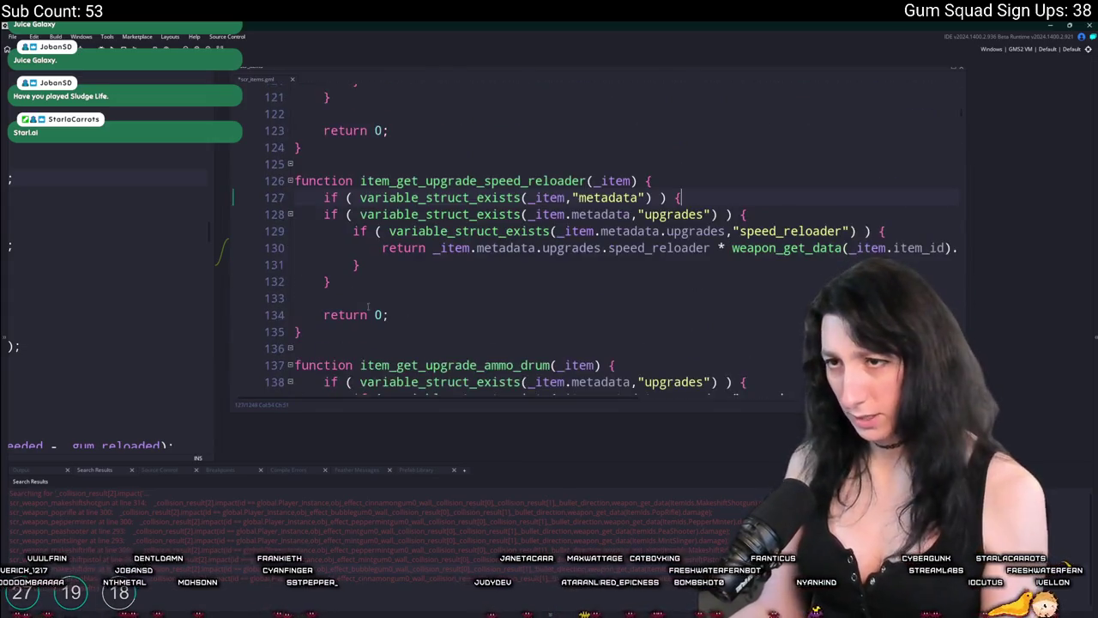
left_click(331, 282)
key("Return")
type("}")
left_click_drag(331, 283, 330, 203)
key("Tab")
Add the metadata check around ammo_drum's upgrades check, with closing brace and indentation.
scroll(600, 257, "down", 3)
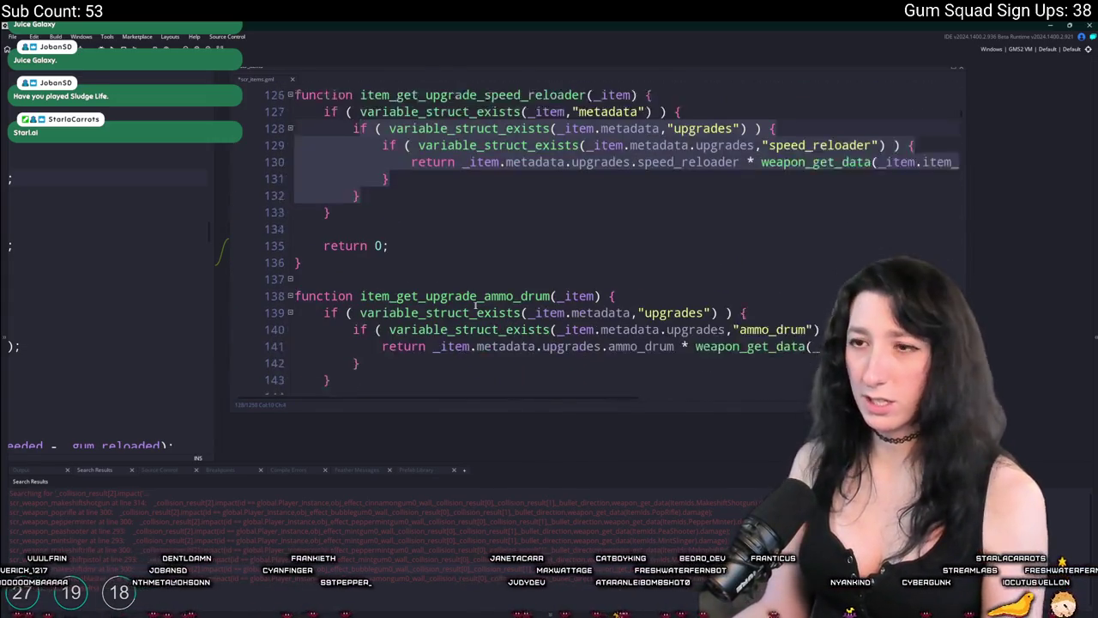
left_click(653, 261)
type("if ( variable_struct_exists(_item,\"metadata\") ) {")
left_click(331, 362)
key("Return")
type("}")
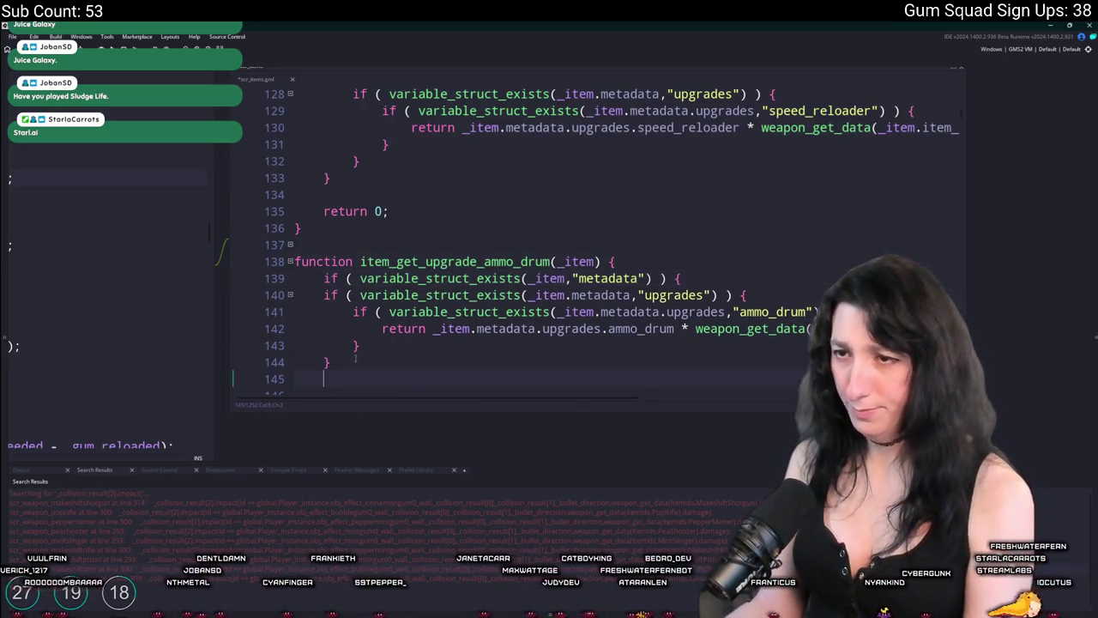
left_click_drag(331, 362, 324, 294)
key("Tab")
left_click(531, 352)
scroll(549, 377, "up", 1)
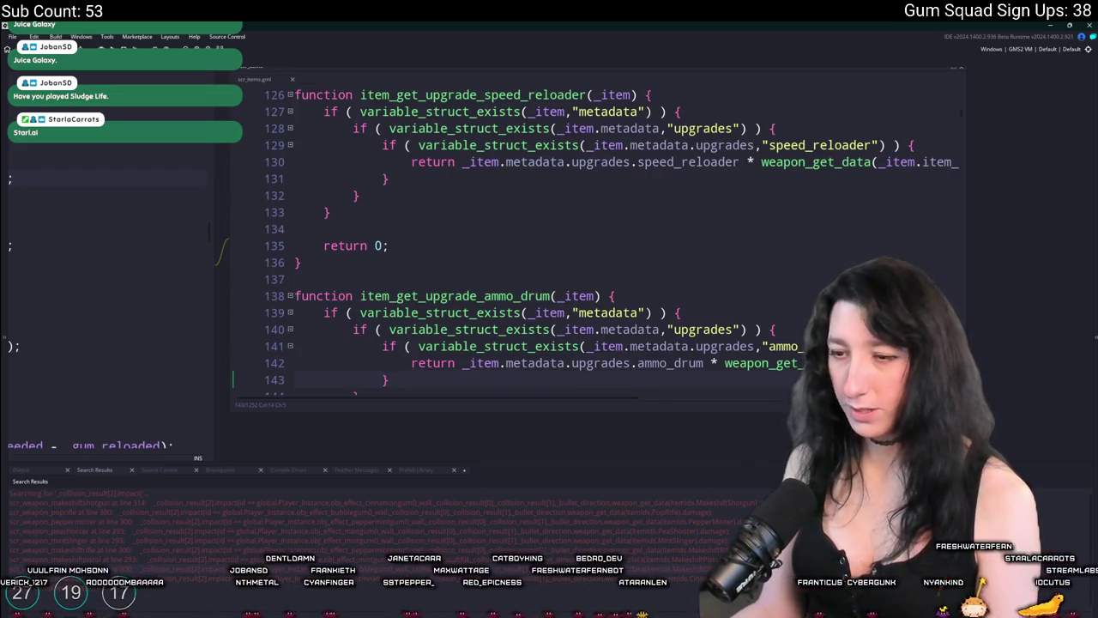
key("super")
In GitHub Desktop, commit the changes to main as "Crash fix" and push to origin.
type("g")
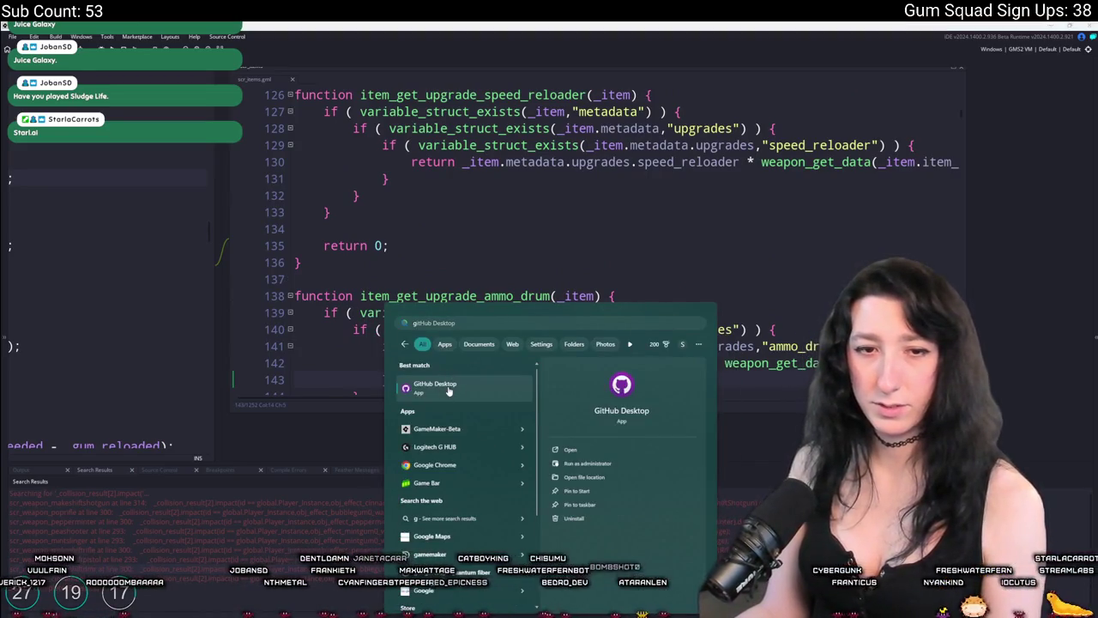
left_click(435, 386)
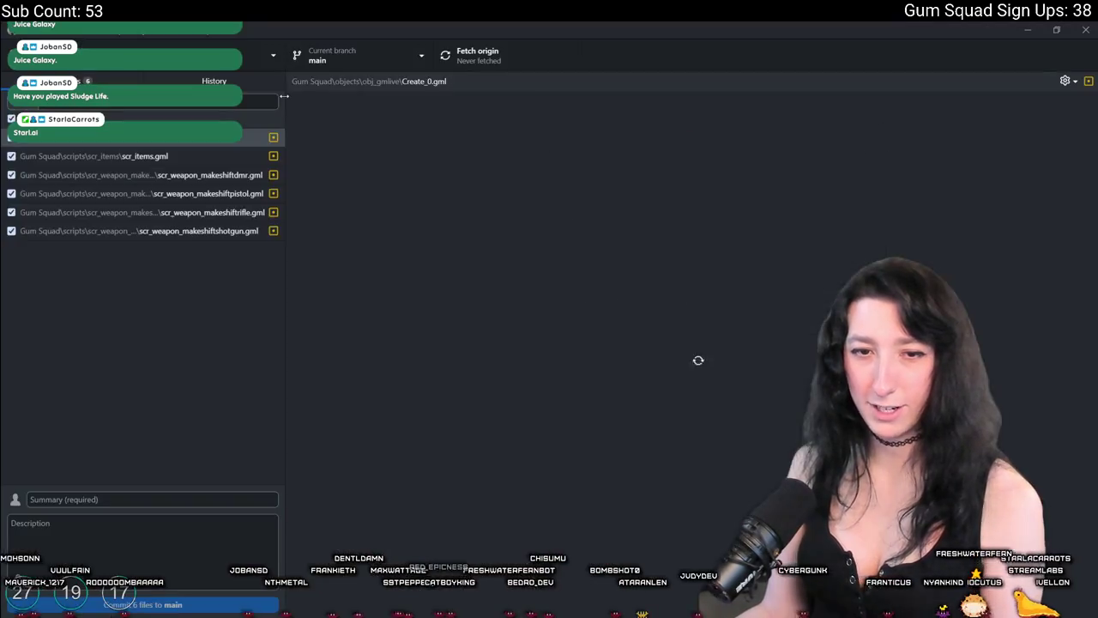
left_click(172, 499)
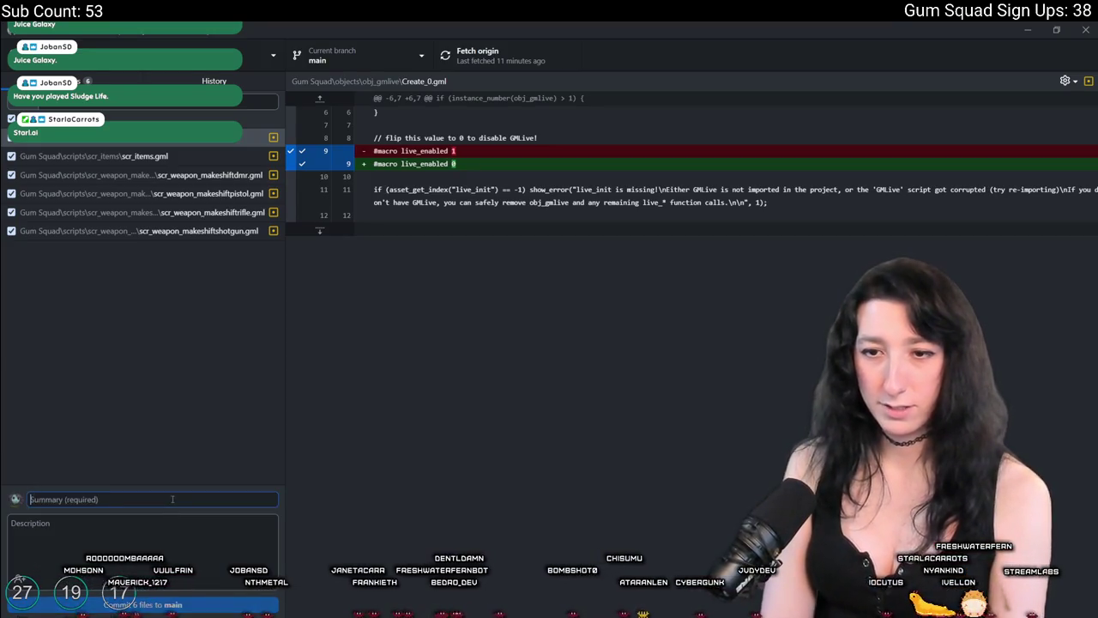
type("Crash fix")
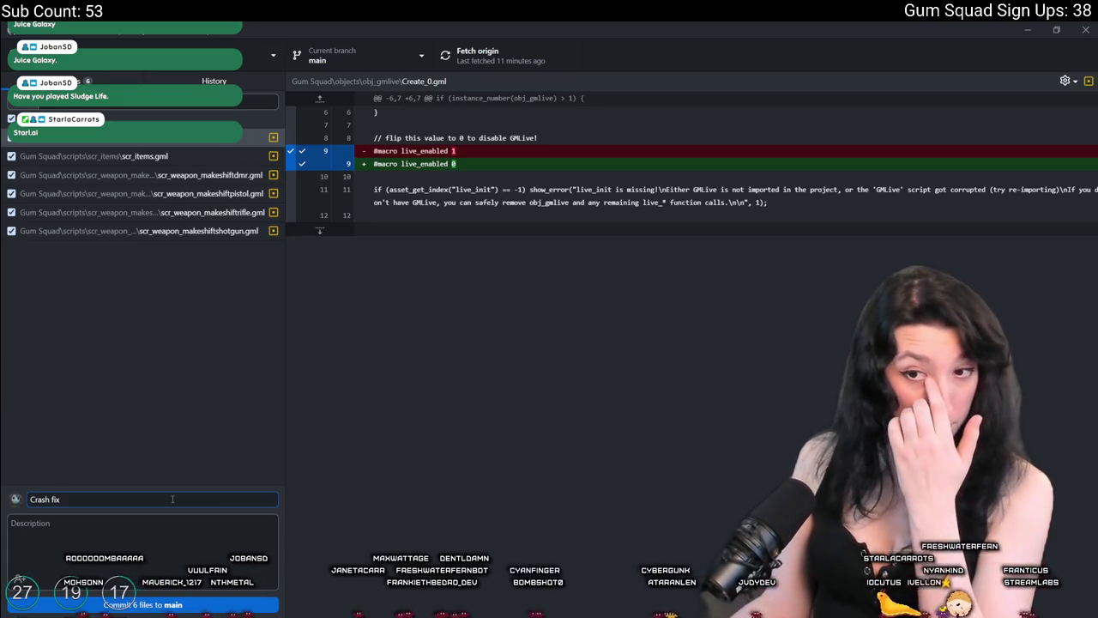
left_click(135, 605)
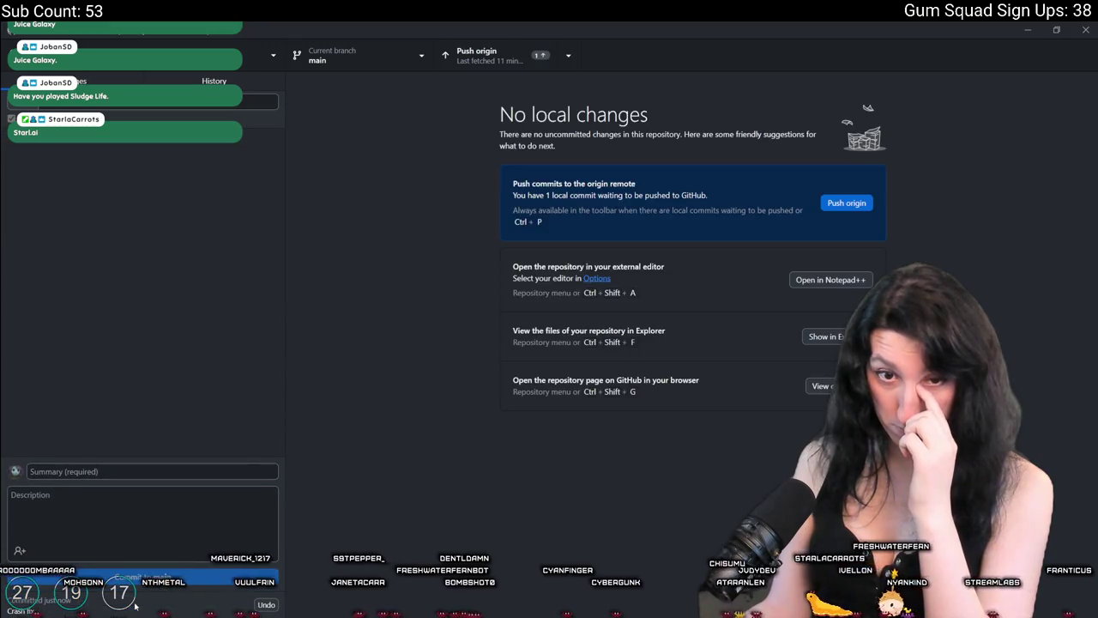
left_click(476, 55)
key("super+Down")
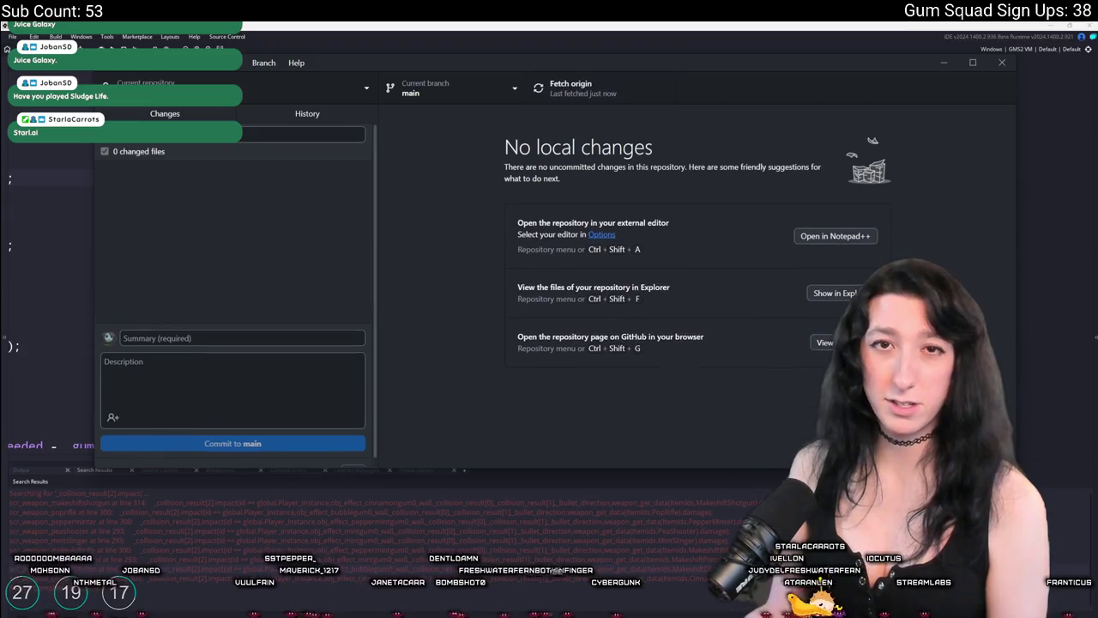
left_click(686, 24)
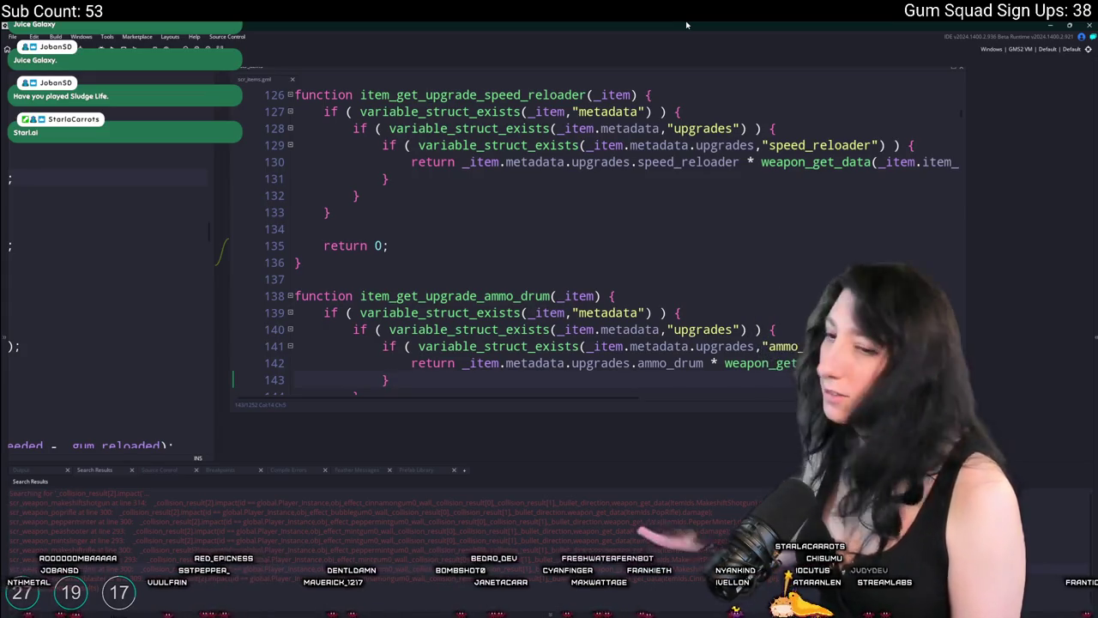
Build and run Gum Squad from the GameMaker code editor with F5.
key("super")
type("disc")
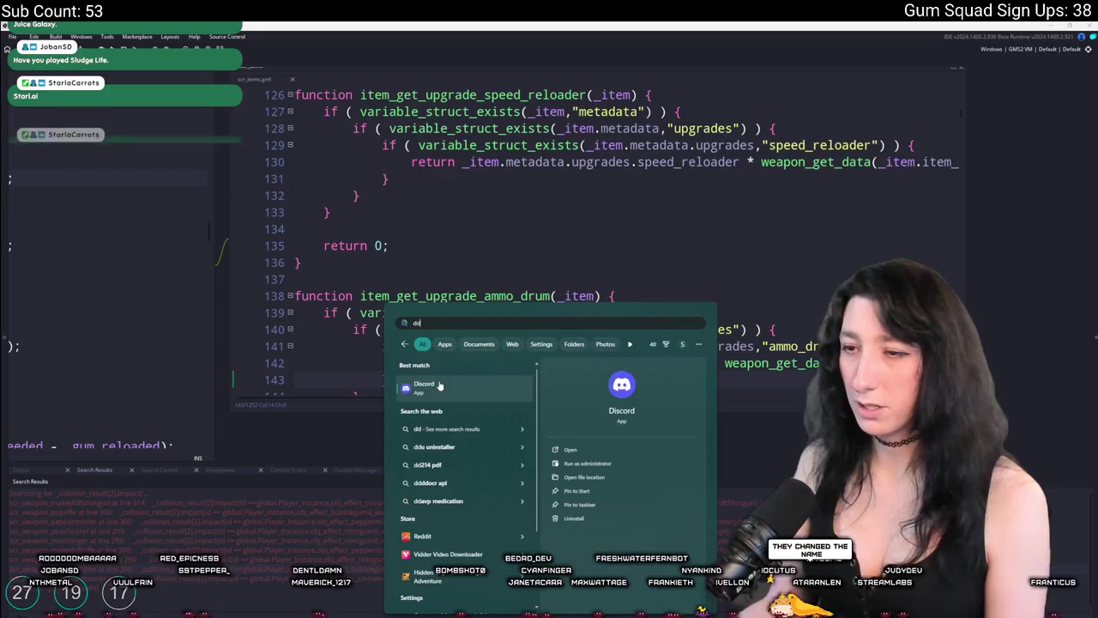
key("Return")
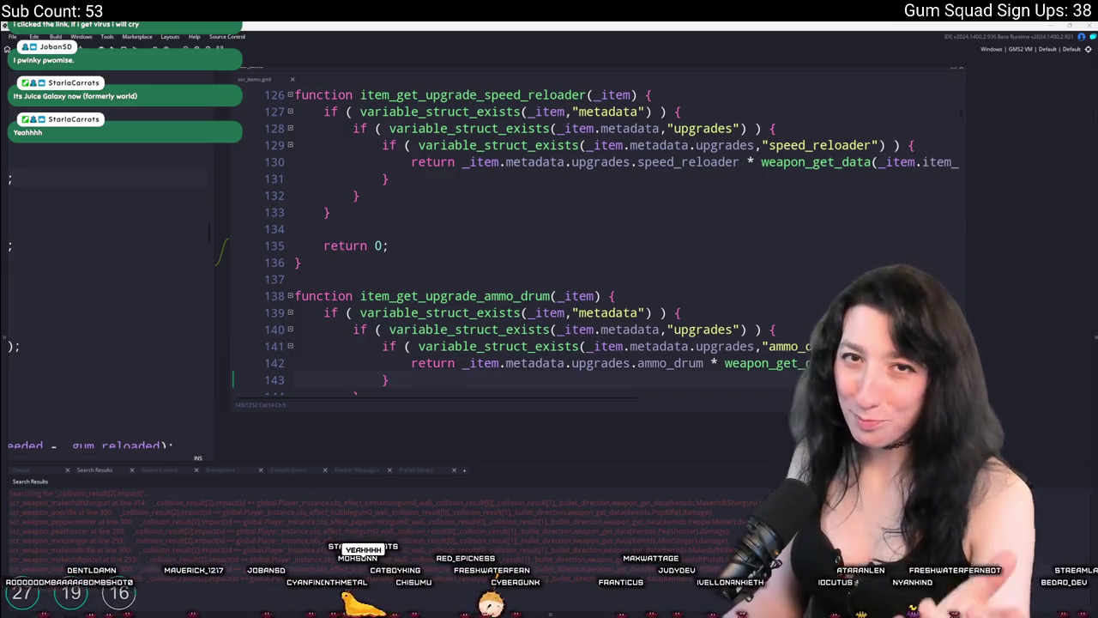
left_click(456, 210)
key("F5")
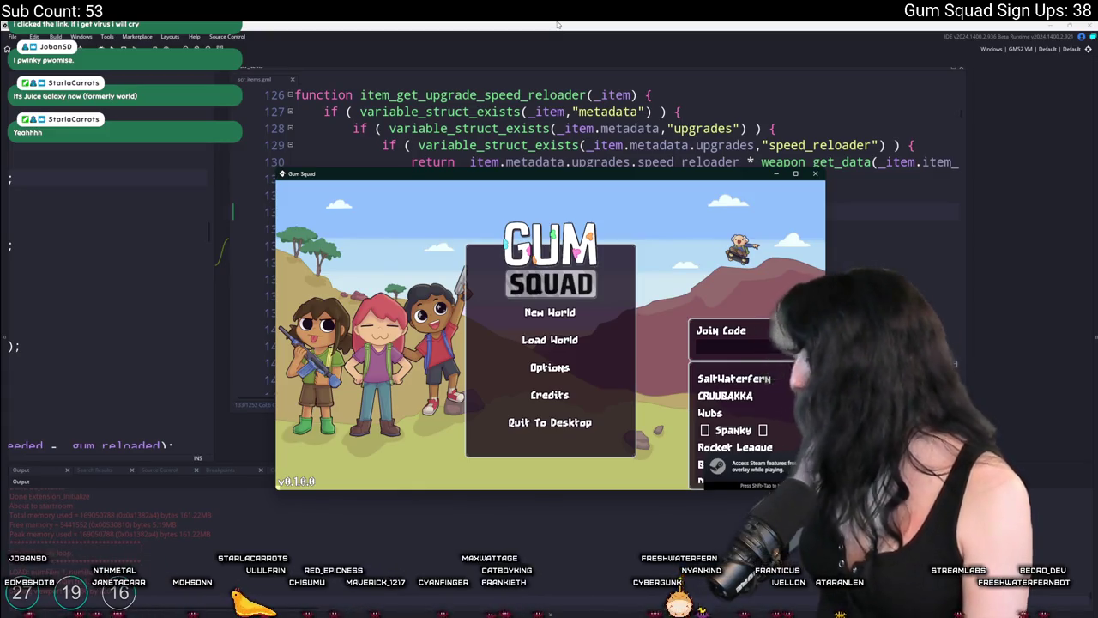
Create a Friends Only lobby for a new world and maximize the game window.
left_click(548, 313)
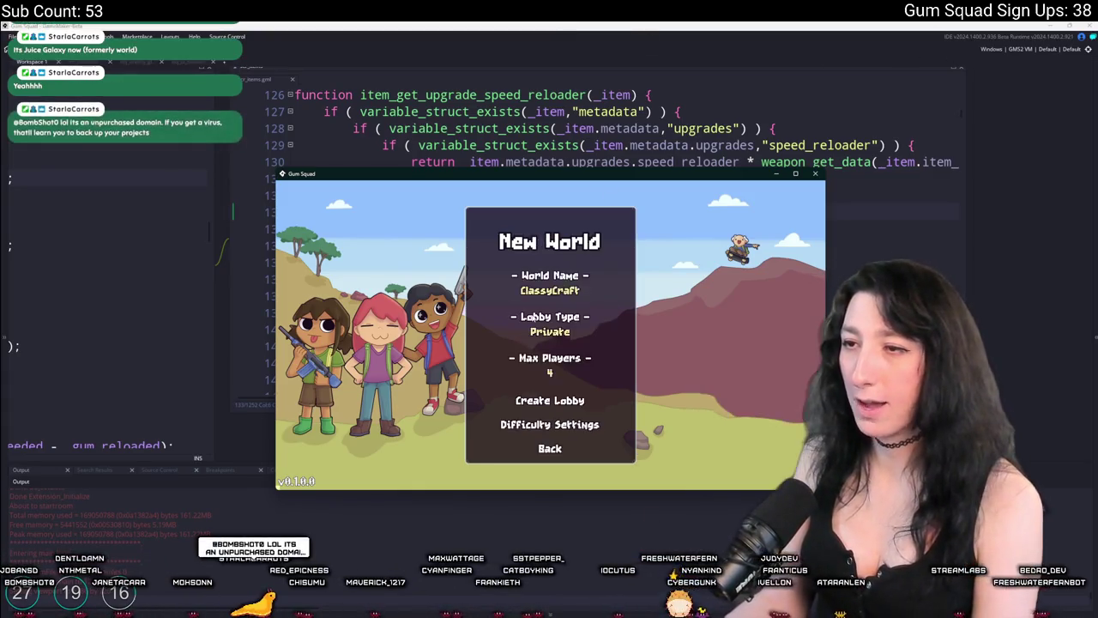
left_click(549, 326)
left_click(546, 401)
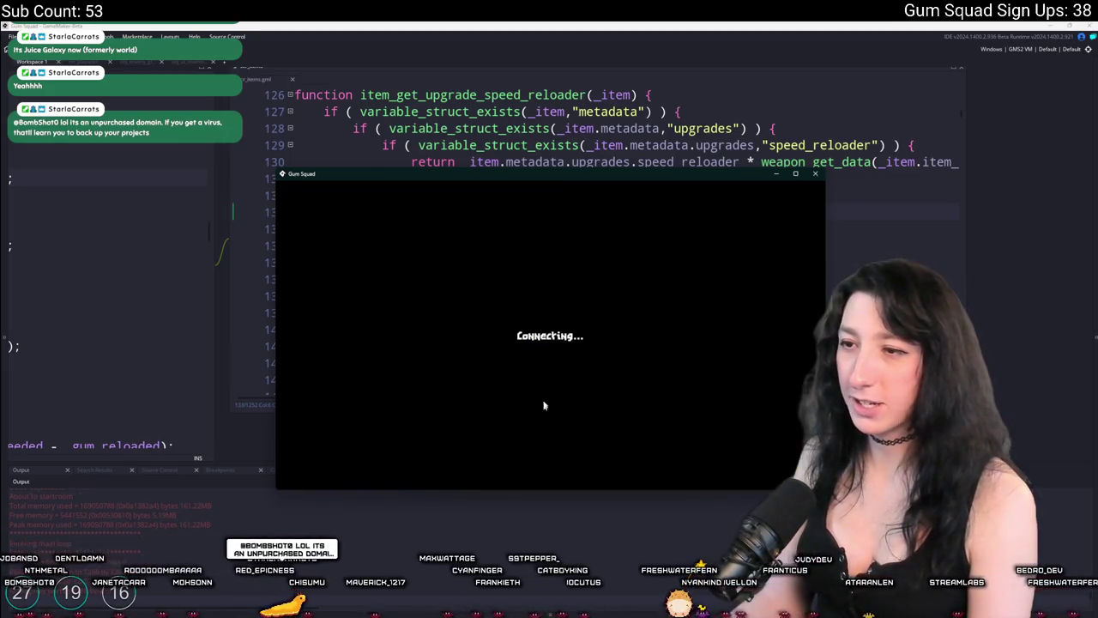
left_click_drag(561, 180, 449, 22)
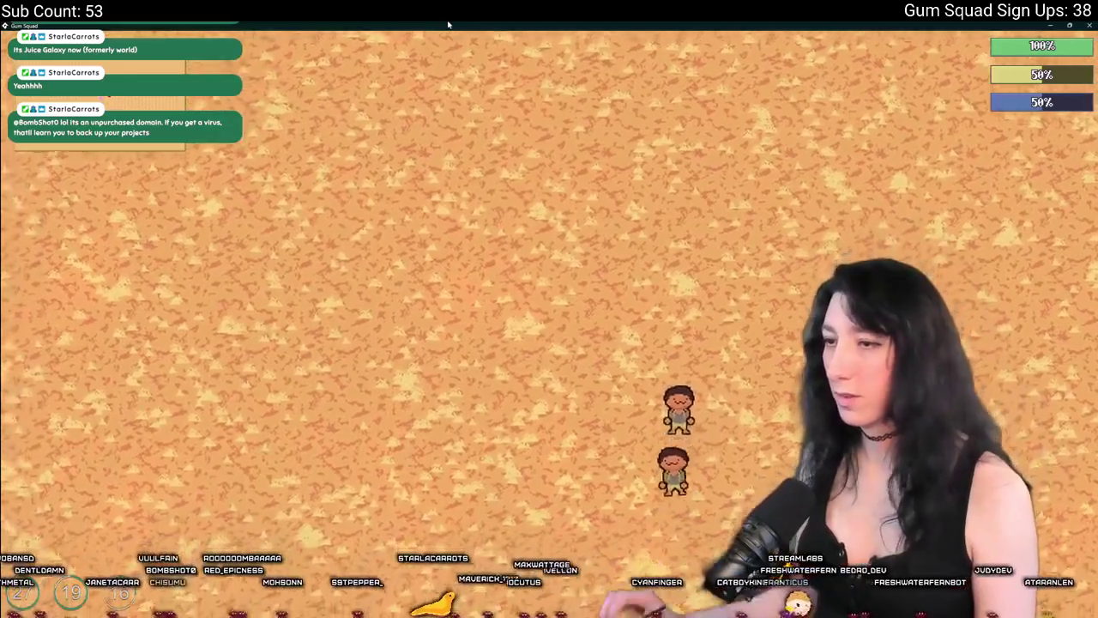
Equip the pink rifle from the inventory, then quit the game.
key("Tab")
left_click_drag(301, 373, 487, 238)
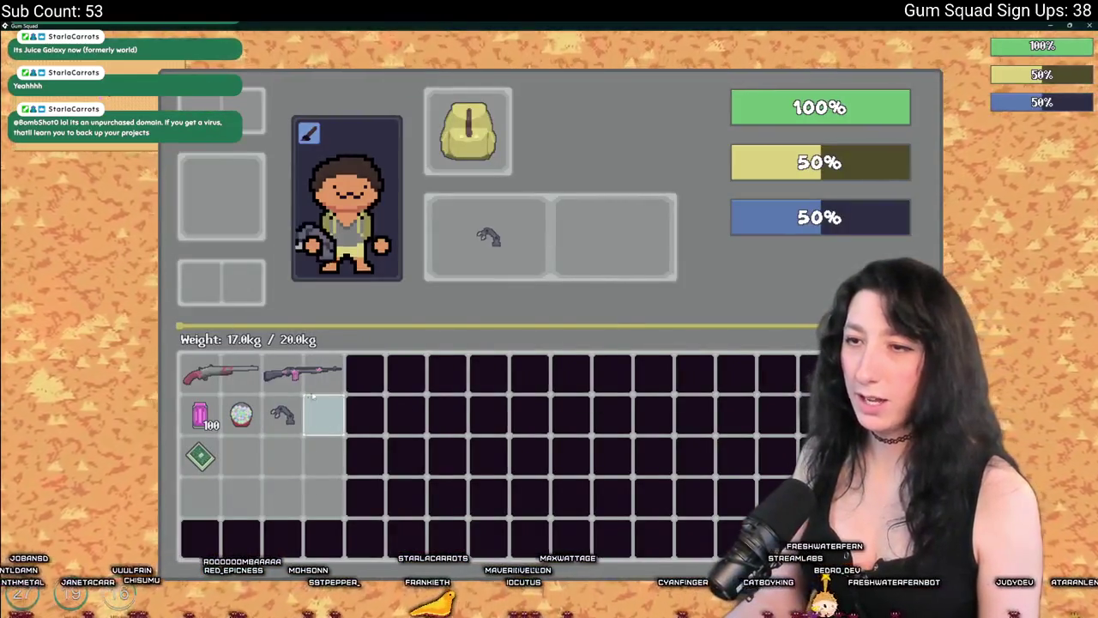
key("Tab")
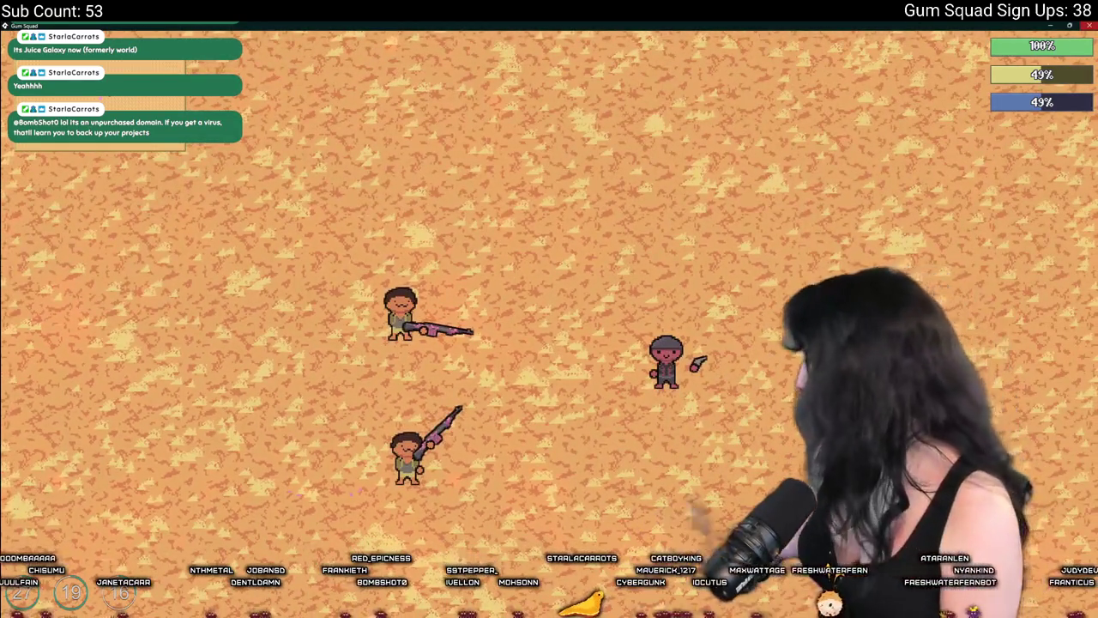
key("alt+F4")
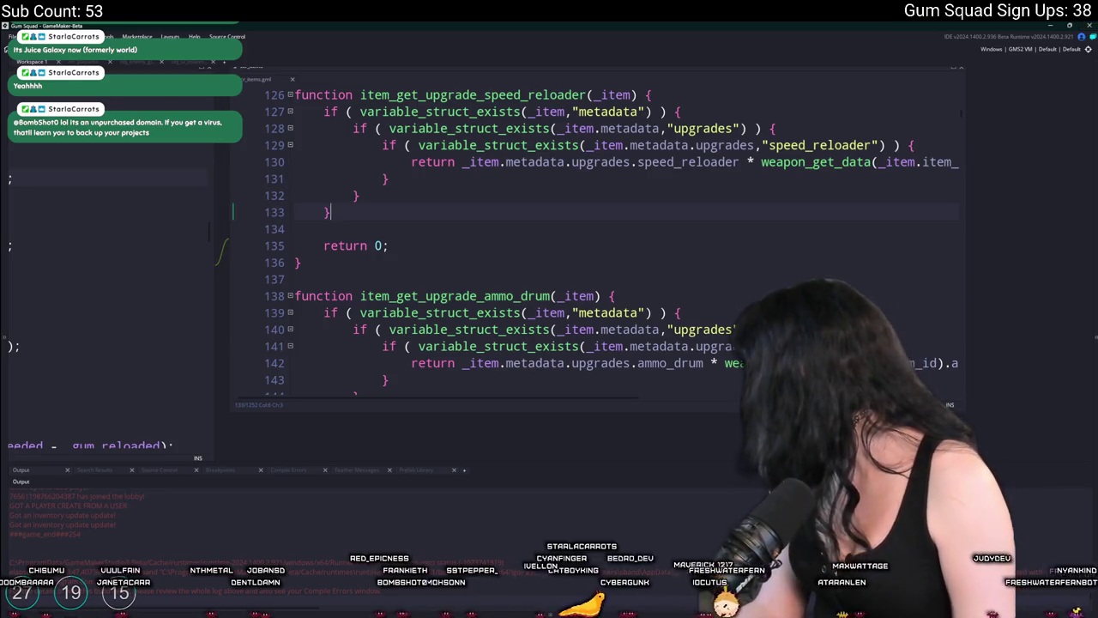
In the makeshift DMR script, copy the gum enhancer upgrade call and delete the _damage_enhanced block.
key("ctrl+Tab")
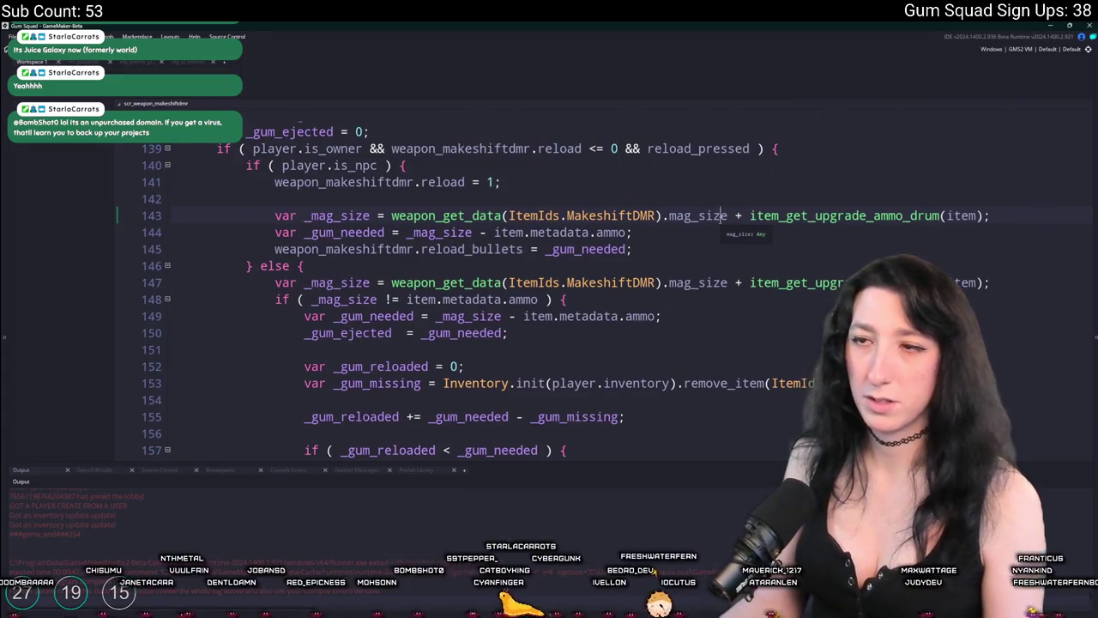
scroll(398, 259, "down", 20)
scroll(399, 259, "up", 2)
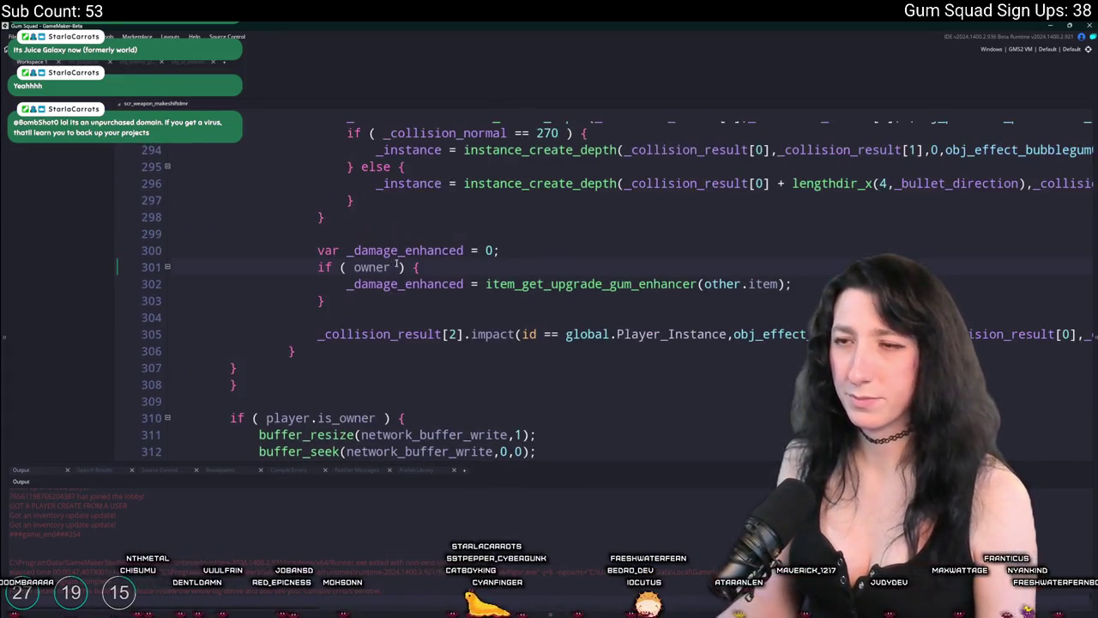
scroll(364, 279, "up", 5)
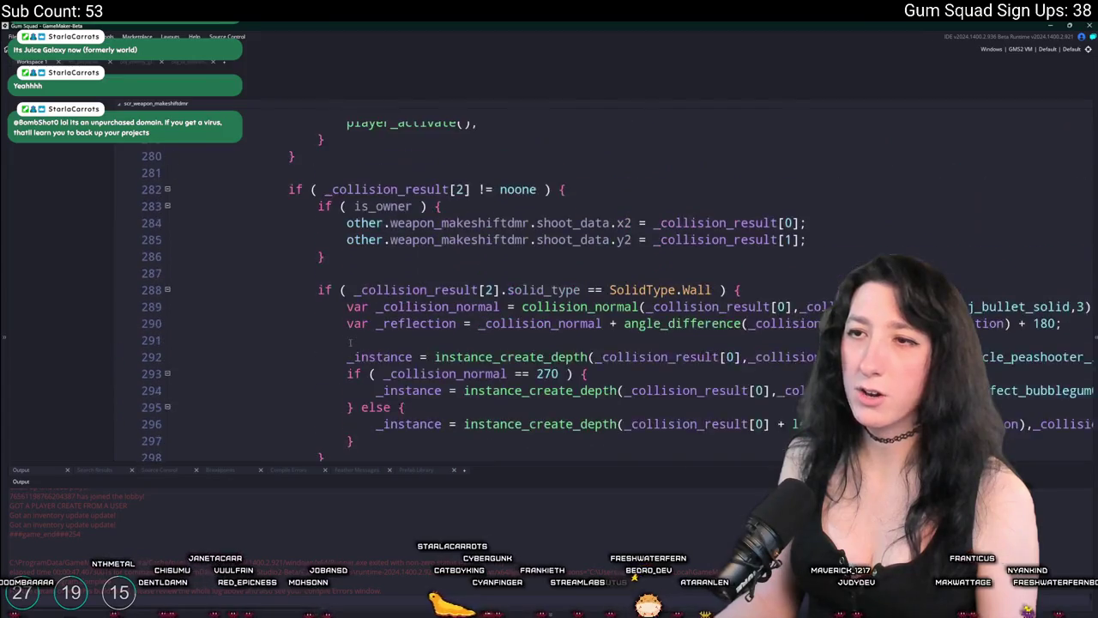
scroll(350, 342, "down", 3)
left_click(348, 388)
mouse_move(741, 387)
left_mouse_down()
mouse_move(180, 370)
mouse_move(173, 353)
left_mouse_up()
left_click(739, 387)
left_click_drag(739, 390, 486, 387)
mouse_move(324, 404)
left_mouse_down()
mouse_move(288, 373)
mouse_move(172, 345)
left_mouse_up()
key("BackSpace")
key("Delete")
key("End")
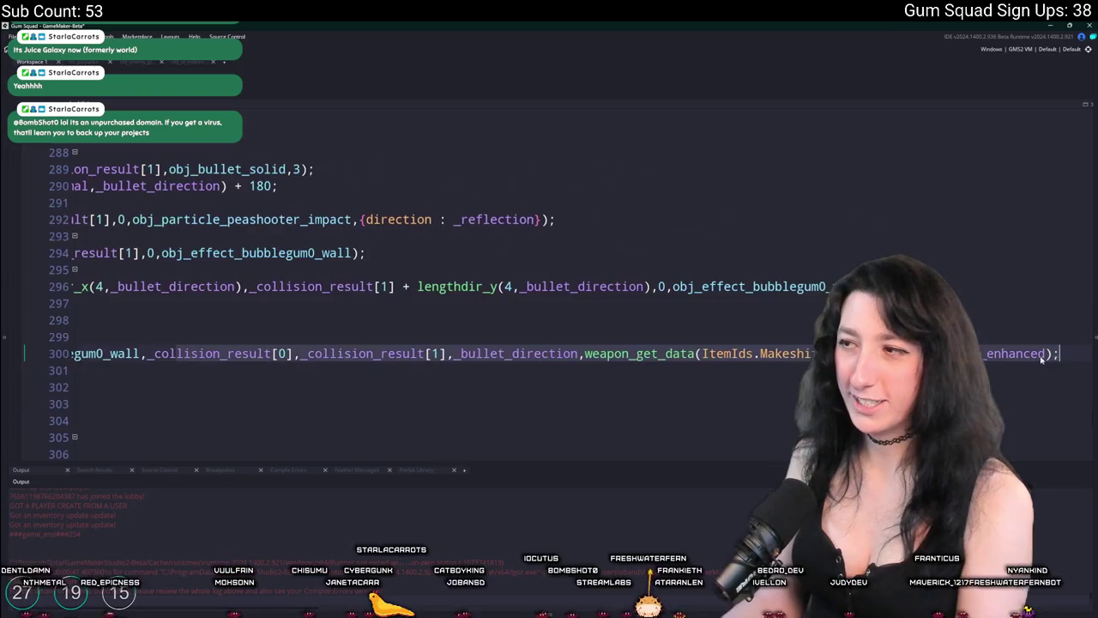
Paste the gum enhancer upgrade call in place of _damage_enhanced in the impact call.
left_click(1041, 358)
key("ctrl+v")
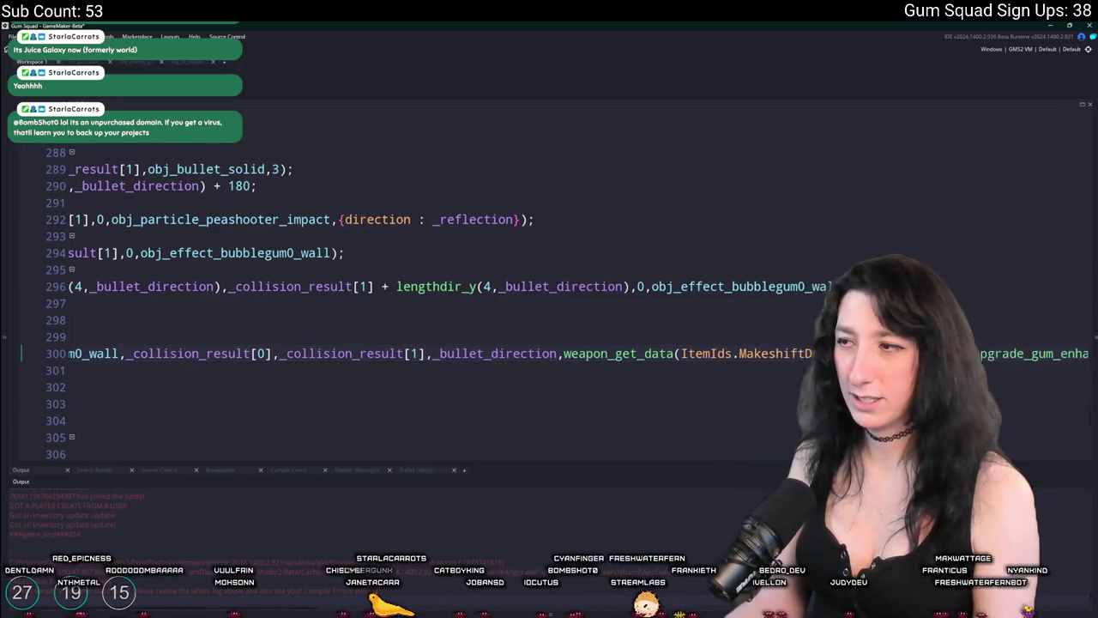
left_click(336, 386)
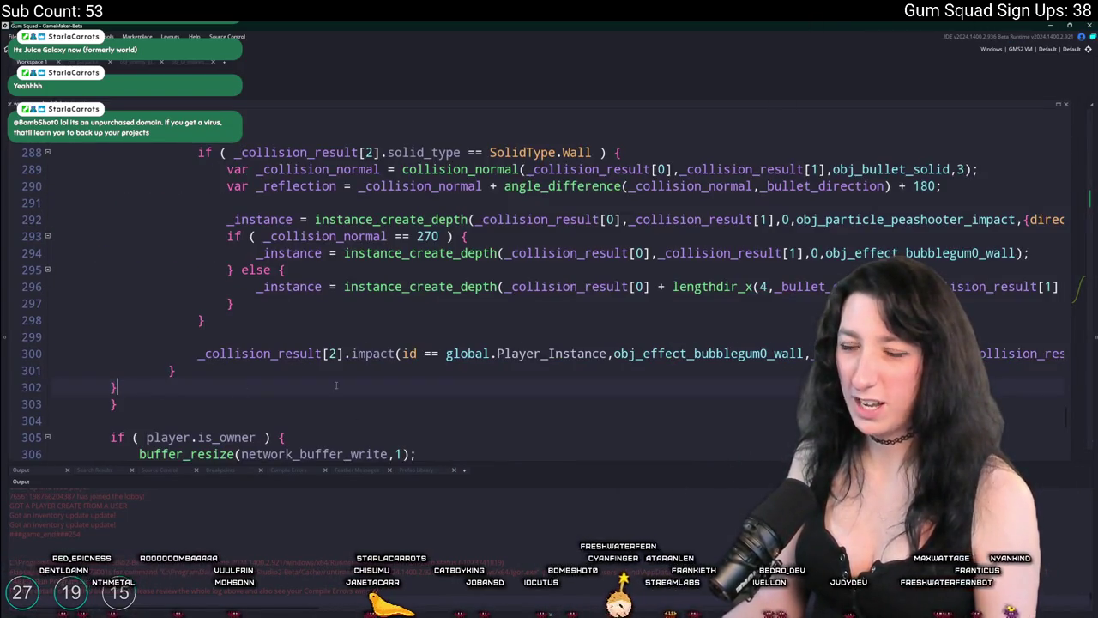
left_click(102, 472)
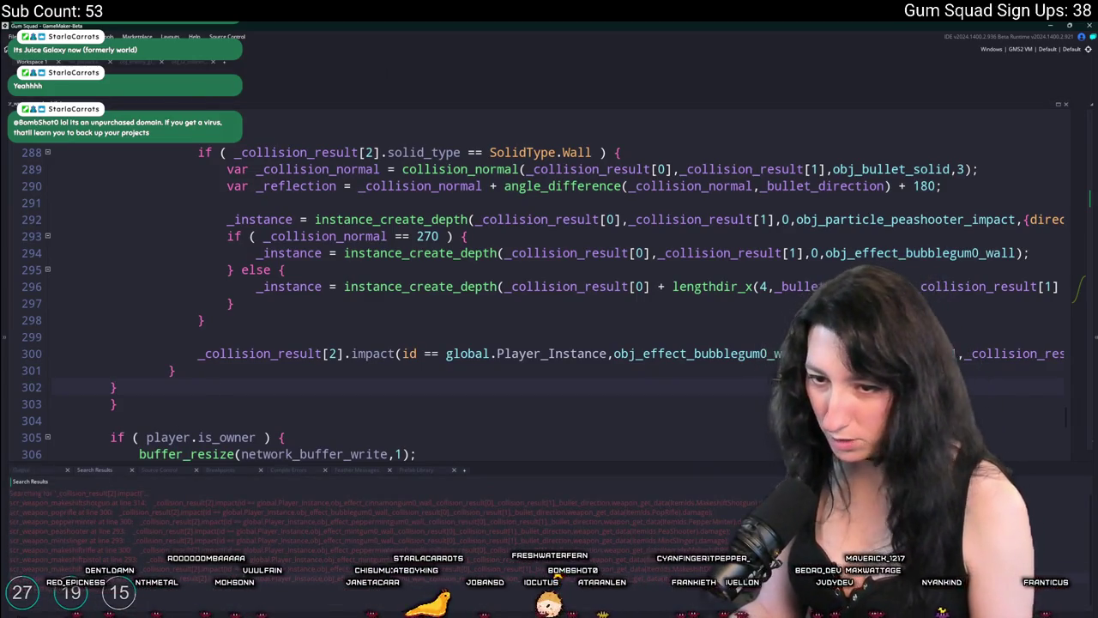
In the next weapon script, delete the _damage_enhanced block and paste the enhancer call into the impact line.
double_click(260, 558)
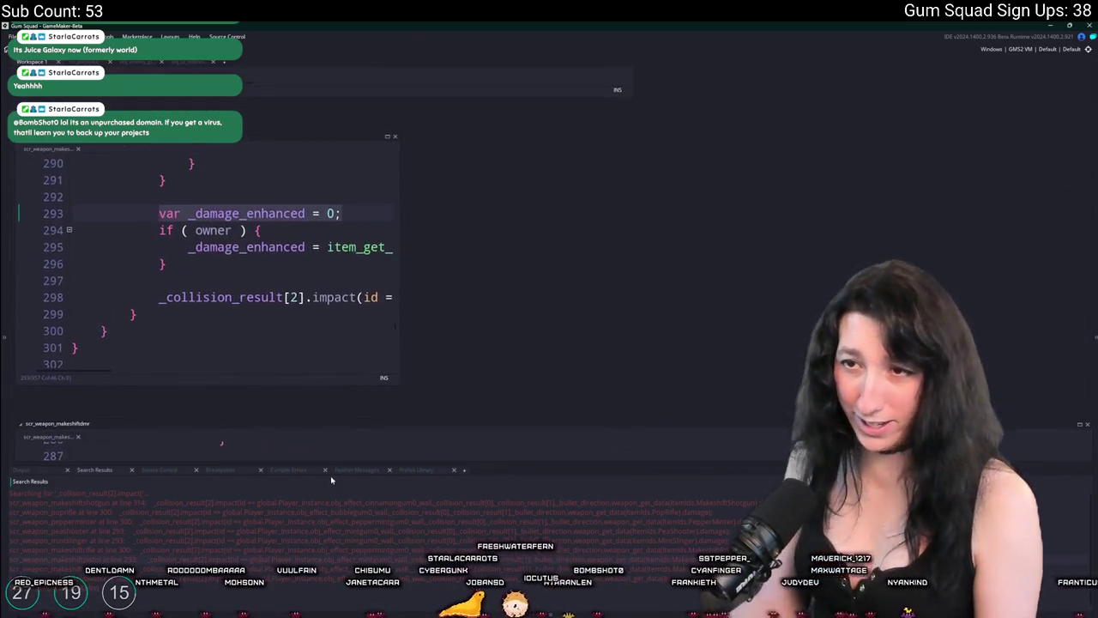
left_click_drag(225, 257, 65, 207)
key("Tab")
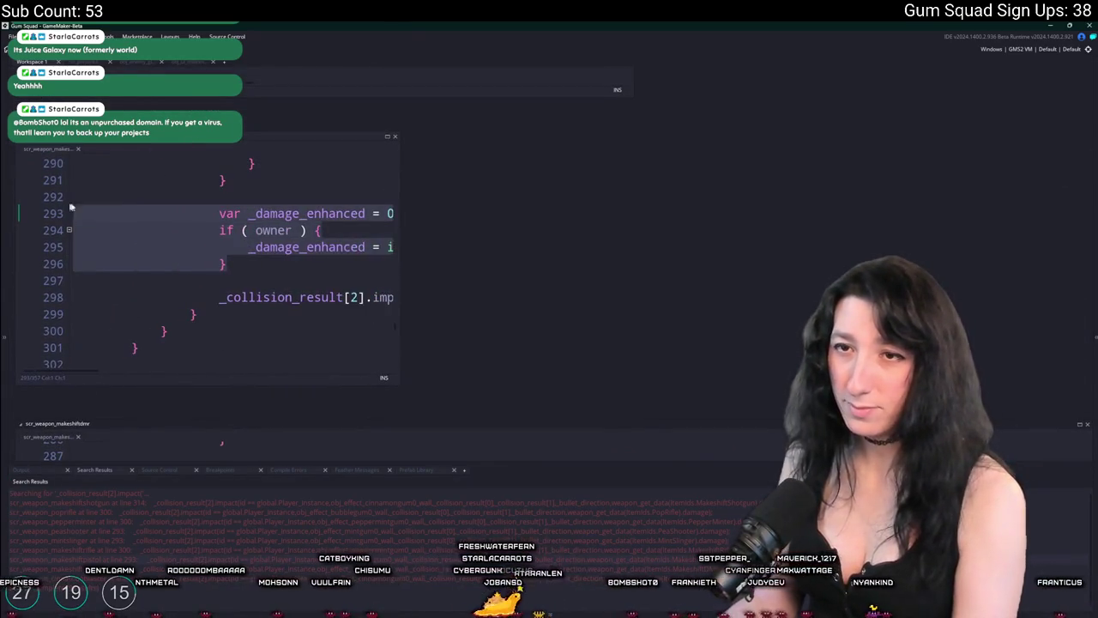
key("BackSpace")
left_click_drag(401, 209, 800, 209)
key("ctrl+v")
double_click(677, 214)
key("ctrl+v")
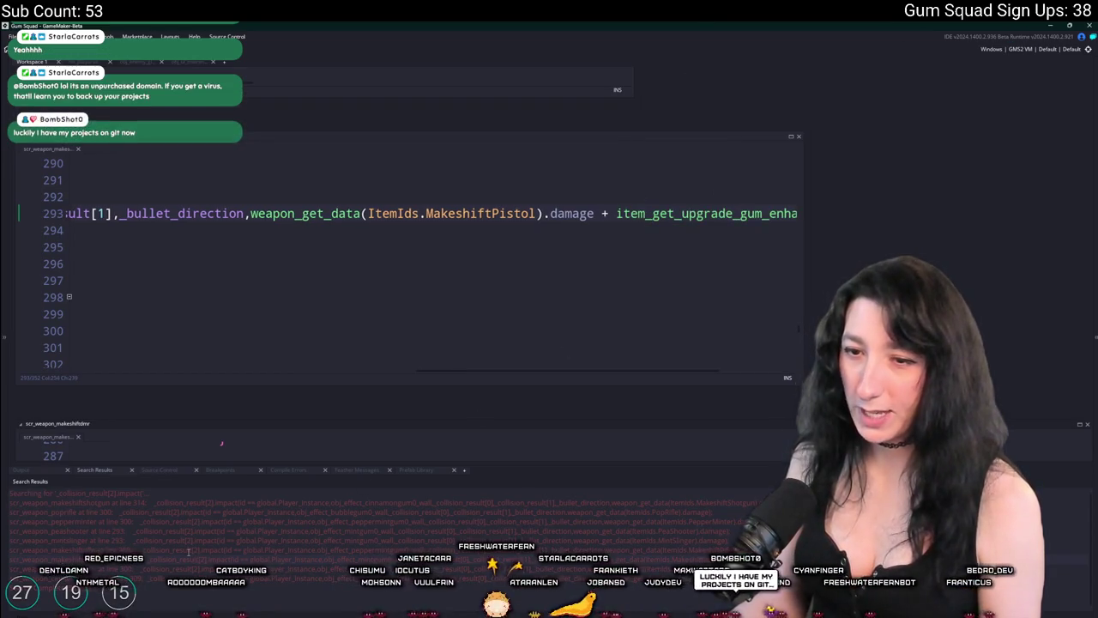
Open the rifle script from the search hits and undo the last three edits.
double_click(340, 502)
key("ctrl+z")
key("ctrl+z")
key("ctrl+z")
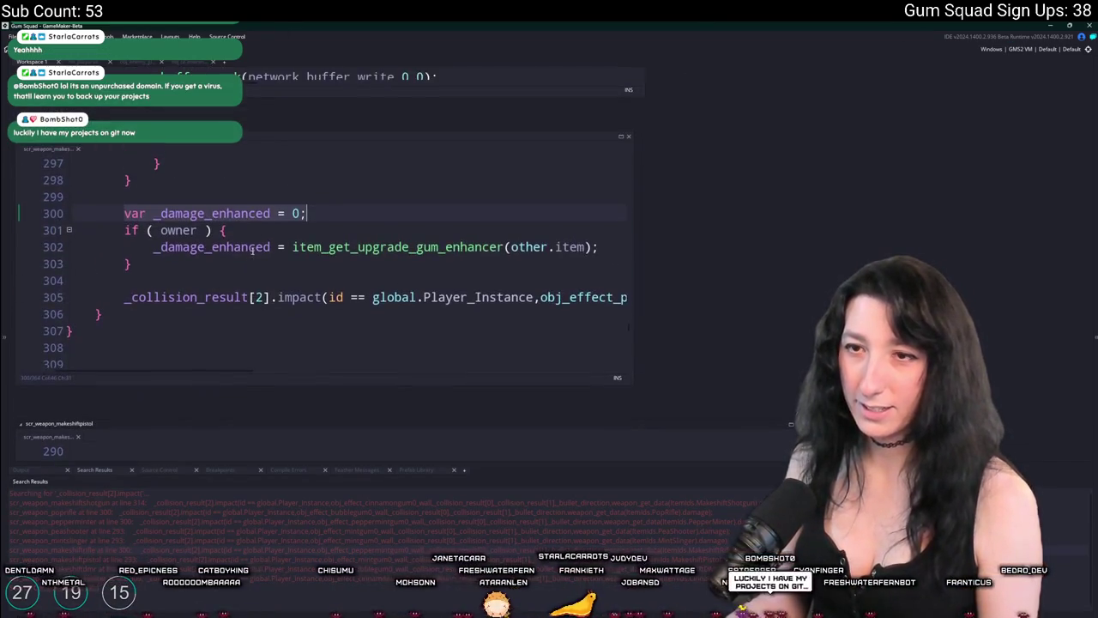
key("ctrl+z")
key("ctrl+z")
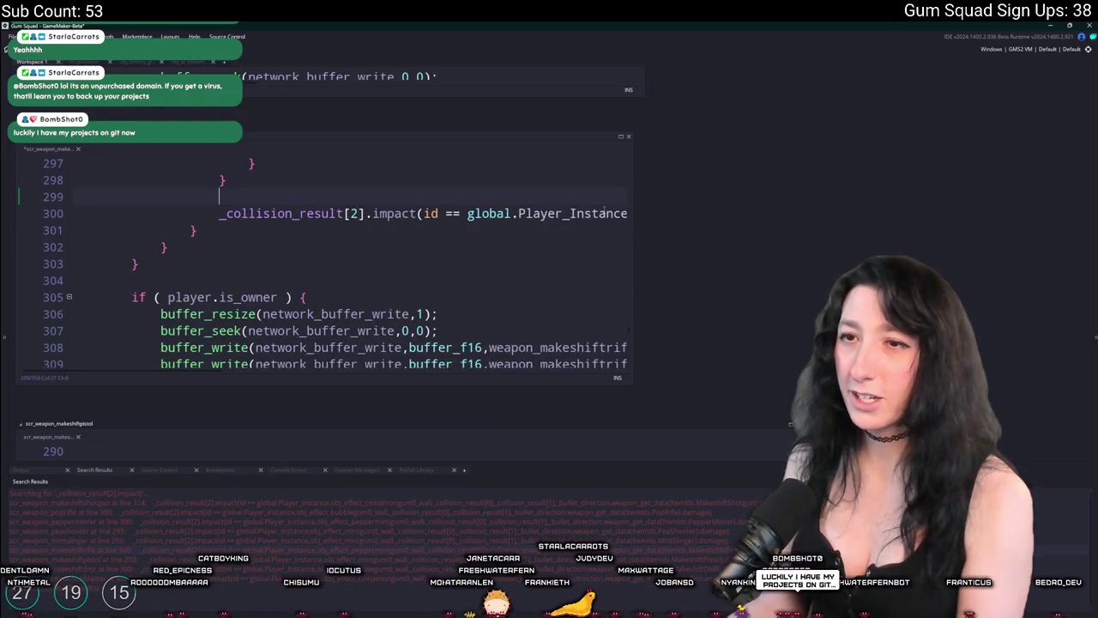
key("ctrl+z")
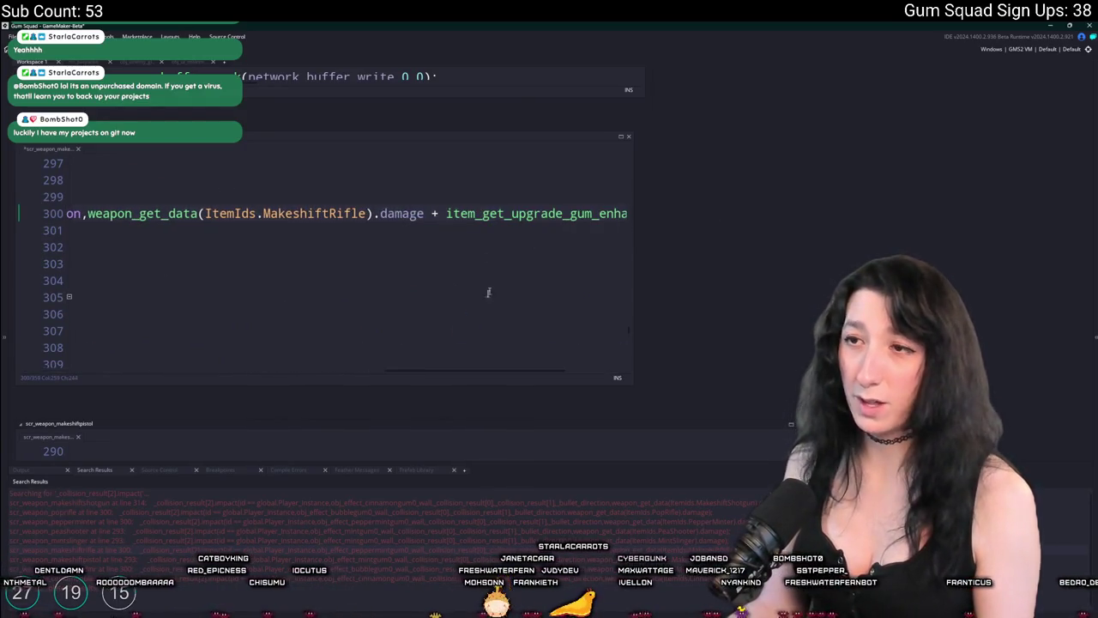
Delete the shotgun script's _damage_enhanced block so the impact call follows the wall-collision code.
double_click(170, 505)
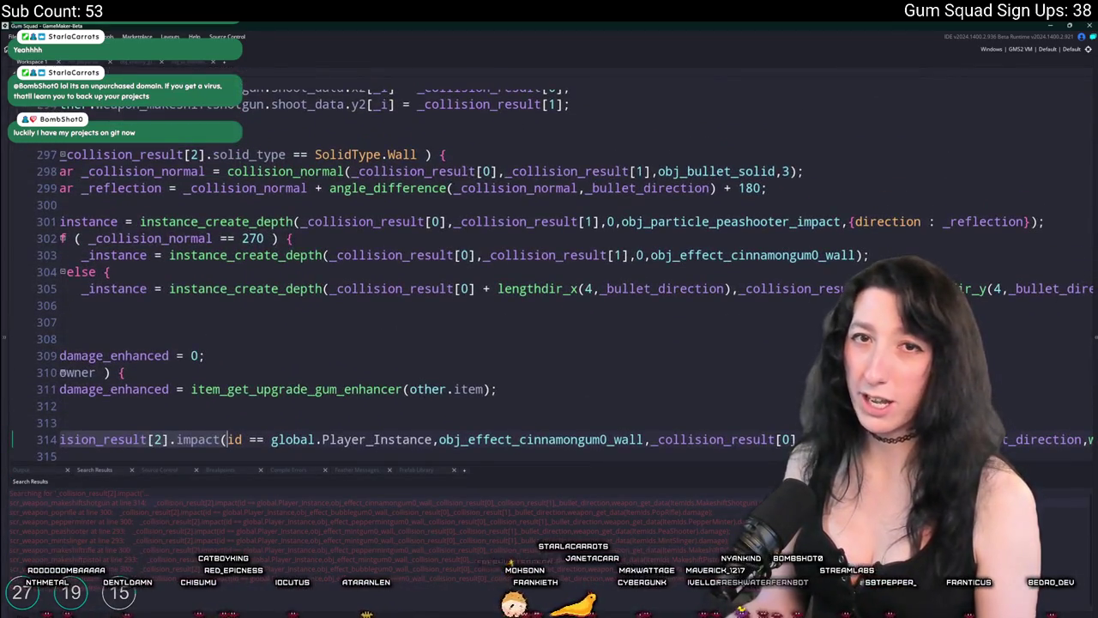
left_click(249, 408)
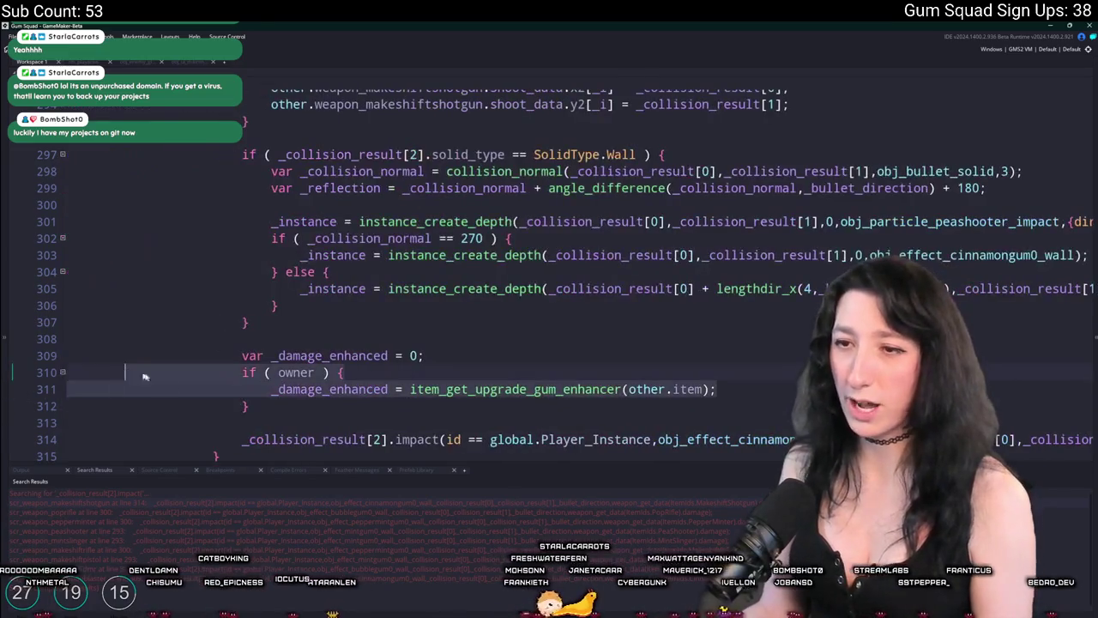
key("shift+Up")
key("shift+Up")
key("shift+Up")
key("BackSpace")
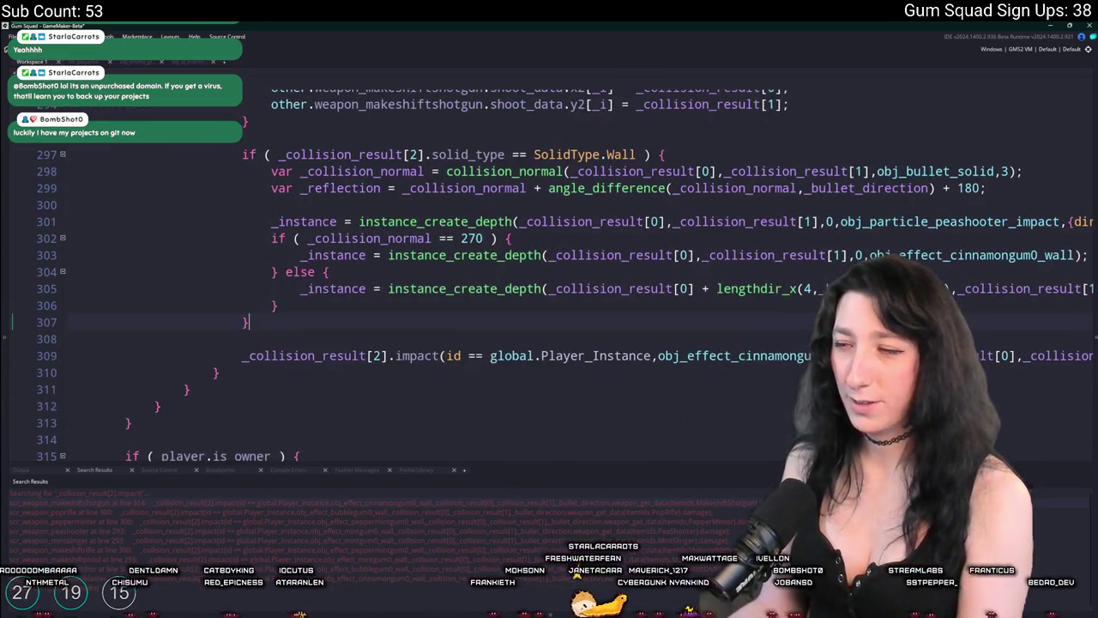
key("Right")
key("Right")
key("Right")
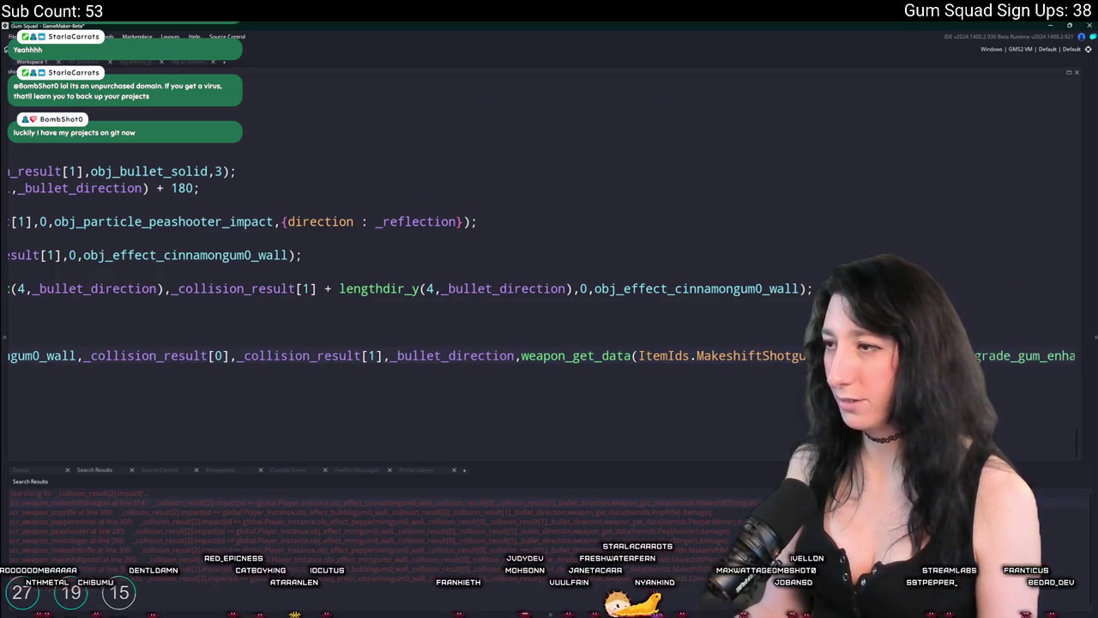
key("Home")
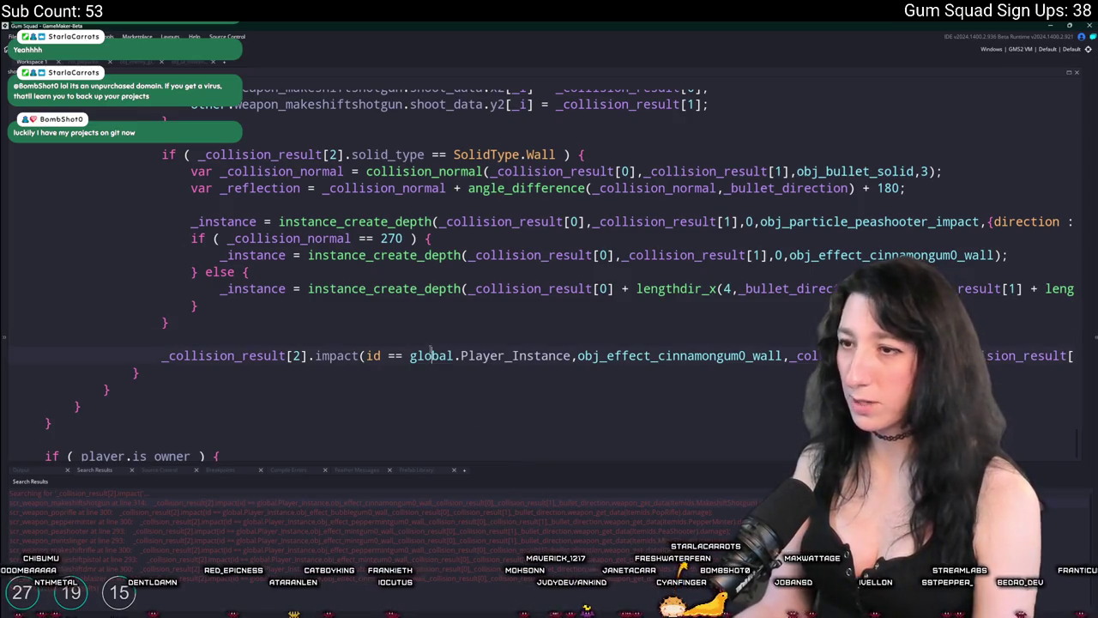
key("alt+Tab")
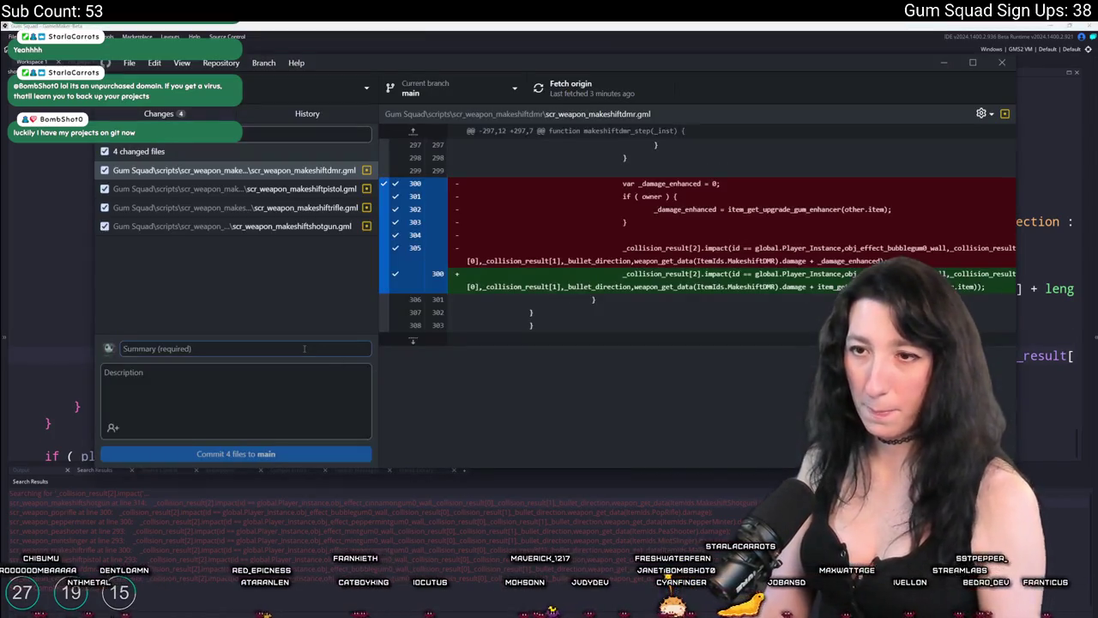
Commit the four weapon scripts to main as "TEST", push to origin, and run the game.
type("TEST")
left_click(236, 453)
left_click(570, 86)
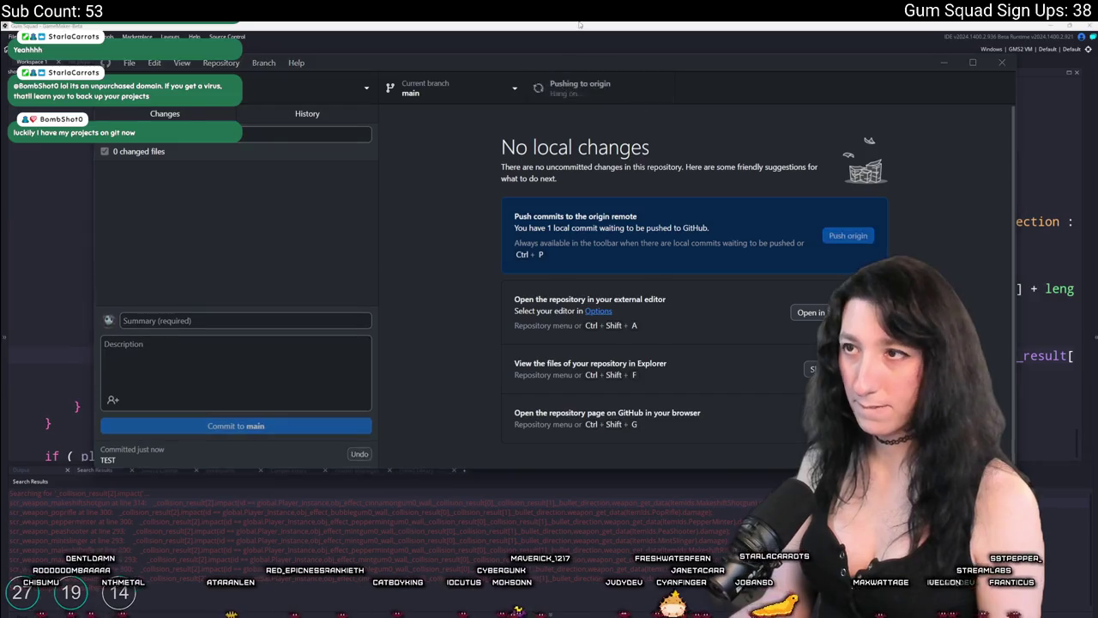
left_click(579, 25)
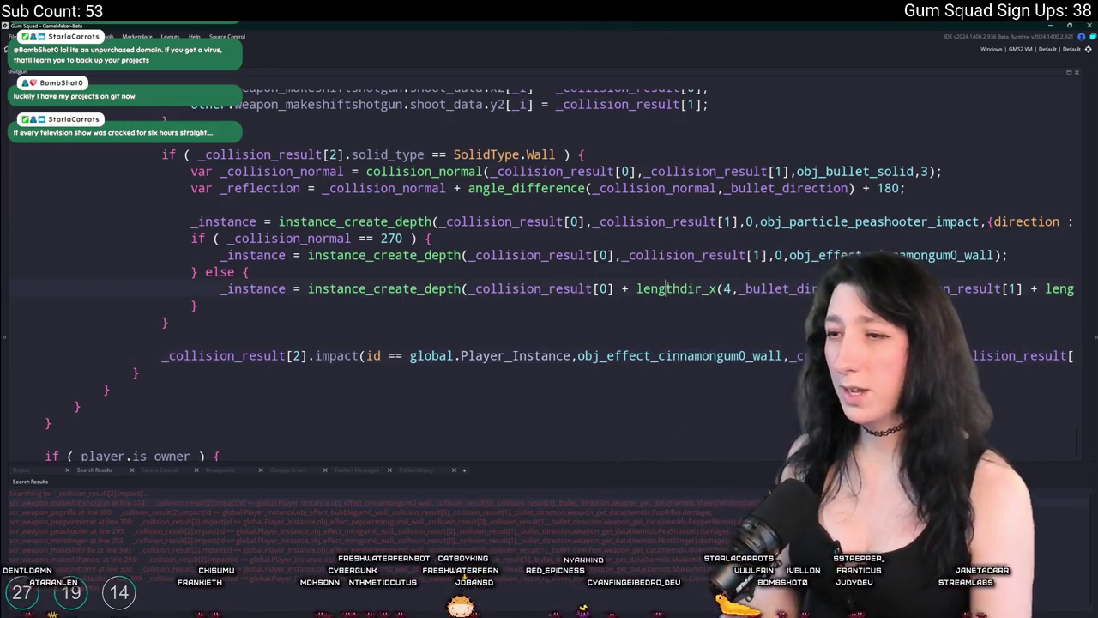
key("F5")
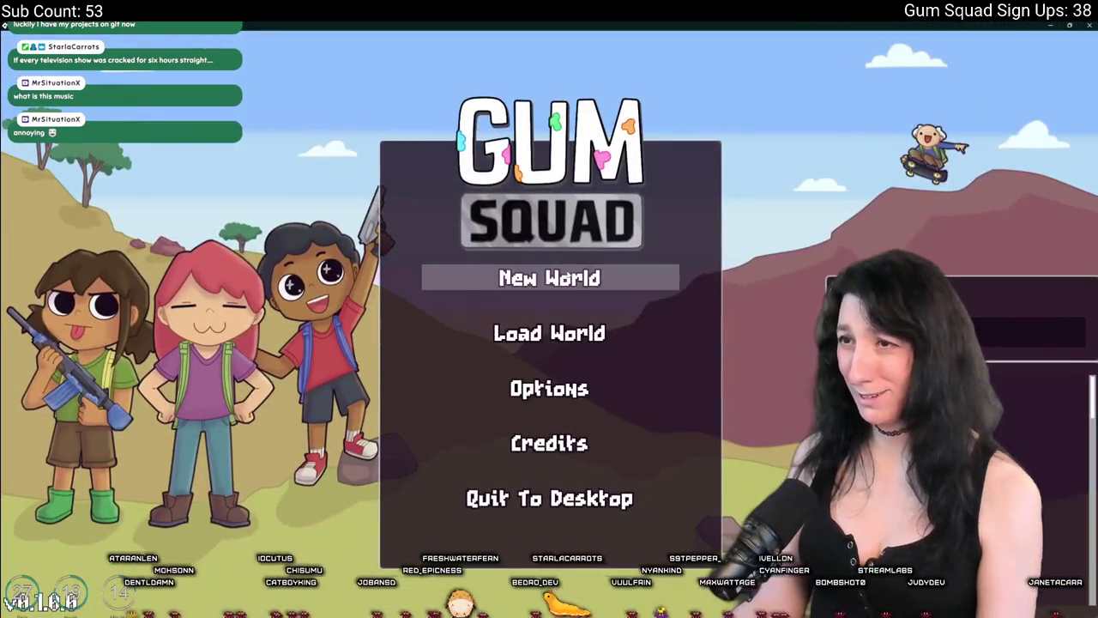
Create a Friends Only lobby for a new world and check the inventory in game.
left_click(549, 277)
left_click(551, 323)
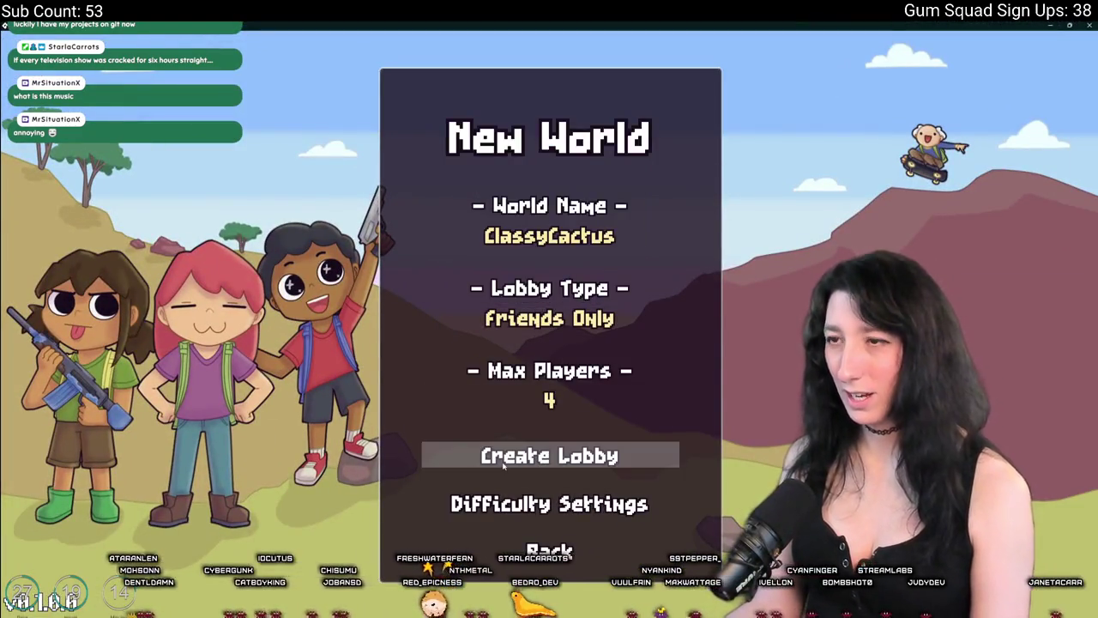
left_click(503, 462)
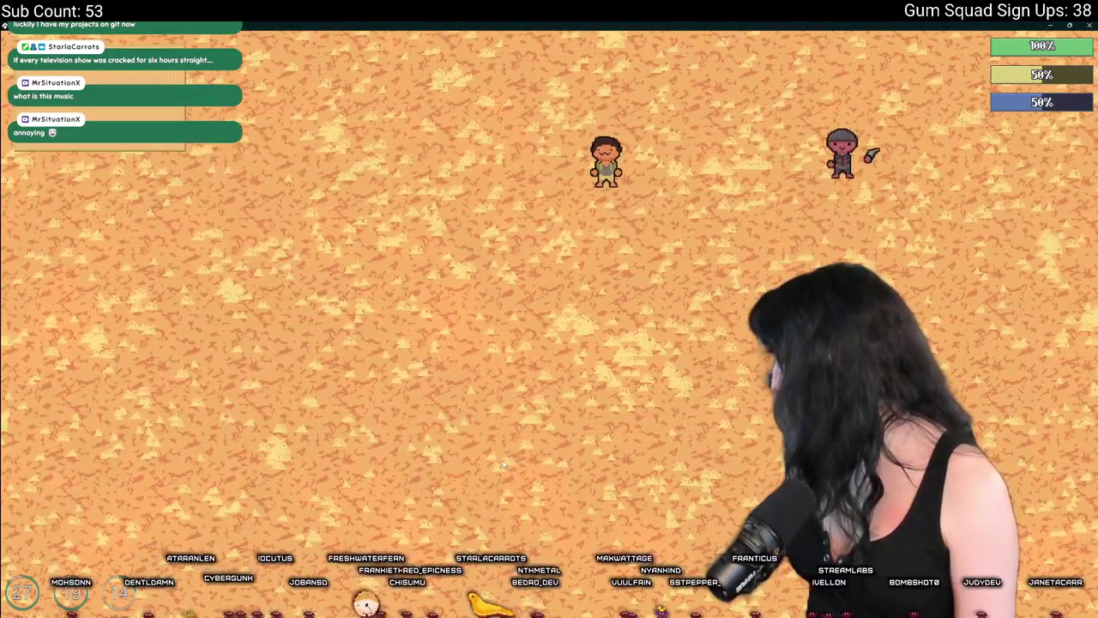
key("Tab")
key("Tab")
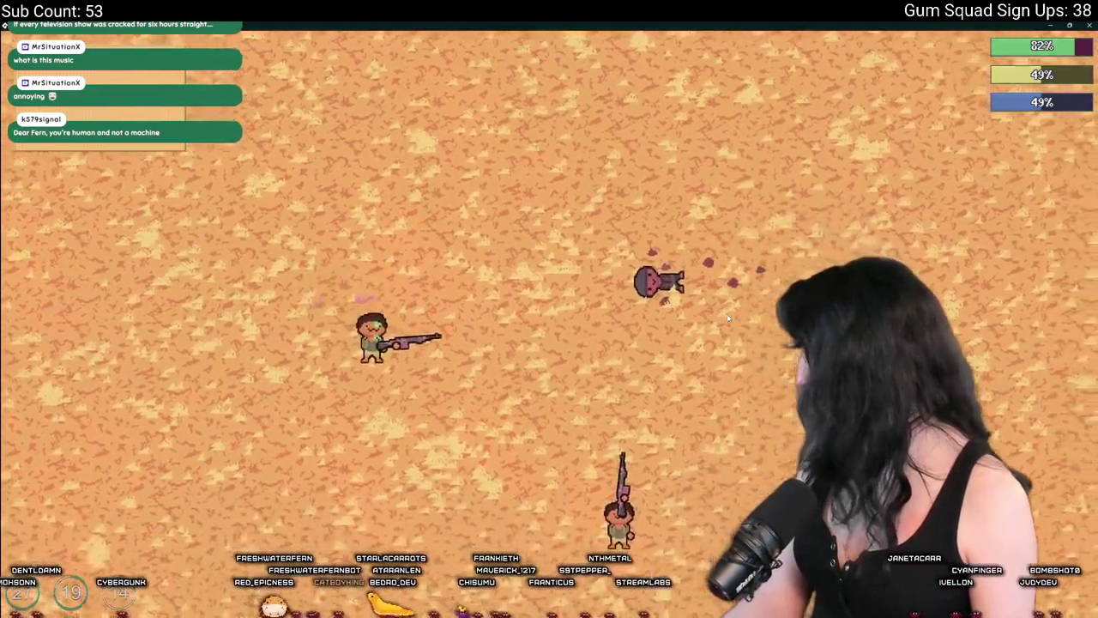
key("Tab")
key("Tab")
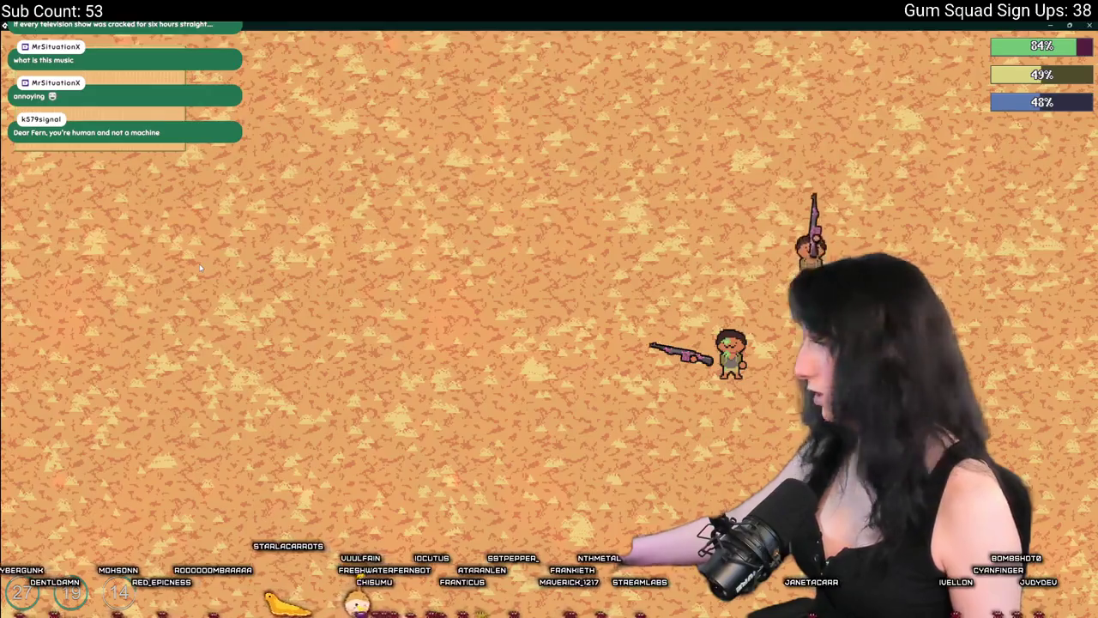
key("Tab")
Change the character's outfit to add a hat.
left_click(369, 155)
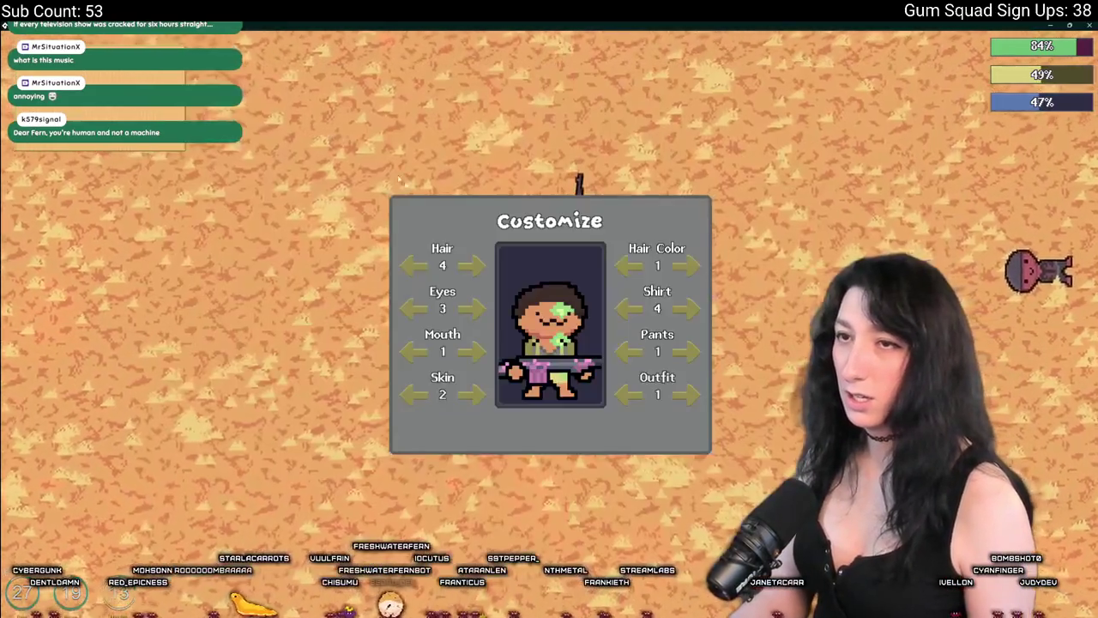
left_click(629, 393)
key("Tab")
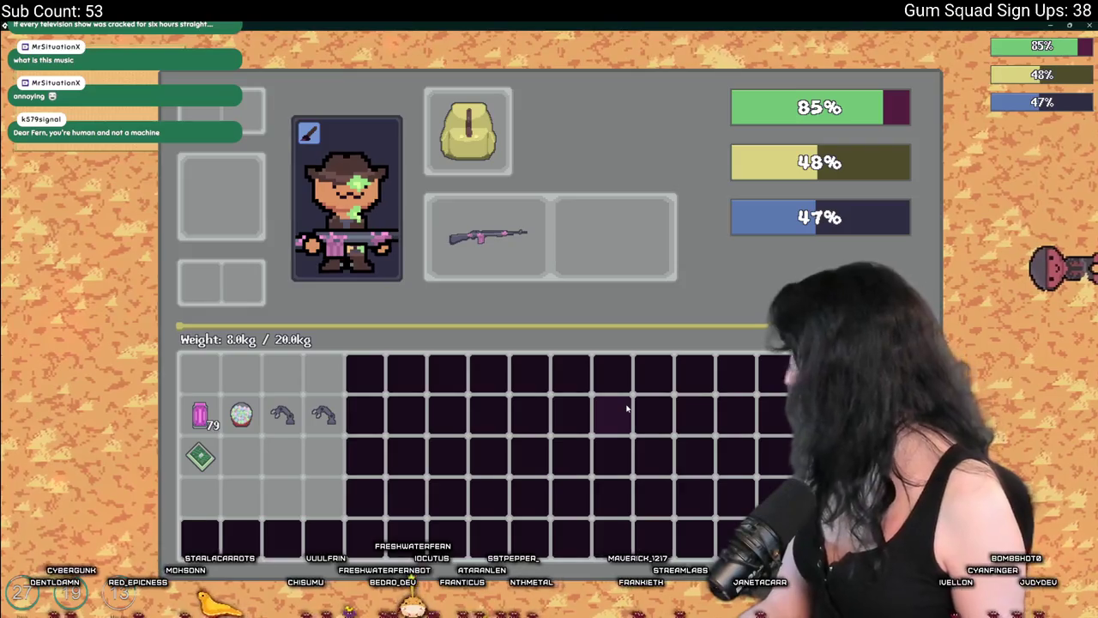
key("Tab")
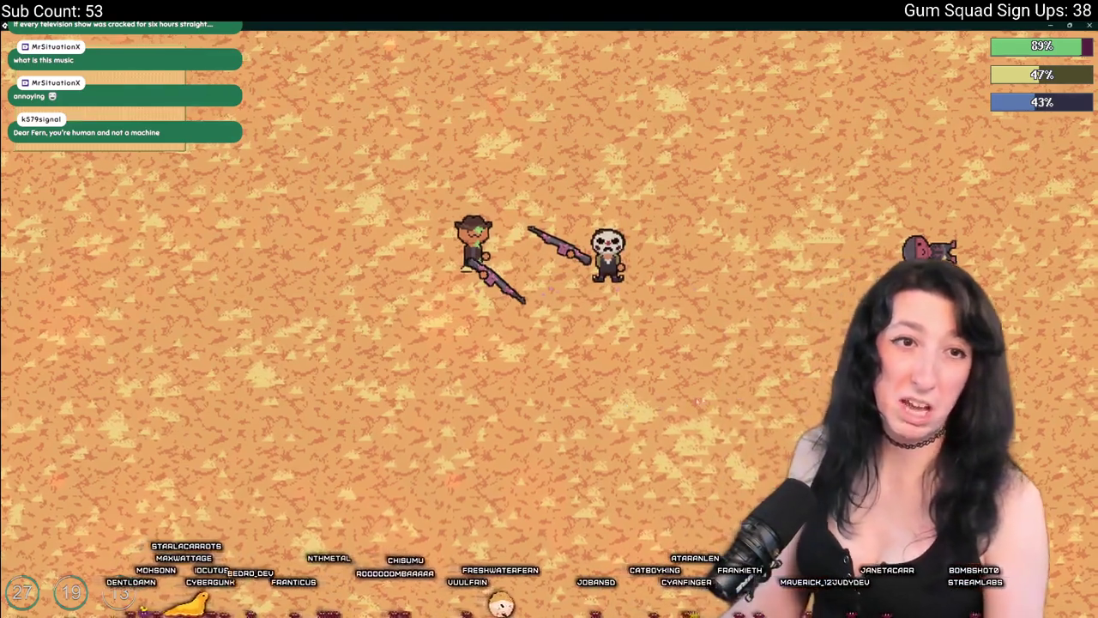
Walk to the skeleton, then save and quit to title and quit to desktop.
key("d")
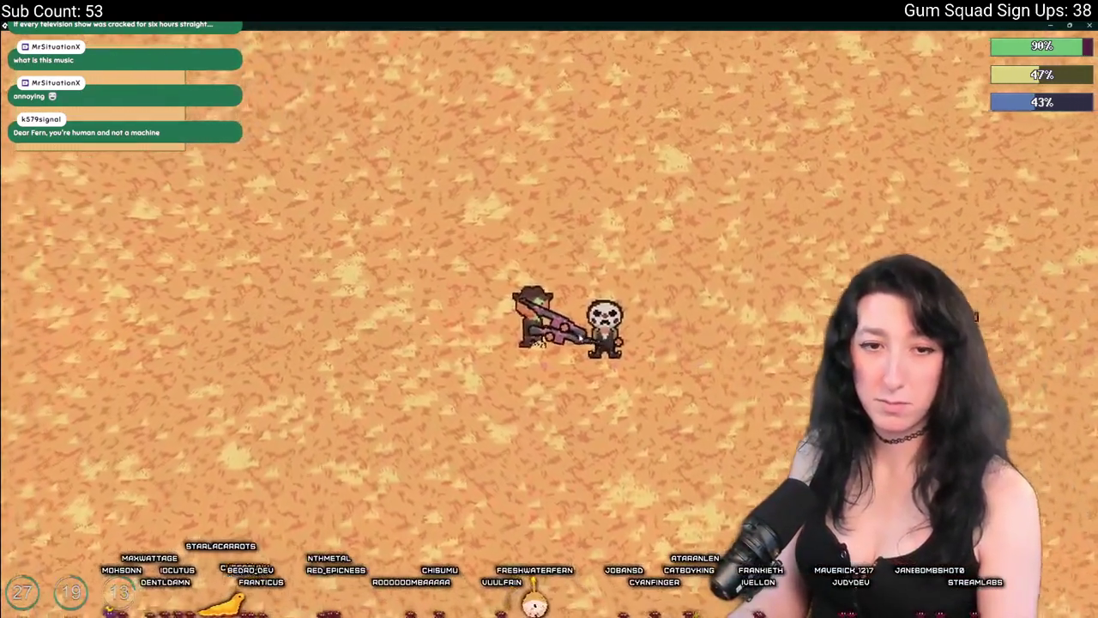
key("Tab")
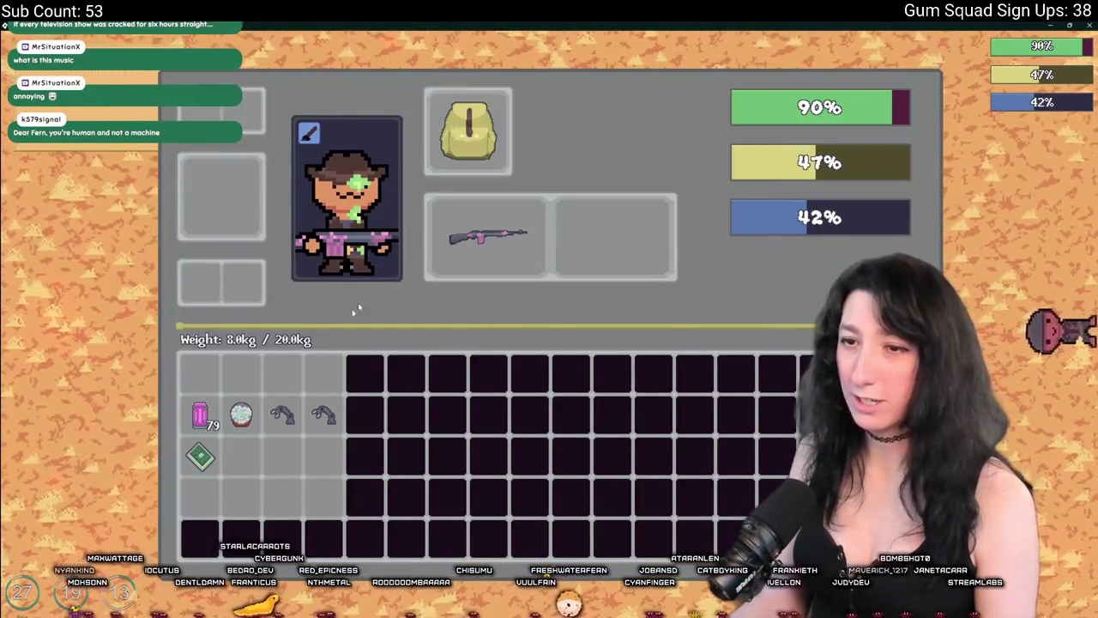
key("Tab")
key("Escape")
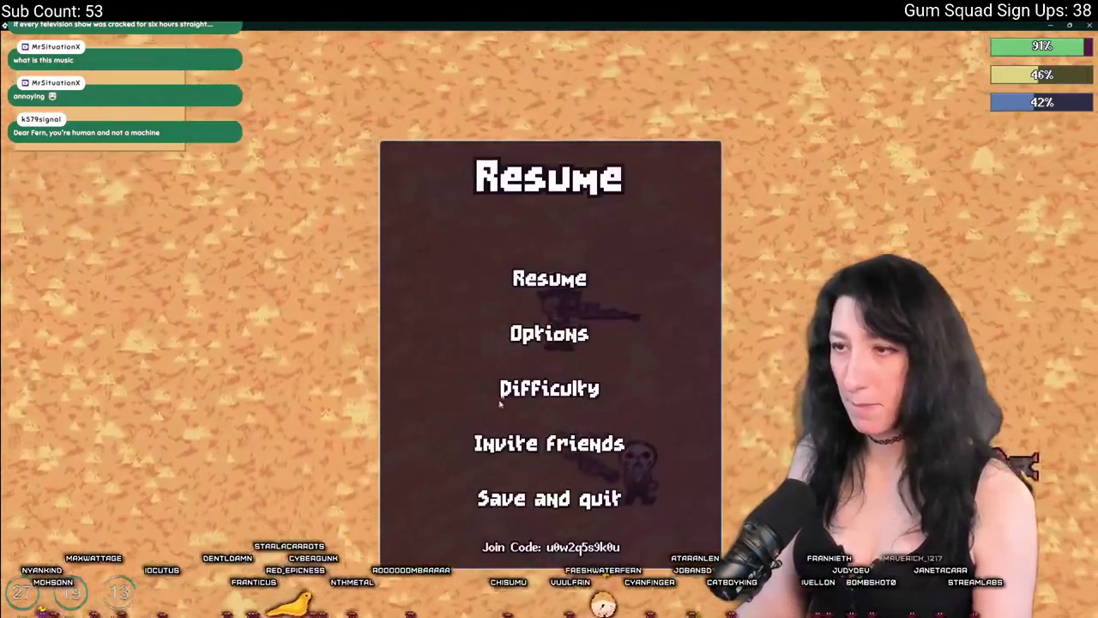
left_click(549, 496)
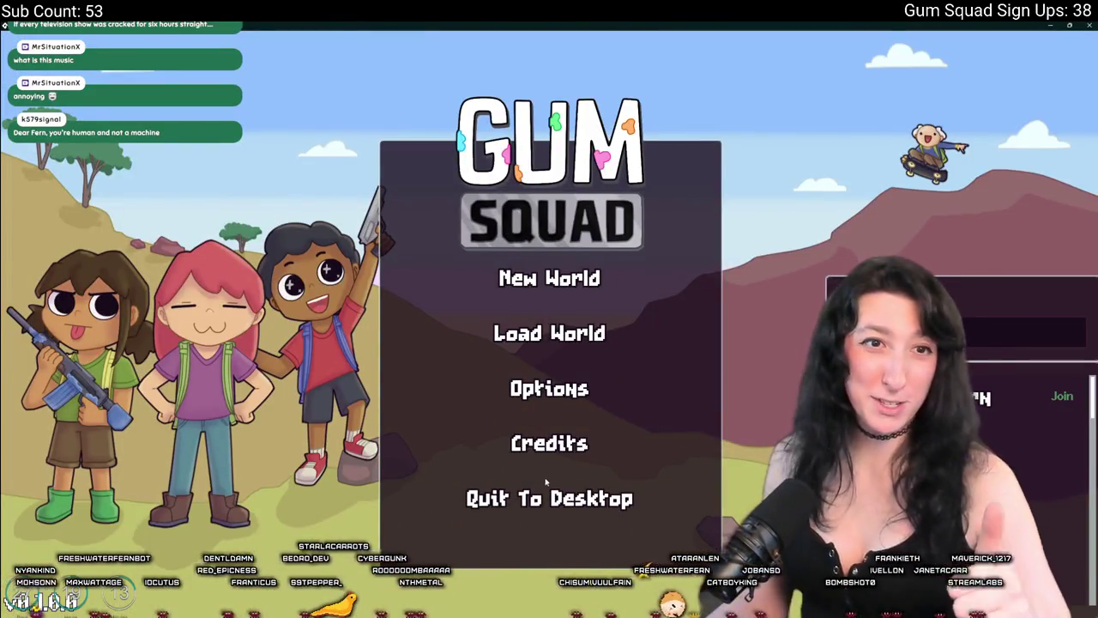
left_click(548, 498)
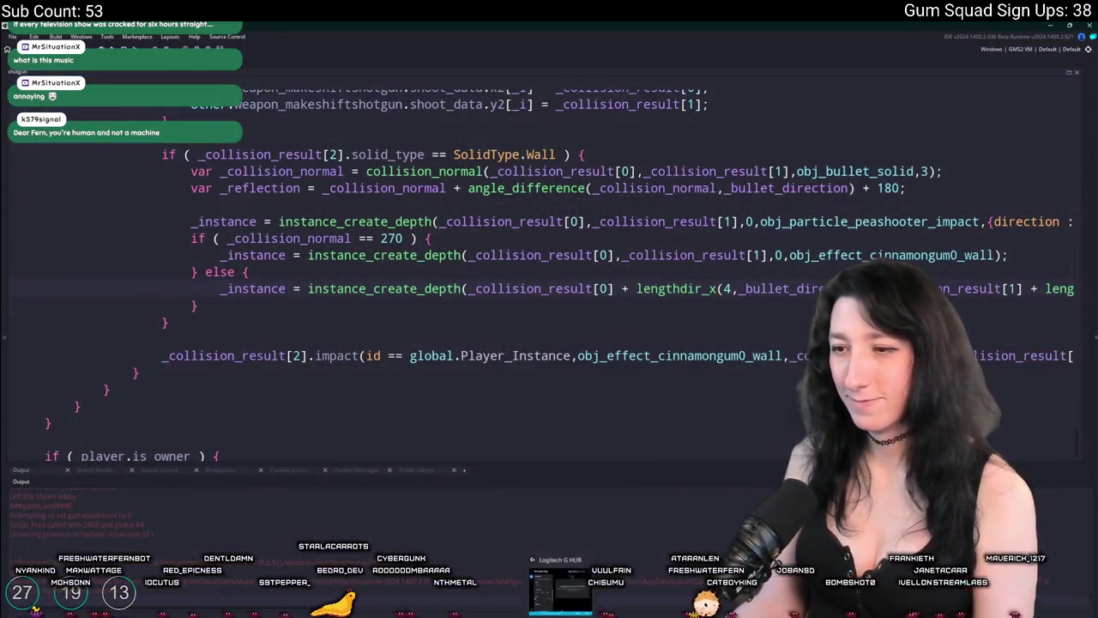
Open the rm_playarea room editor and select the Instances layer with the player instance.
key("alt+Tab")
key("alt+Tab")
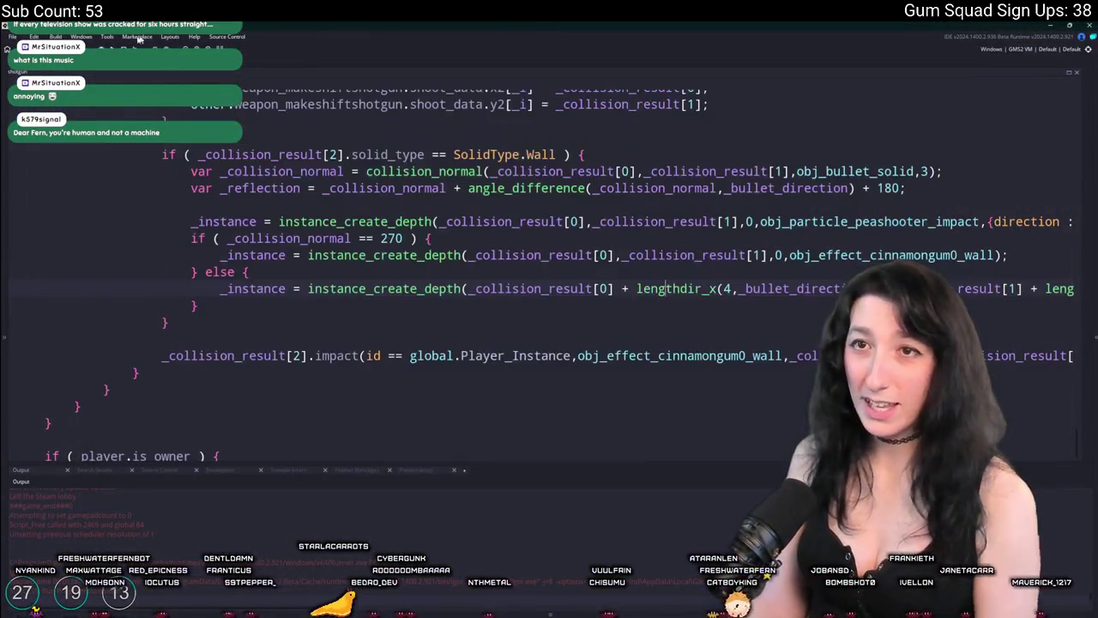
key("ctrl+w")
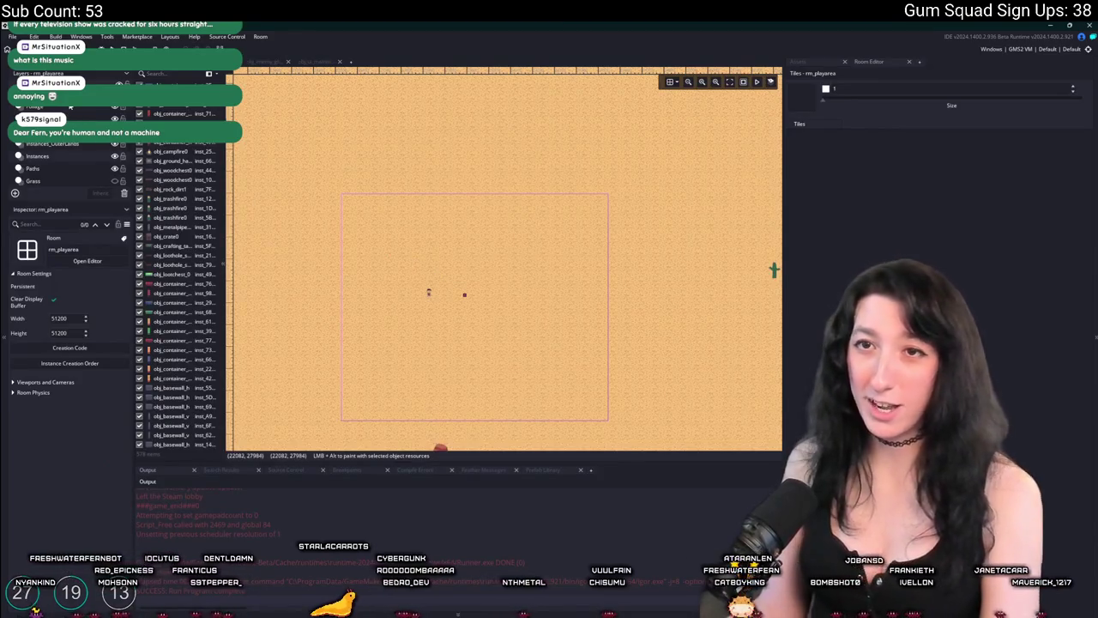
scroll(70, 151, "down", 5)
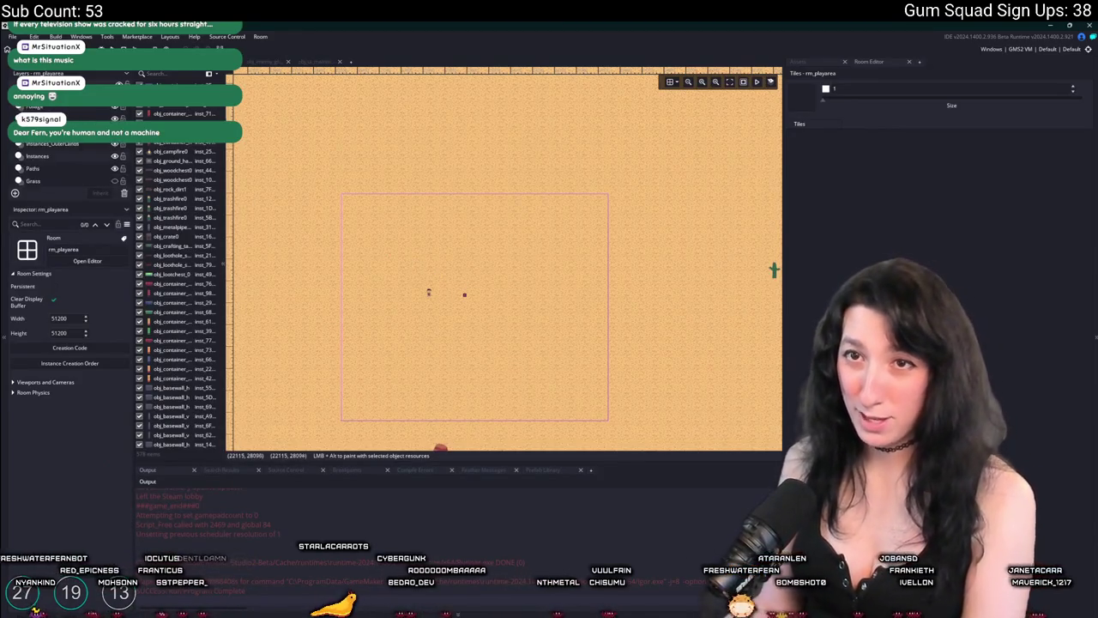
scroll(69, 151, "up", 4)
left_click(43, 133)
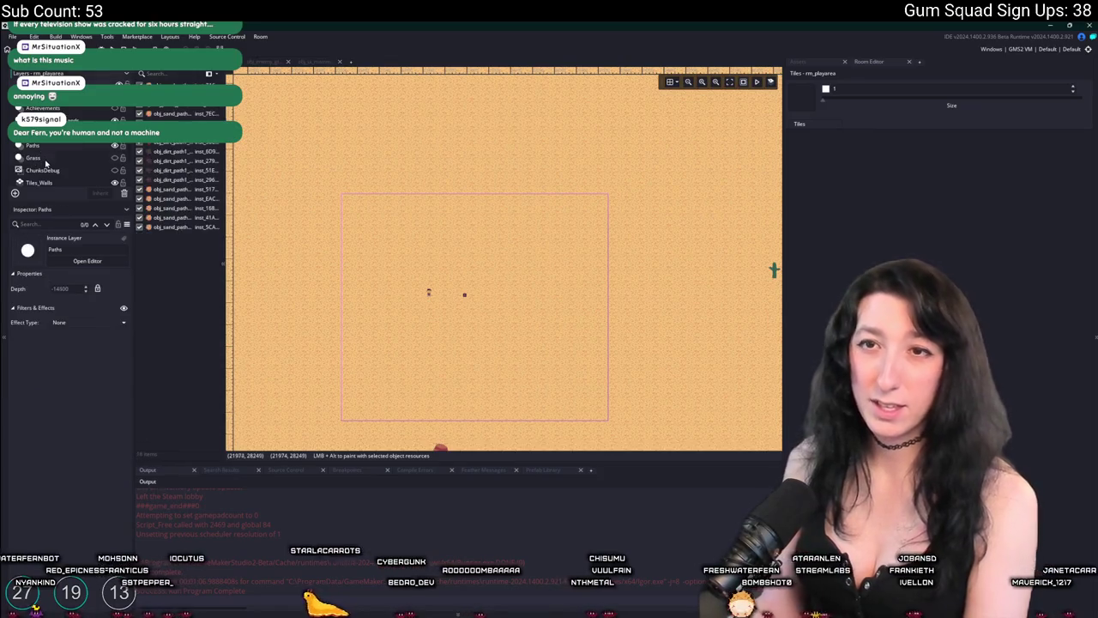
left_click(43, 121)
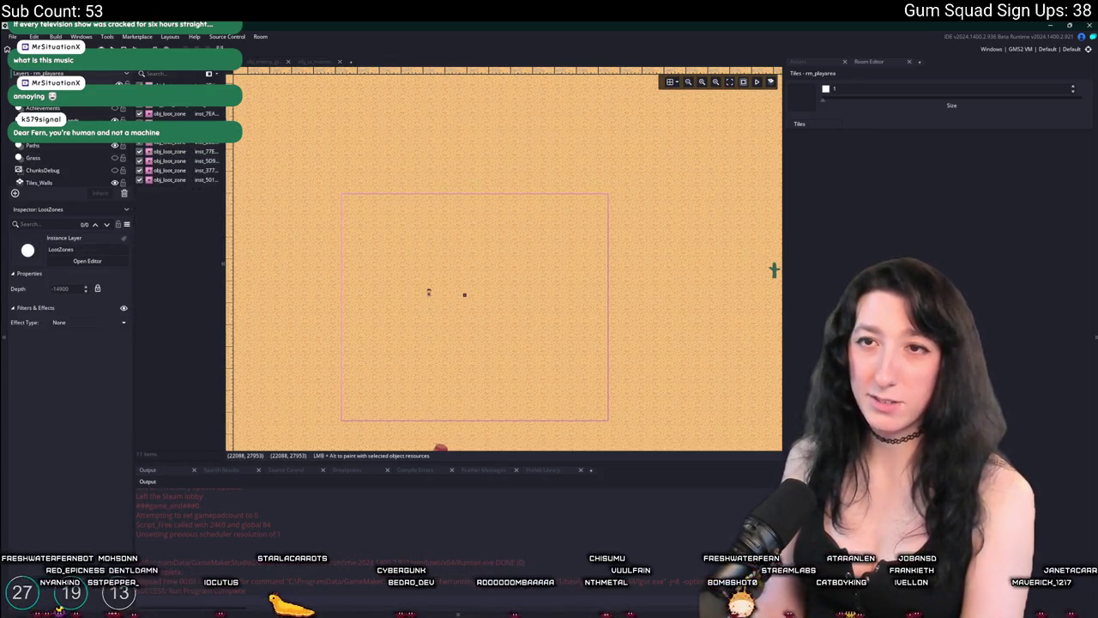
left_click(352, 202)
left_click(461, 288)
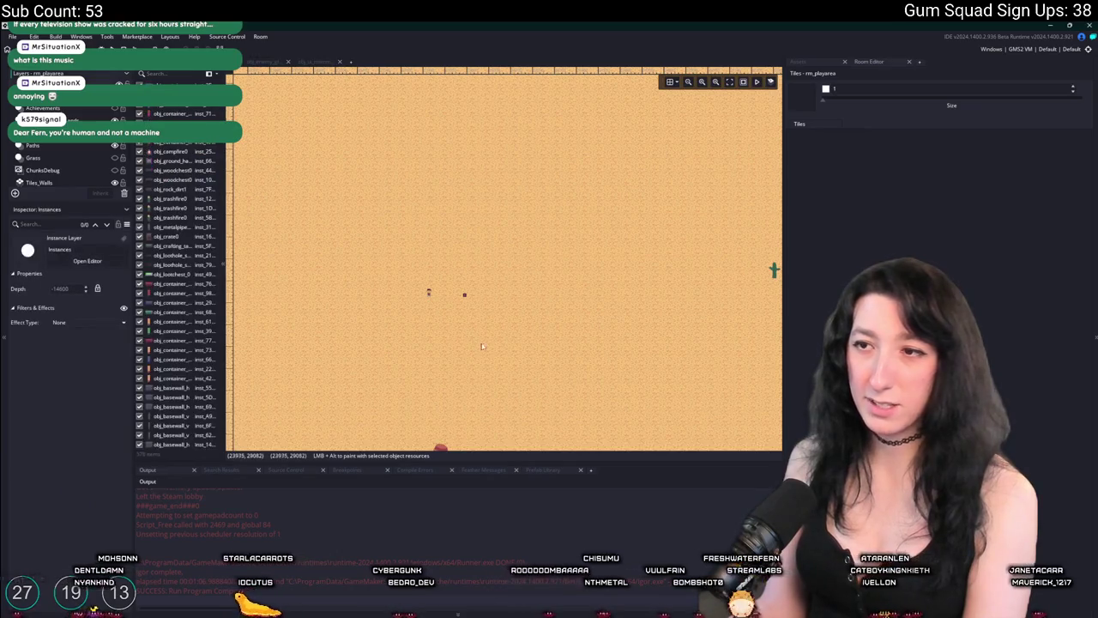
left_click(463, 292)
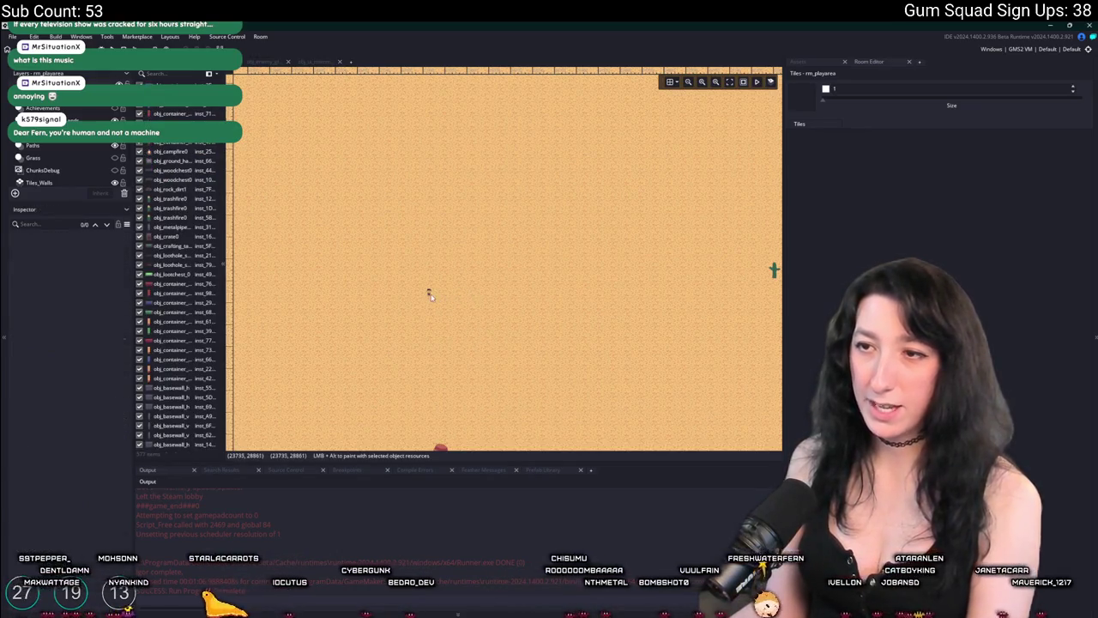
left_click(465, 248)
Drag the obj_player instance down onto the sand patch among the buildings.
scroll(471, 283, "down", 4)
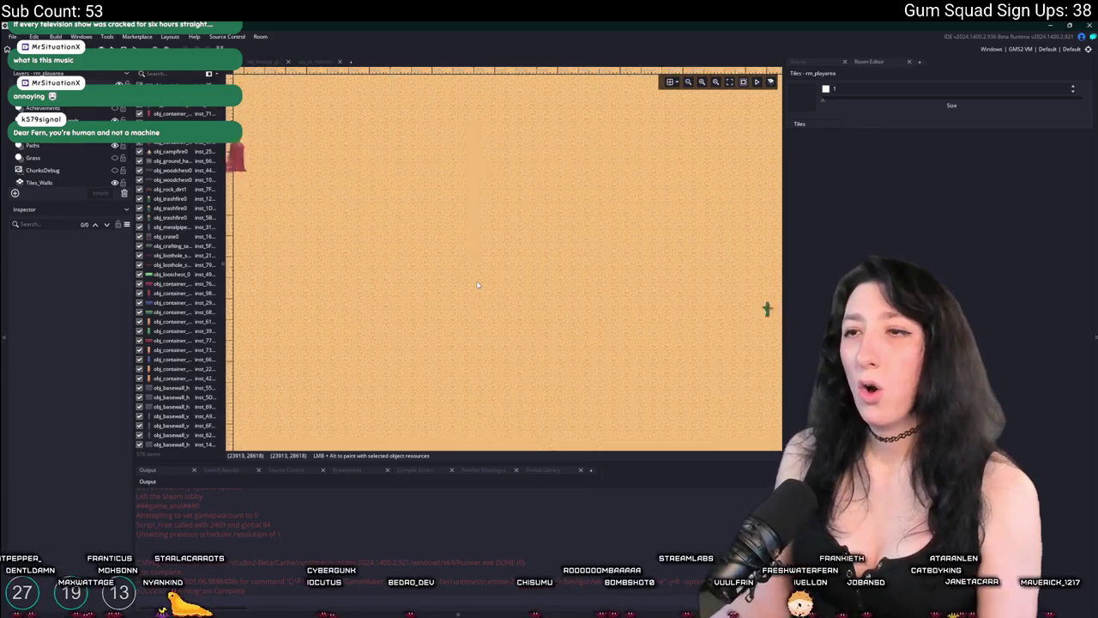
scroll(471, 293, "down", 10)
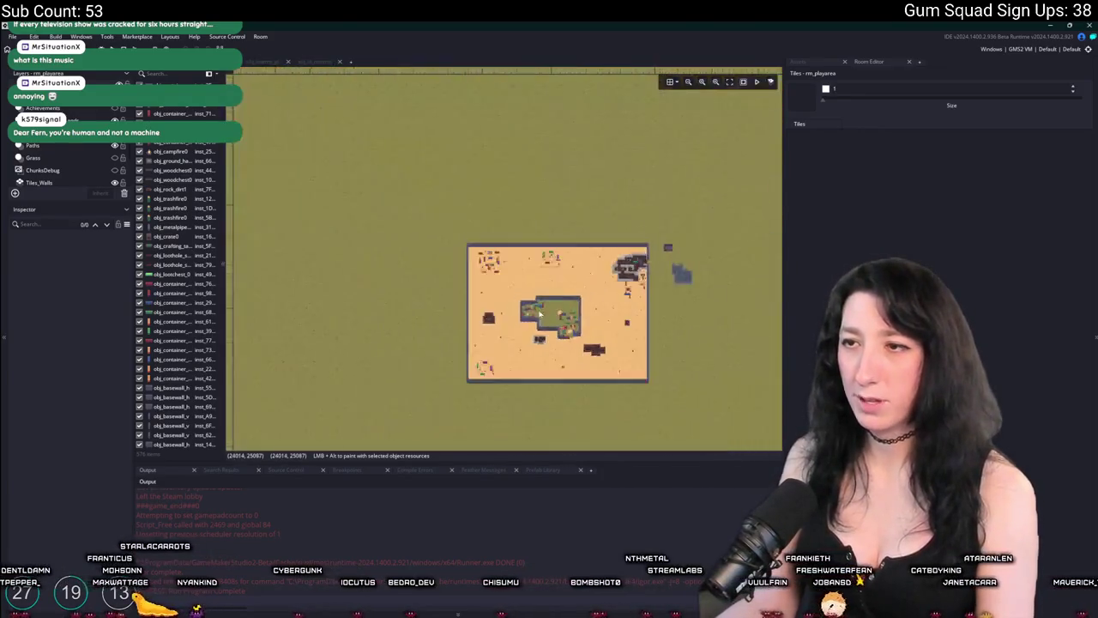
scroll(497, 281, "up", 8)
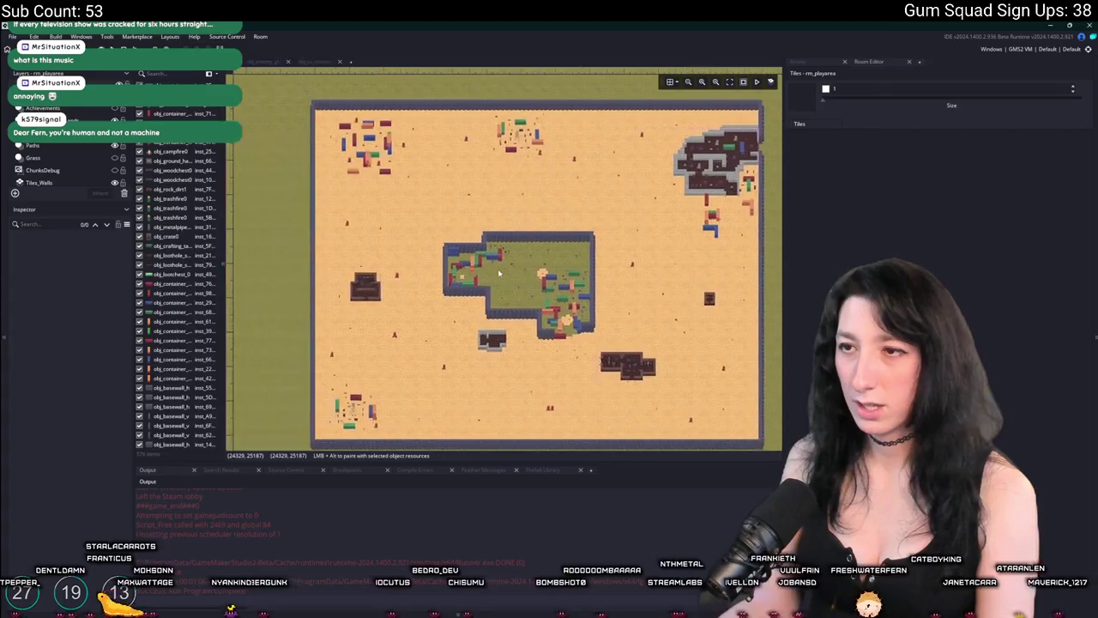
scroll(444, 270, "up", 5)
left_click(364, 184)
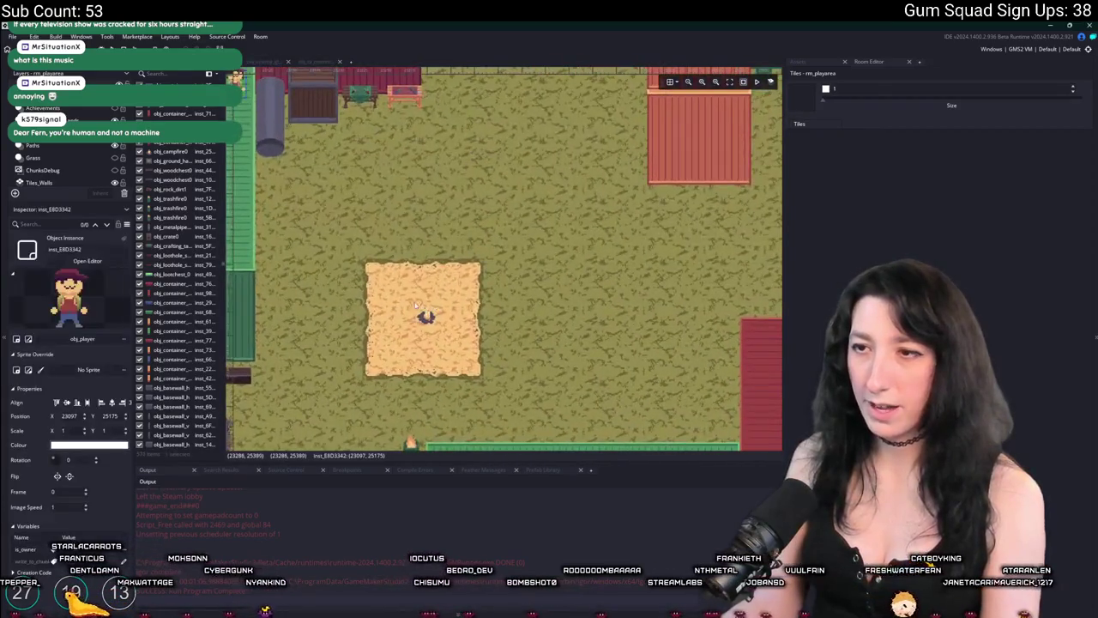
scroll(397, 197, "down", 1)
mouse_move(364, 183)
left_mouse_down()
mouse_move(522, 368)
mouse_move(518, 412)
left_mouse_up()
Open obj_player's Step event code from the asset search.
key("ctrl+t")
type("obj_")
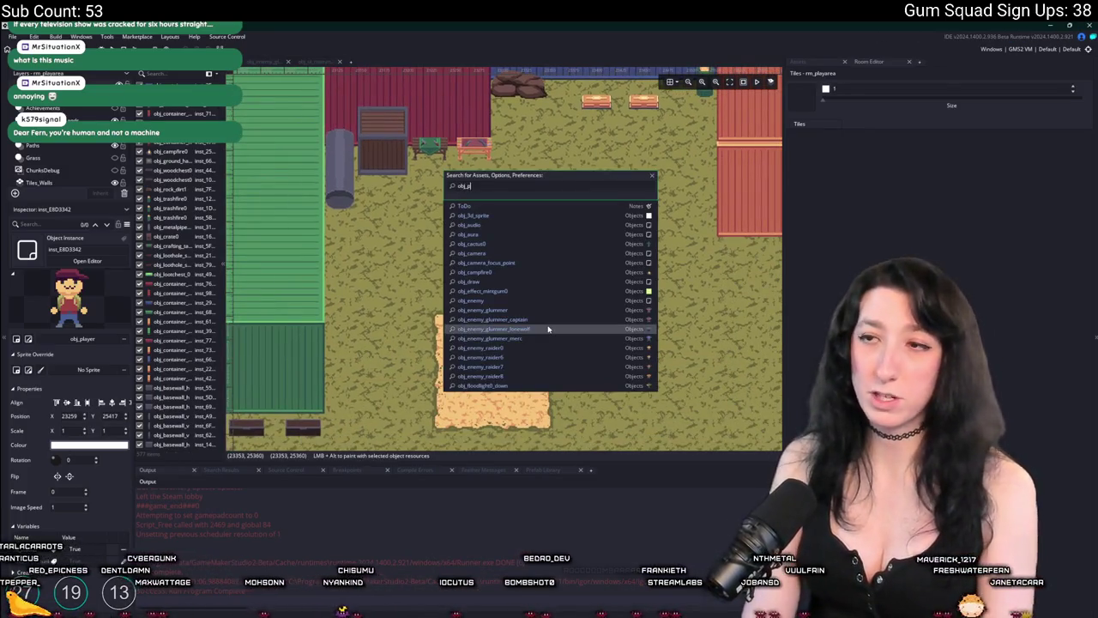
type("la")
key("Return")
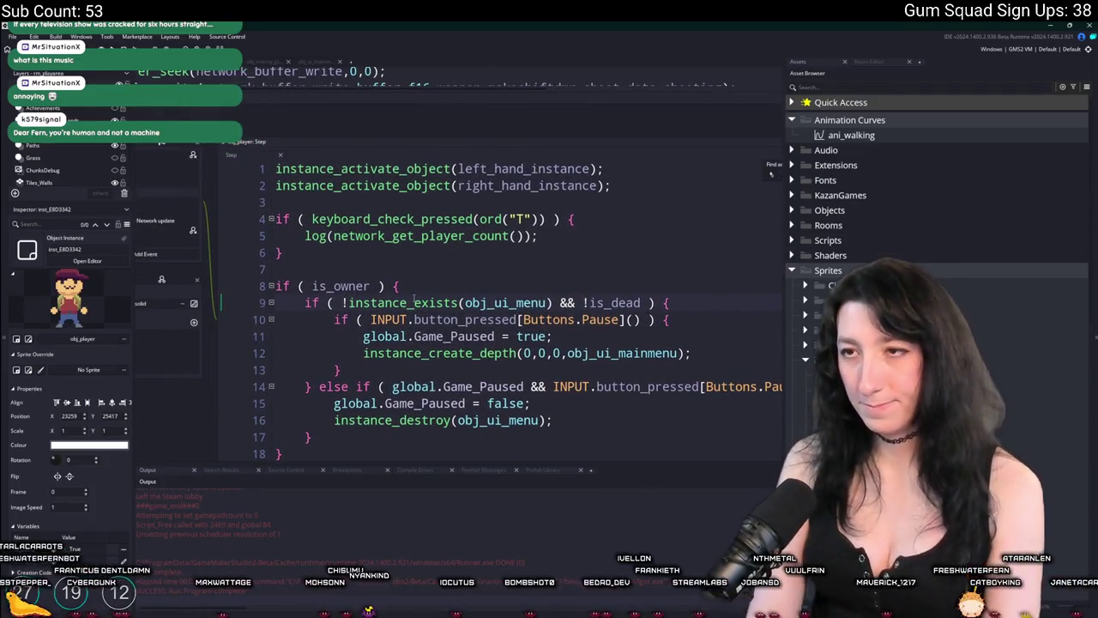
key("ctrl+f")
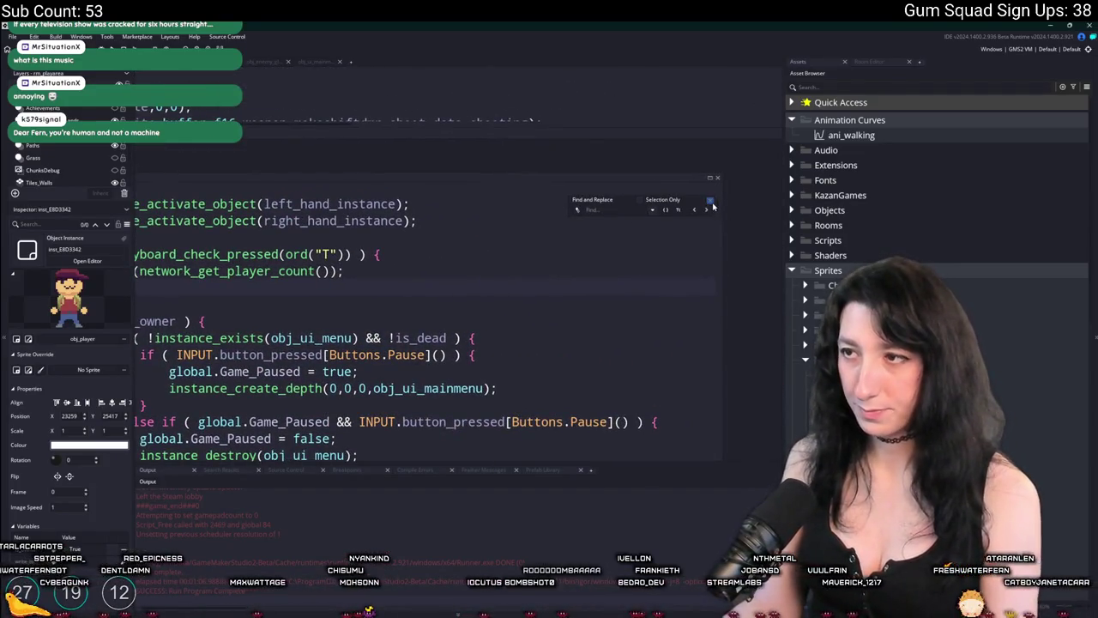
key("Escape")
Widen and heighten the code editor and scroll to the vest durability damage code.
mouse_move(784, 288)
left_mouse_down()
mouse_move(909, 288)
mouse_move(834, 288)
left_mouse_up()
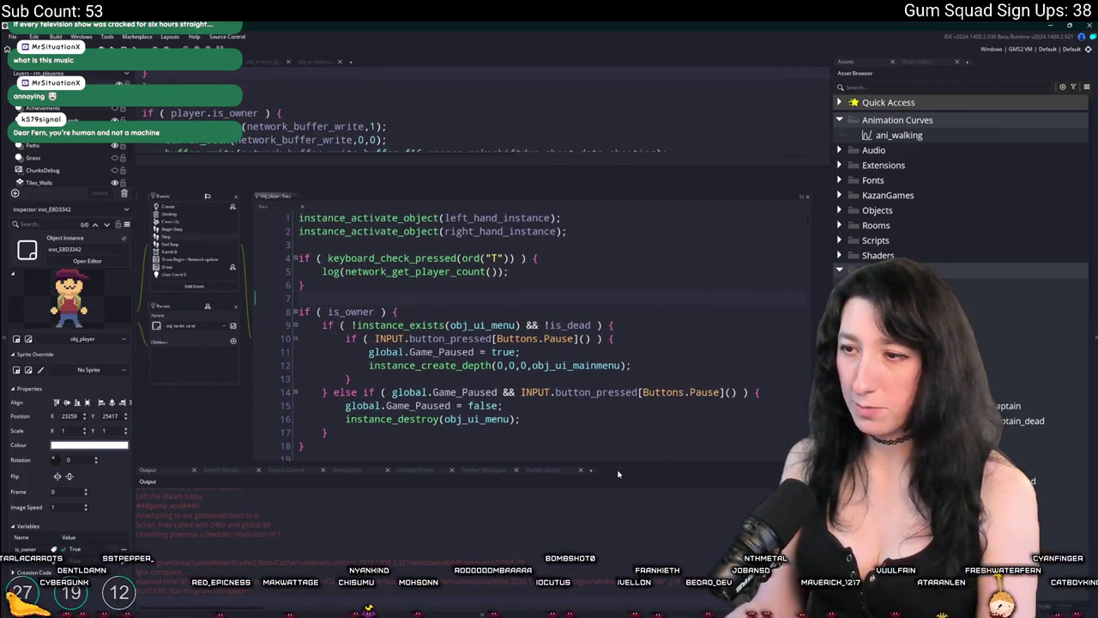
left_click_drag(613, 466, 617, 487)
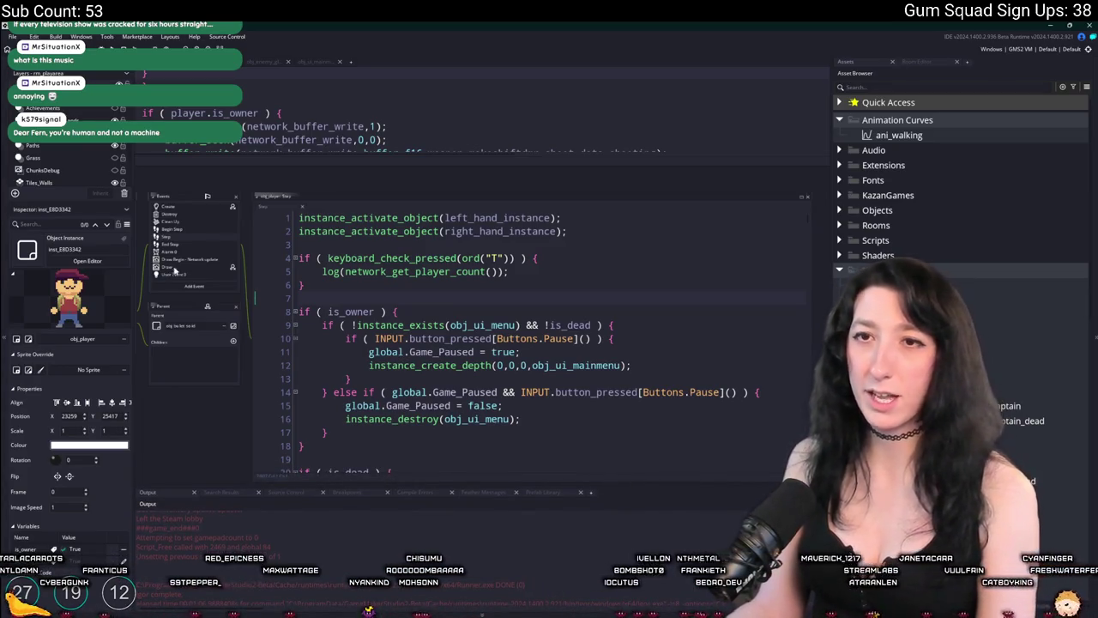
scroll(589, 376, "down", 20)
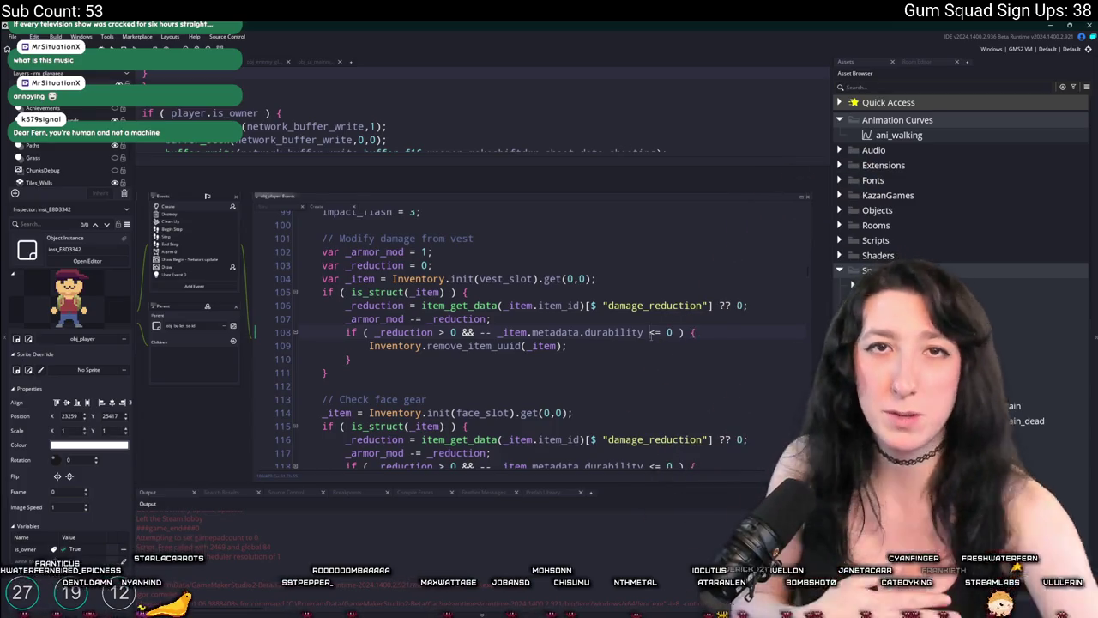
left_click(649, 333)
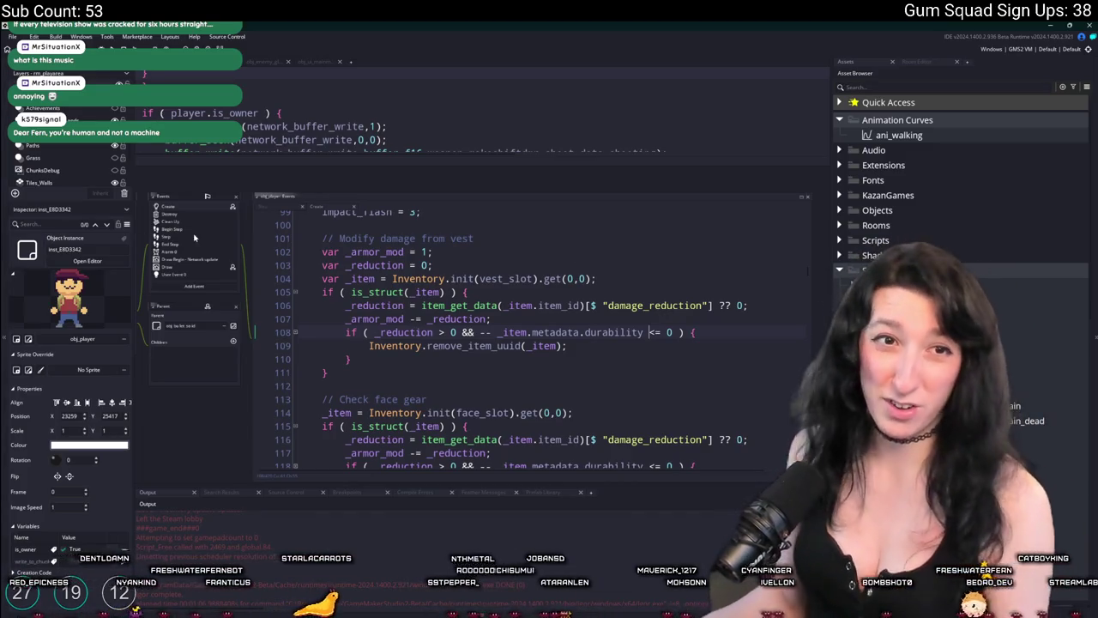
scroll(608, 401, "down", 20)
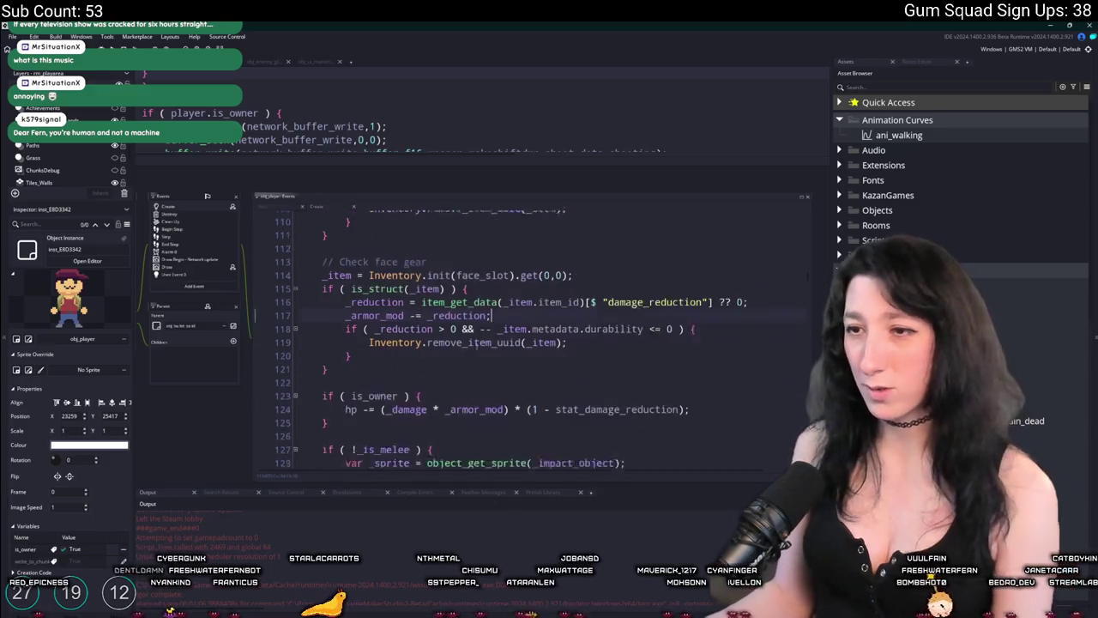
Search the player code for 'spawn' and maximise the code editor.
scroll(409, 426, "down", 20)
left_click(533, 352)
key("ctrl+f")
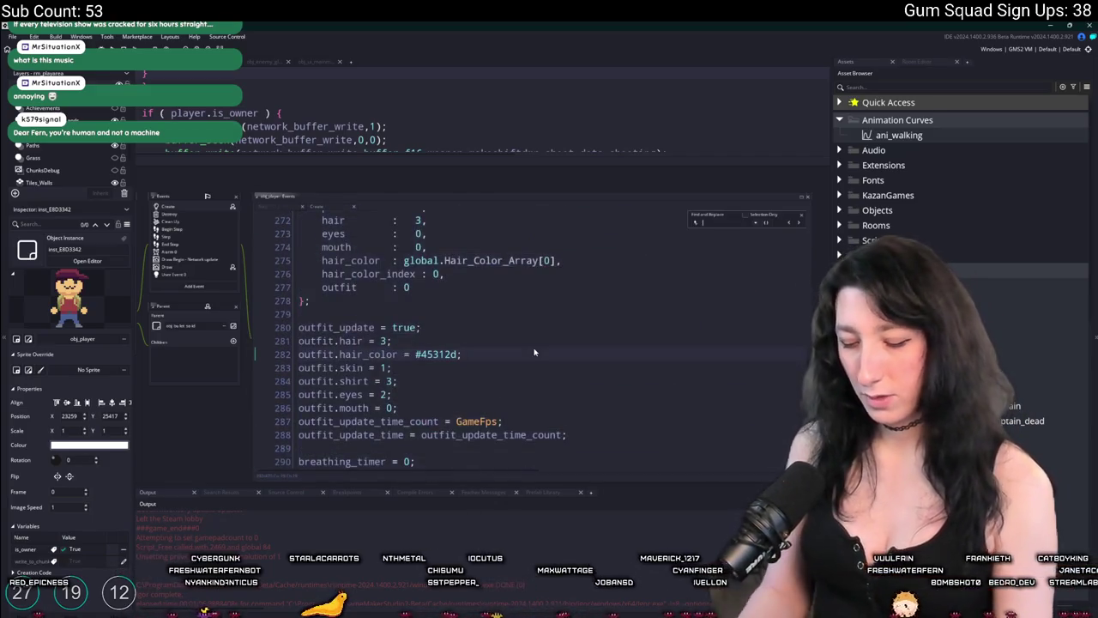
type("spawn")
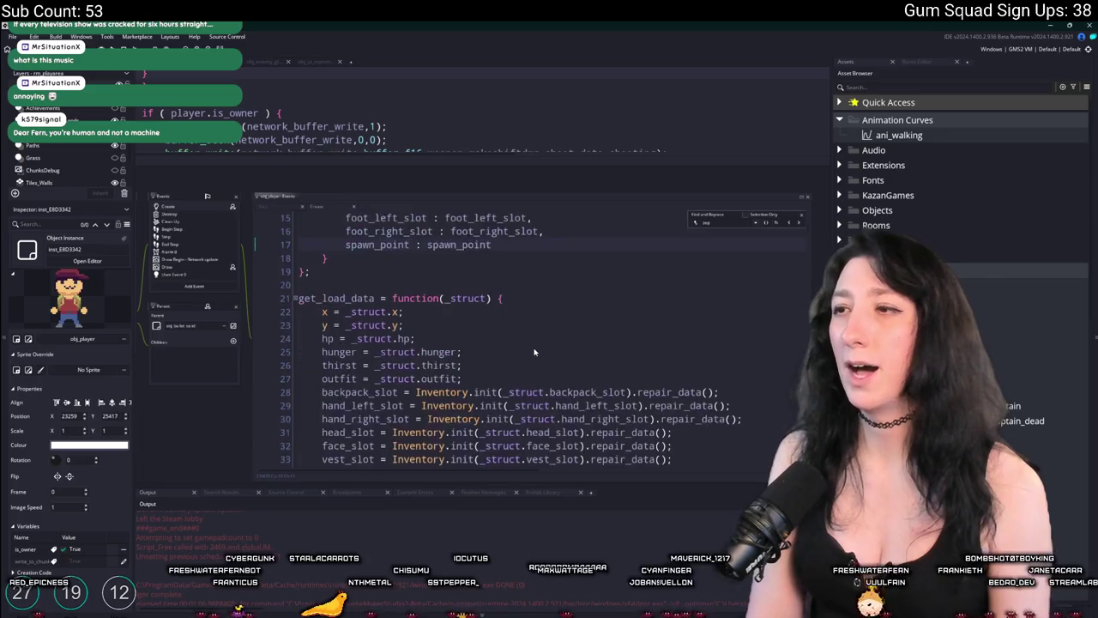
left_click(799, 215)
left_click(799, 197)
left_click(626, 268)
Find 'dmr' and replace MakeshiftDMR with PeaShooter and BubbleGum with MintGum.
key("ctrl+f")
type("dmr")
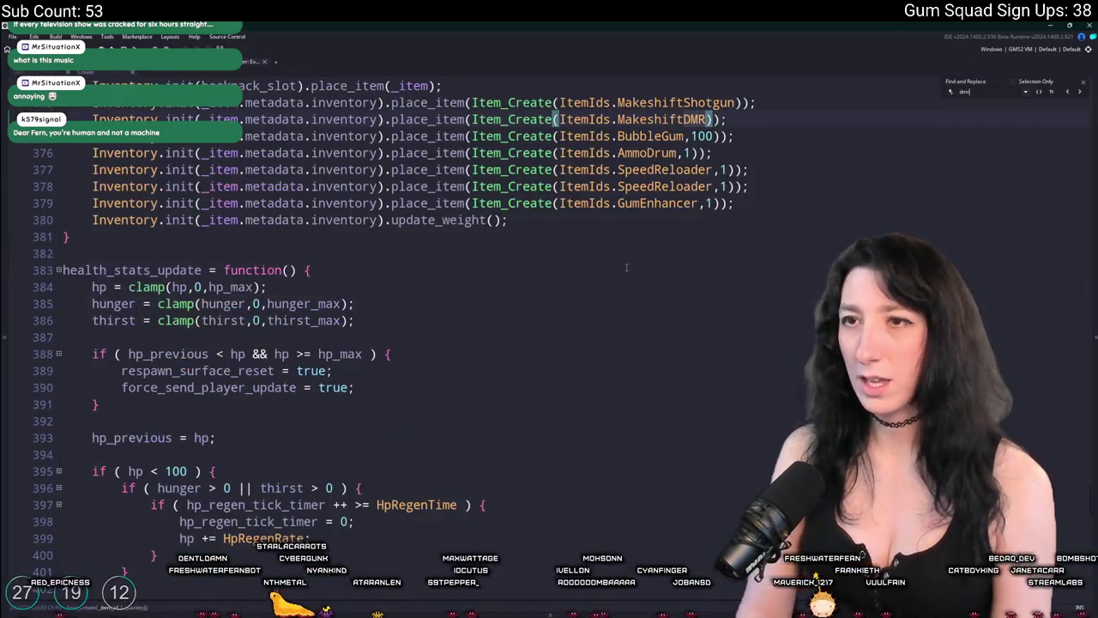
double_click(680, 240)
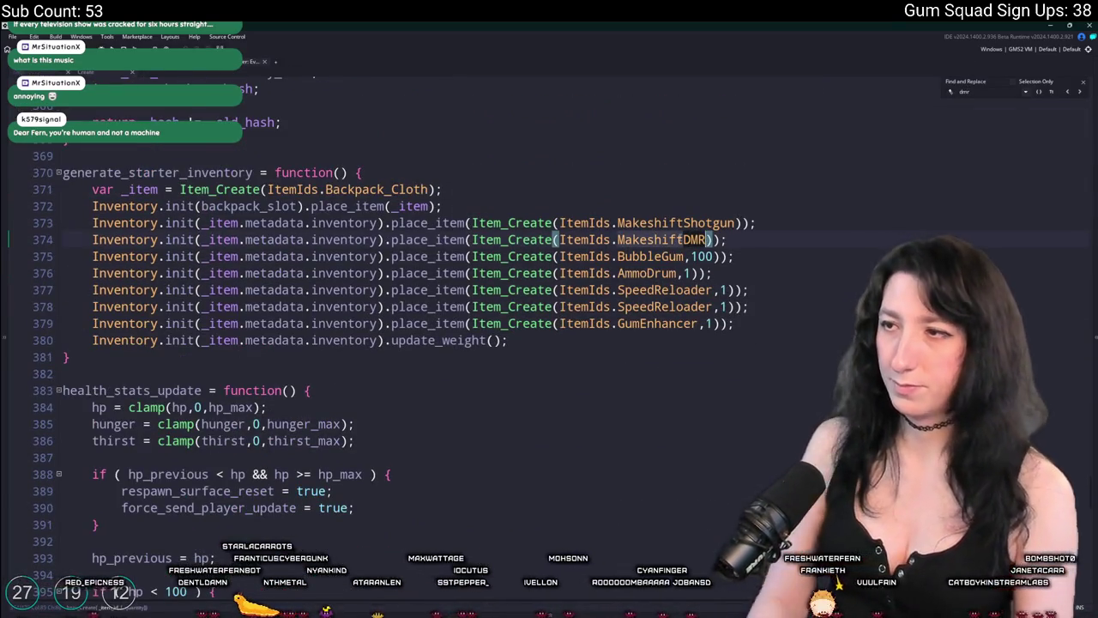
type("PeaShooter")
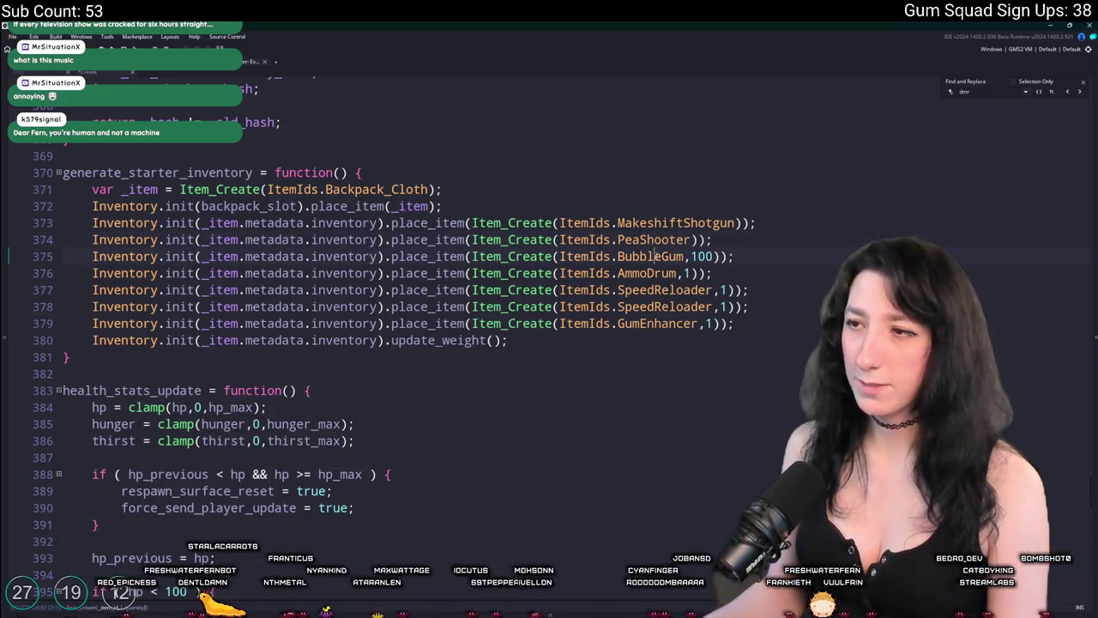
double_click(658, 256)
type("MintGum")
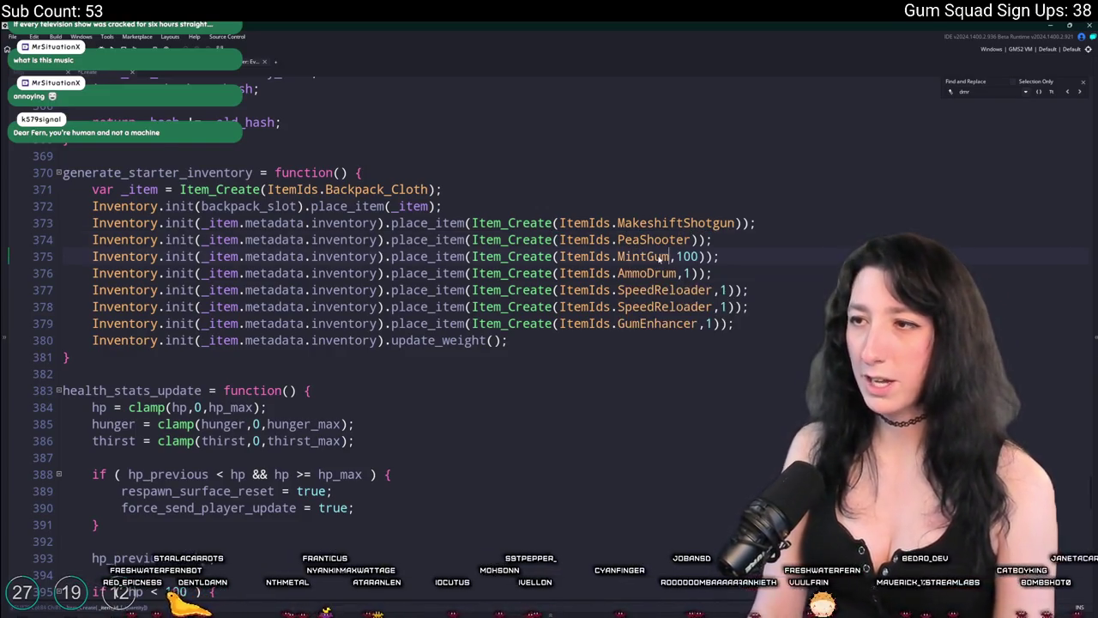
Delete the shotgun, ammo drum, reloader and gum enhancer lines, then review the room diff in GitHub Desktop.
left_click_drag(759, 329, 724, 256)
key("BackSpace")
left_click_drag(759, 223, 446, 206)
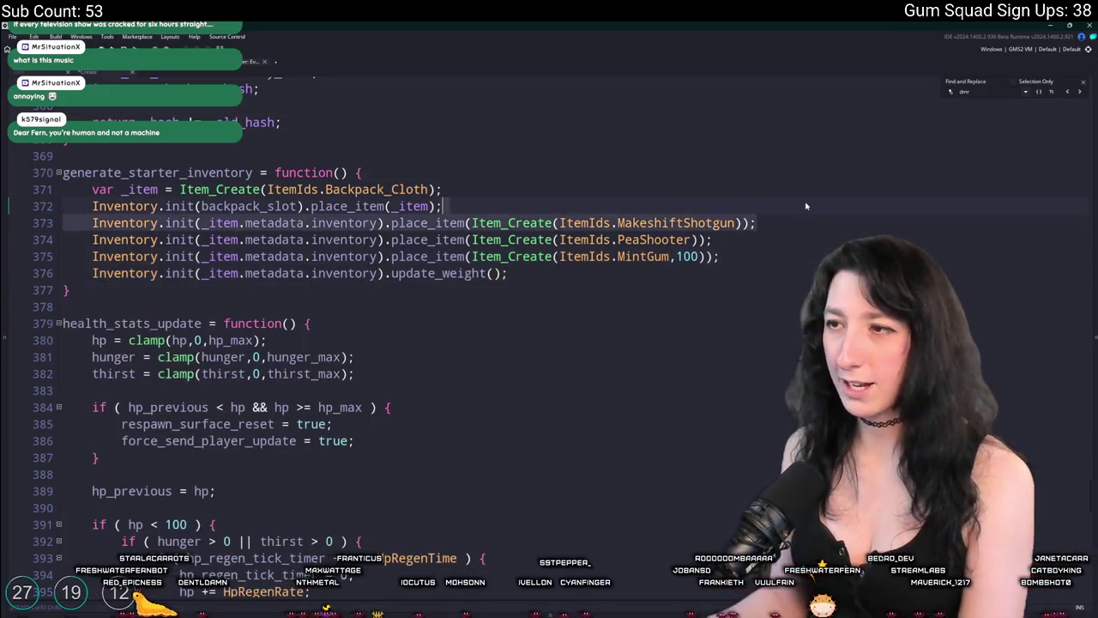
key("BackSpace")
scroll(721, 257, "up", 1)
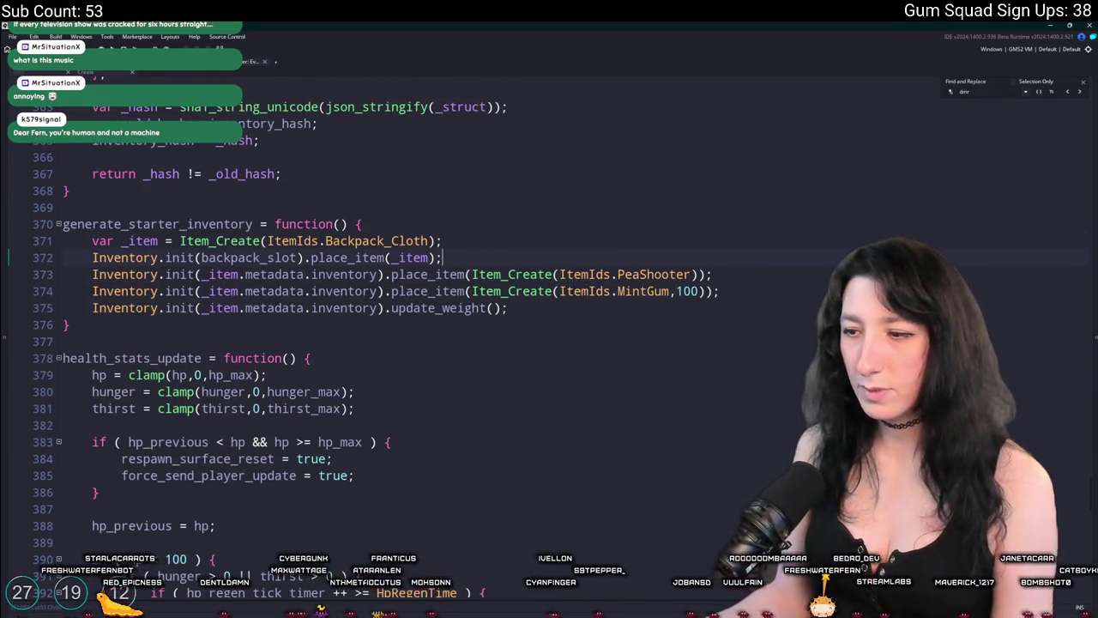
key("alt+Tab")
left_click(285, 185)
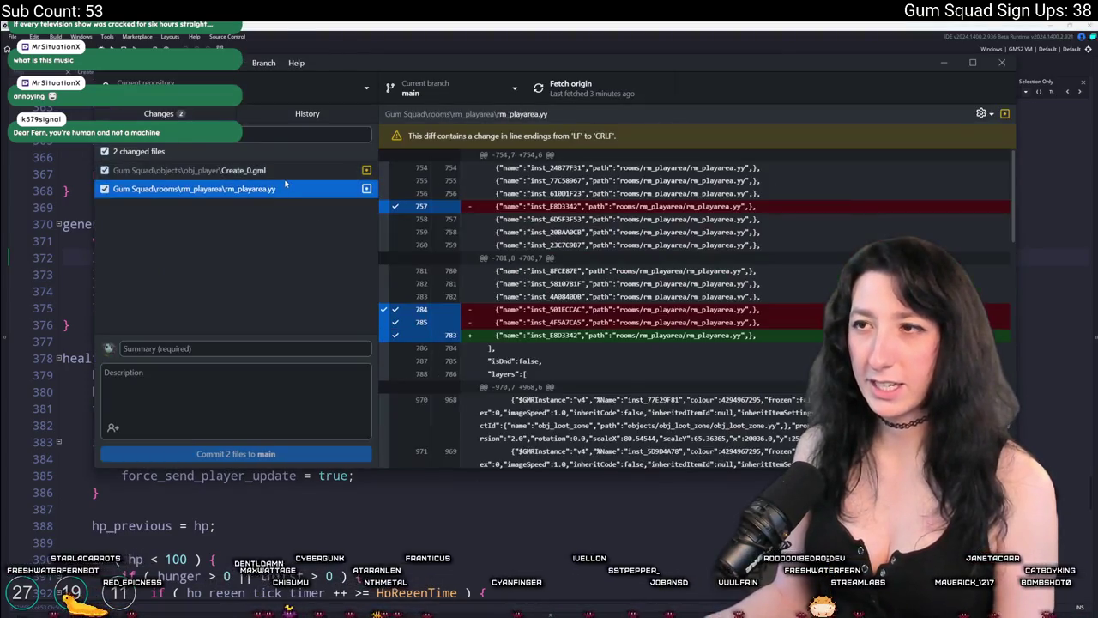
Review the player Create code diff and begin typing the commit summary.
left_click(286, 171)
left_click(276, 348)
type("Fi")
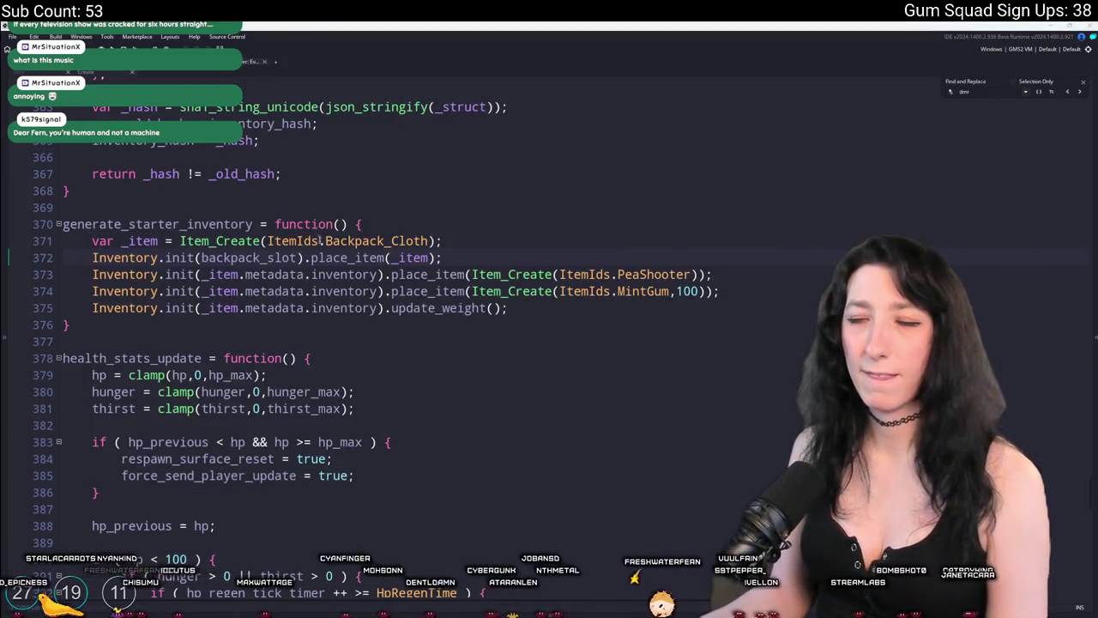
Commit the two changed files to main and return to the player code.
left_click(290, 454)
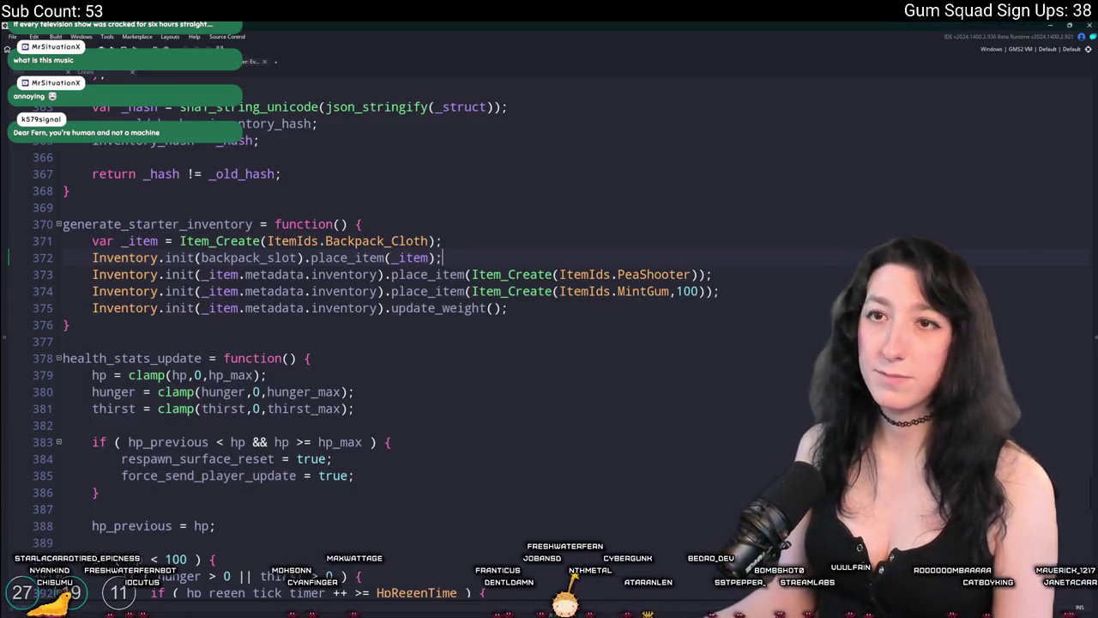
type("scr_")
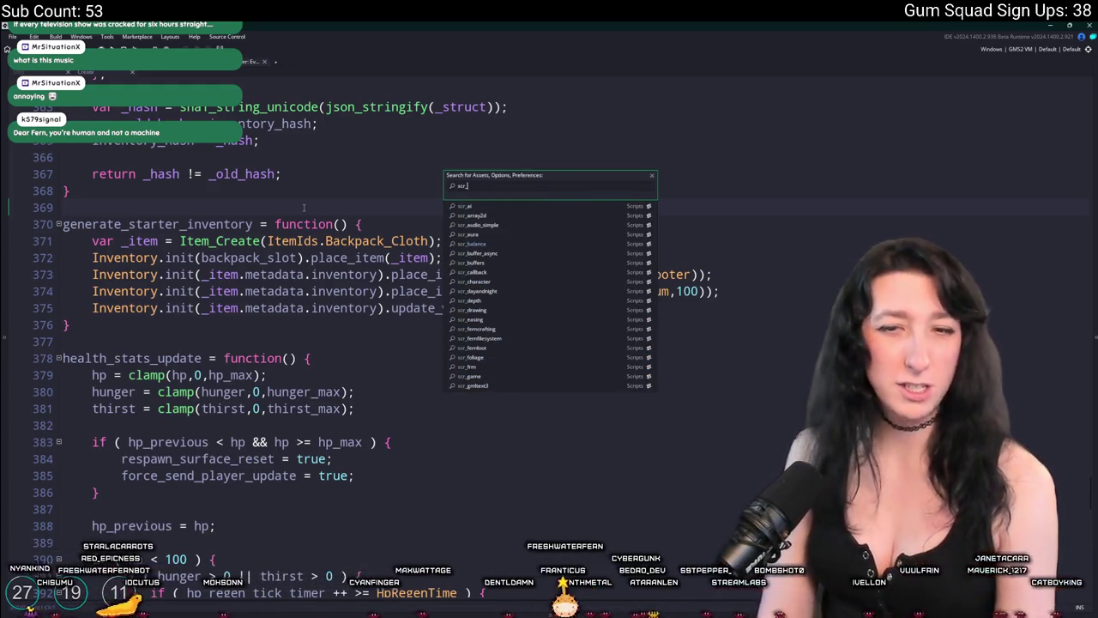
left_click(368, 163)
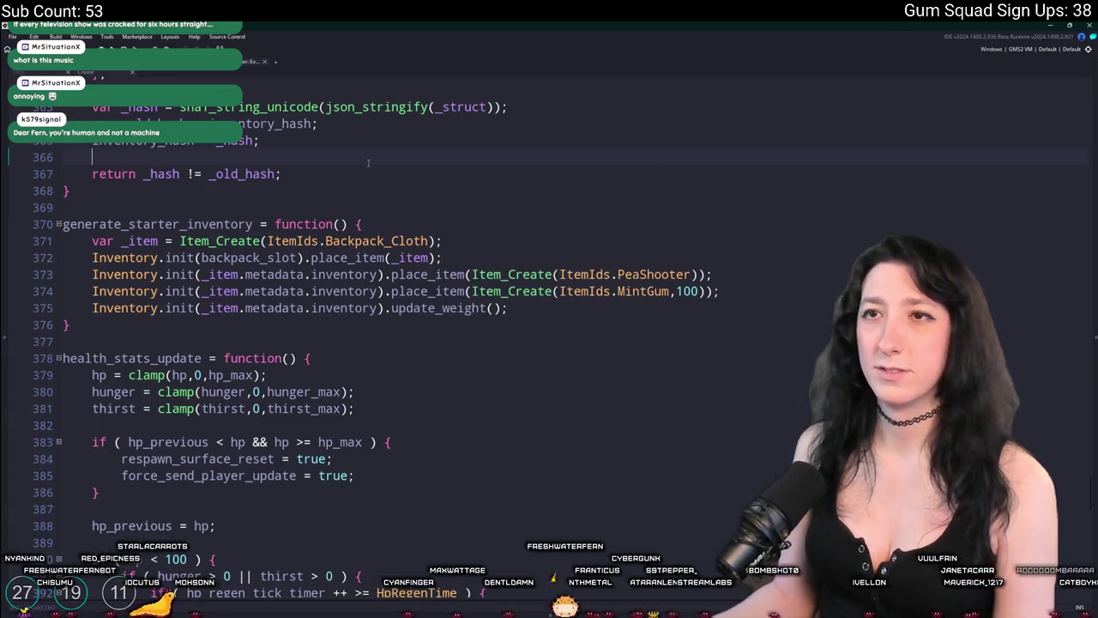
left_click(373, 140)
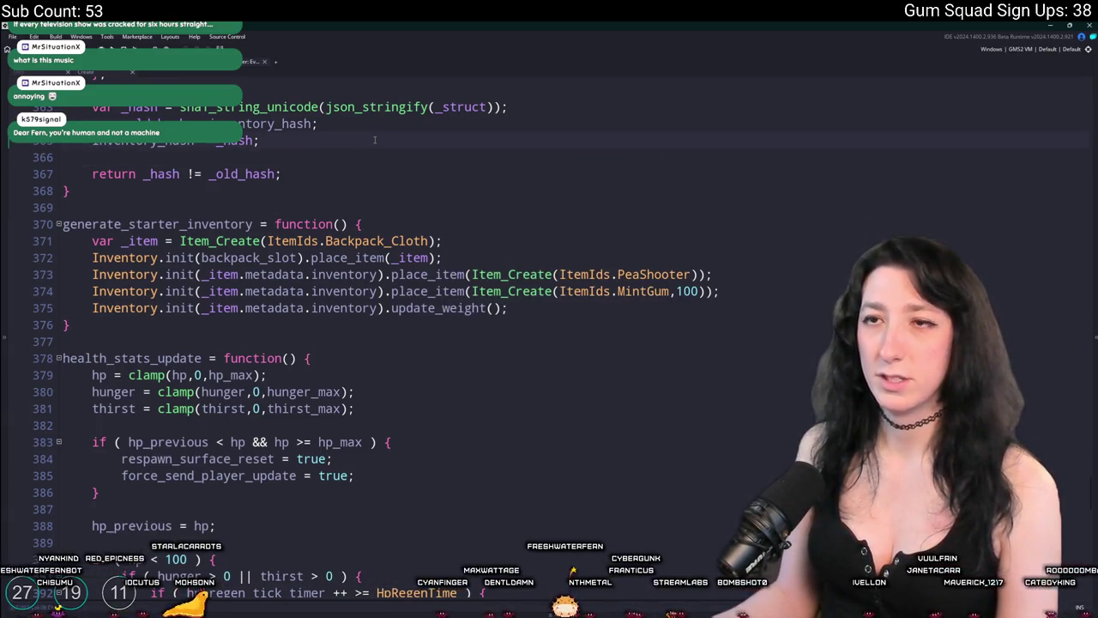
Search assets for 'obj_sp' and open obj_splash.
key("ctrl+t")
type("scr_sp")
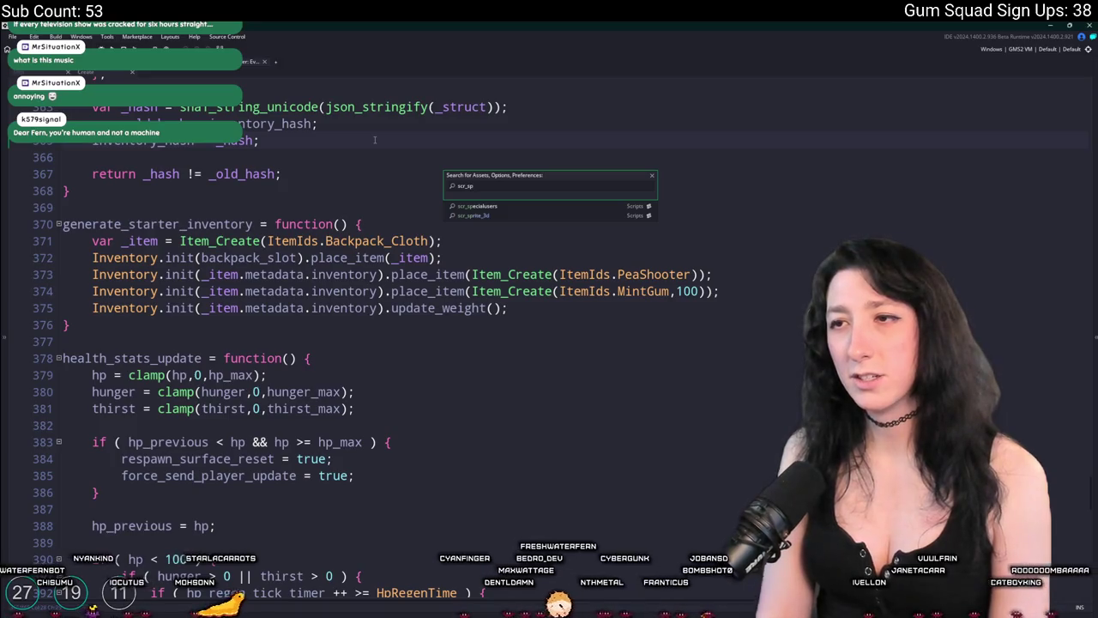
type("sh")
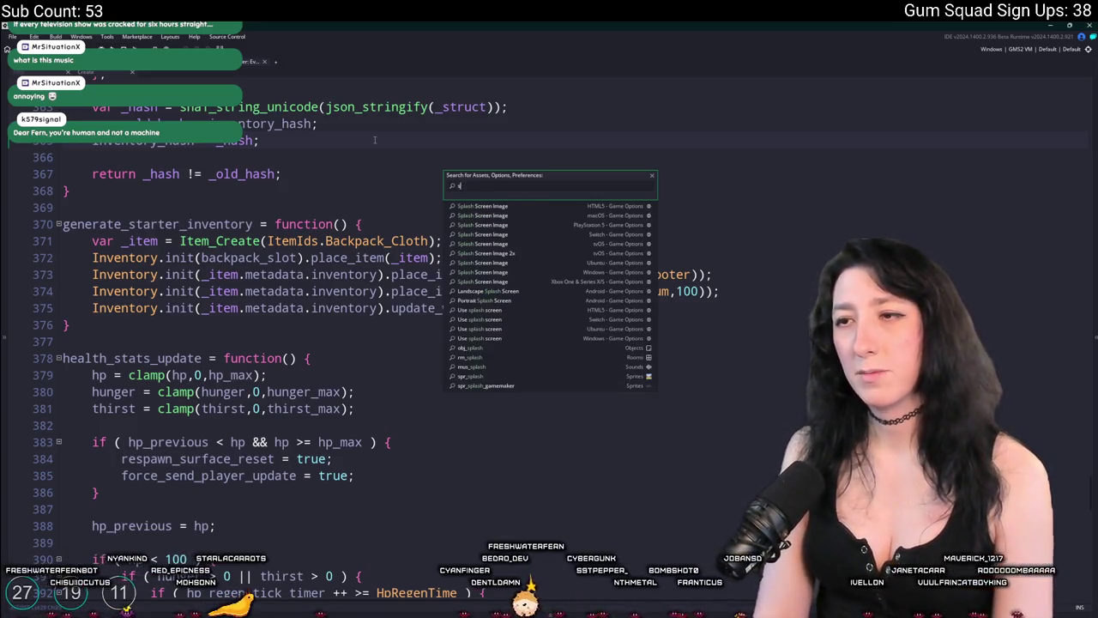
type("cr")
key("BackSpace")
type("obj_sp")
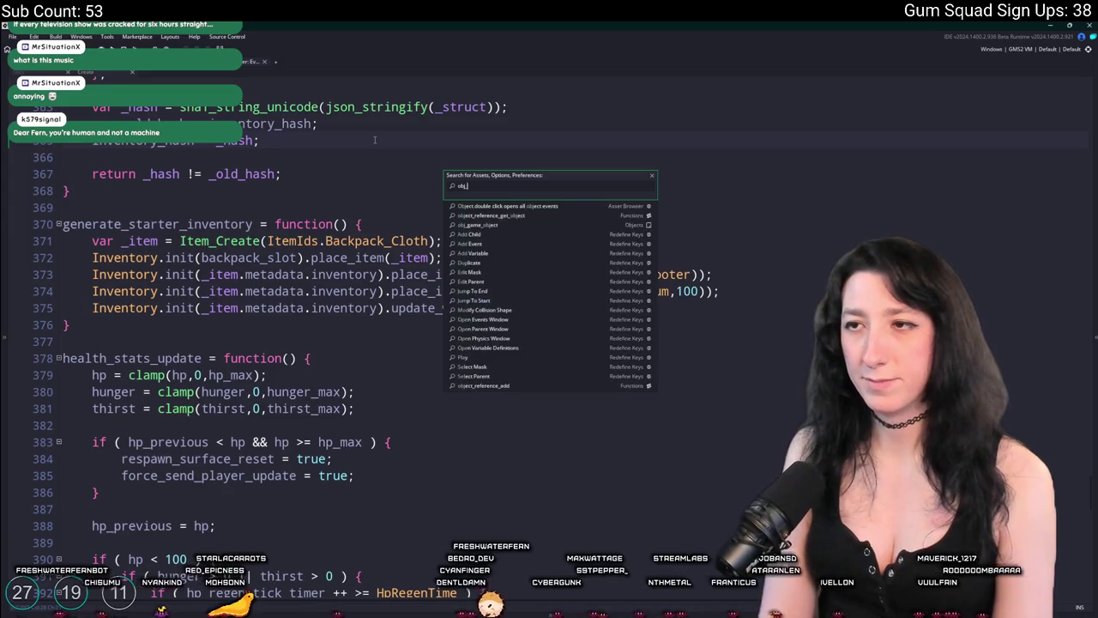
key("Down")
key("Down")
key("Down")
key("Down")
key("Down")
key("Return")
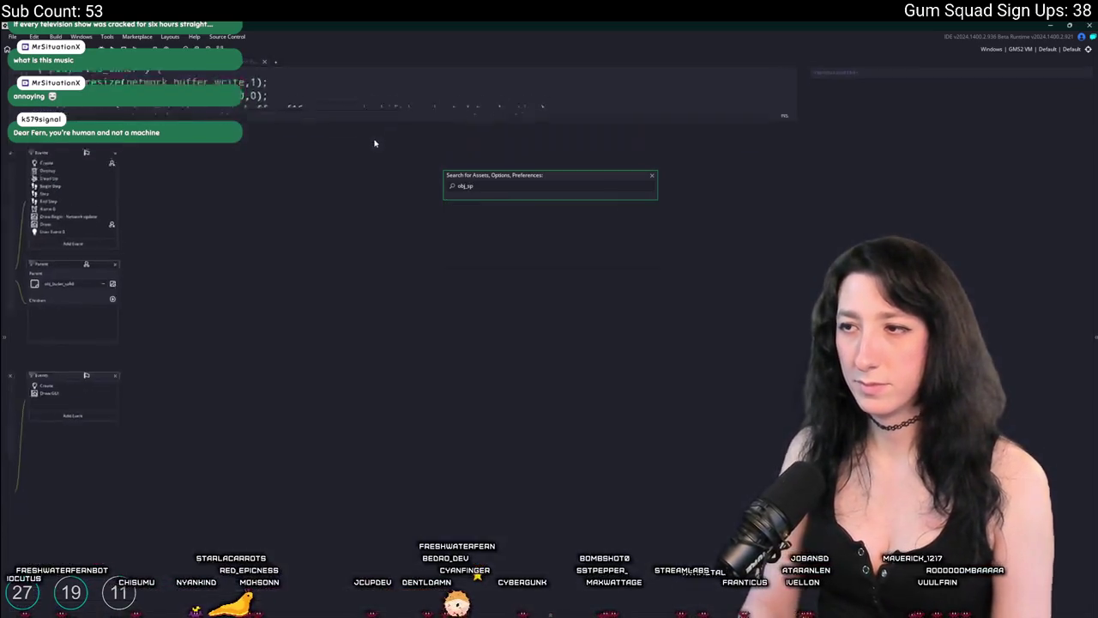
Add an if (input_device_check_any_pressed(-1)) { block above the switch in Draw GUI.
left_click(169, 259)
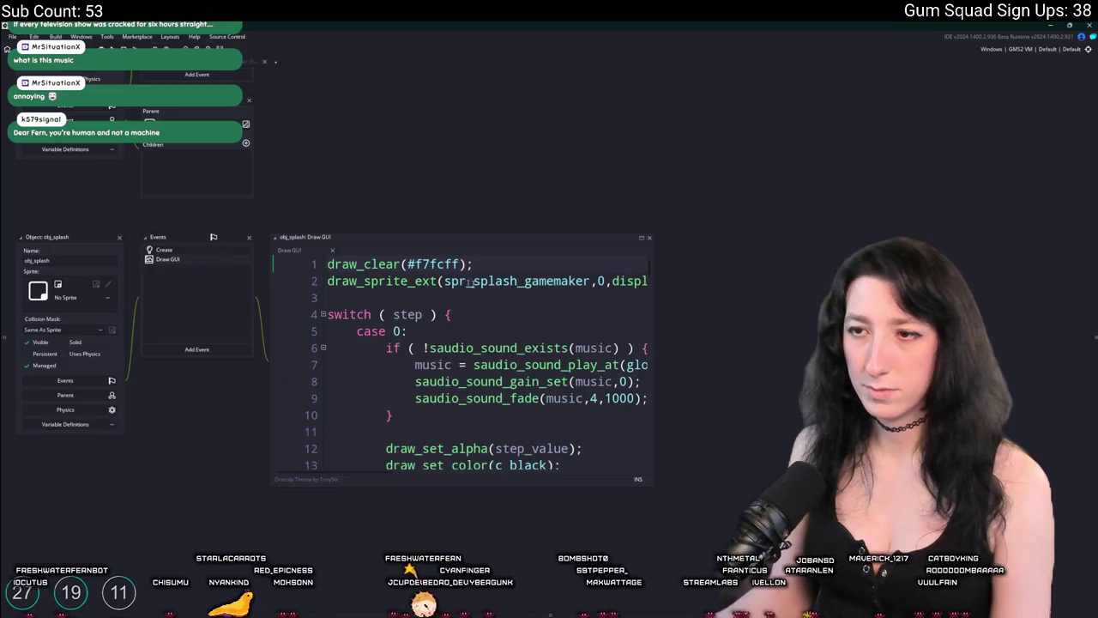
left_click(770, 292)
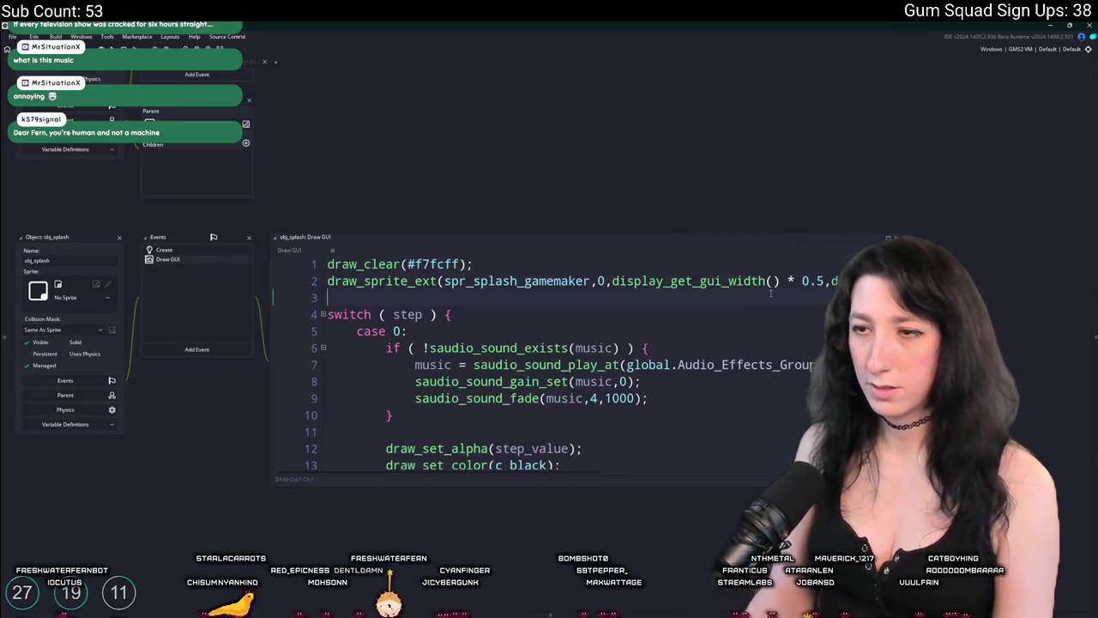
key("Return")
key("Return")
key("Up")
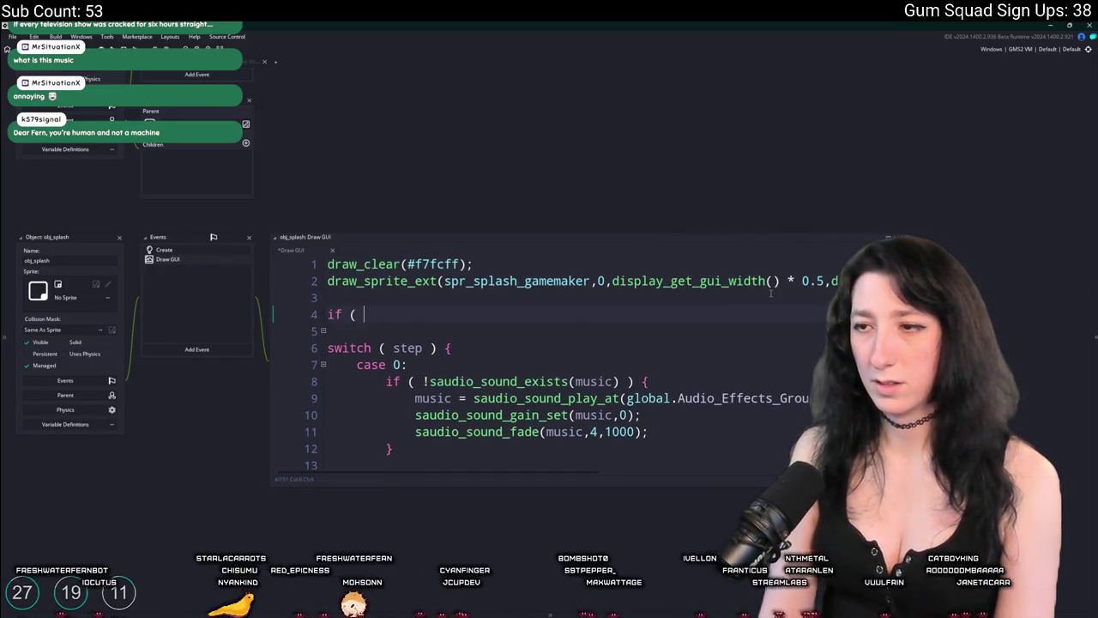
type("input_check")
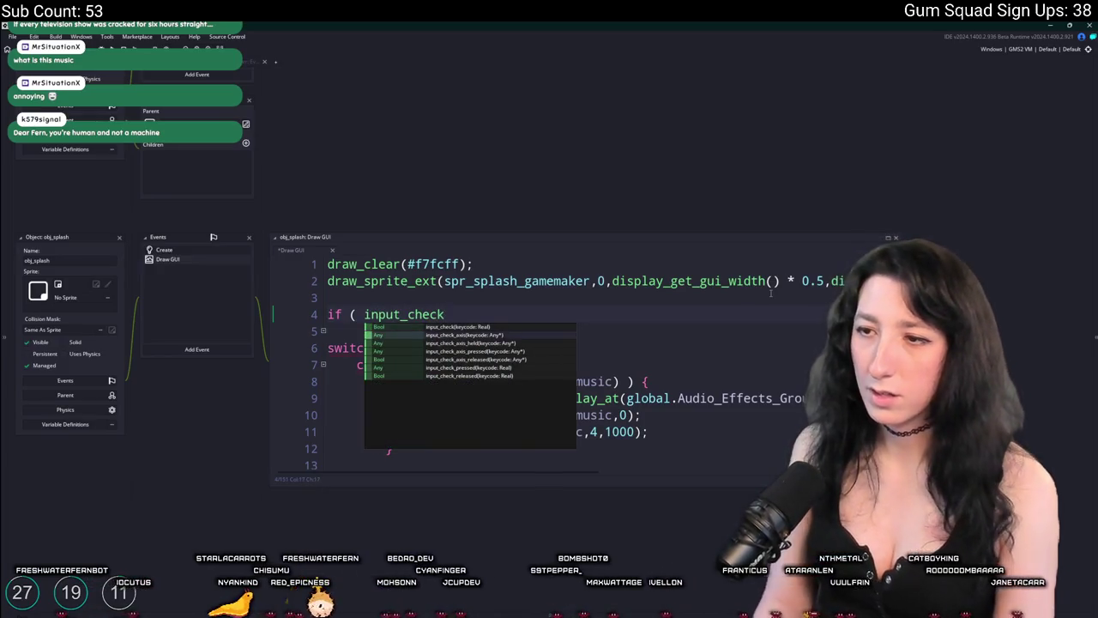
key("BackSpace")
key("BackSpace")
key("BackSpace")
key("BackSpace")
key("BackSpace")
type("de")
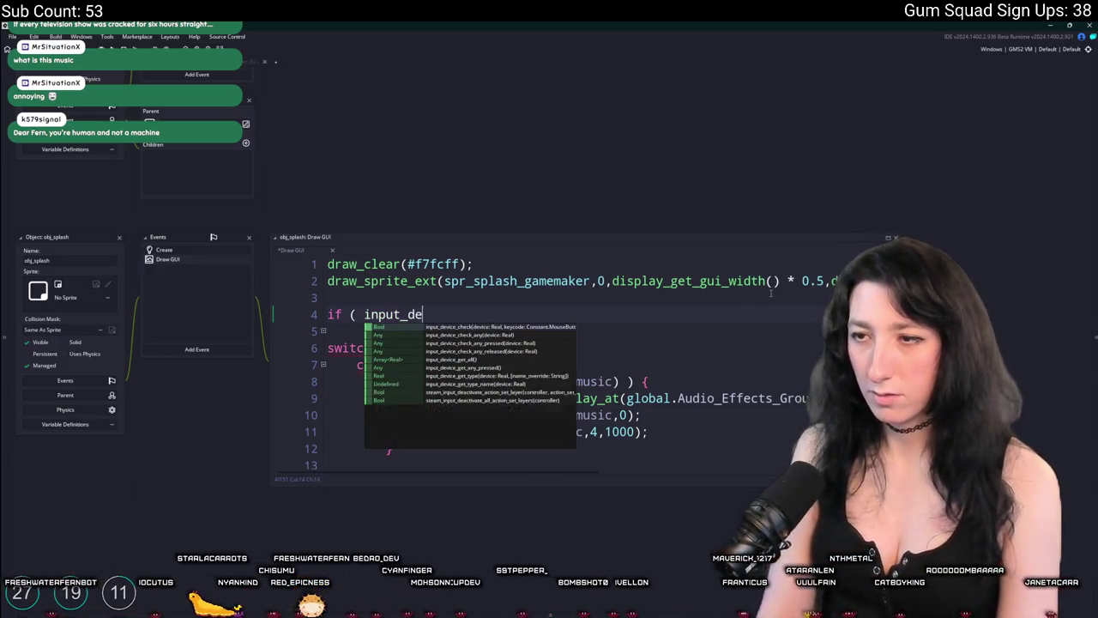
type("vice")
key("Down")
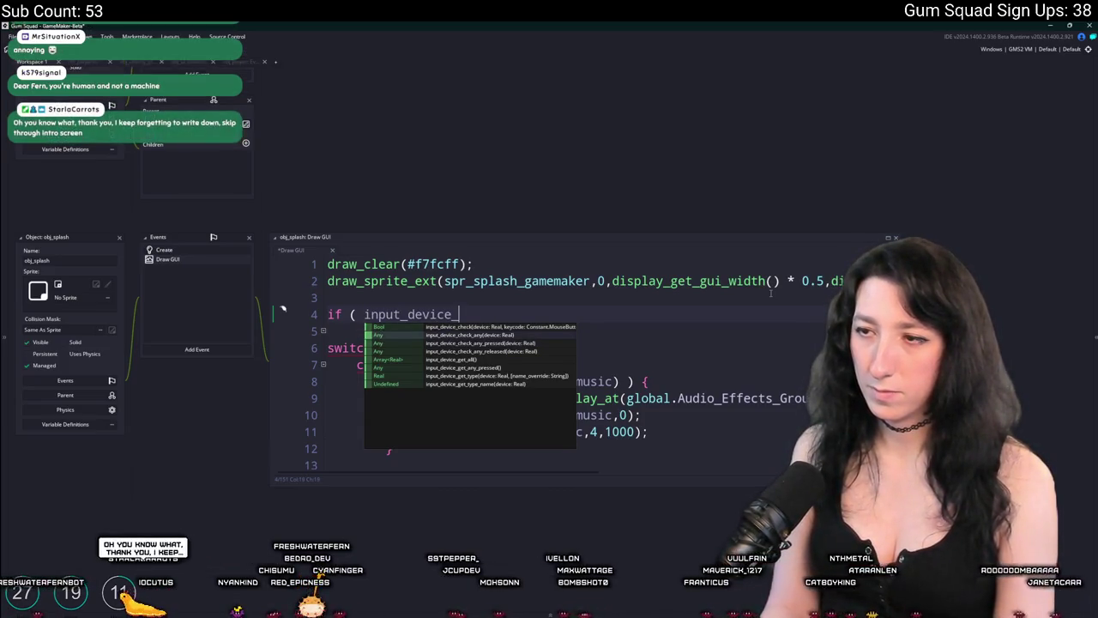
key("Down")
key("Return")
type("-1) ) {")
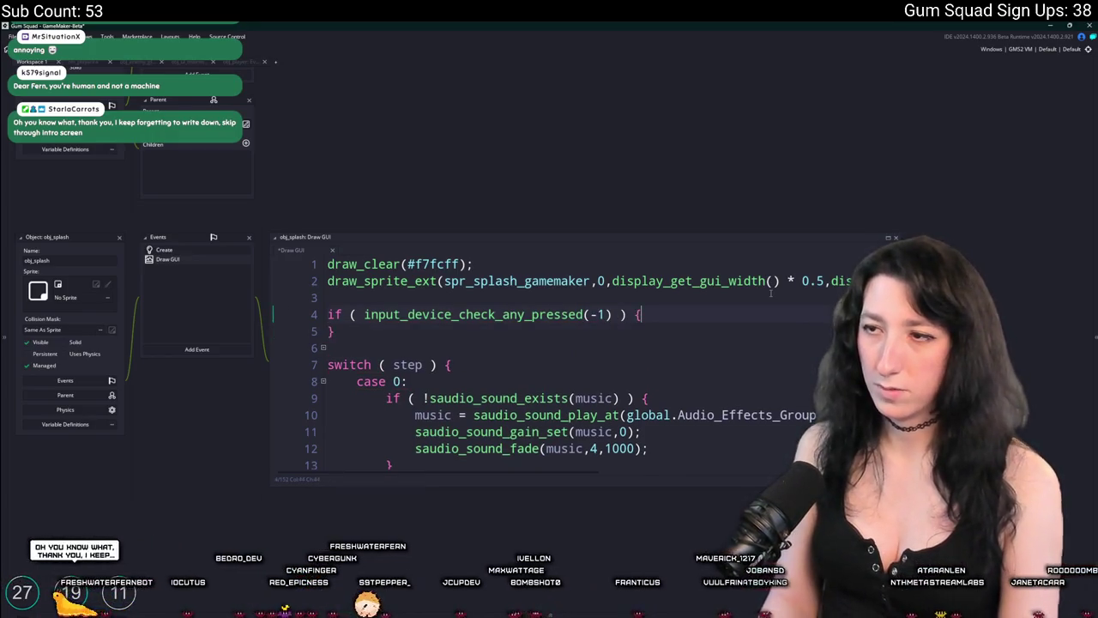
key("Return")
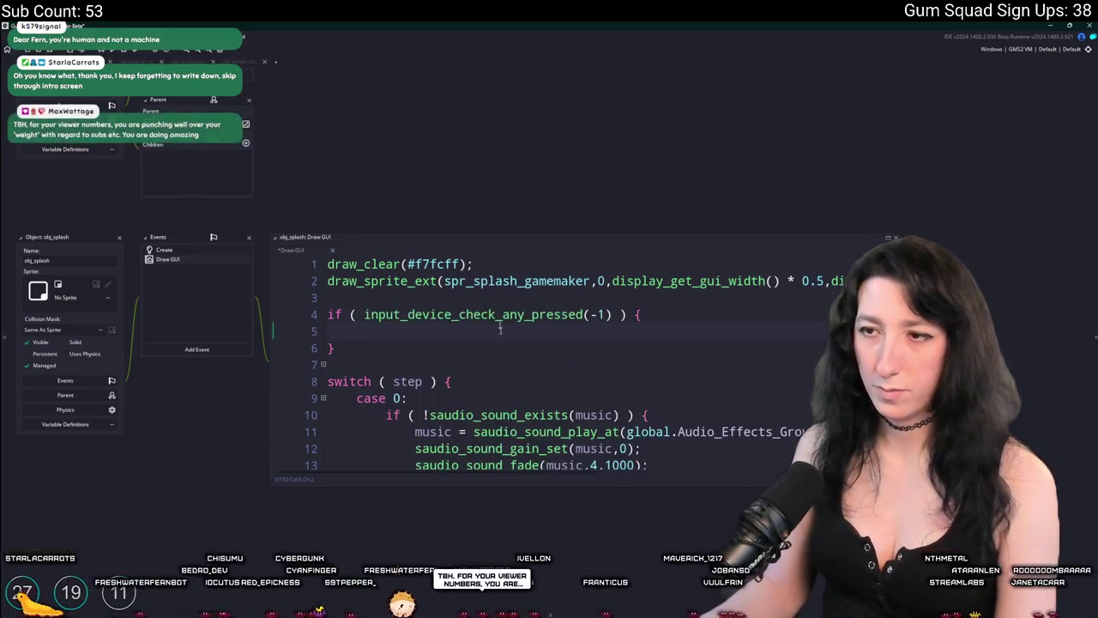
Copy the existing sound stop and room_goto(rm_mainmenu) lines from the exit code.
scroll(496, 315, "down", 20)
left_click(417, 410)
key("Up")
key("Up")
key("Up")
scroll(607, 389, "up", 1)
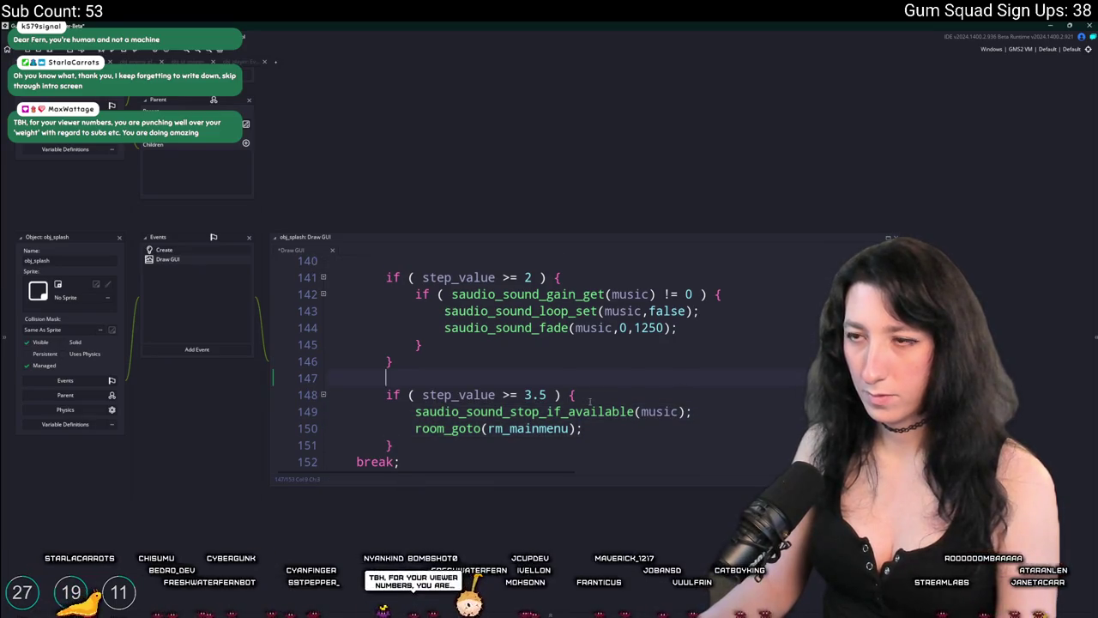
key("Home")
key("Up")
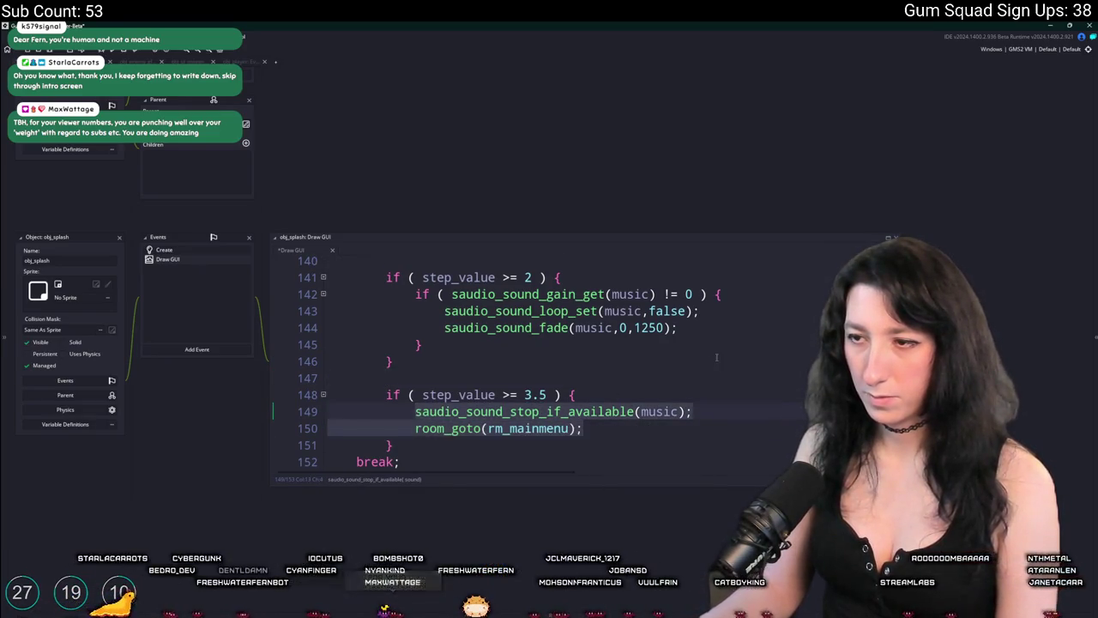
scroll(547, 363, "up", 2)
mouse_move(546, 363)
left_mouse_down()
mouse_move(515, 249)
mouse_move(418, 24)
left_mouse_up()
Enlarge the code editor and paste the sound stop and room change lines into the new if block.
left_click(344, 314)
scroll(612, 385, "up", 1)
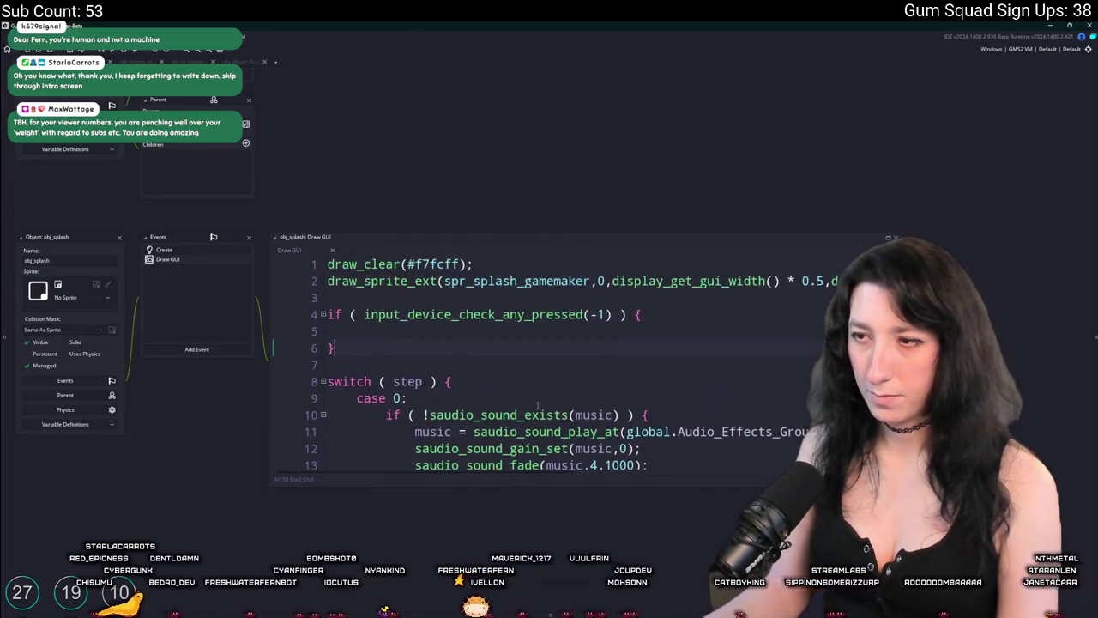
scroll(611, 386, "down", 6)
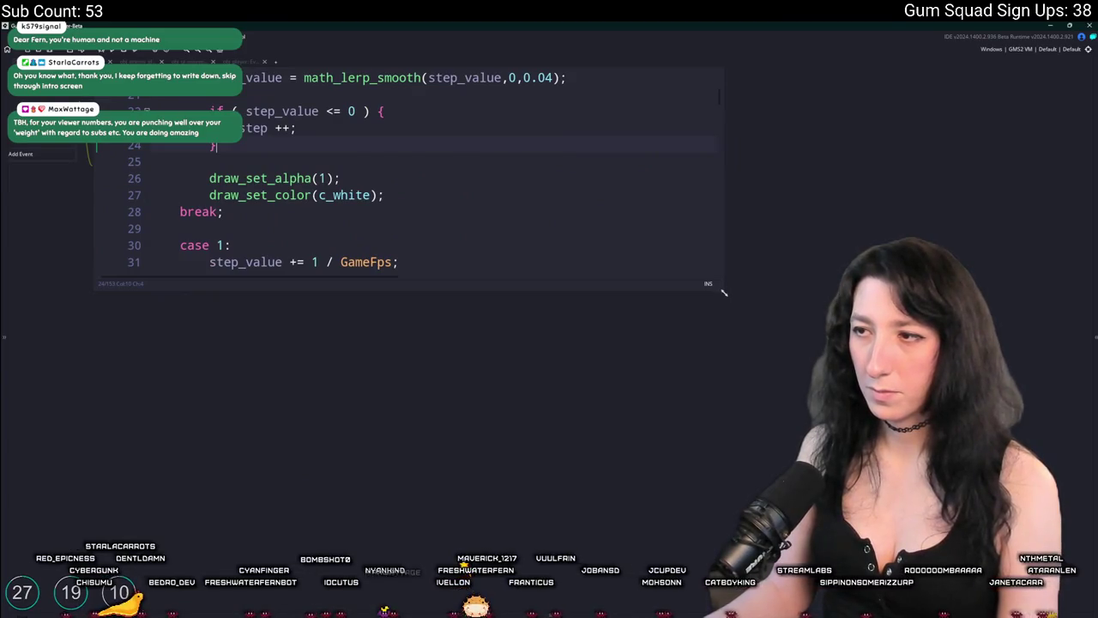
left_click_drag(723, 292, 935, 536)
scroll(539, 309, "down", 9)
left_click(539, 309)
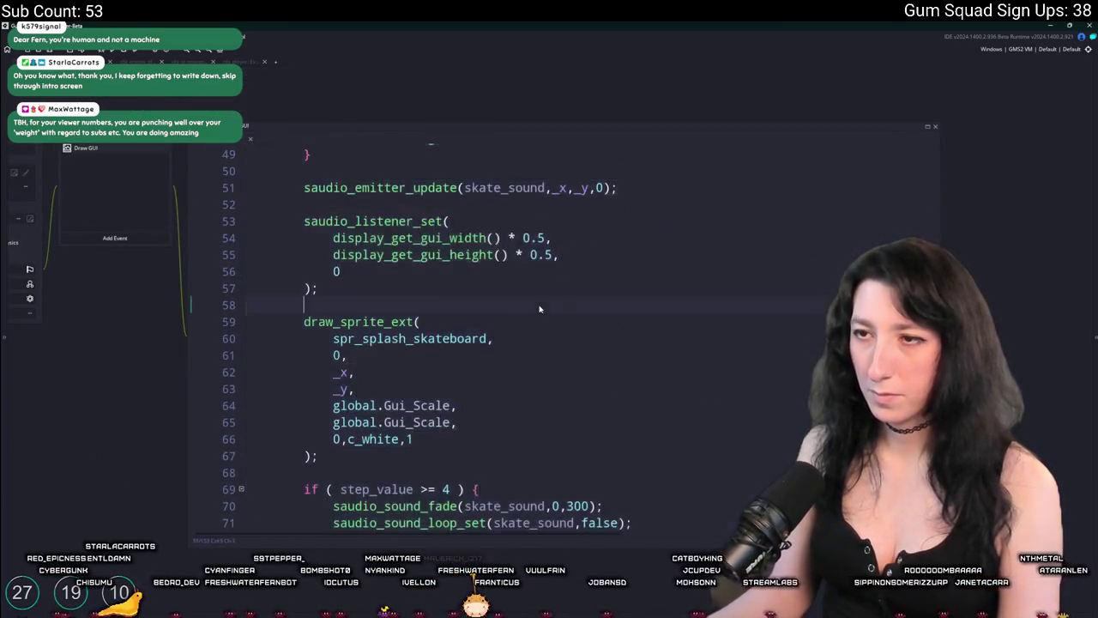
scroll(540, 309, "up", 16)
left_click(445, 221)
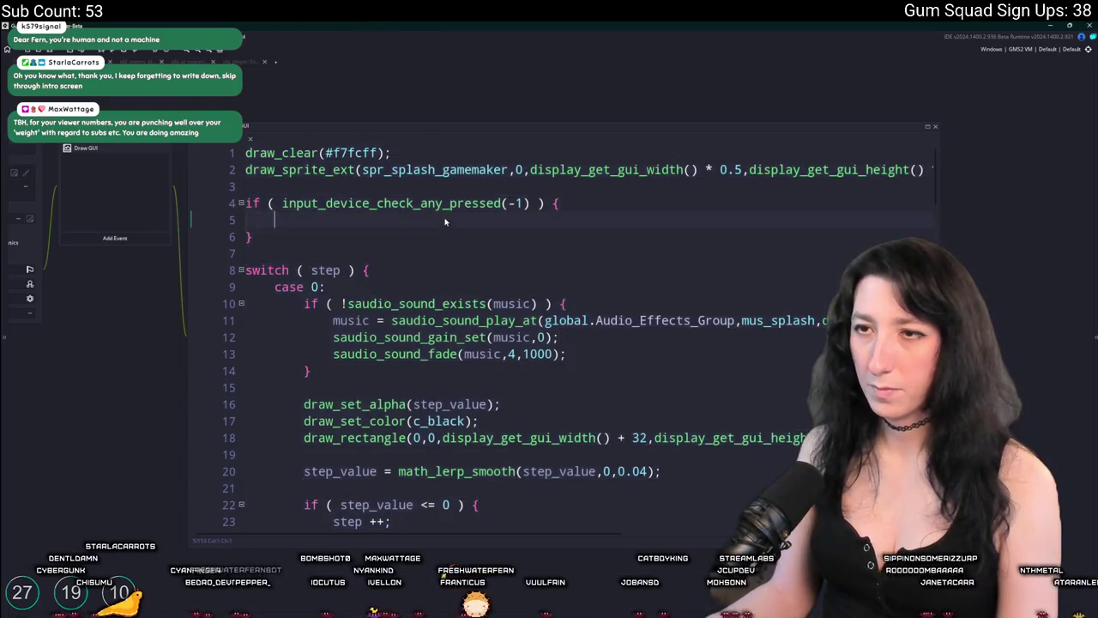
type("saudio_sound_stop_if_available(music); \t\t\troom_goto(rm_mainmenu);")
Fix the room_goto indentation and duplicate the stop line to also stop skate_sound.
left_click(86, 131)
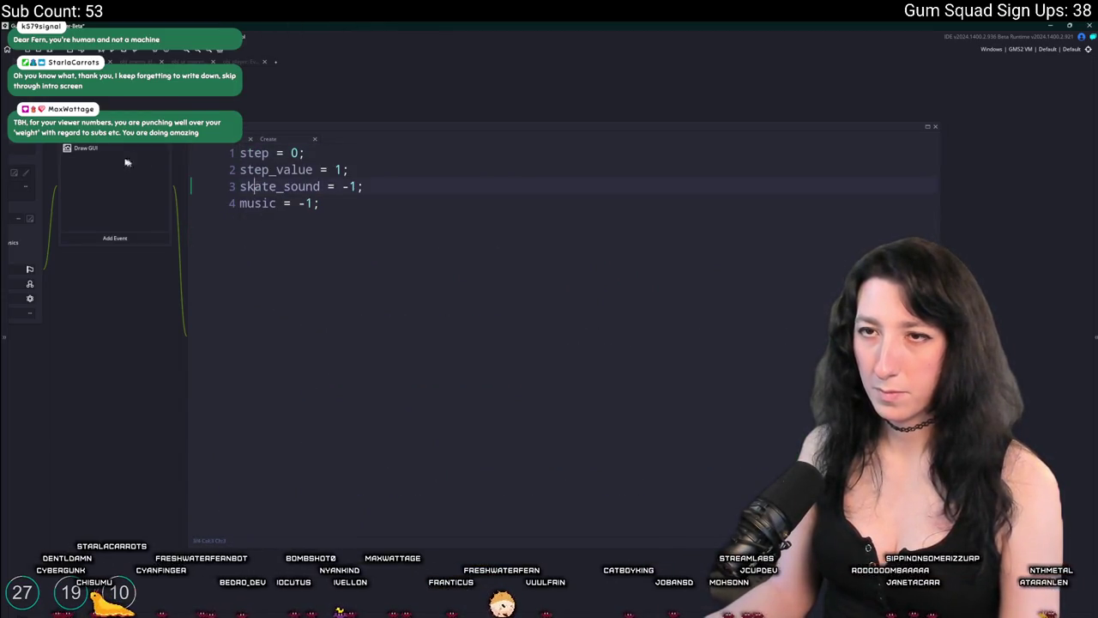
left_click(116, 155)
scroll(498, 371, "down", 4)
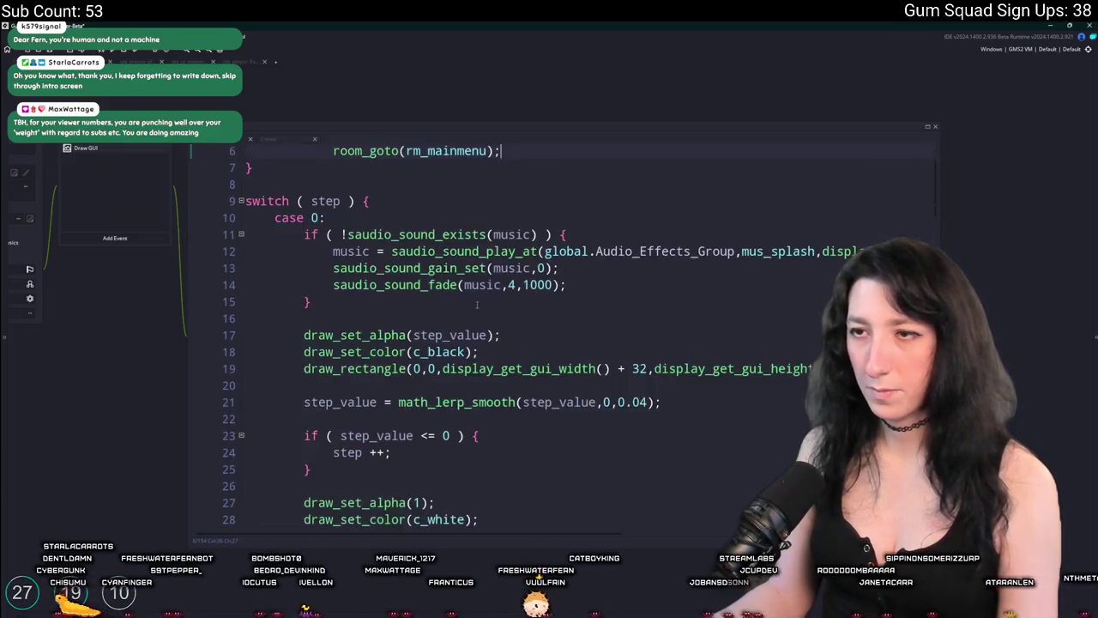
scroll(373, 283, "down", 8)
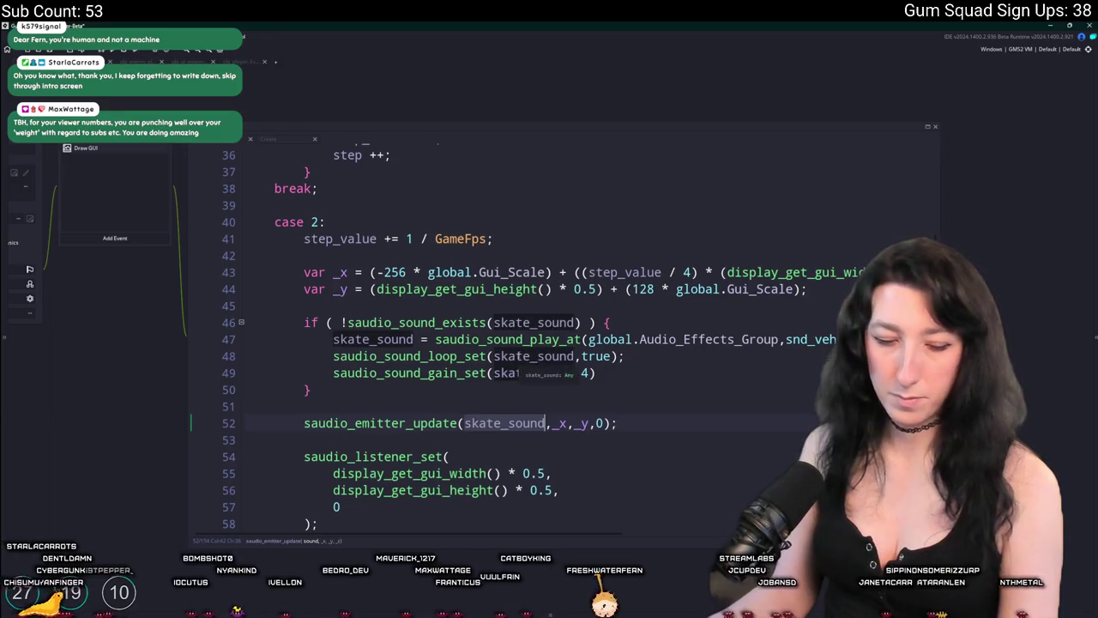
scroll(467, 423, "up", 12)
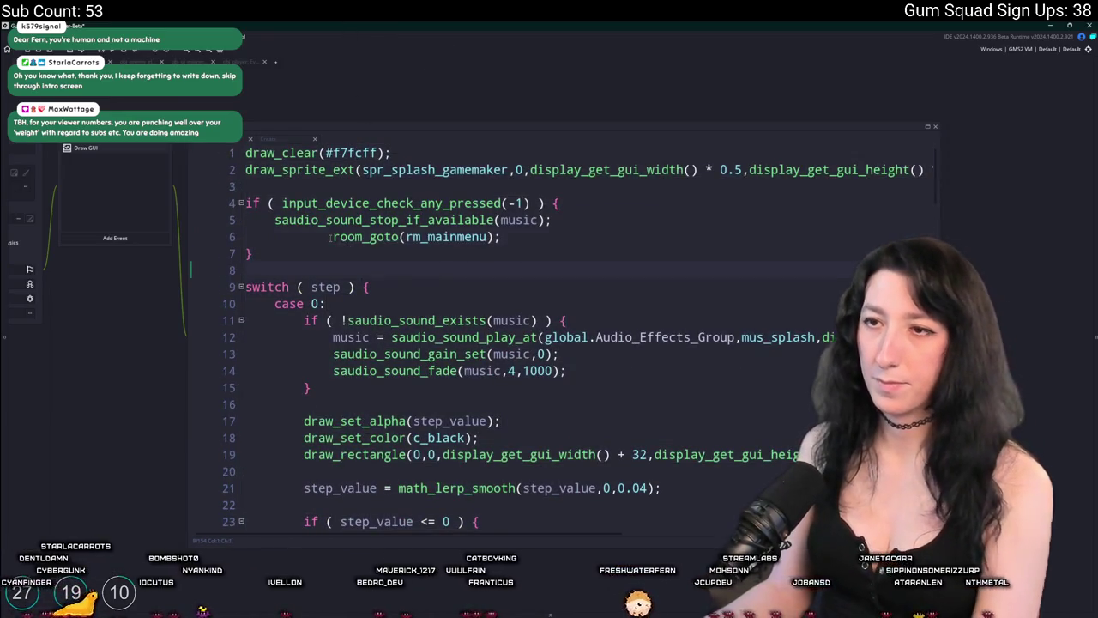
left_click(331, 237)
key("BackSpace")
key("BackSpace")
key("ctrl+d")
double_click(518, 237)
type("skate_sound")
key("ctrl+t")
type("scr_ma")
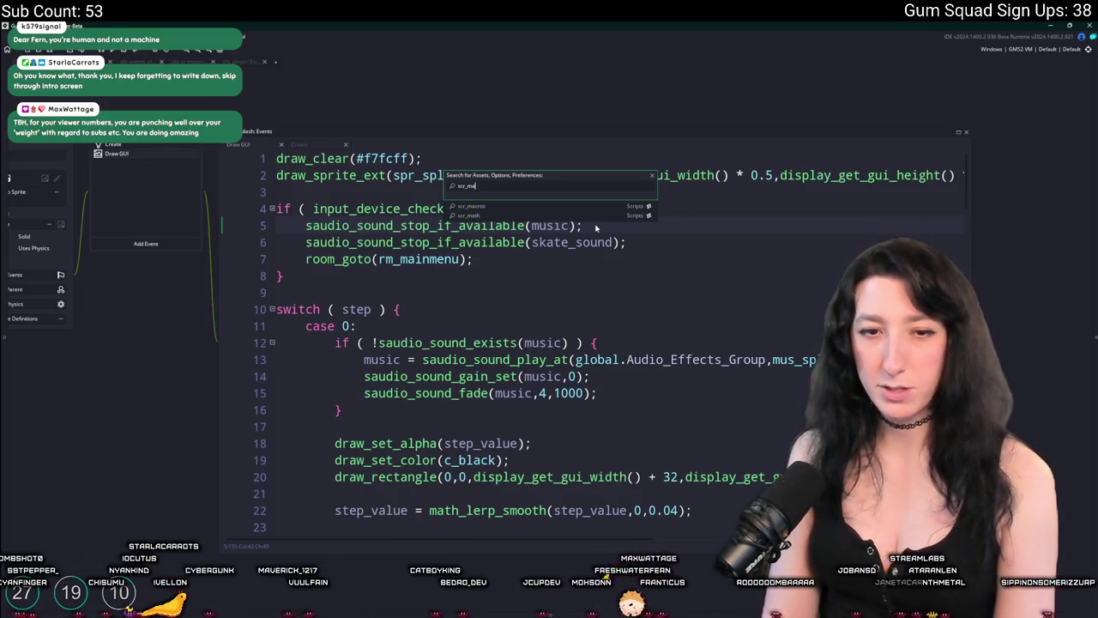
Open scr_macros and turn ShowSplash on.
key("Down")
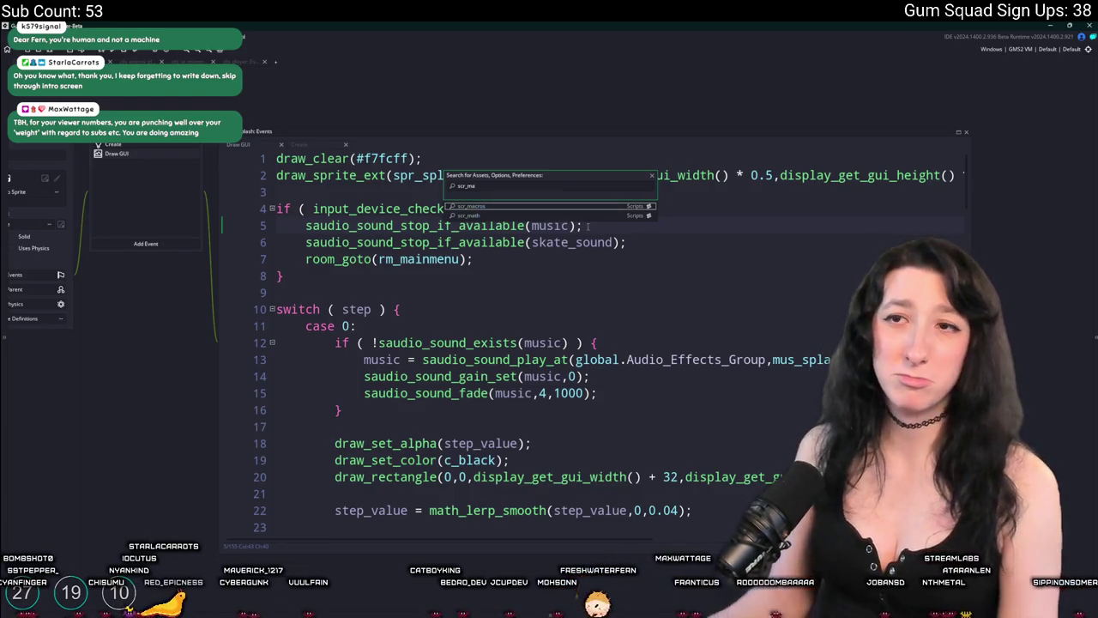
key("Return")
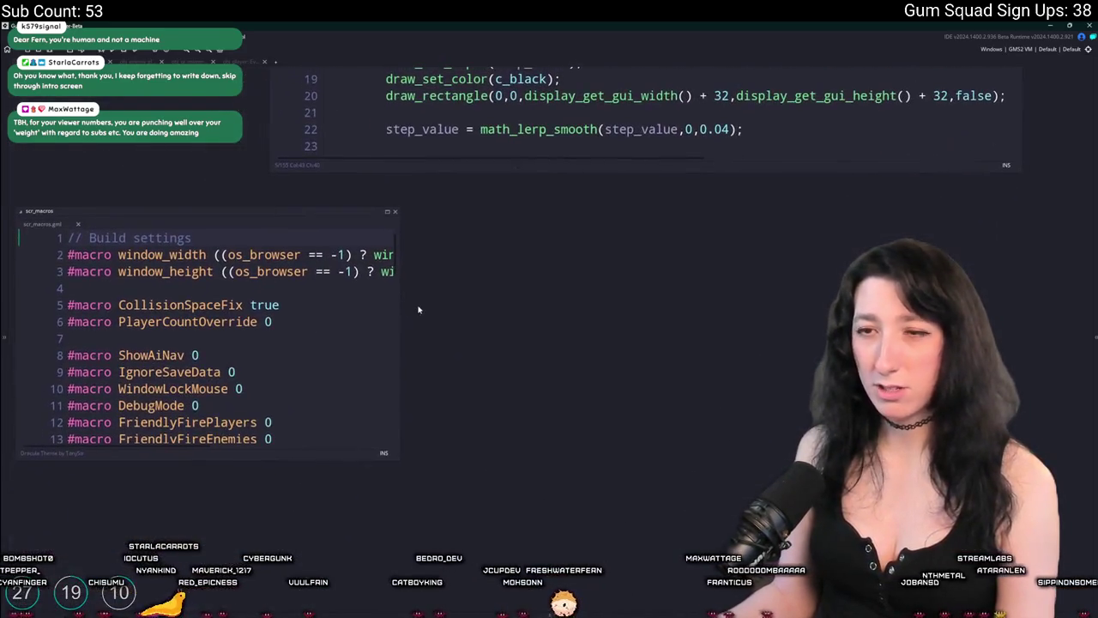
scroll(239, 337, "down", 3)
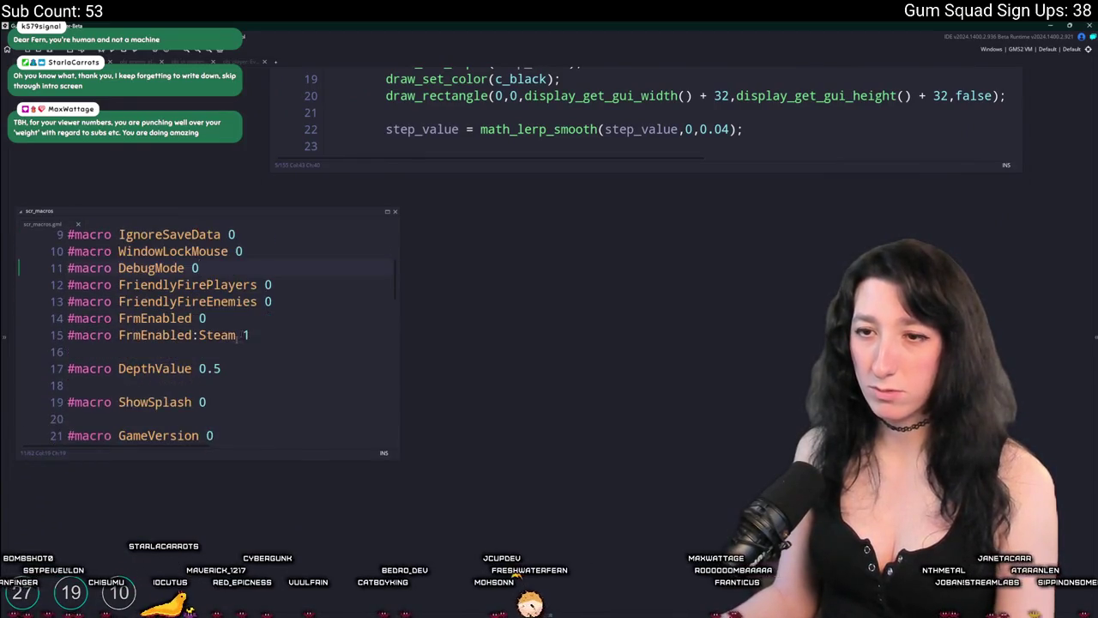
scroll(239, 336, "down", 1)
double_click(202, 367)
type("1")
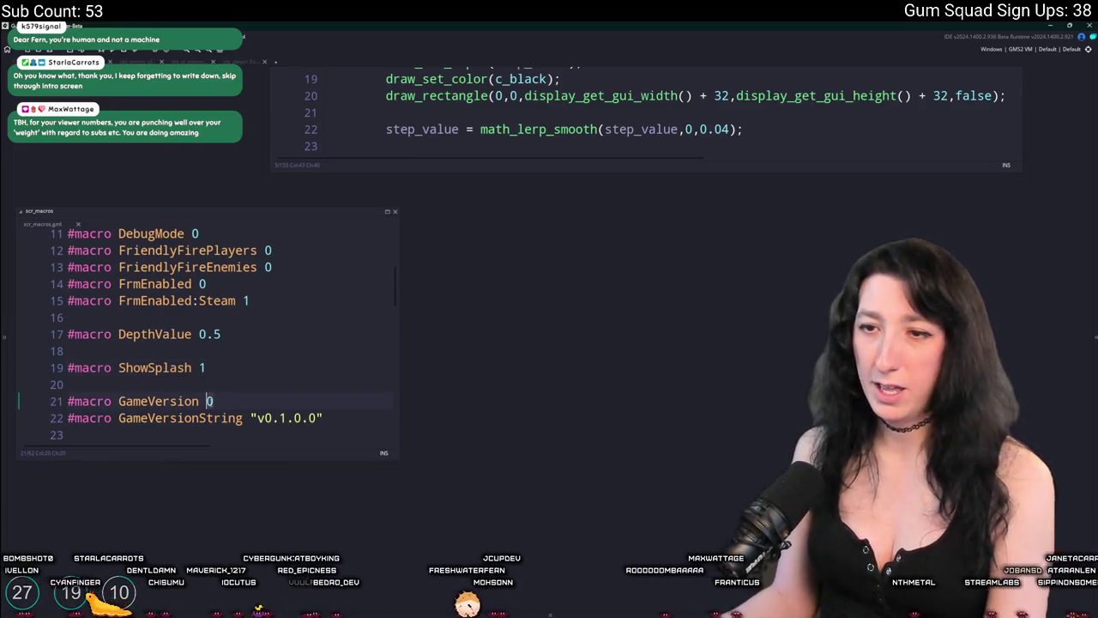
type("1")
Change GameVersionString to "v0.1.0.1" and run a test build with F5.
left_click(311, 418)
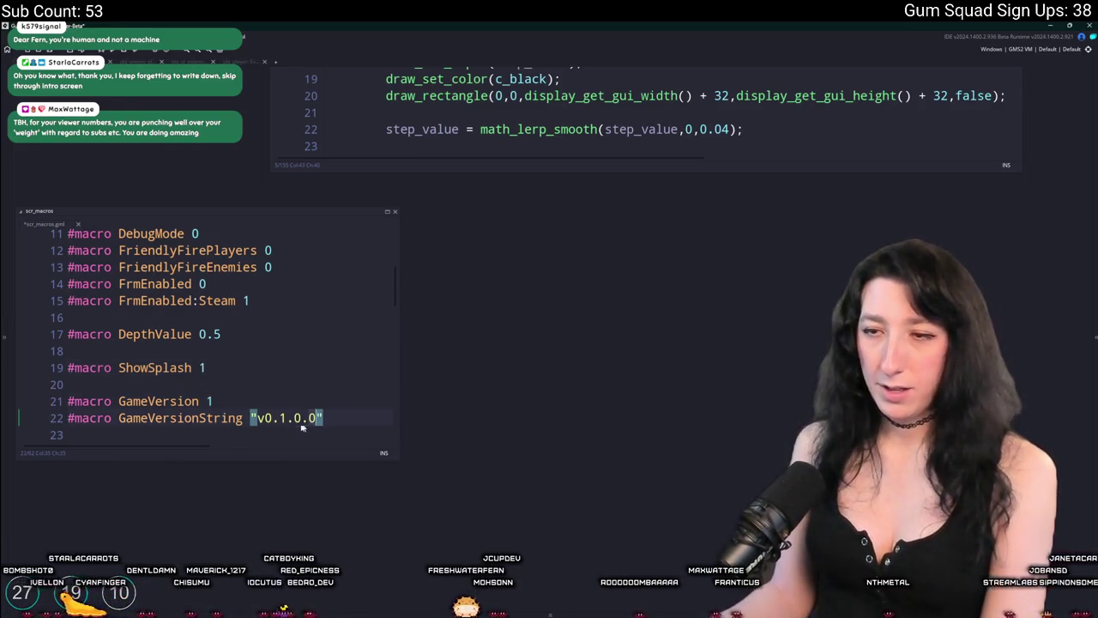
left_click(215, 401)
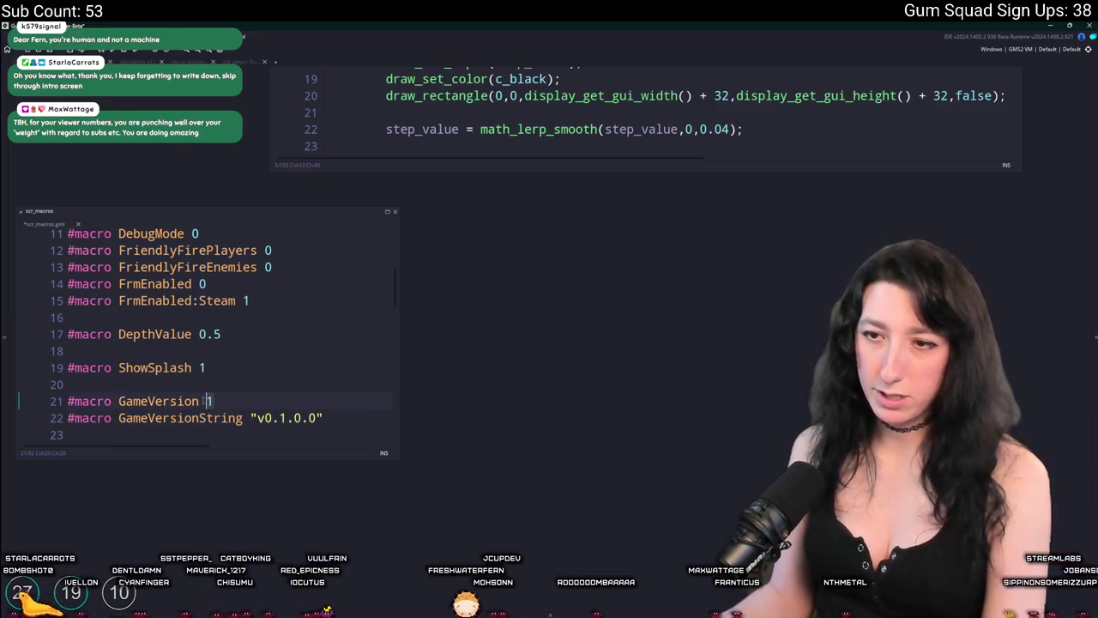
type("0")
left_click(307, 418)
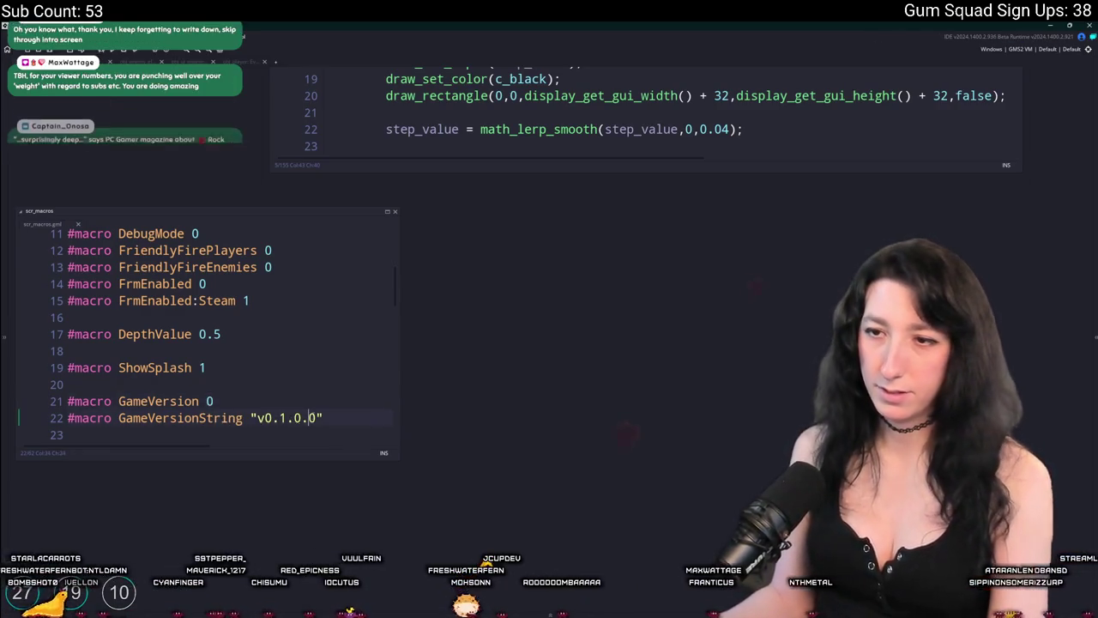
key("F5")
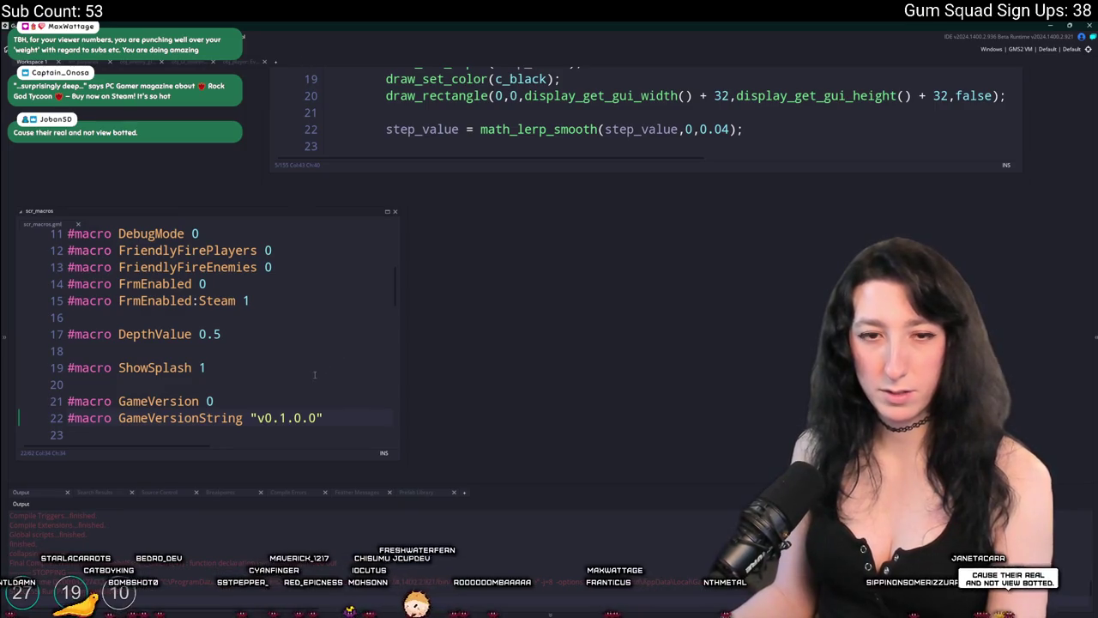
key("BackSpace")
type("1")
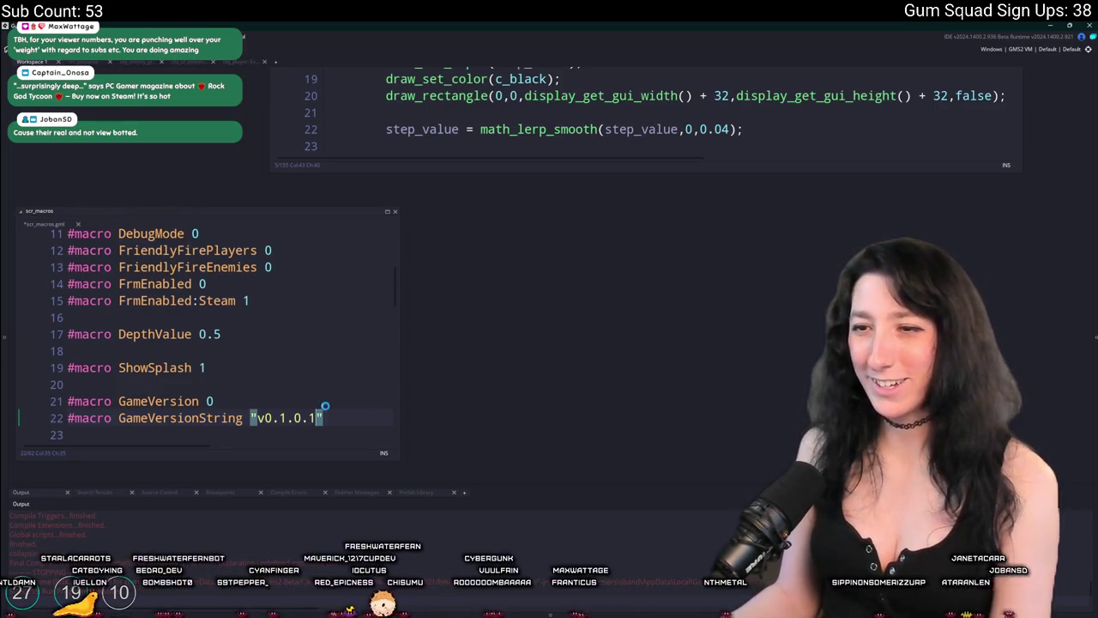
key("F5")
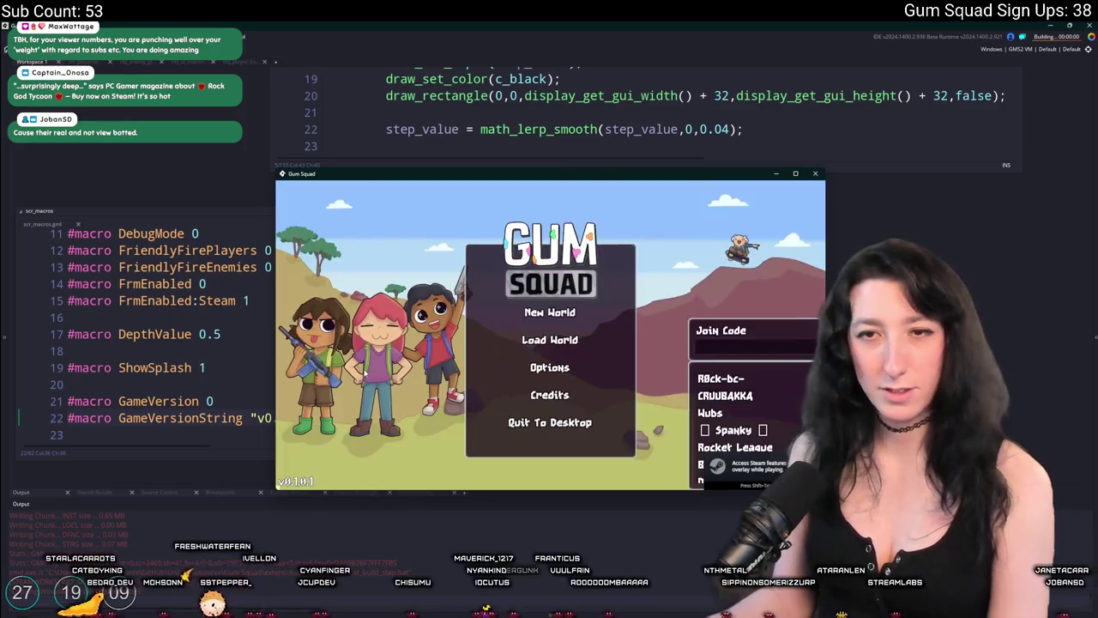
Confirm the Gum Squad main menu shows v0.1.0.1, then close the game window.
left_click(549, 422)
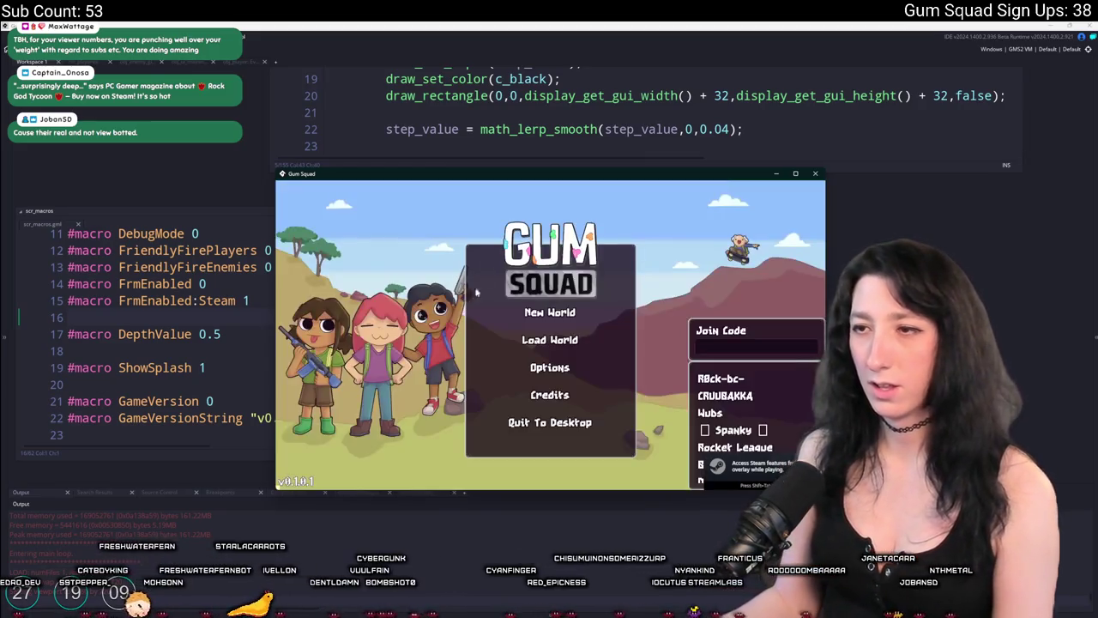
left_click(813, 175)
left_click(241, 289)
scroll(443, 431, "up", 10)
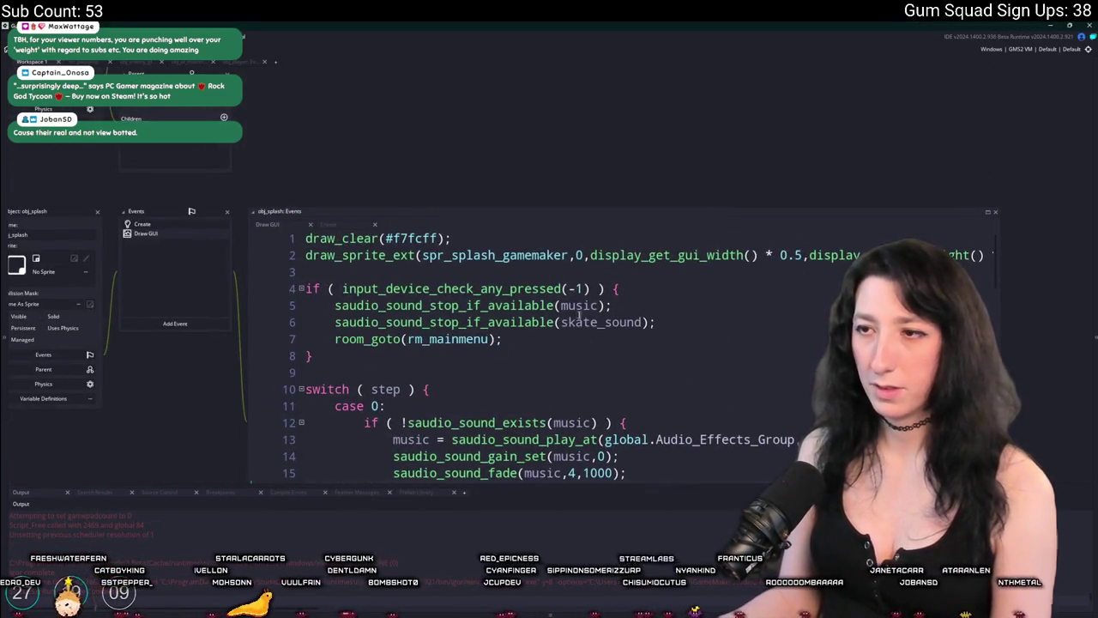
Change the skip condition to input_check_pressed(vk_escape) || input_check_pressed(vk_space).
mouse_move(554, 289)
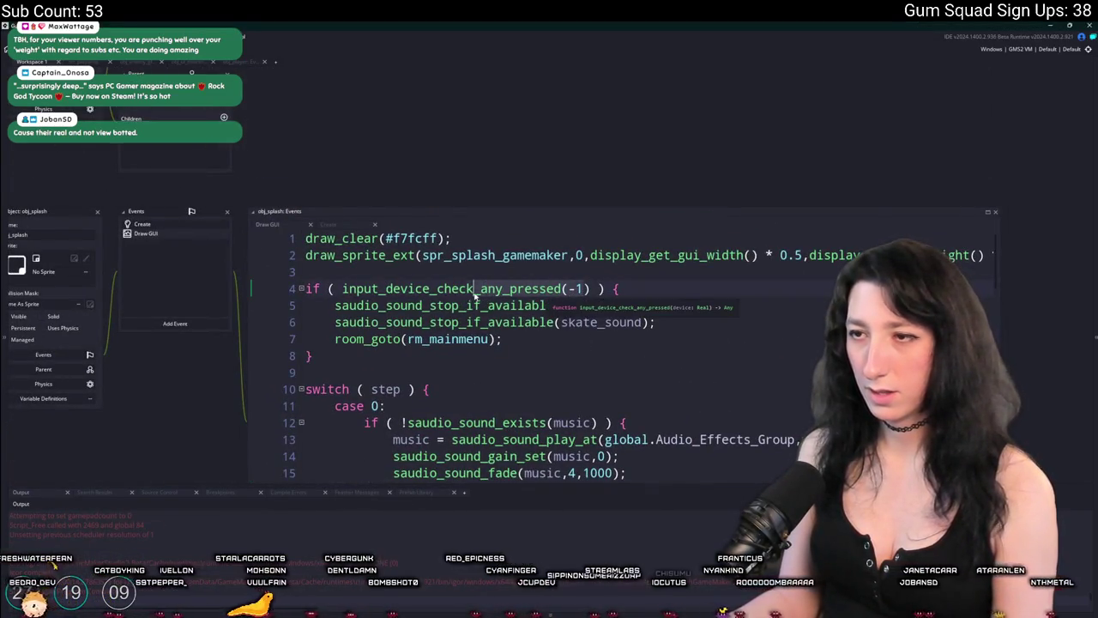
left_click(481, 289)
key("ctrl+Delete")
key("ctrl+Delete")
key("ctrl+Delete")
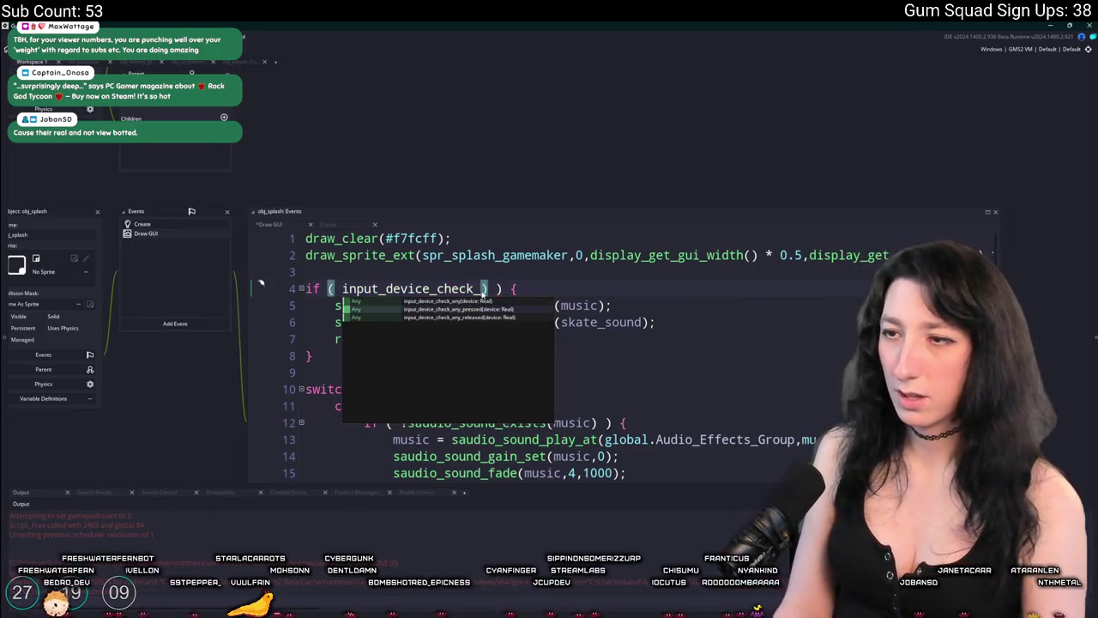
key("ctrl+BackSpace")
key("ctrl+BackSpace")
type("check")
type("_presse")
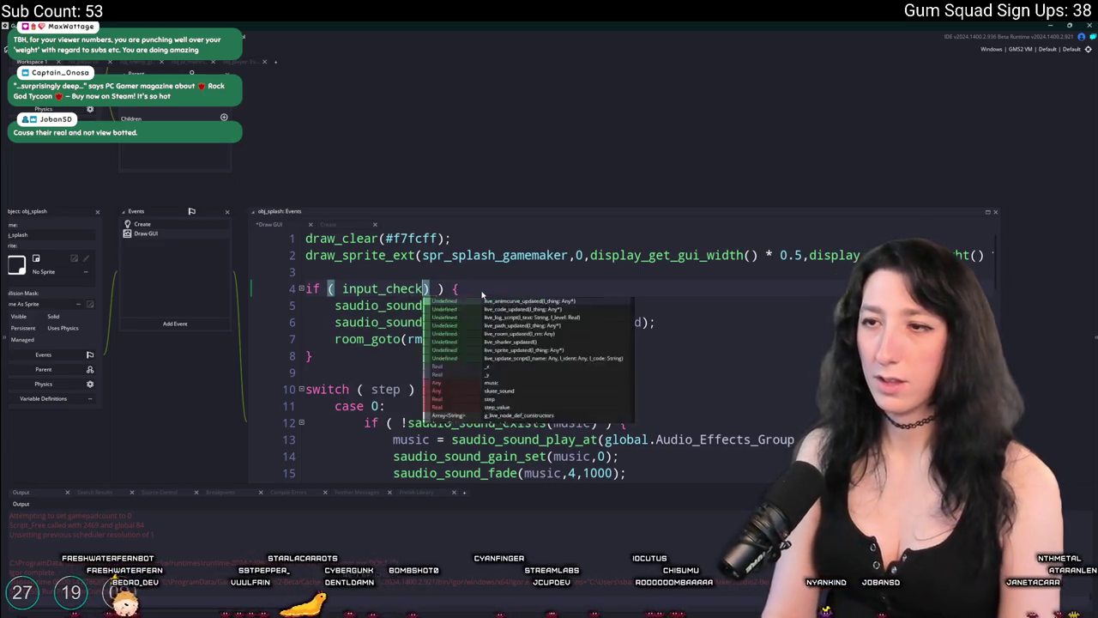
type("d(vk_escape")
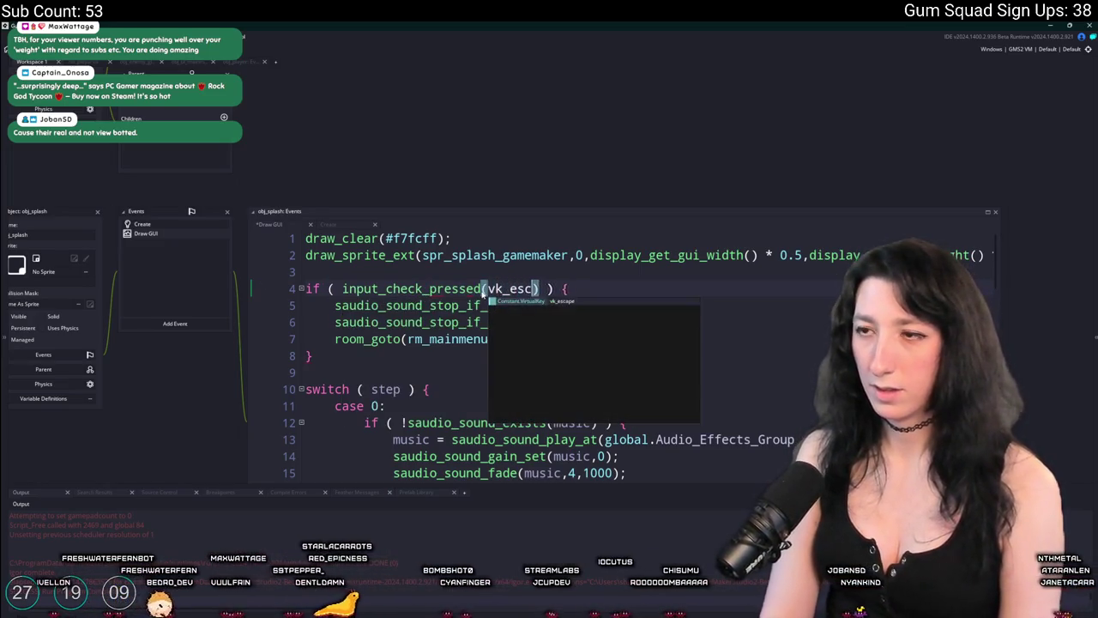
type(")")
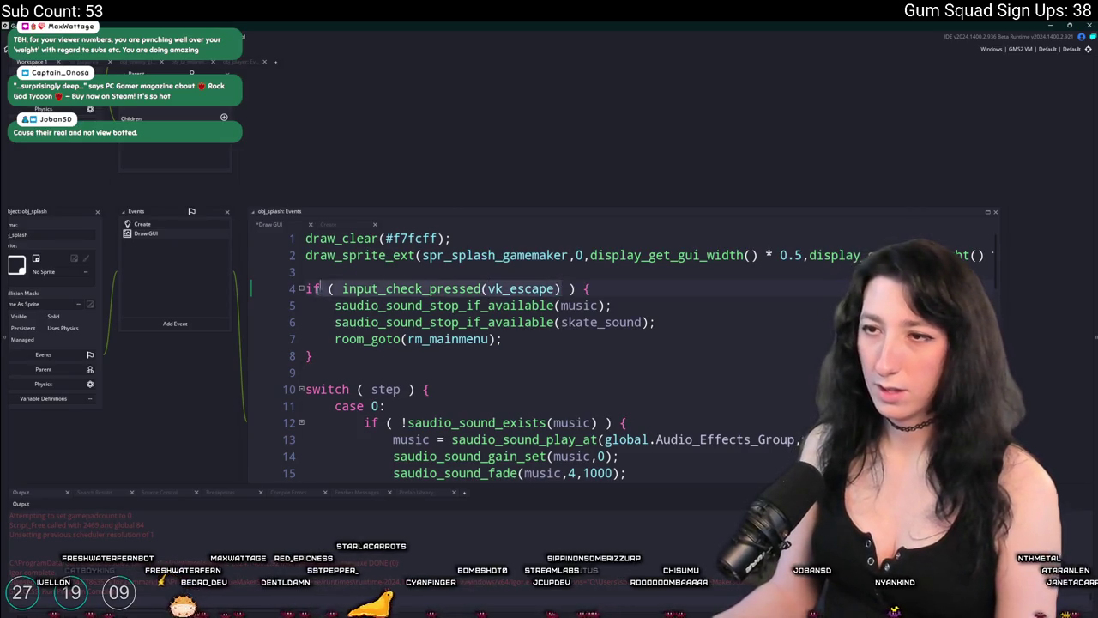
type(" ||")
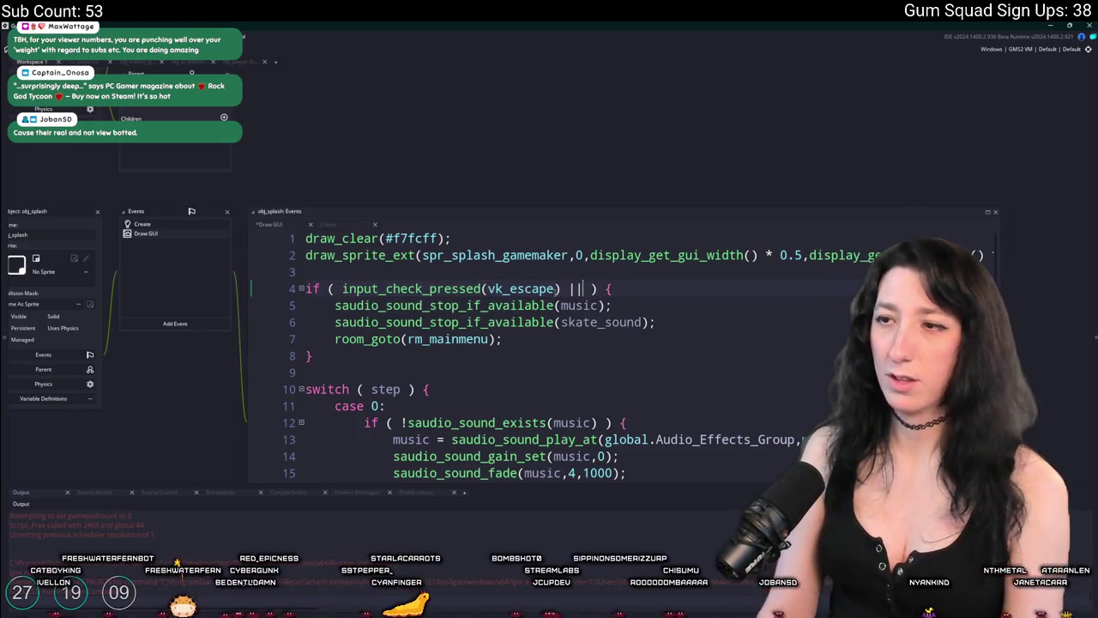
type("| input_check_pressed(vk_escape)")
key("BackSpace")
key("BackSpace")
key("BackSpace")
type("space")
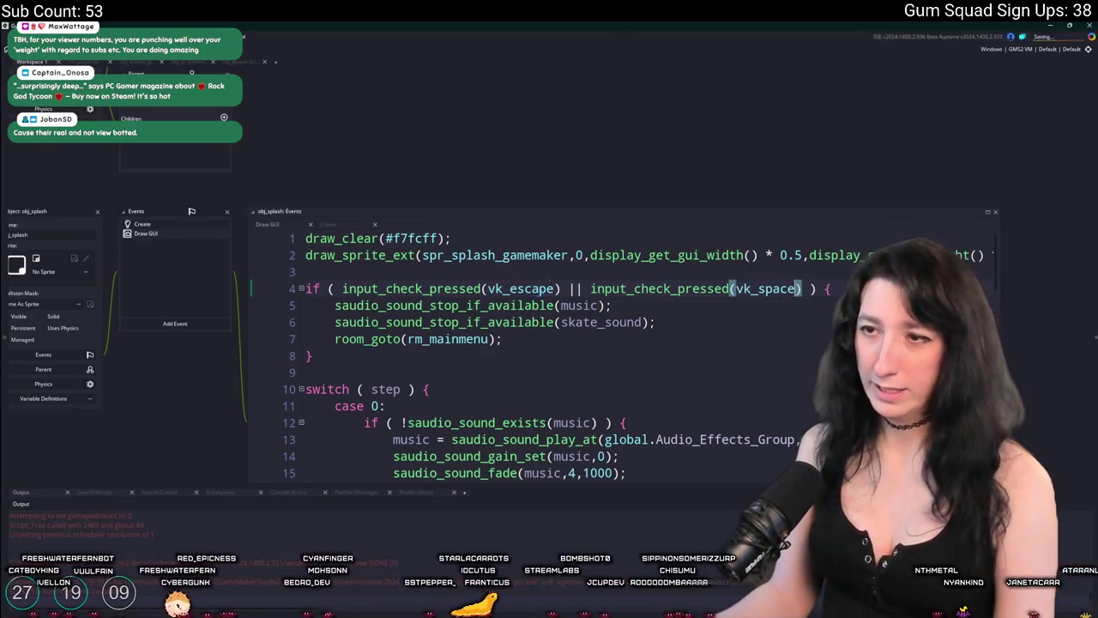
key("alt+Tab")
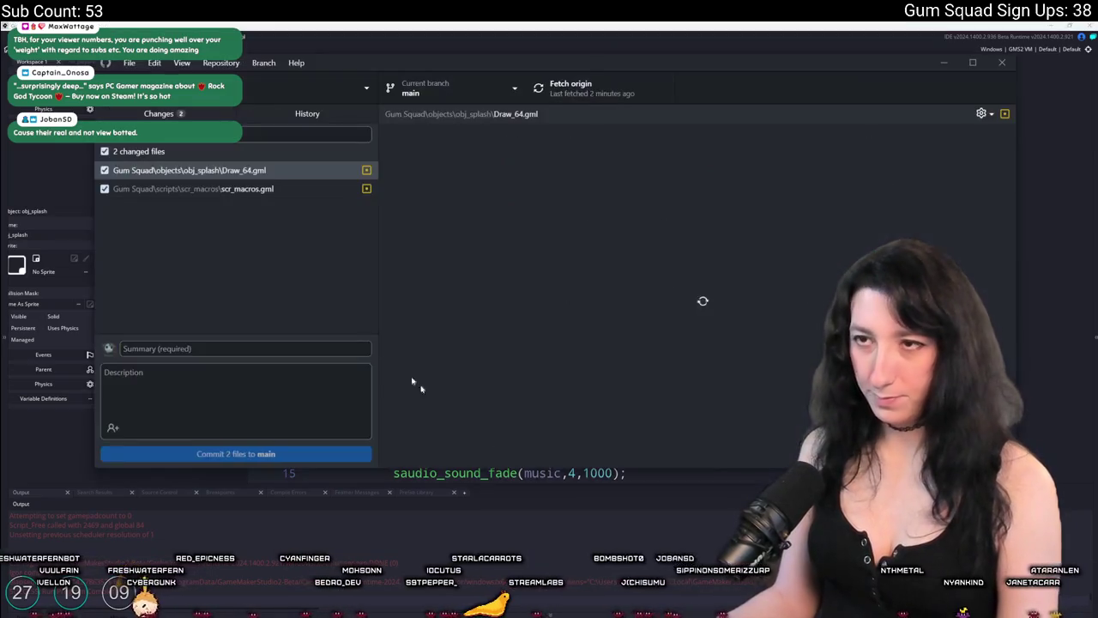
Review the scr_macros.gml diff and commit Draw_64.gml and scr_macros.gml to main as 'One more guy'.
left_click(257, 190)
left_click(244, 352)
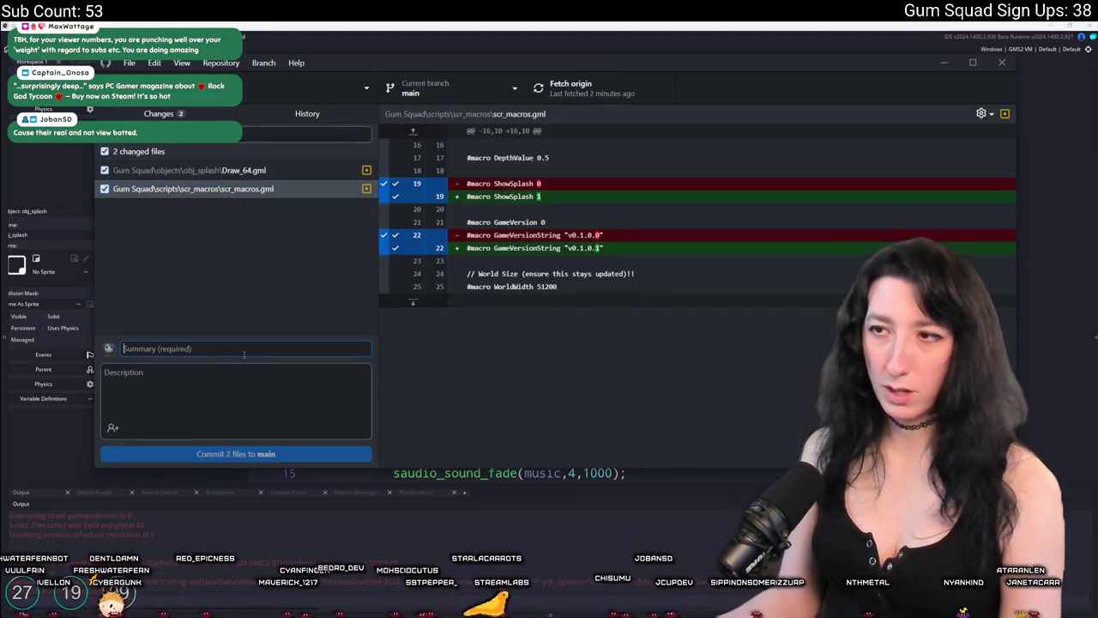
type("One more guy")
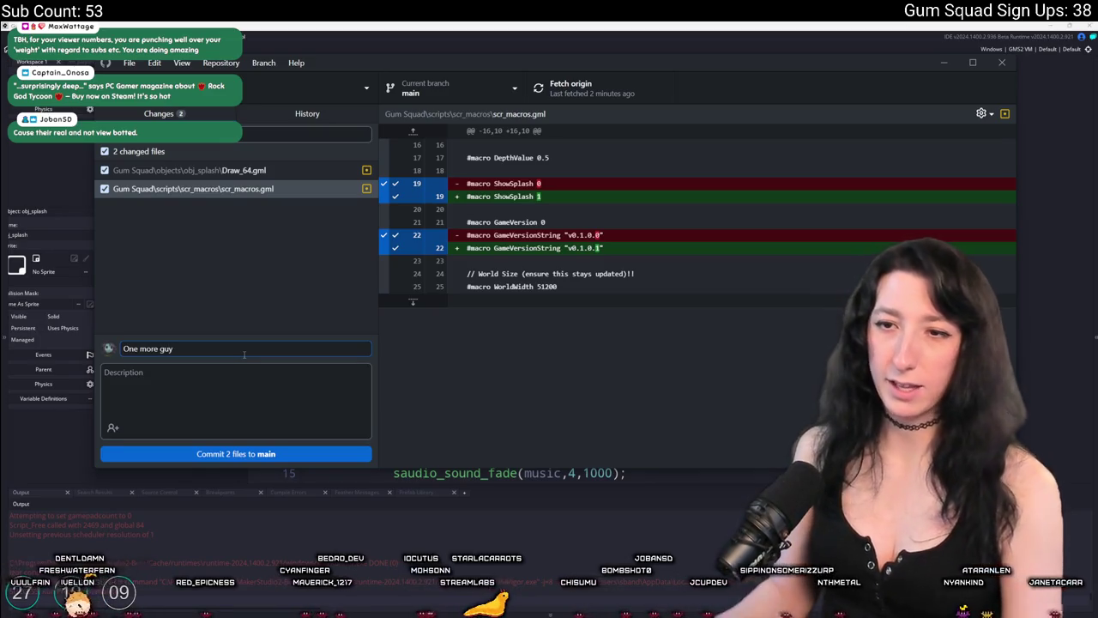
left_click(223, 454)
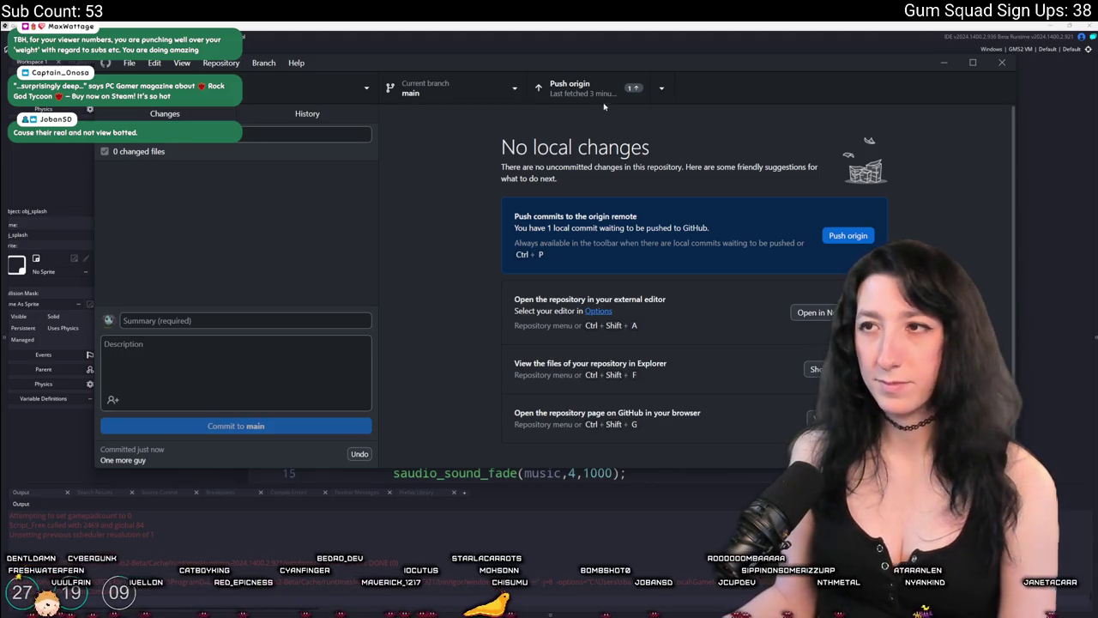
key("alt+Tab")
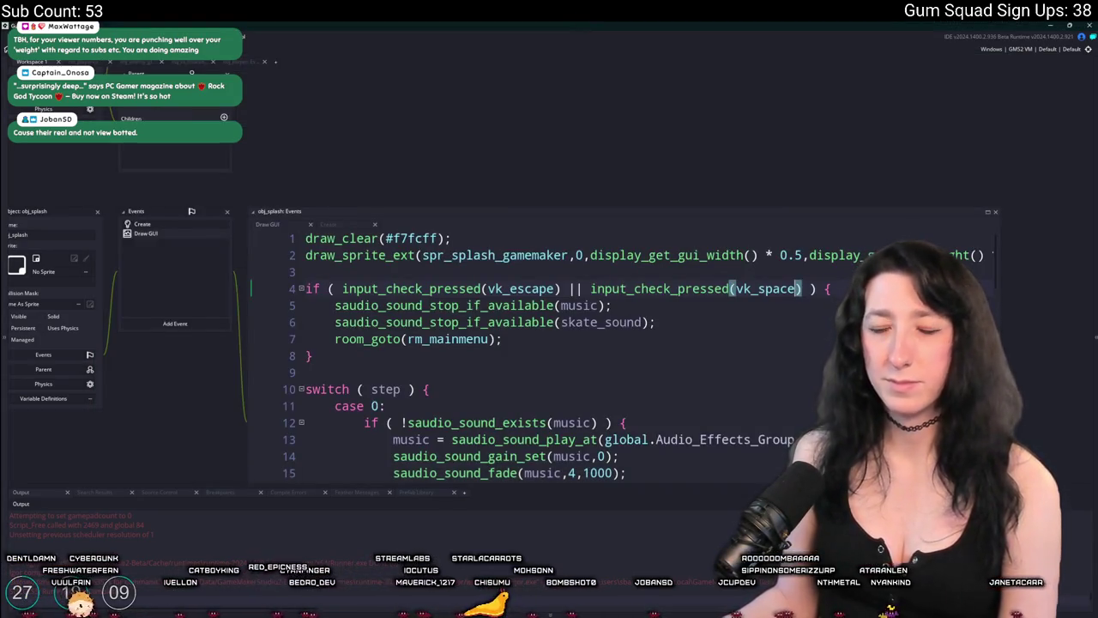
key("alt+Tab")
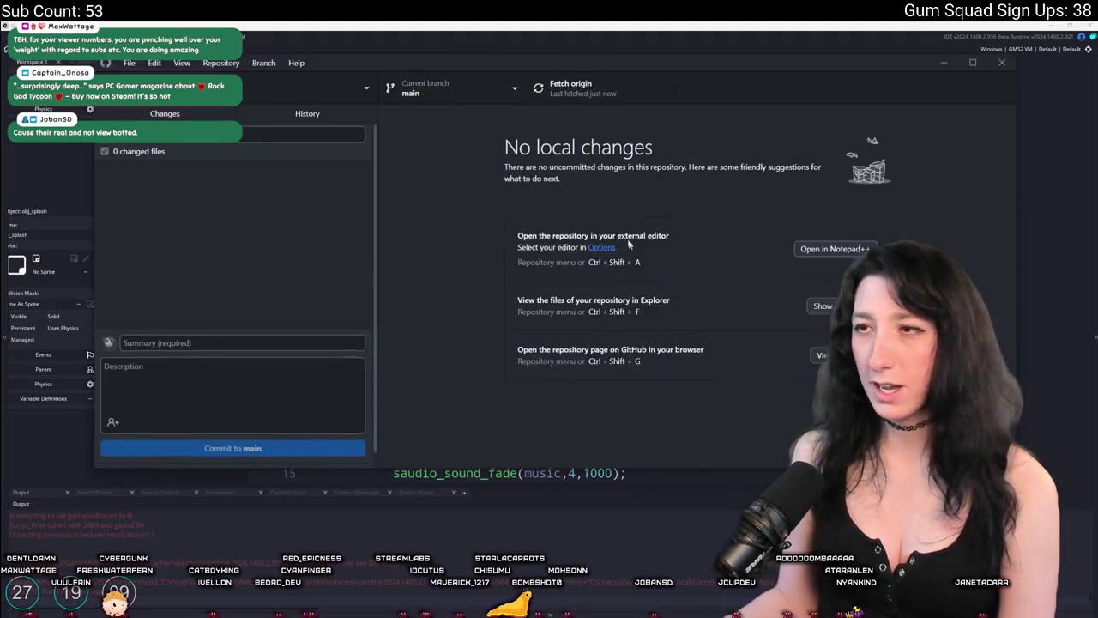
key("alt+Tab")
left_click(45, 37)
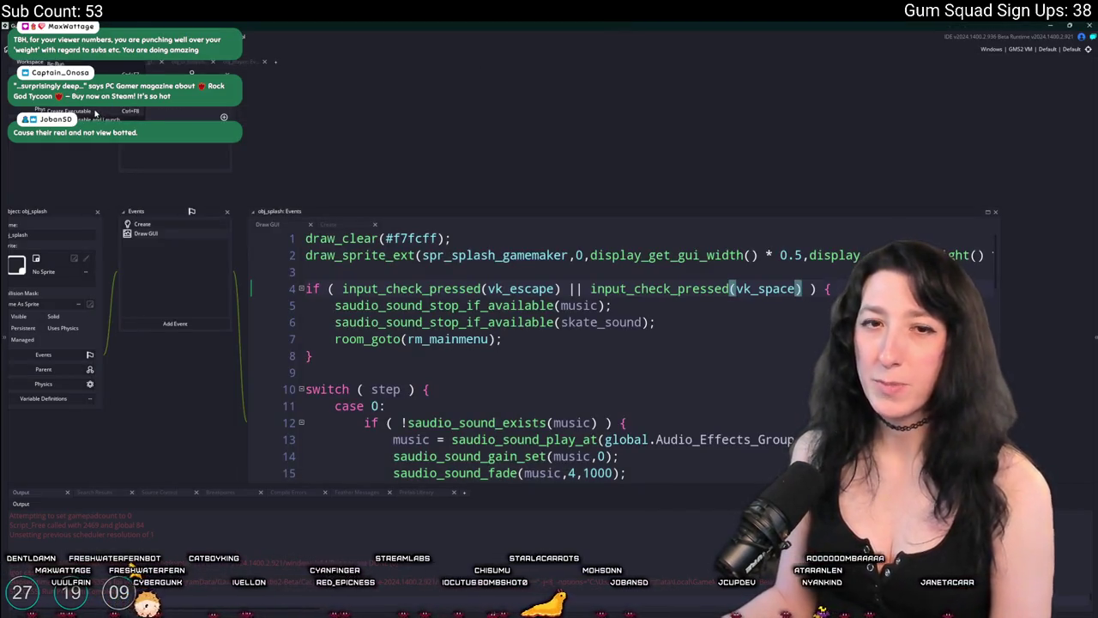
Create an executable packaged as Zip, saving Gum Squad.zip to the Desktop.
left_click(86, 110)
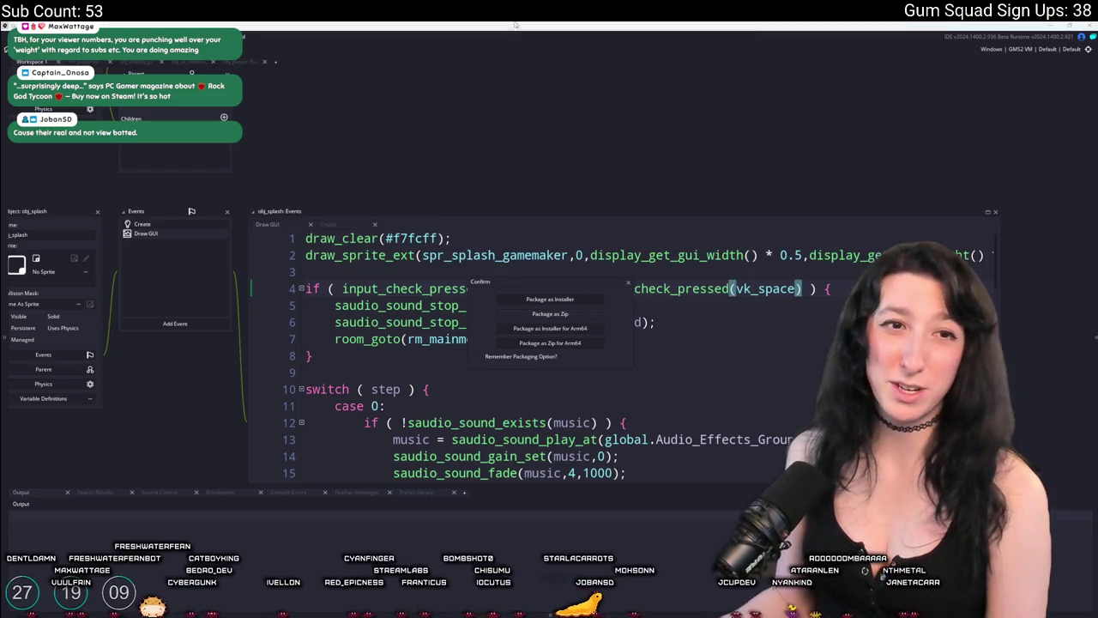
left_click(590, 313)
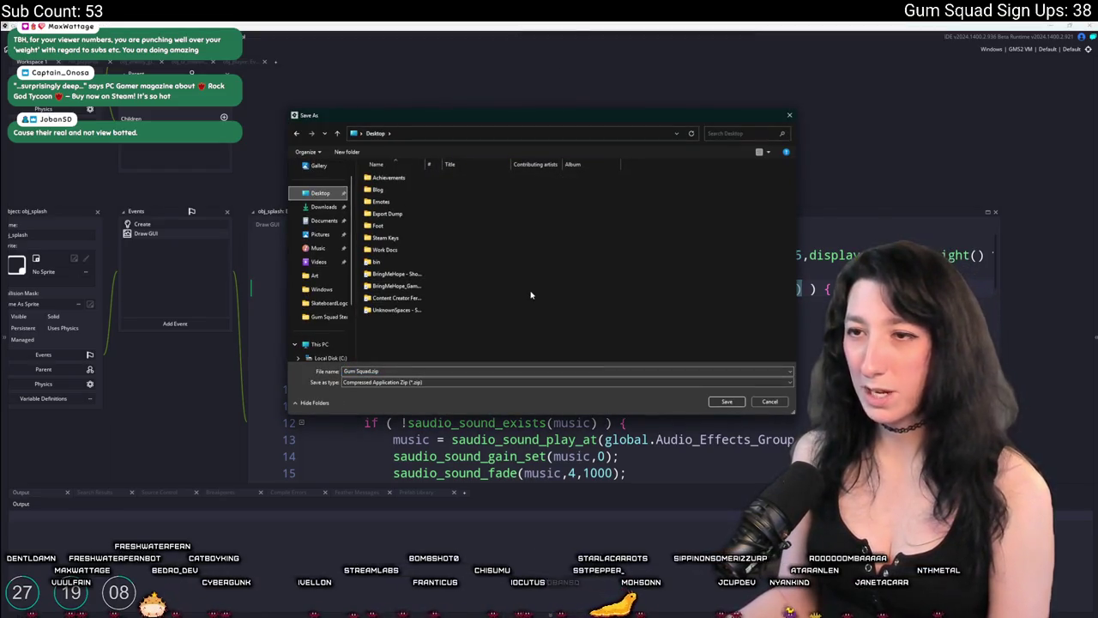
left_click(726, 401)
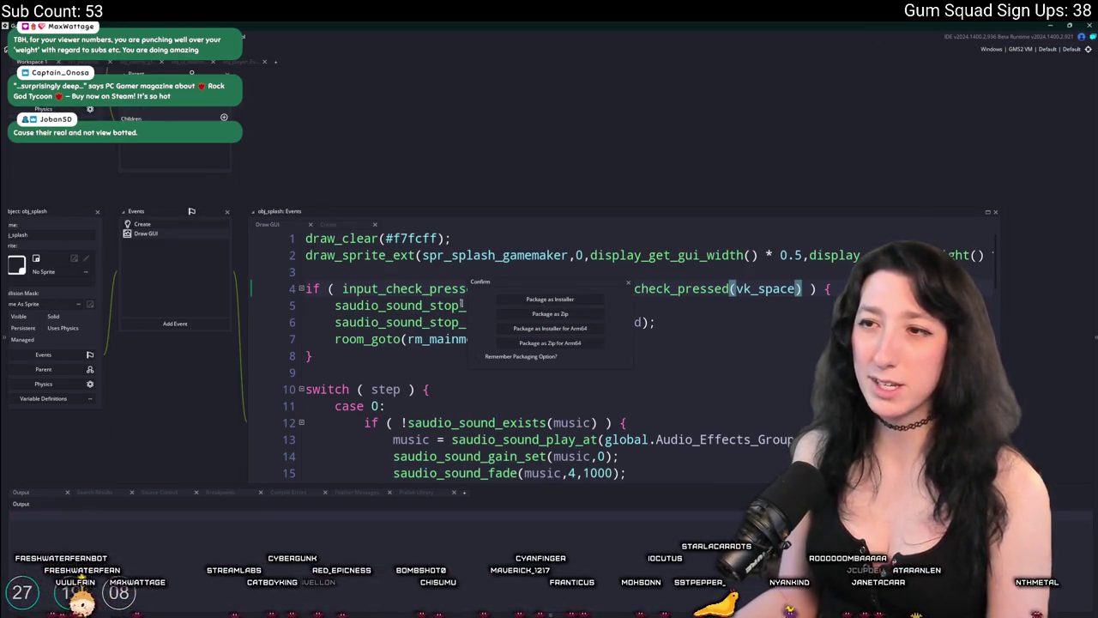
left_click(509, 313)
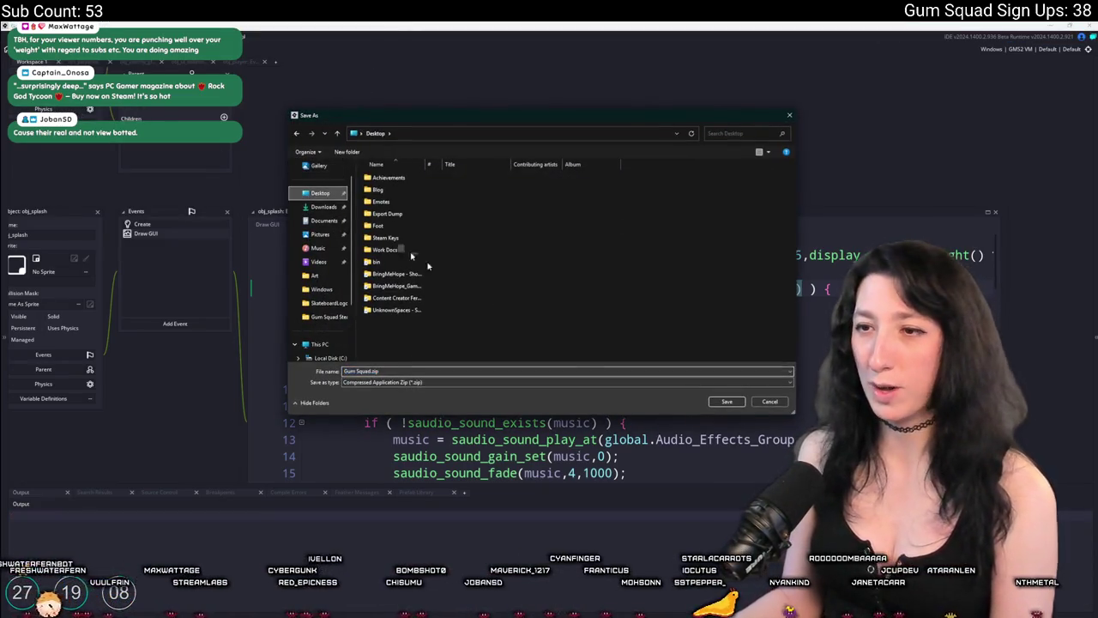
left_click(726, 402)
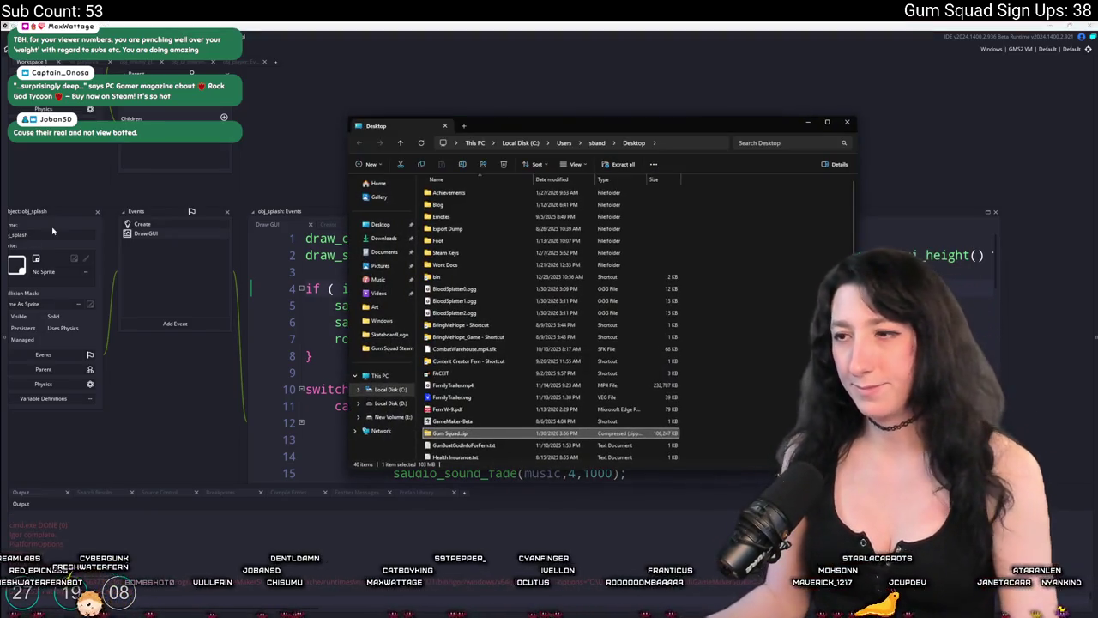
double_click(449, 433)
double_click(451, 195)
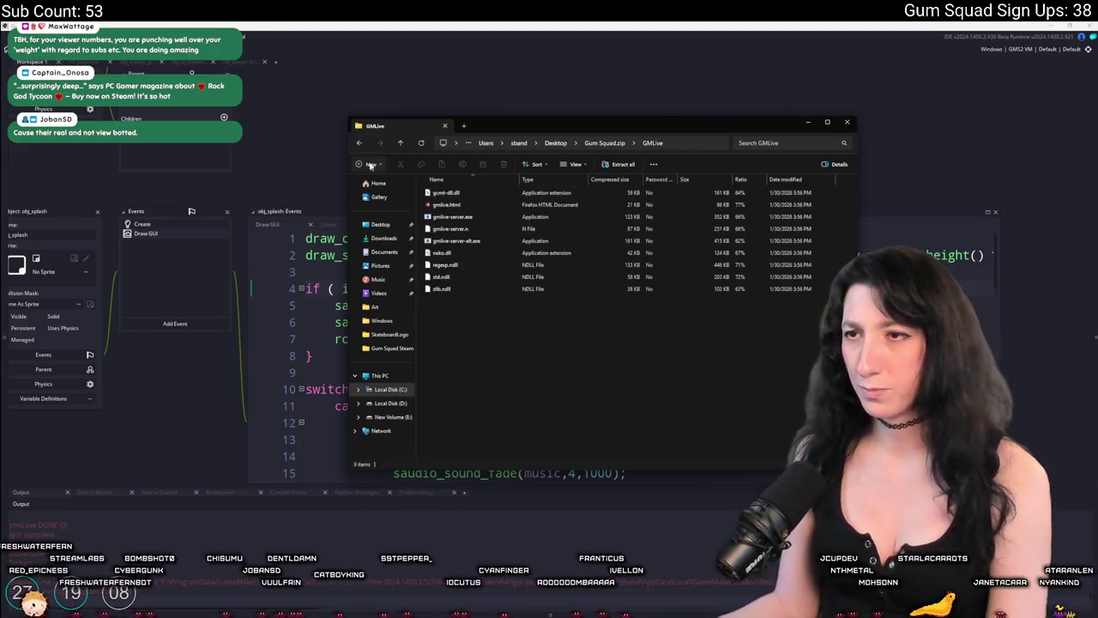
left_click(358, 142)
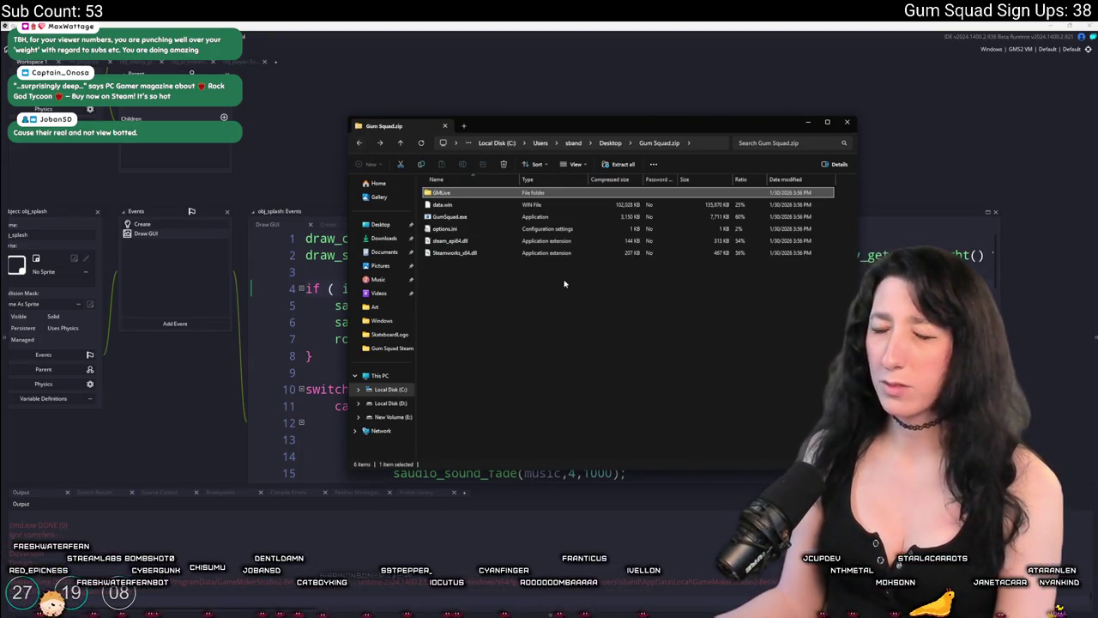
left_click(360, 143)
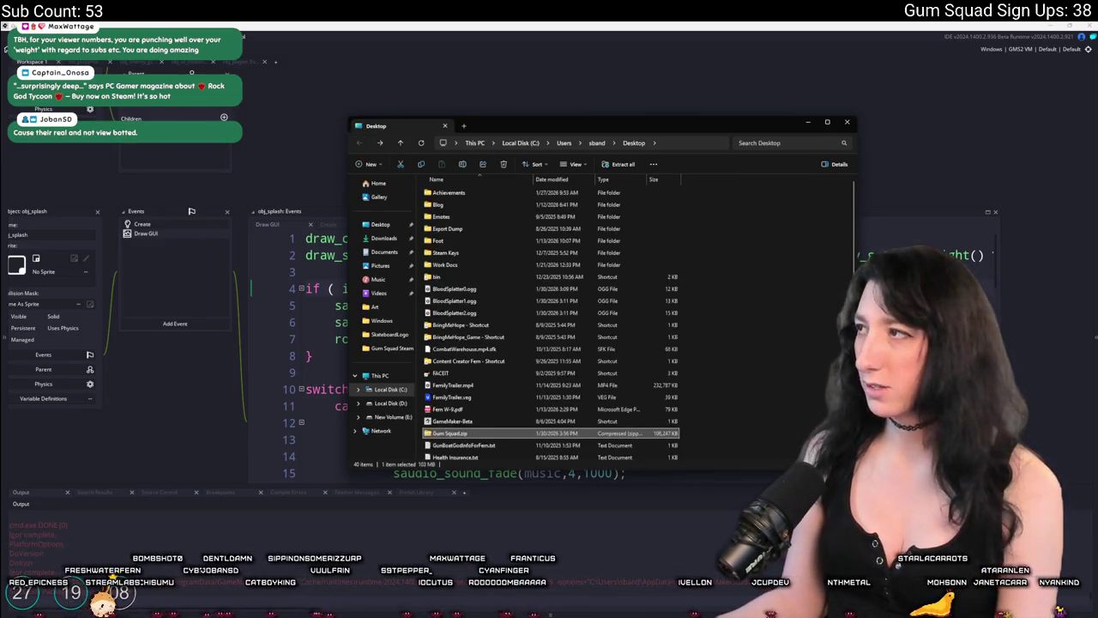
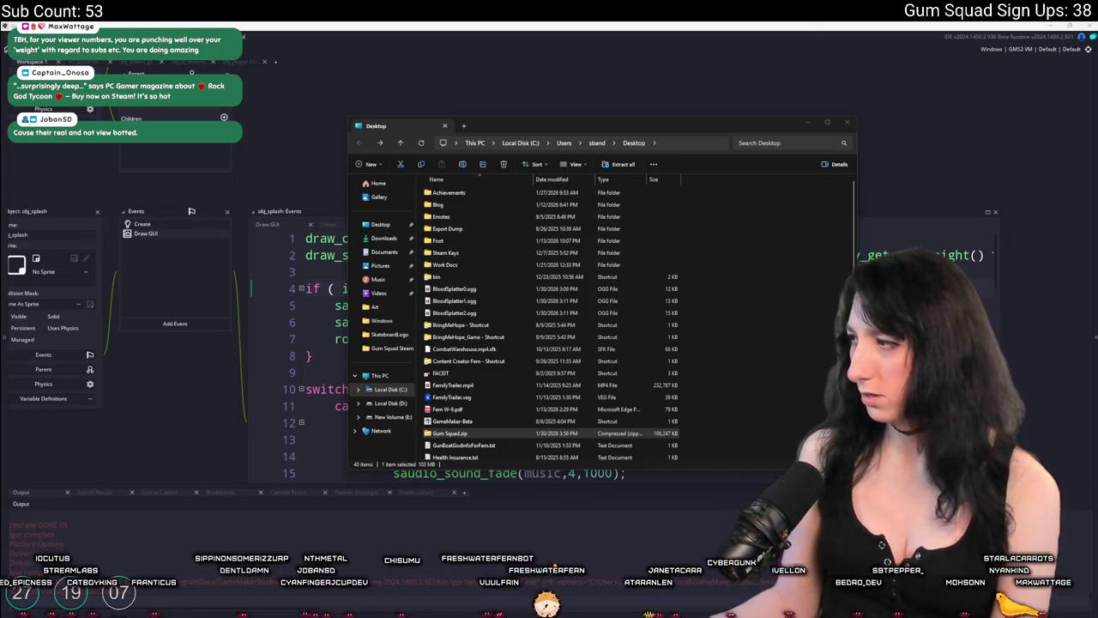
Close the file browser window and return to the code at line 6.
left_click(461, 434)
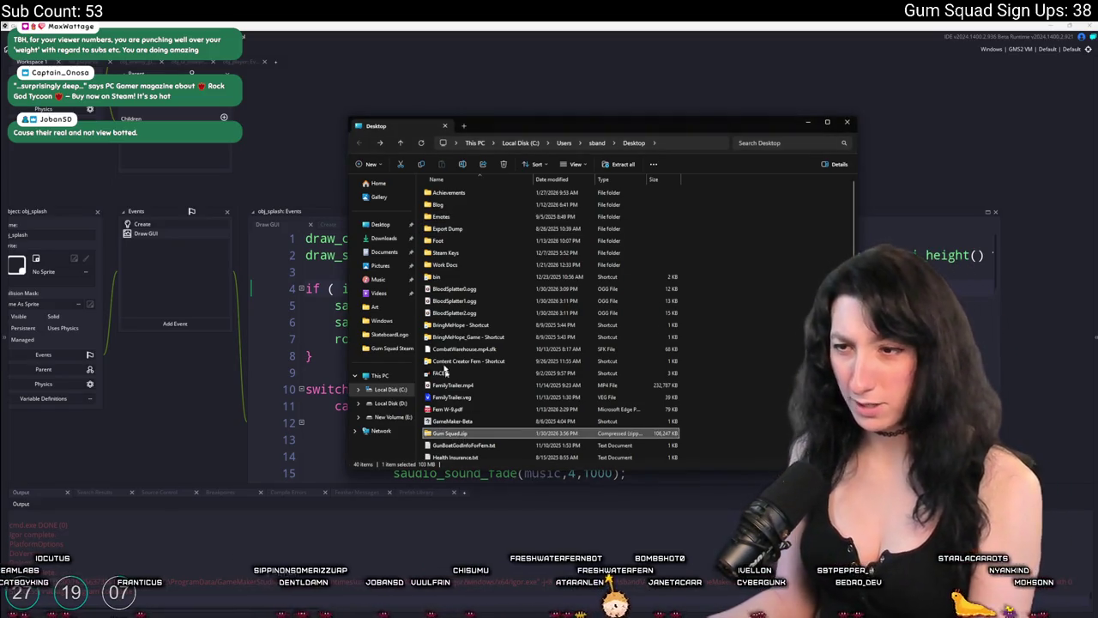
key("ctrl+w")
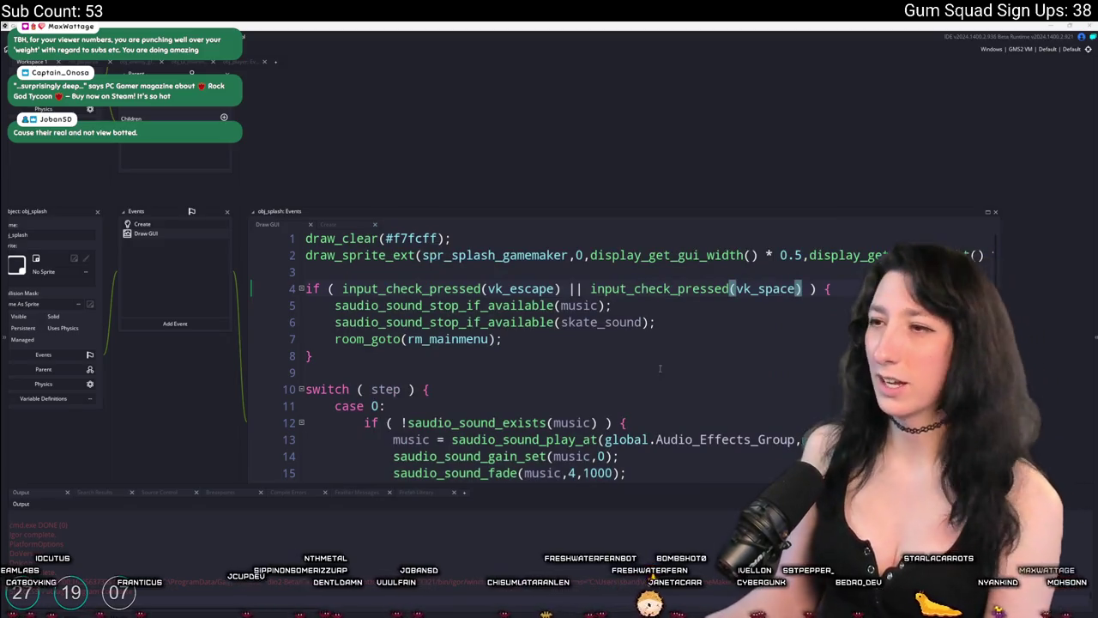
left_click(703, 322)
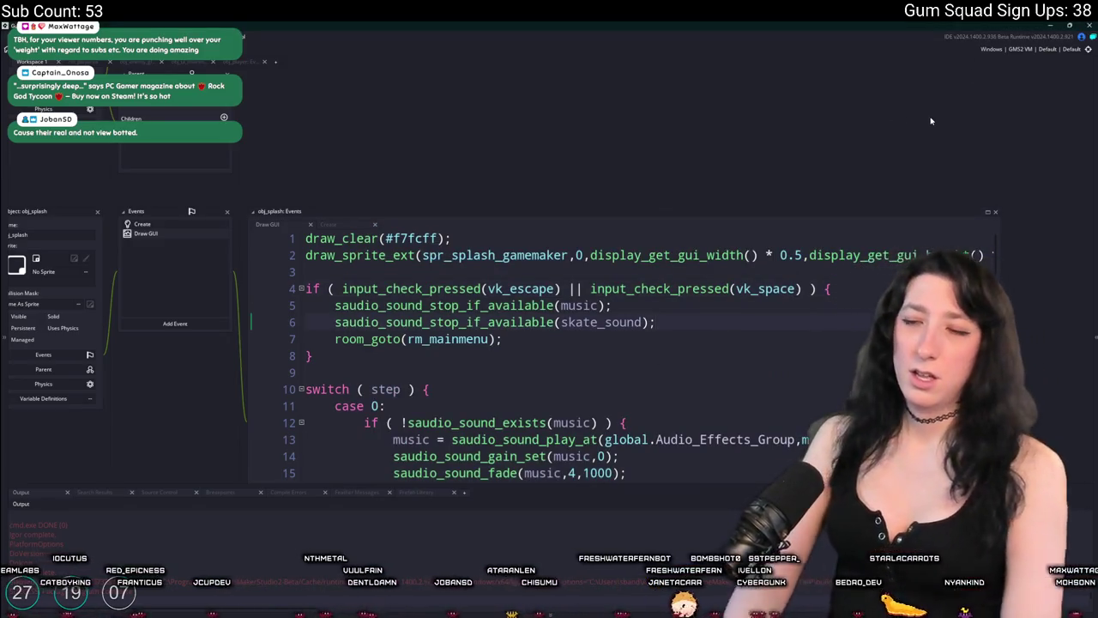
Search assets for 'sp' and open the matching script, then minimize GameMaker.
key("ctrl+t")
type("sp")
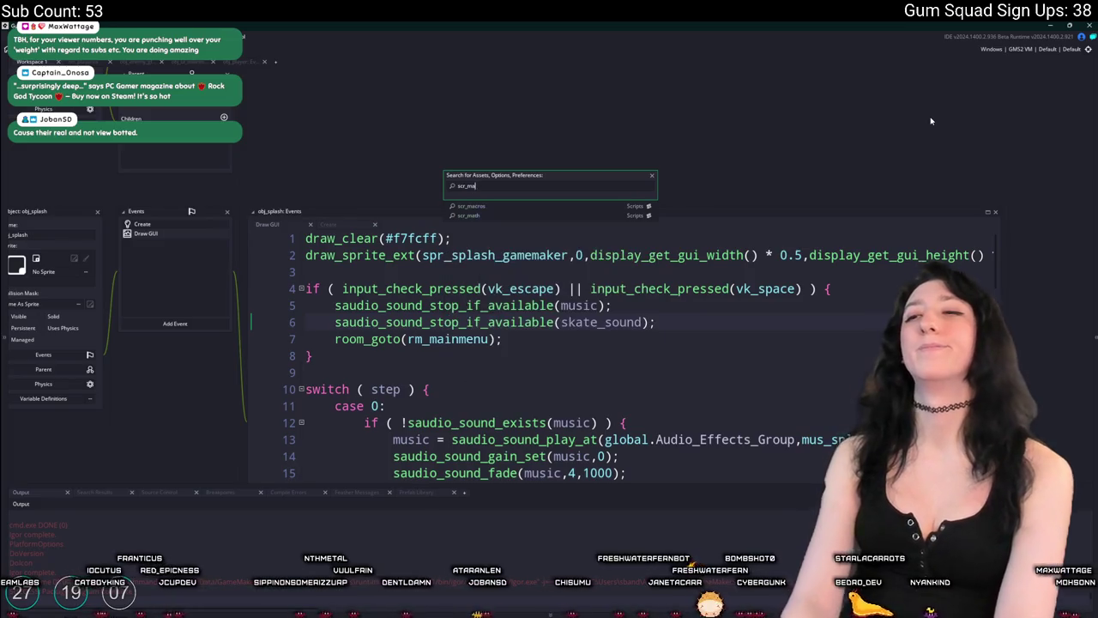
key("Return")
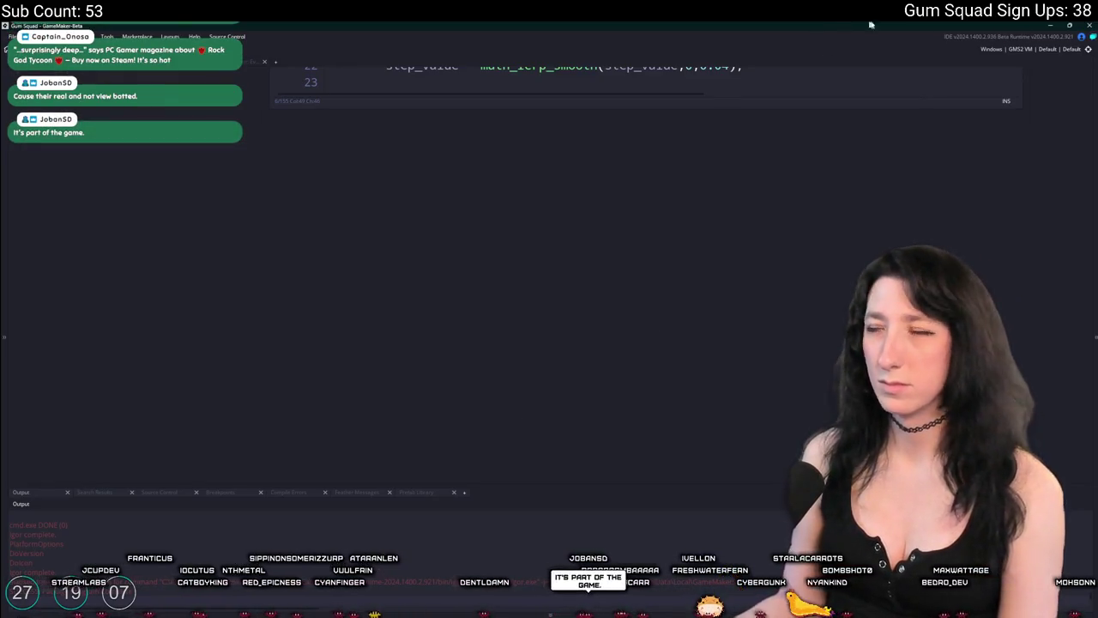
left_click(1050, 25)
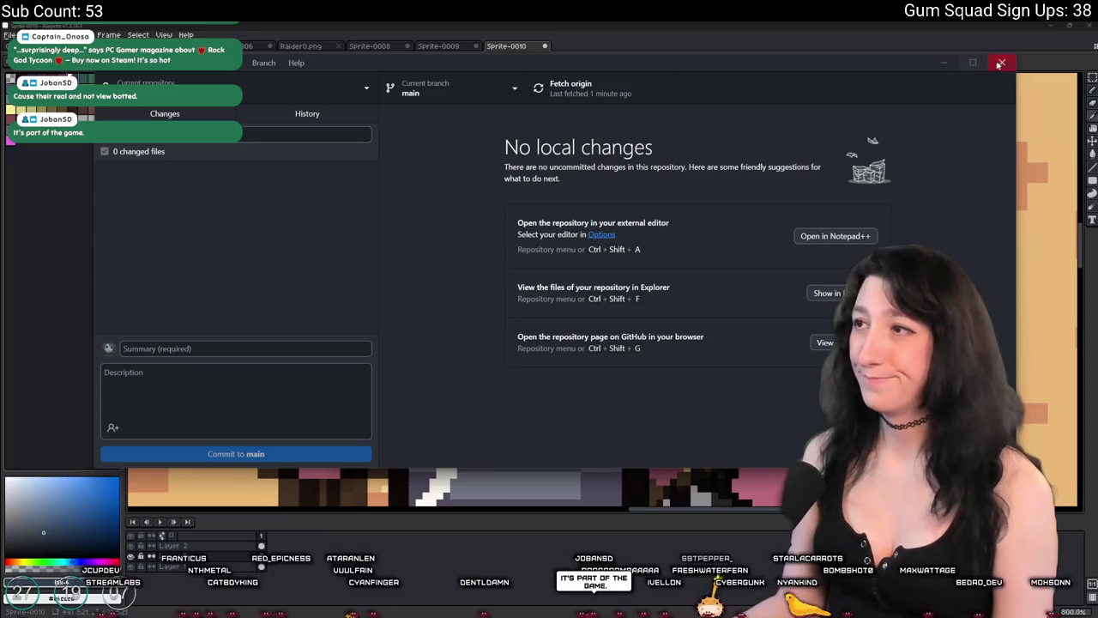
Close GitHub Desktop and minimize Aseprite to clear the desktop.
left_click(1029, 25)
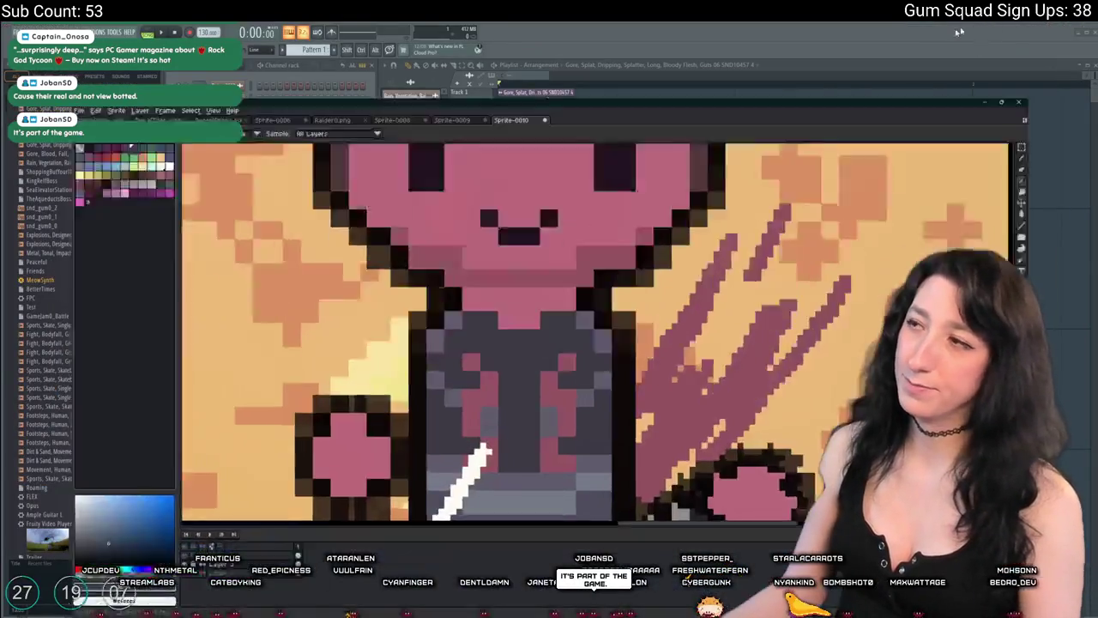
scroll(800, 210, "down", 3)
scroll(800, 210, "down", 3)
scroll(801, 211, "up", 1)
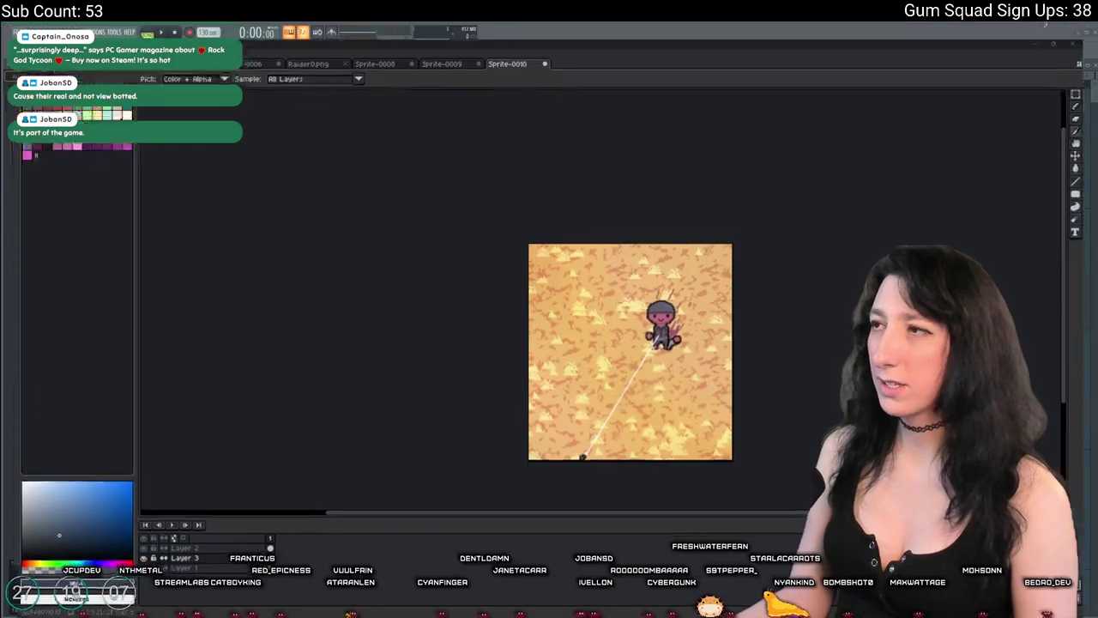
left_click(1050, 26)
Launch Steam by searching 'ste' from the Start menu.
key("super")
type("ste")
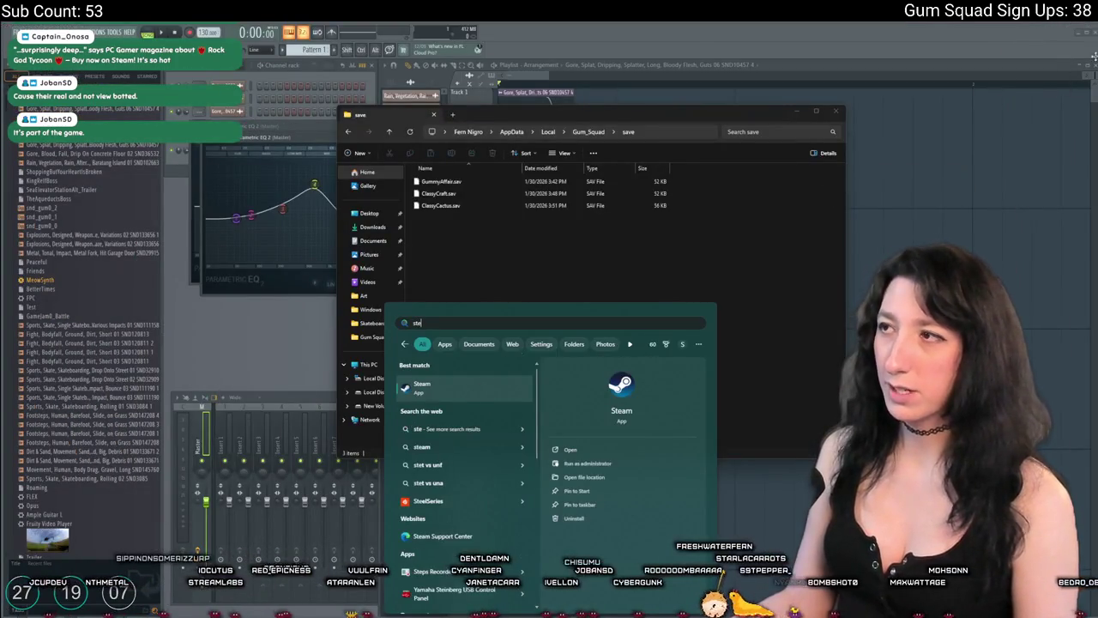
key("Return")
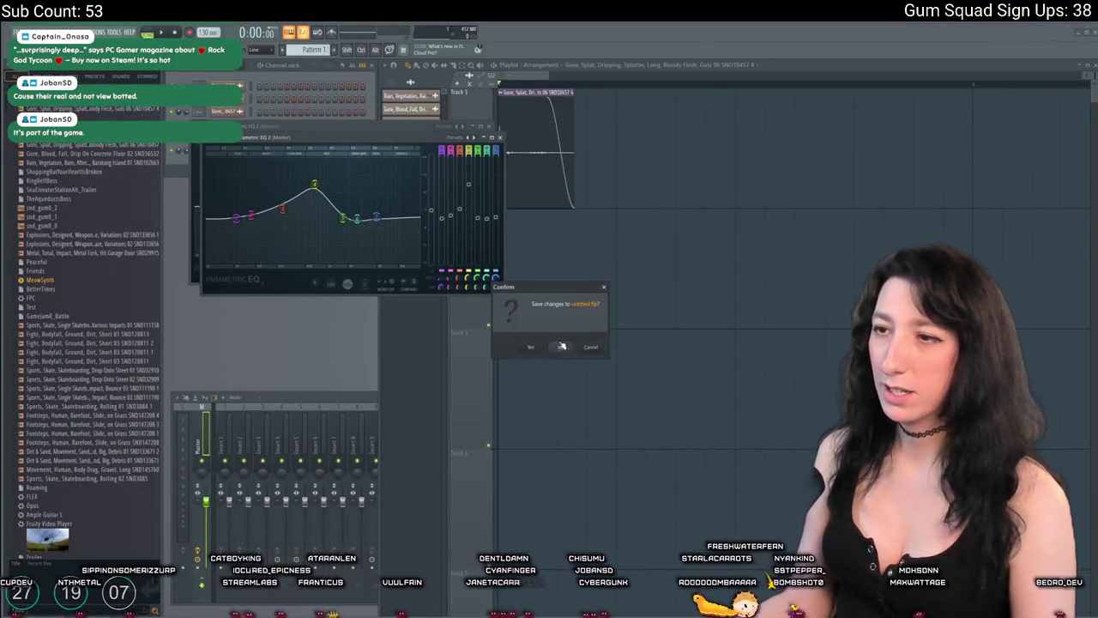
key("super")
type("ste")
key("Return")
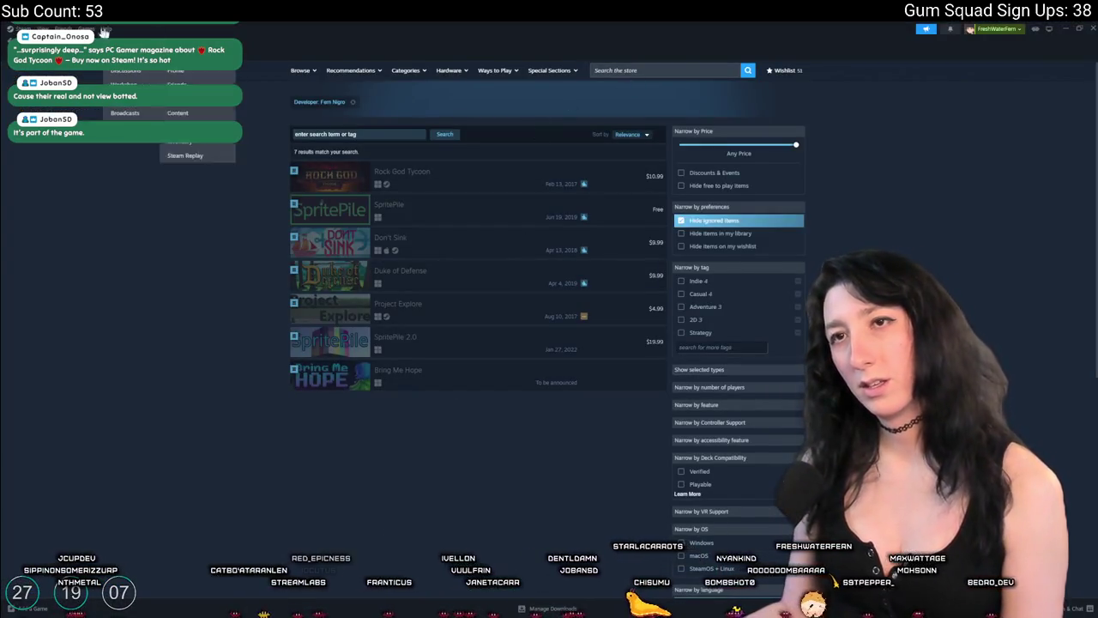
Cycle through the open windows, then return to Steam and load the store home page.
left_click(666, 72)
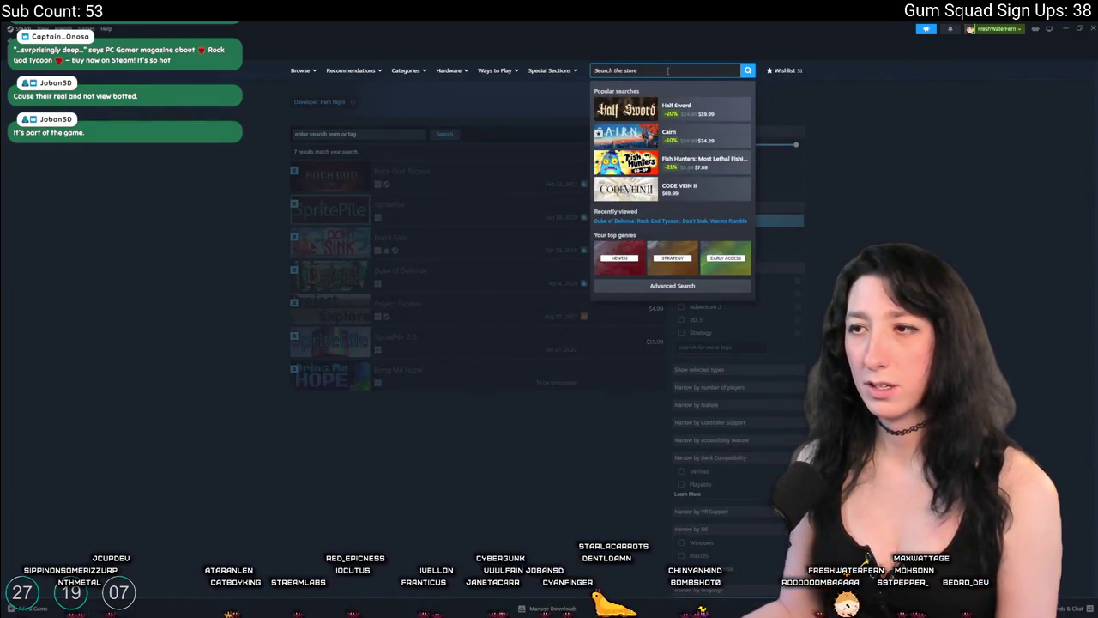
key("alt+Tab")
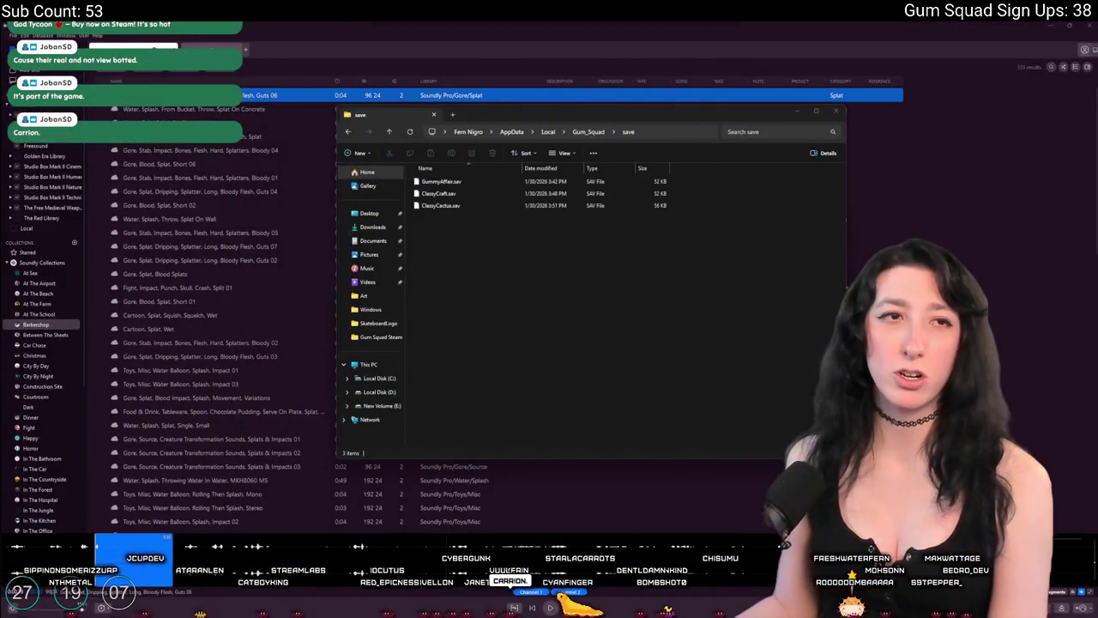
key("alt+Tab")
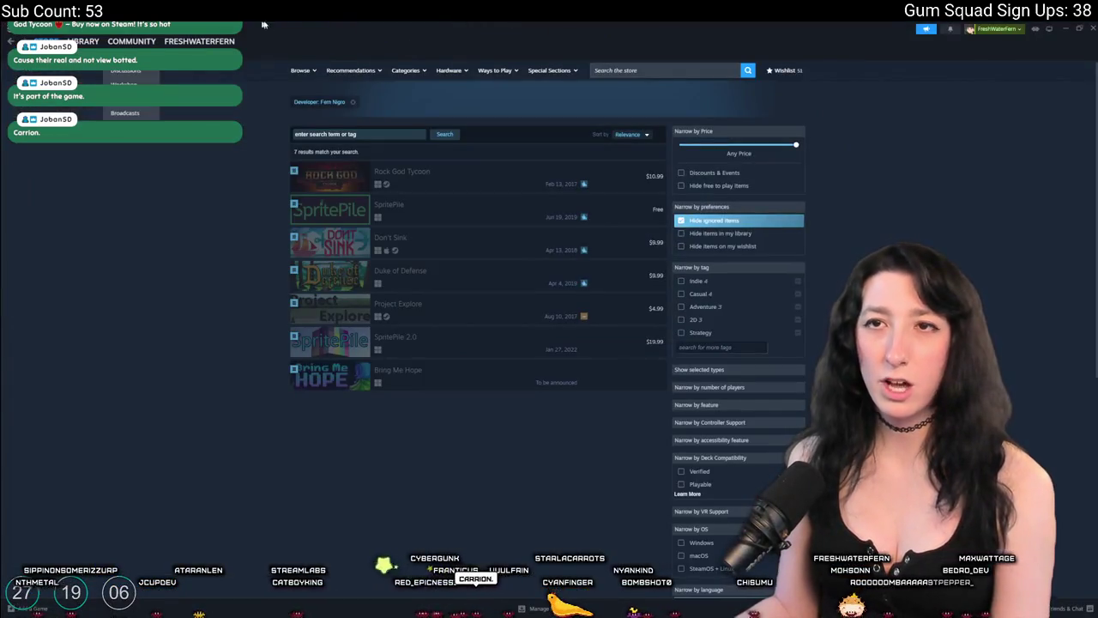
key("alt+Tab")
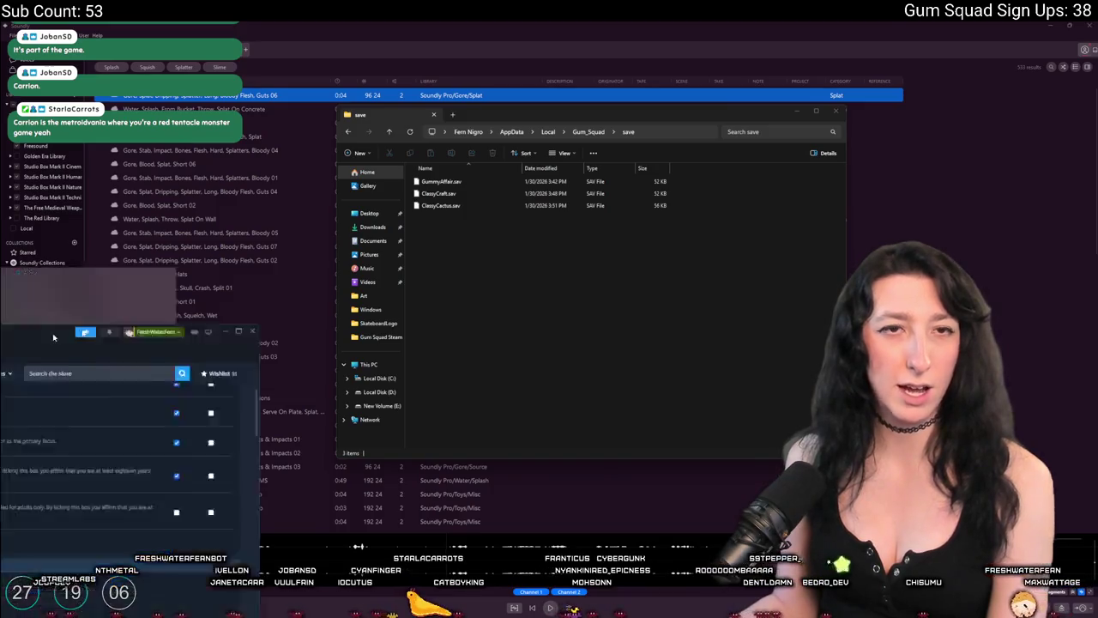
key("alt+Tab")
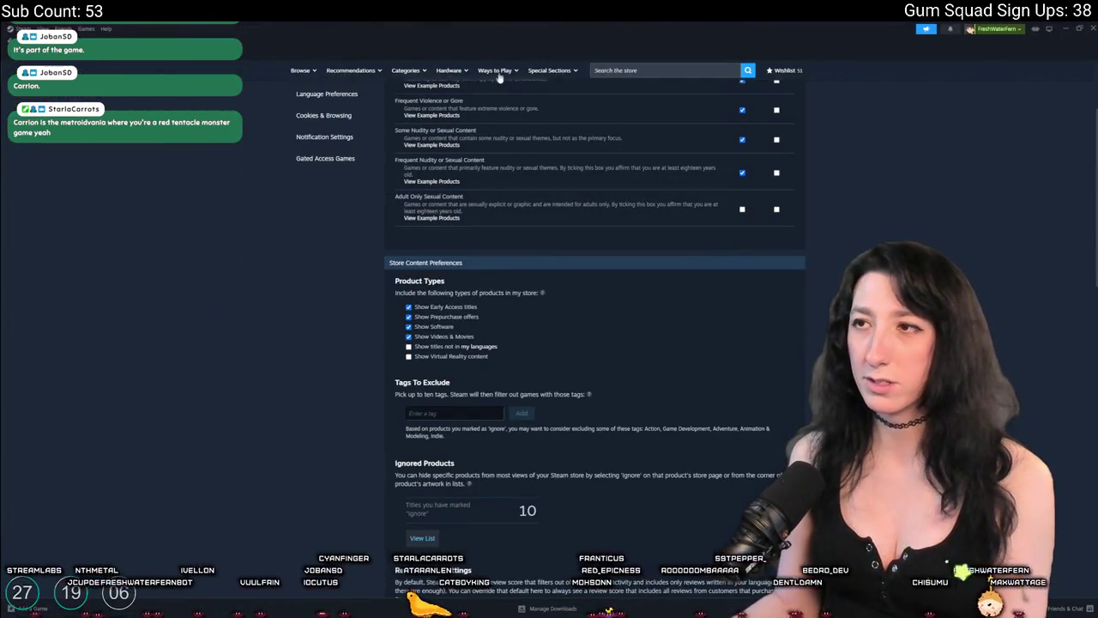
left_click(498, 71)
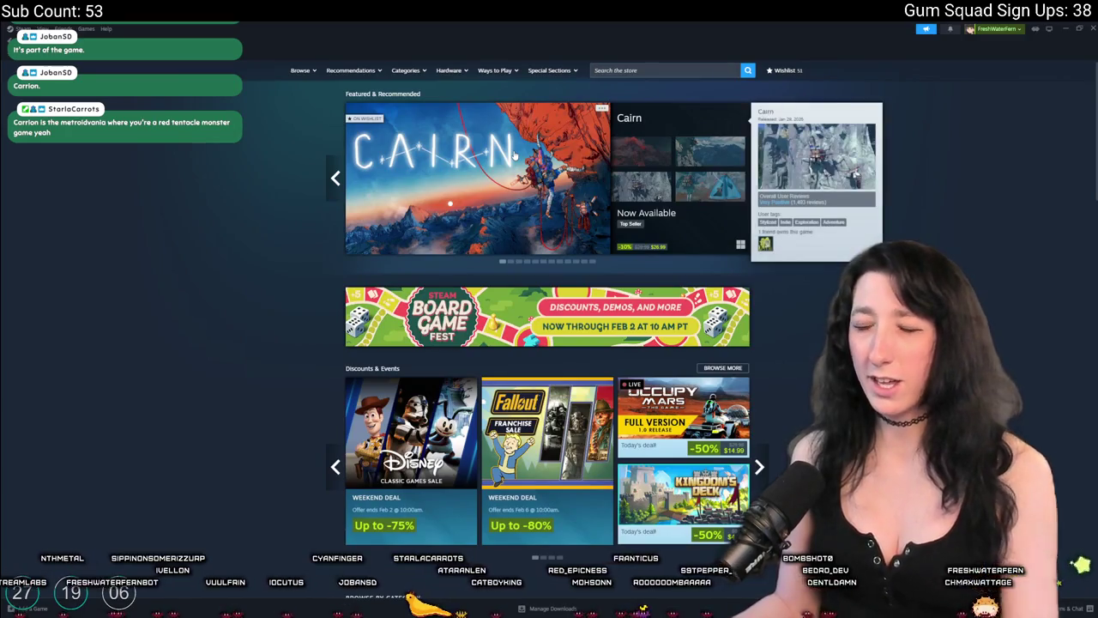
Open the featured Cairn store page and enlarge one of its screenshots.
left_click(515, 157)
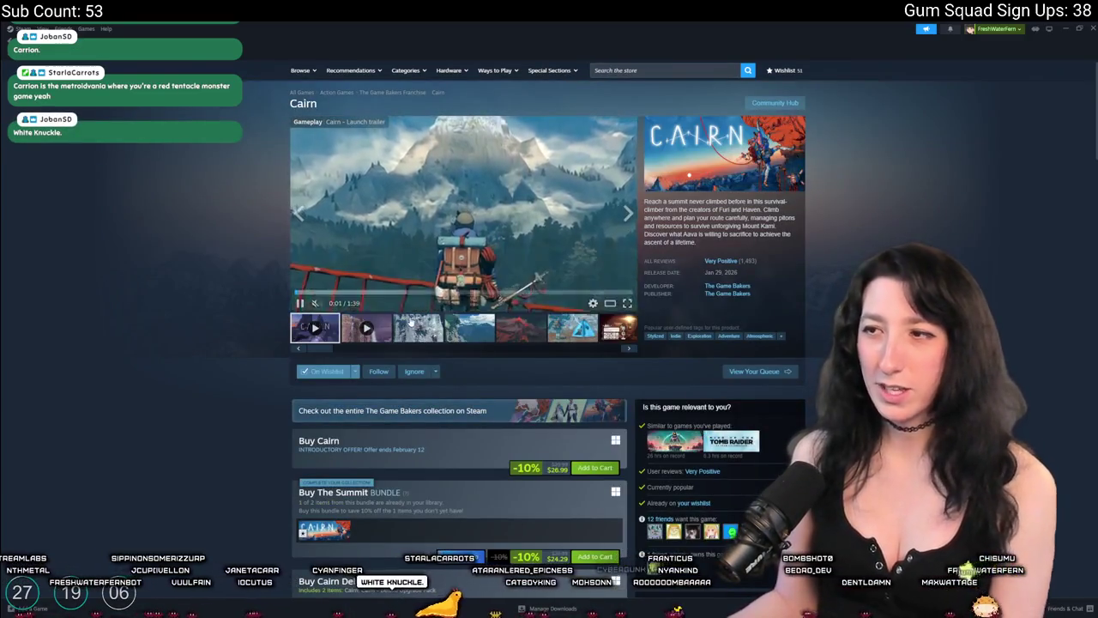
left_click(414, 325)
left_click(592, 266)
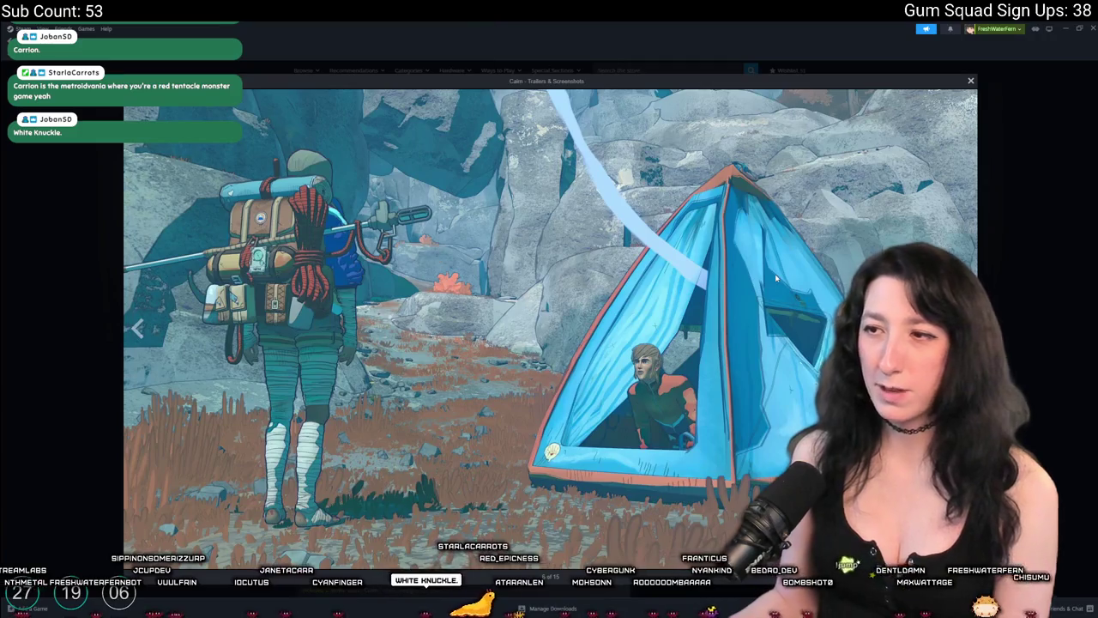
Page through eight more Cairn screenshots, then close the enlarged viewer.
left_click(775, 277)
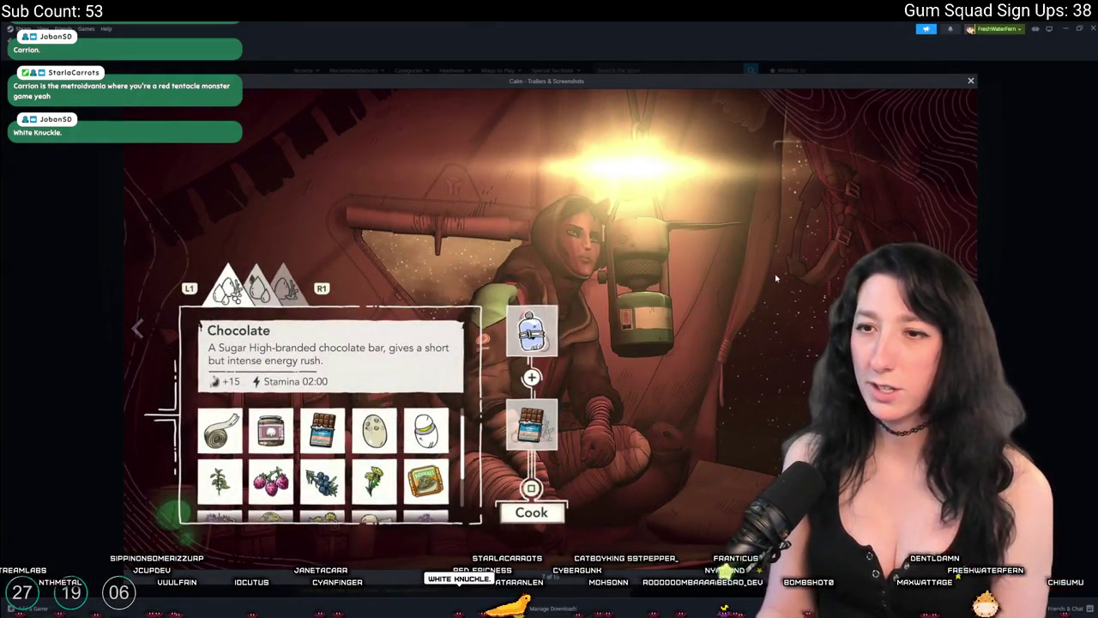
left_click(775, 277)
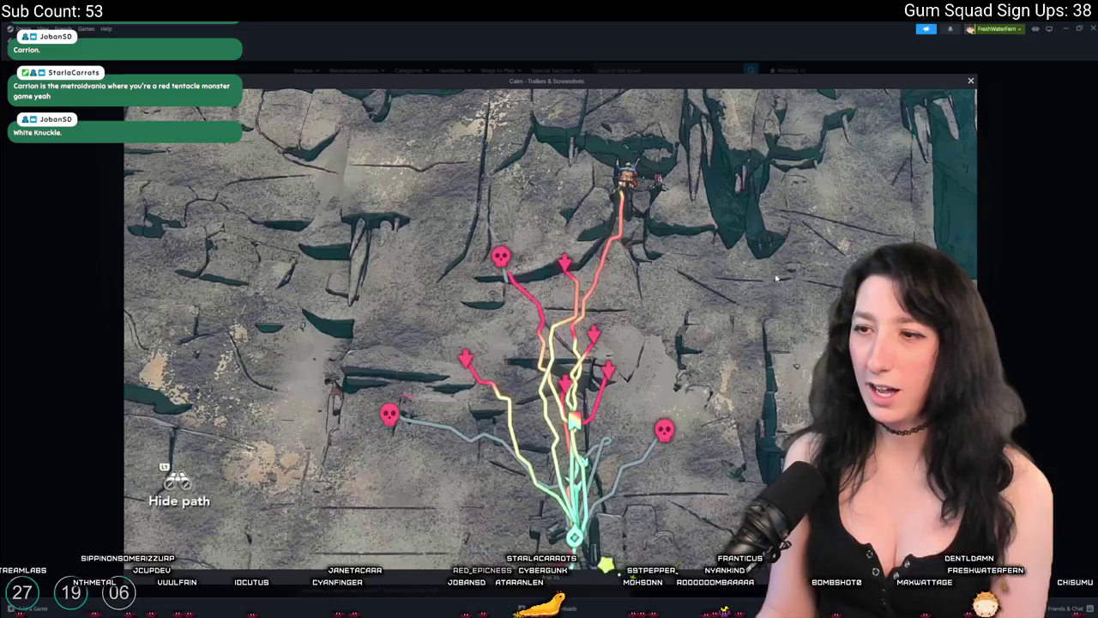
left_click(775, 277)
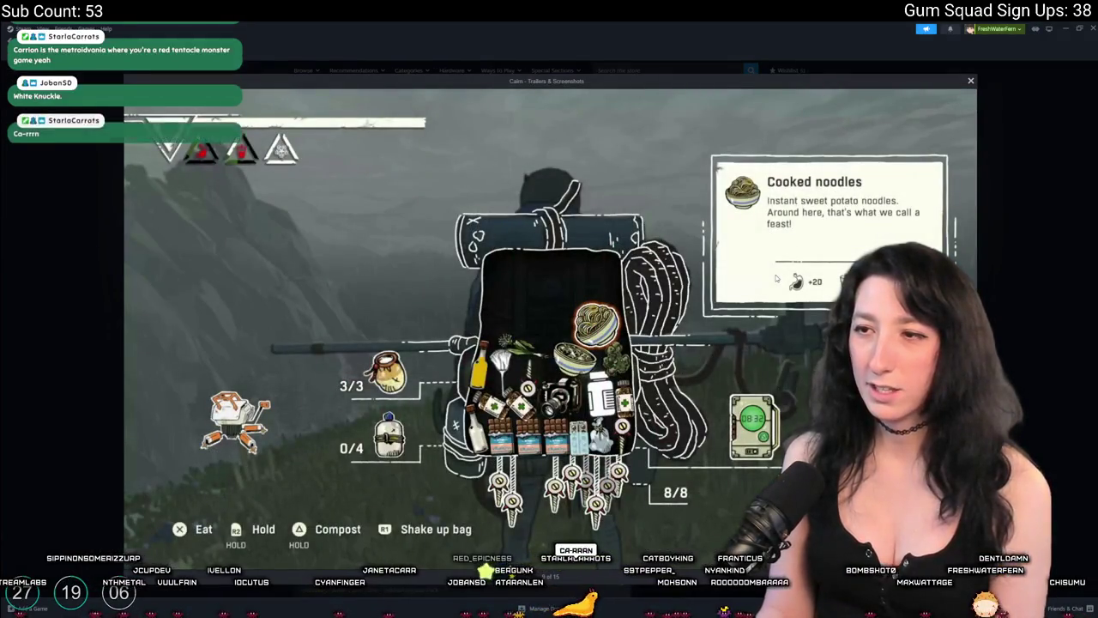
left_click(775, 277)
left_click(775, 277)
left_click(776, 277)
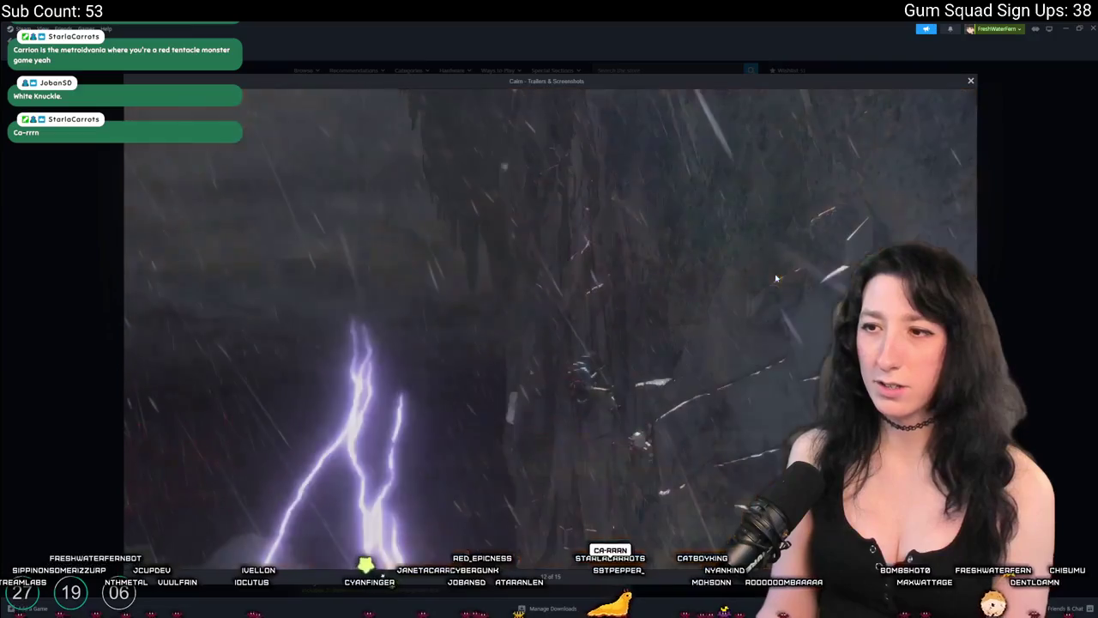
left_click(775, 277)
left_click(775, 277)
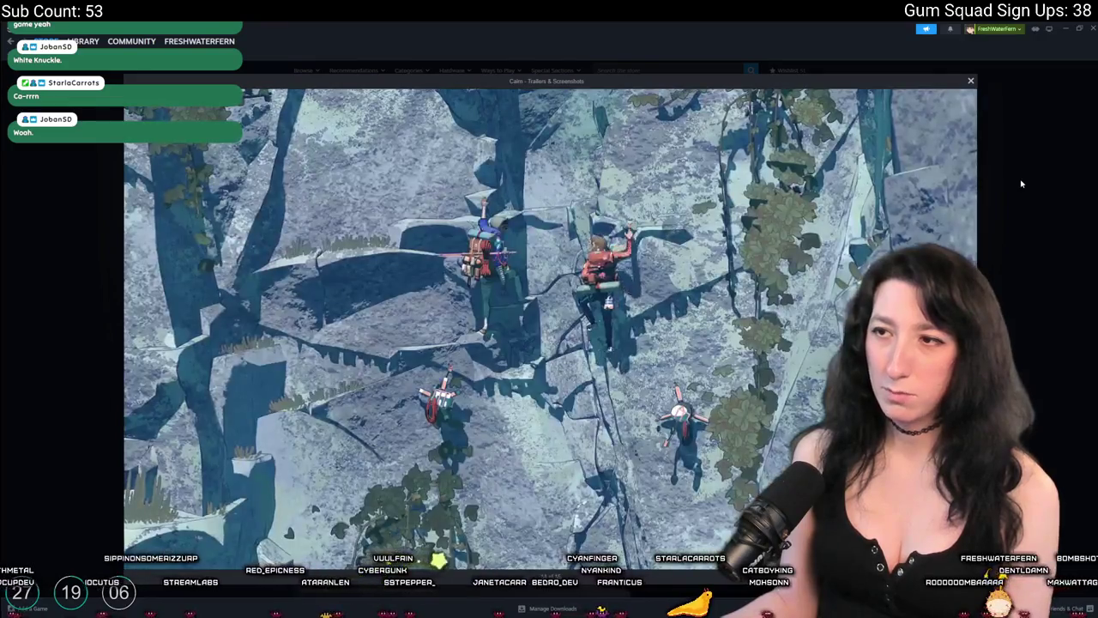
left_click(1020, 183)
left_click(606, 71)
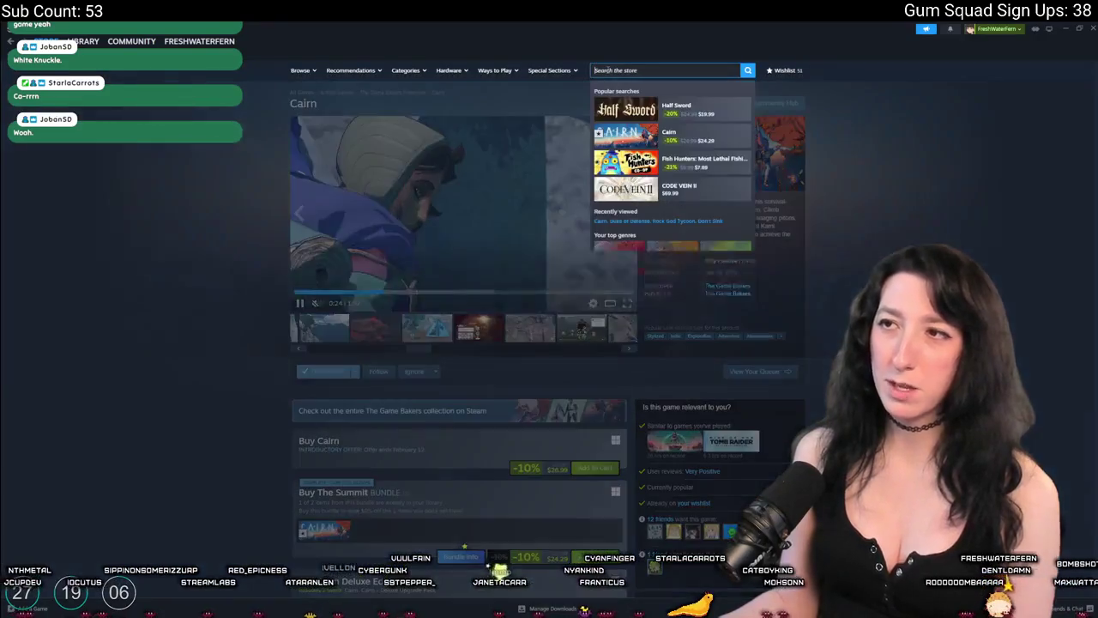
Open the Juice Galaxy store page, pause its trailer and enlarge a screenshot.
type("juicegalax")
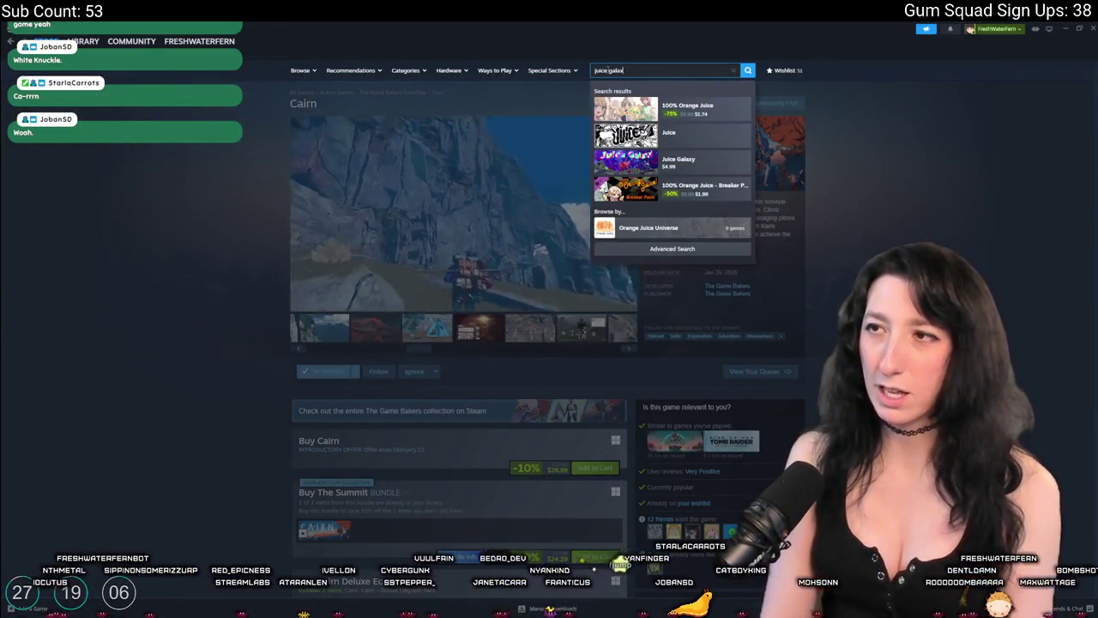
left_click(654, 107)
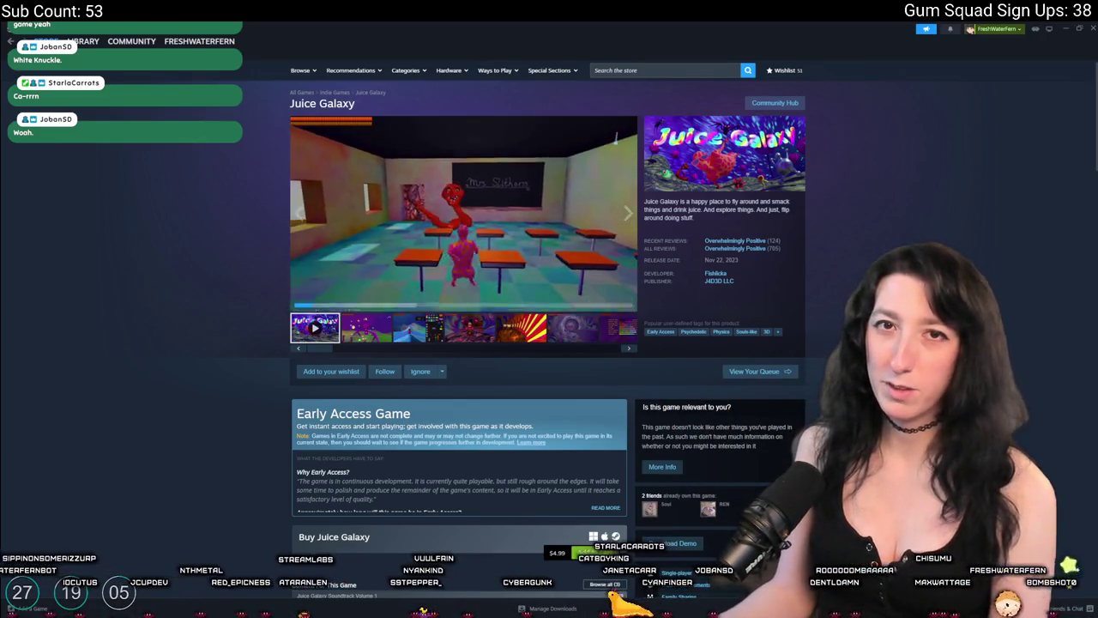
left_click(537, 220)
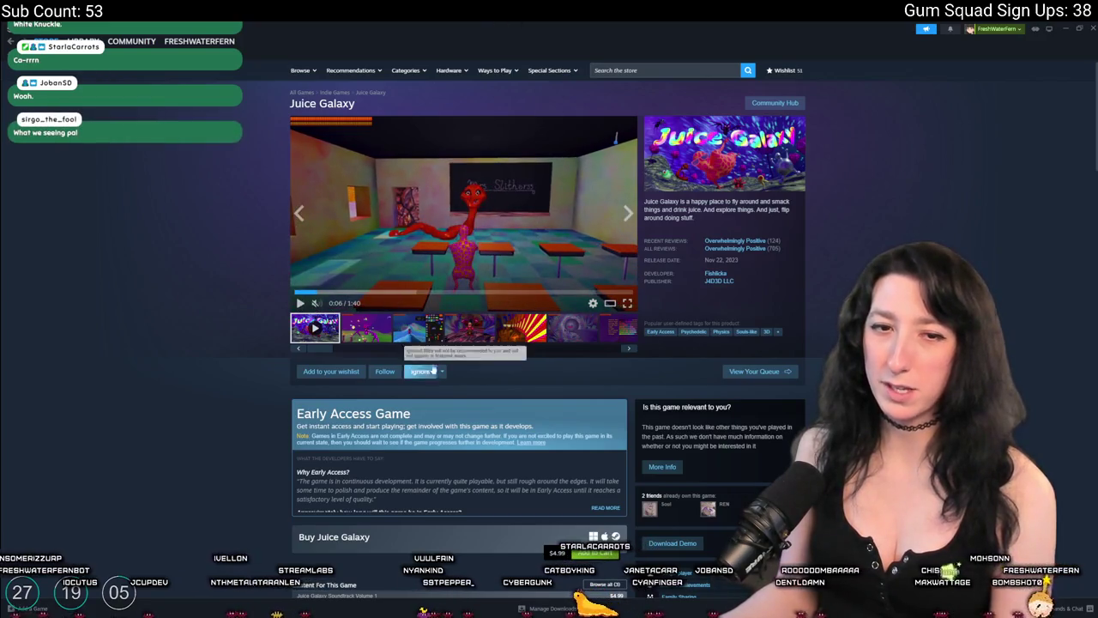
left_click(452, 329)
left_click(532, 206)
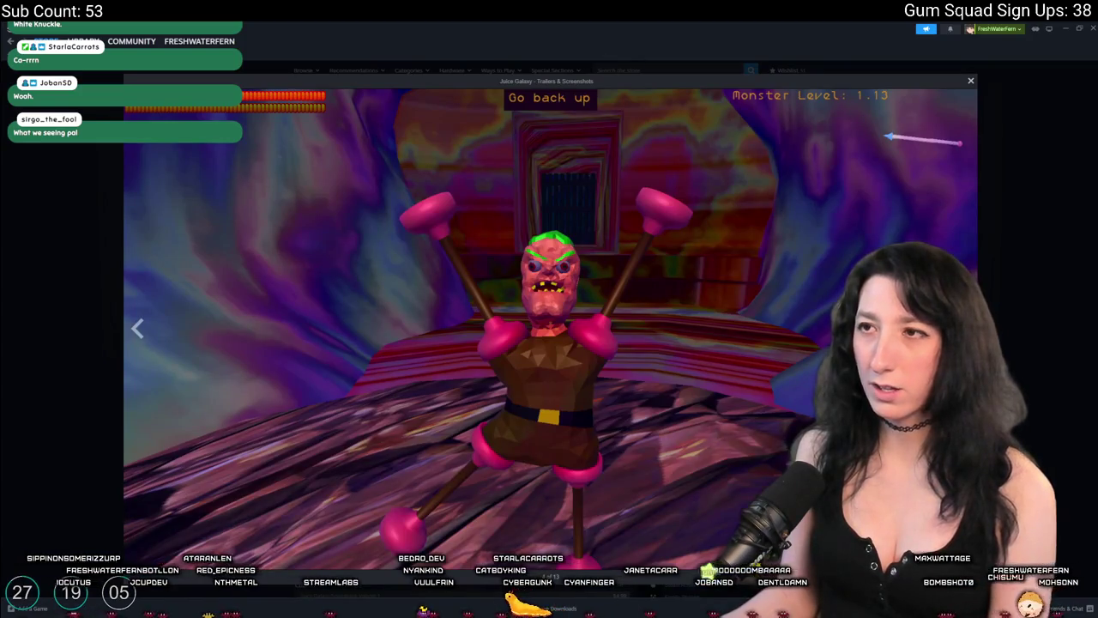
Advance through every screenshot back to the trailer, close the viewer and scroll the page.
left_click(959, 329)
left_click(959, 329)
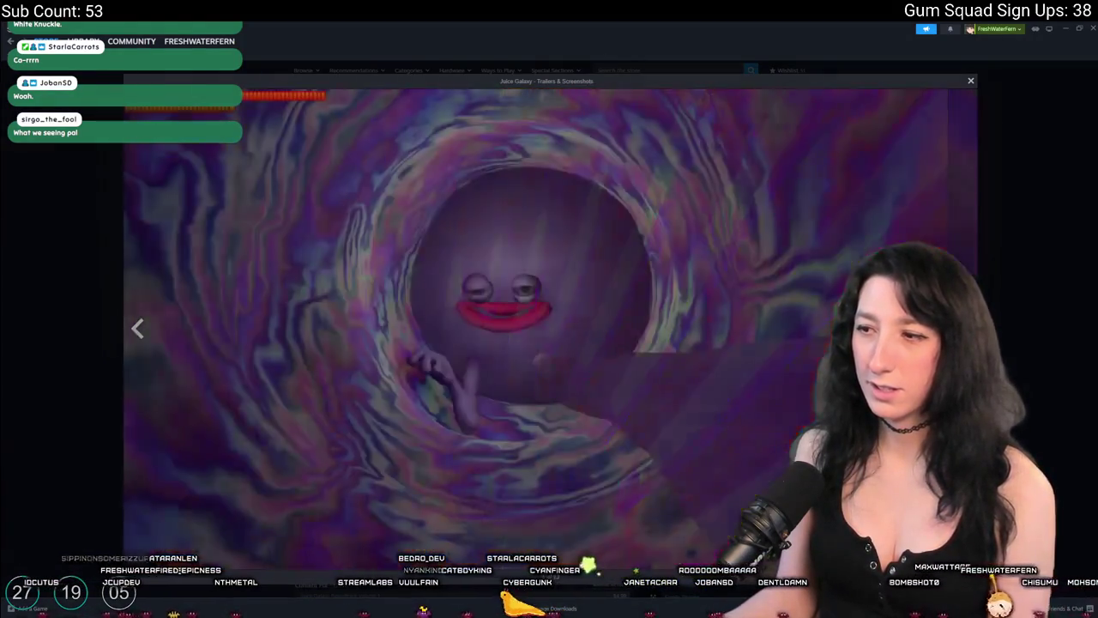
left_click(959, 328)
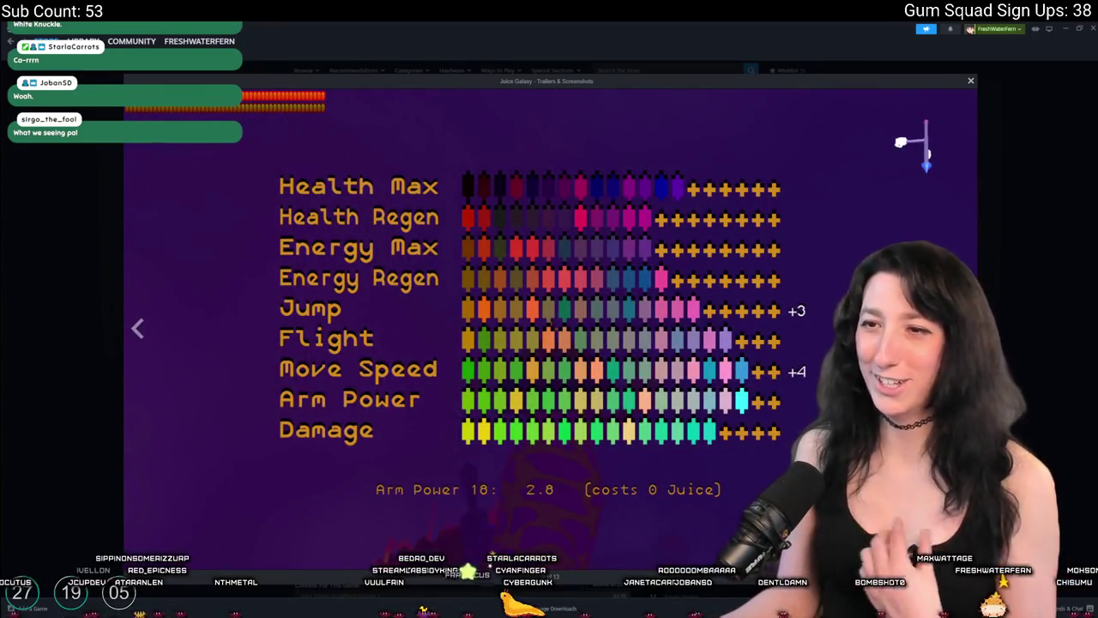
left_click(959, 328)
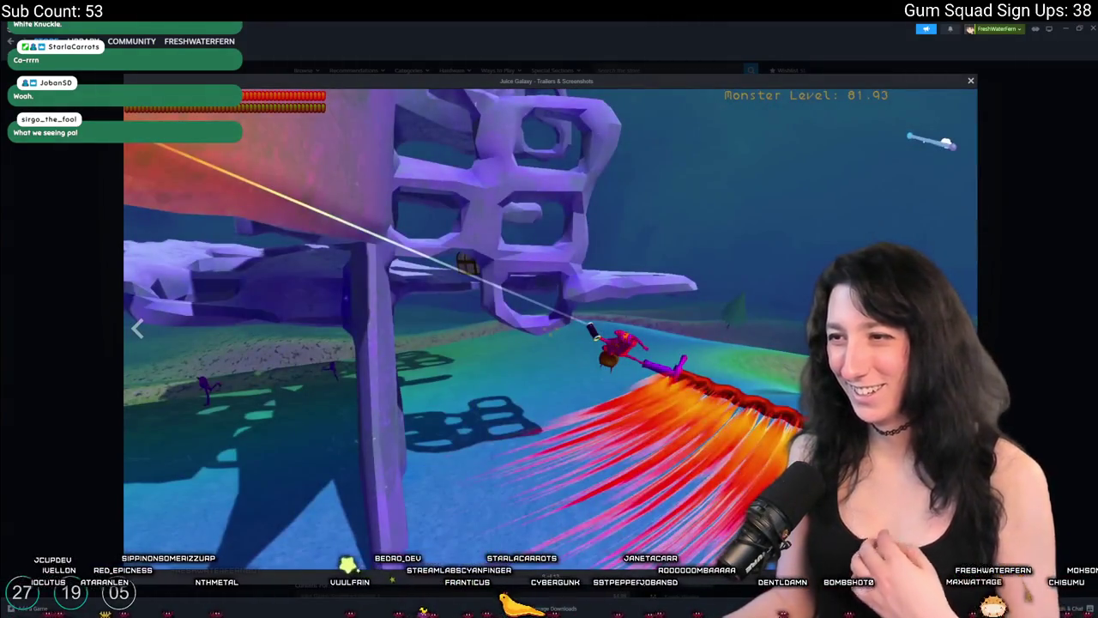
left_click(959, 328)
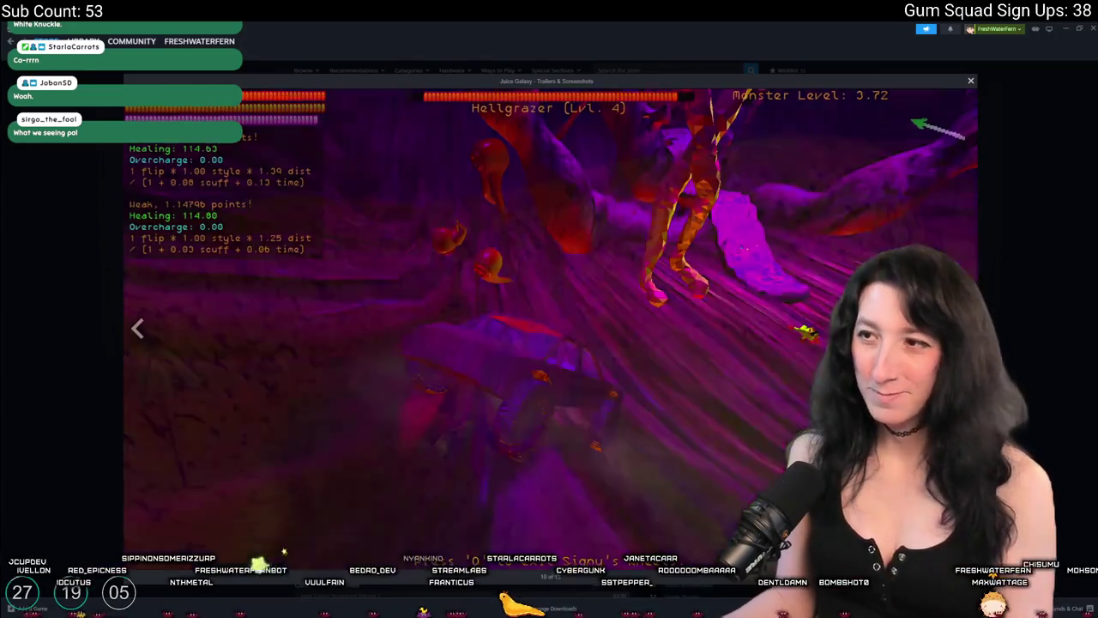
left_click(959, 329)
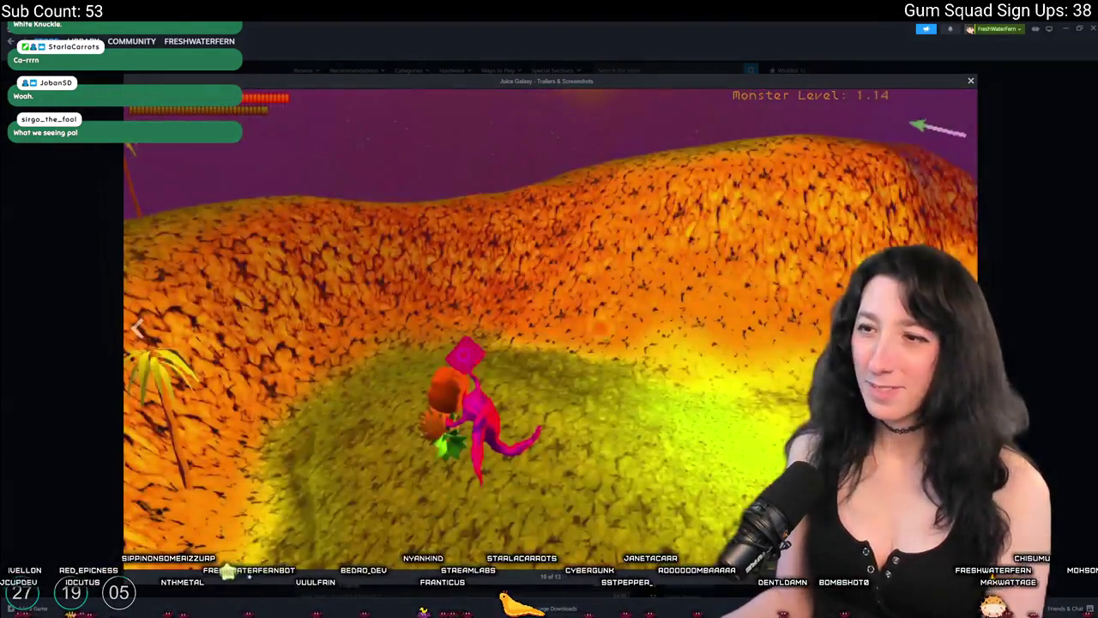
left_click(959, 329)
left_click(959, 328)
left_click(959, 328)
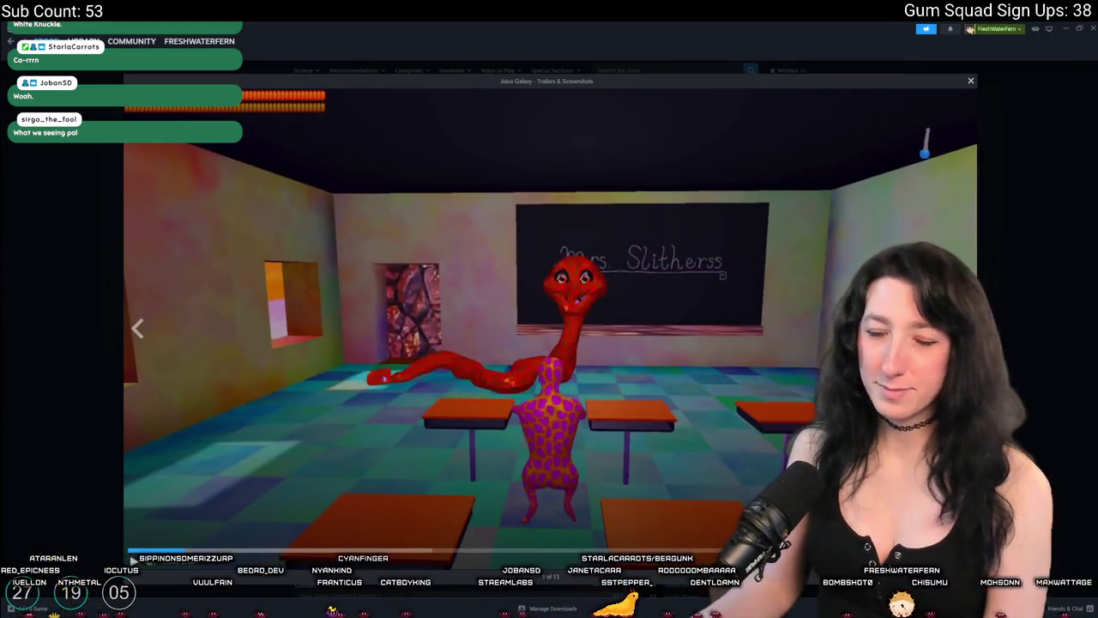
key("Escape")
scroll(495, 373, "down", 5)
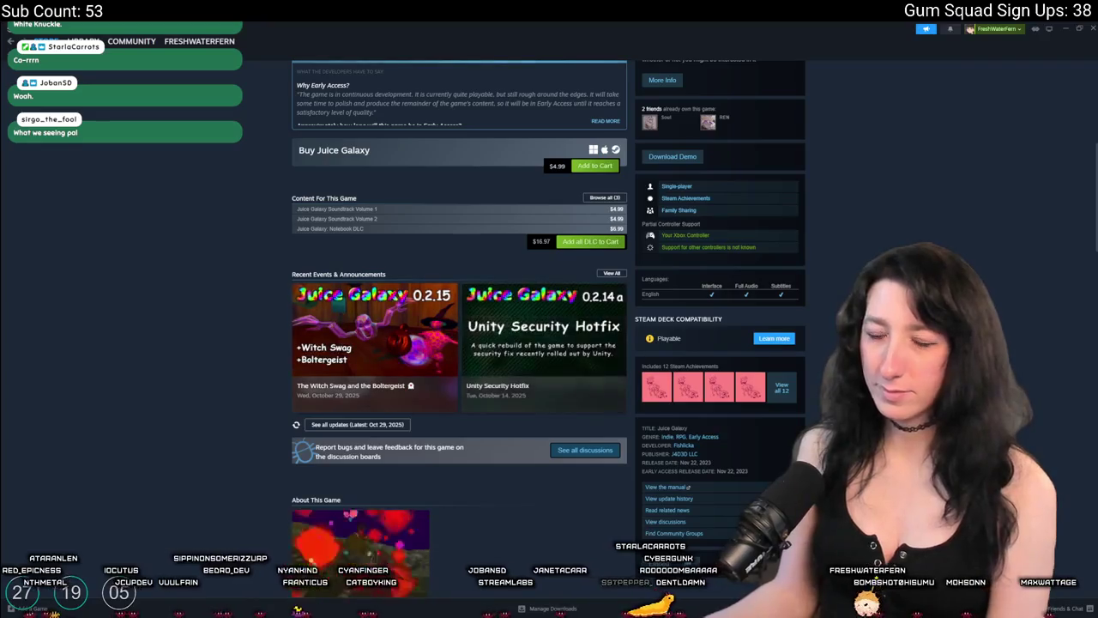
scroll(373, 303, "down", 5)
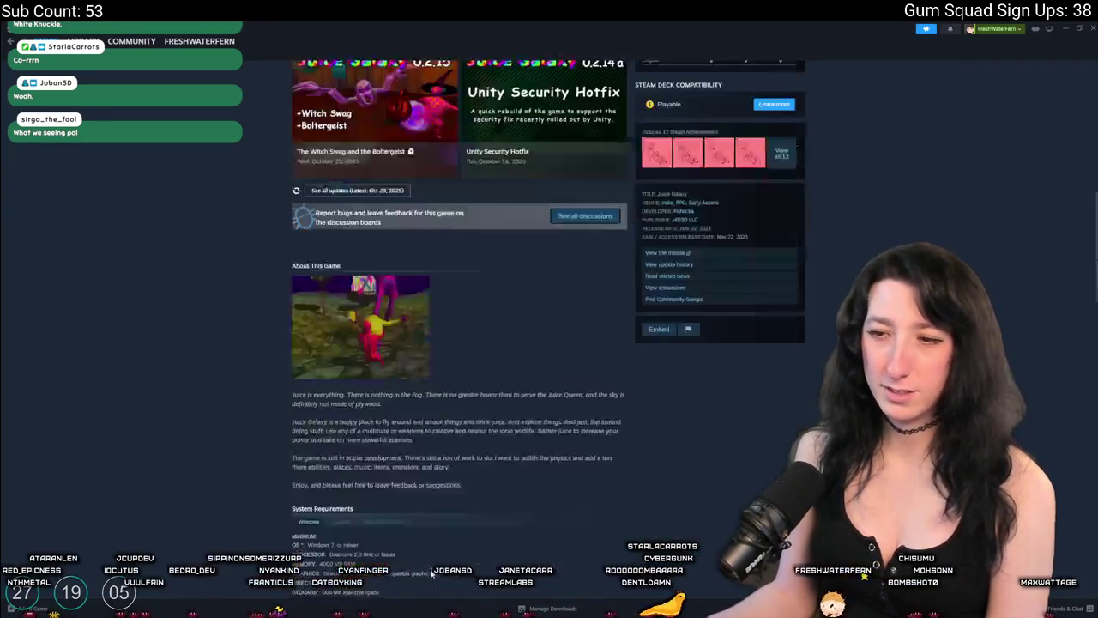
scroll(373, 303, "up", 10)
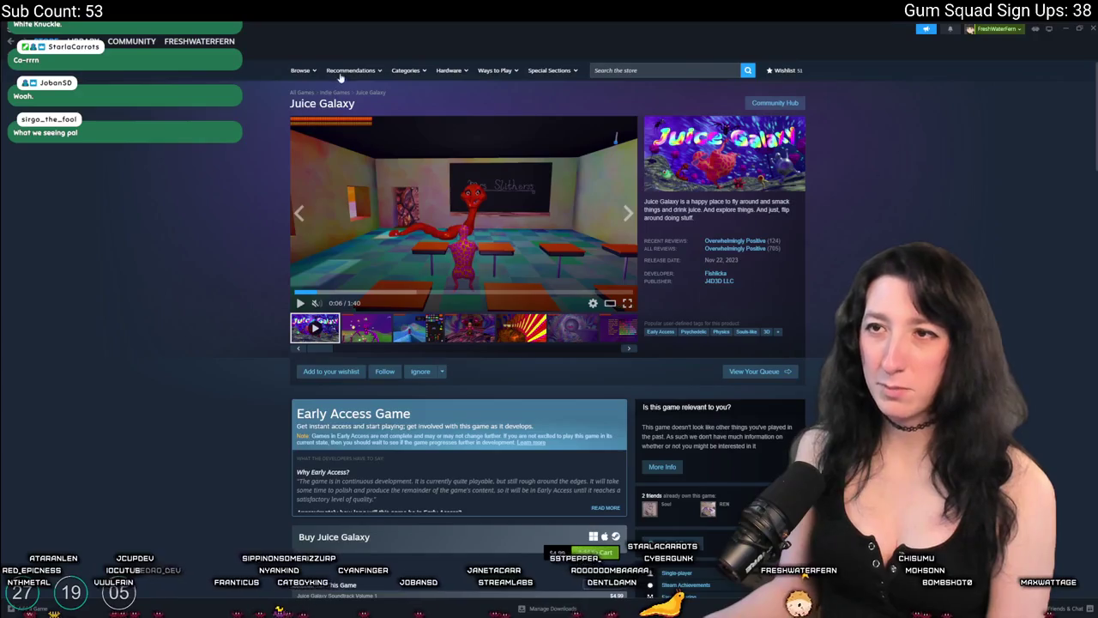
Search the store for 'Indie' and sort the 82,629 results by release date.
mouse_move(314, 74)
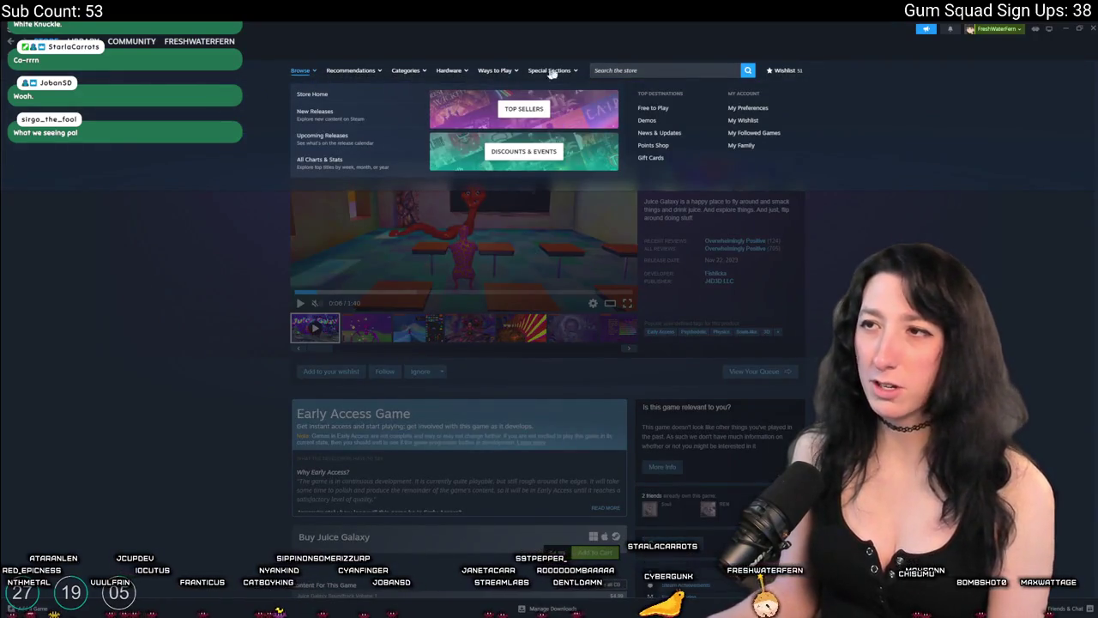
left_click(628, 71)
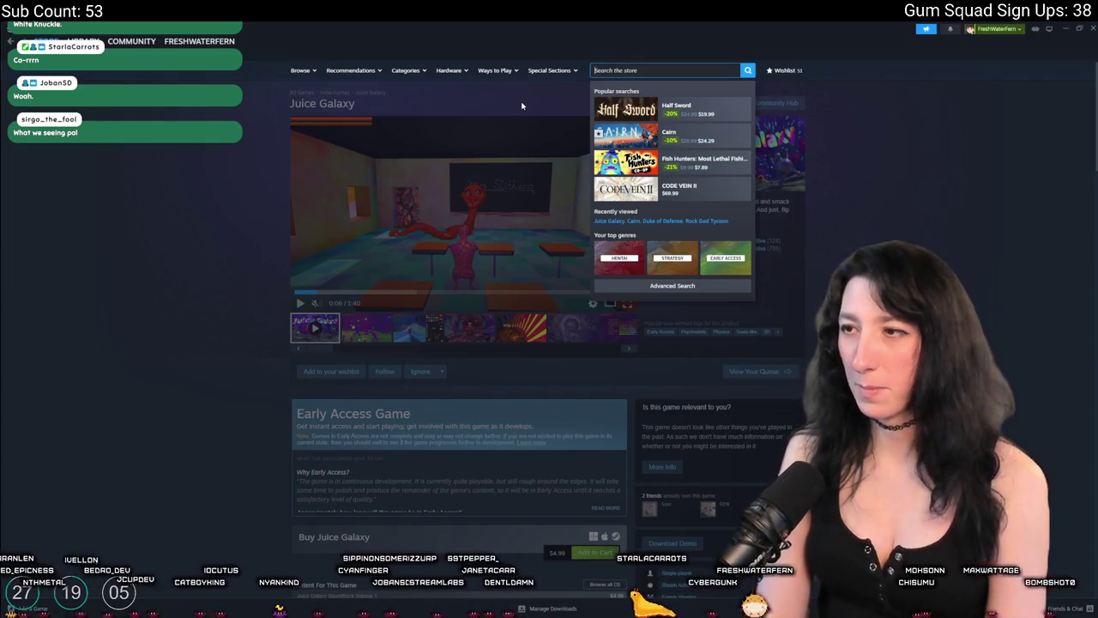
type("Indie")
key("Return")
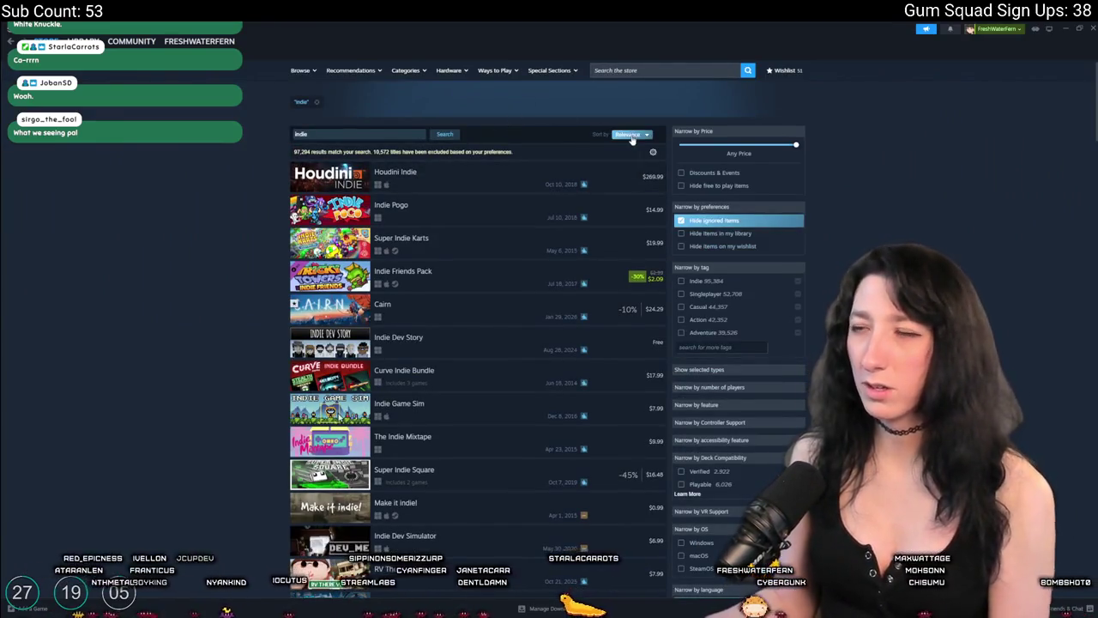
left_click(632, 140)
left_click(630, 160)
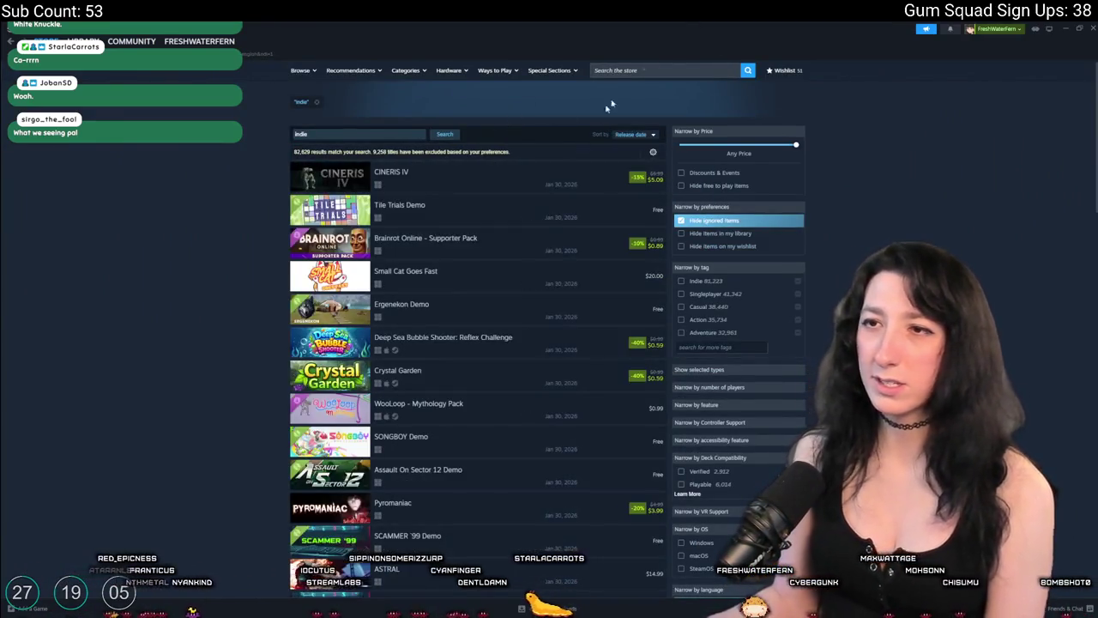
mouse_move(526, 170)
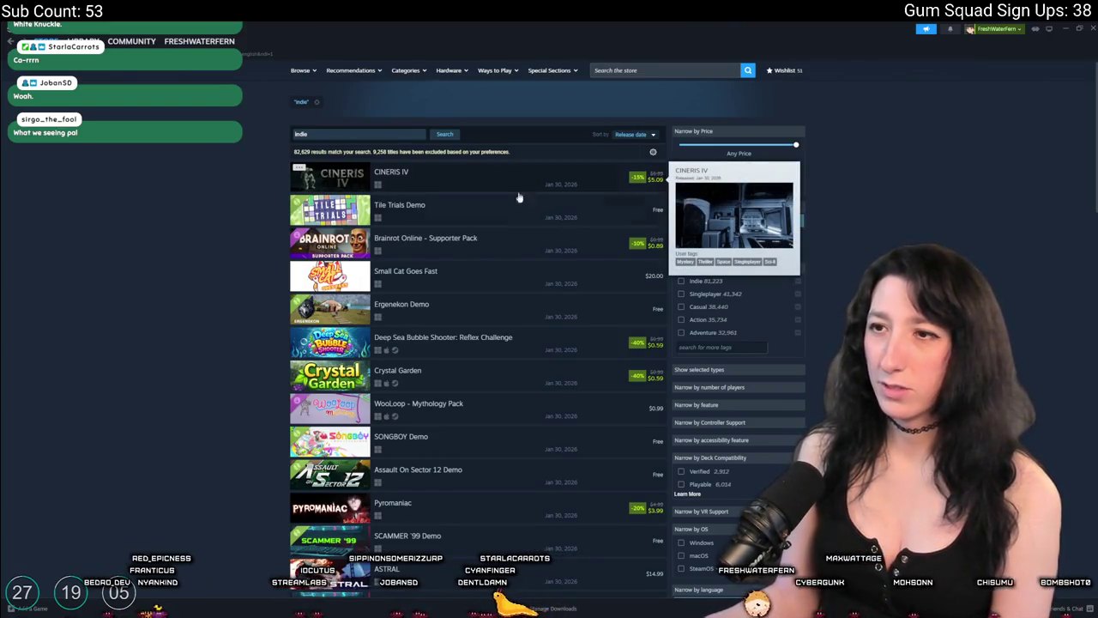
mouse_move(470, 249)
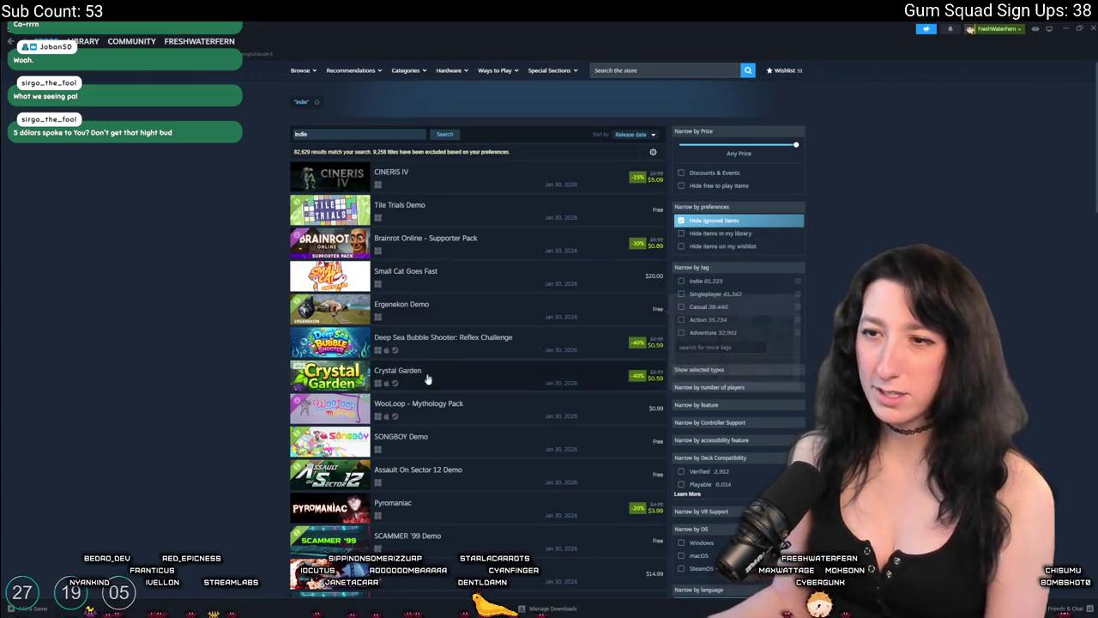
scroll(428, 375, "down", 5)
mouse_move(406, 306)
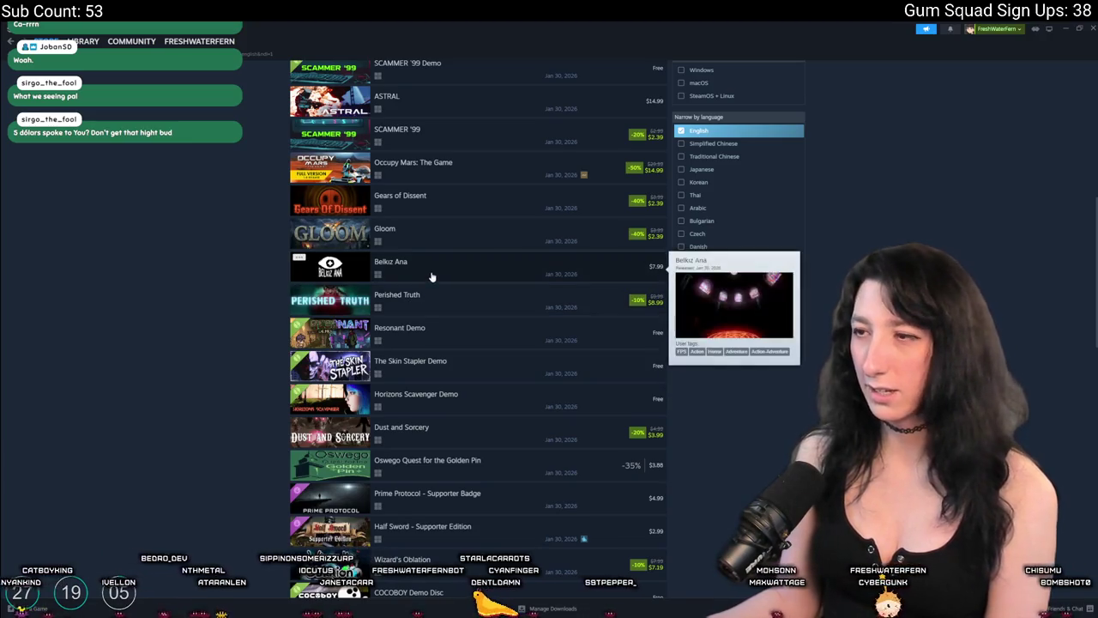
Open the Gears of Dissent store page and play its trailer.
left_click(440, 213)
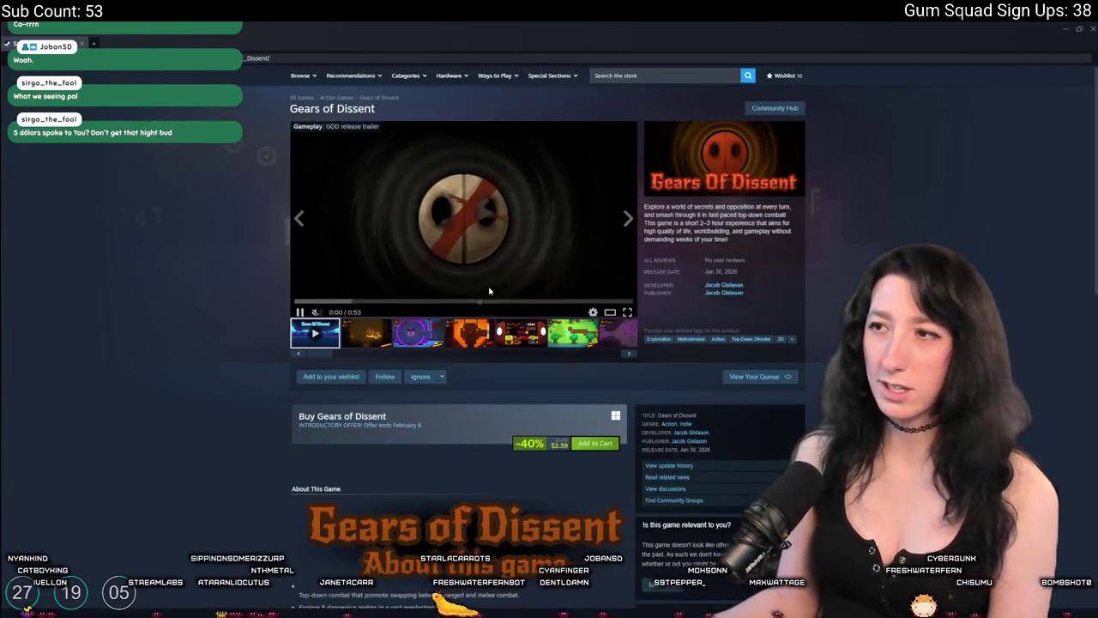
left_click(363, 299)
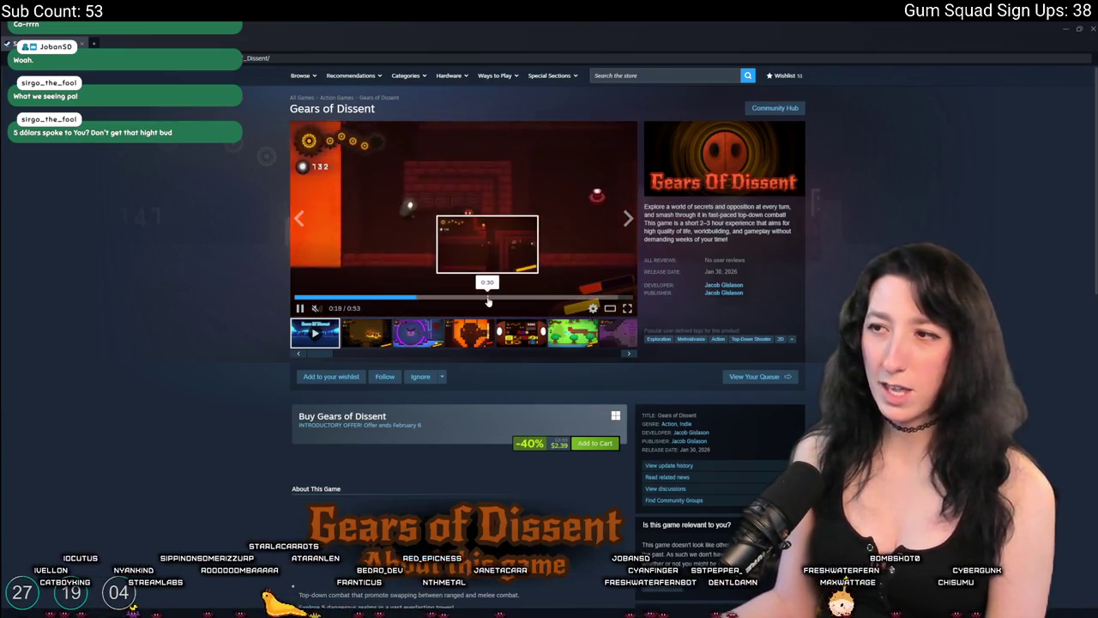
left_click(441, 375)
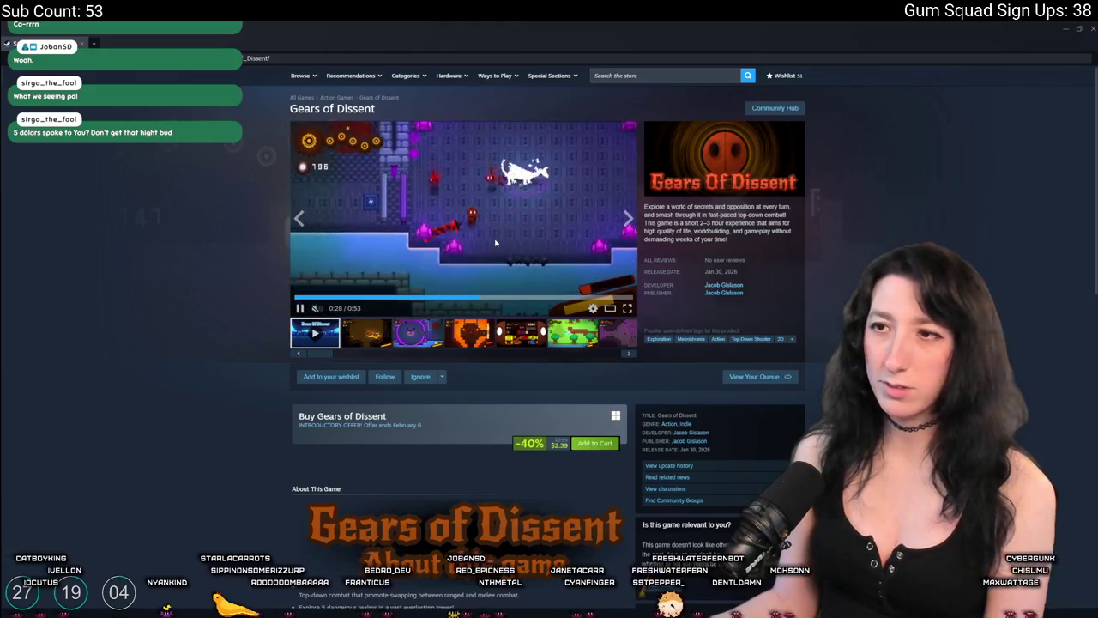
Expand the full About This Game description and add the $2.39 game to the cart.
scroll(437, 416, "down", 2)
scroll(439, 415, "down", 5)
left_click(446, 371)
scroll(441, 360, "down", 6)
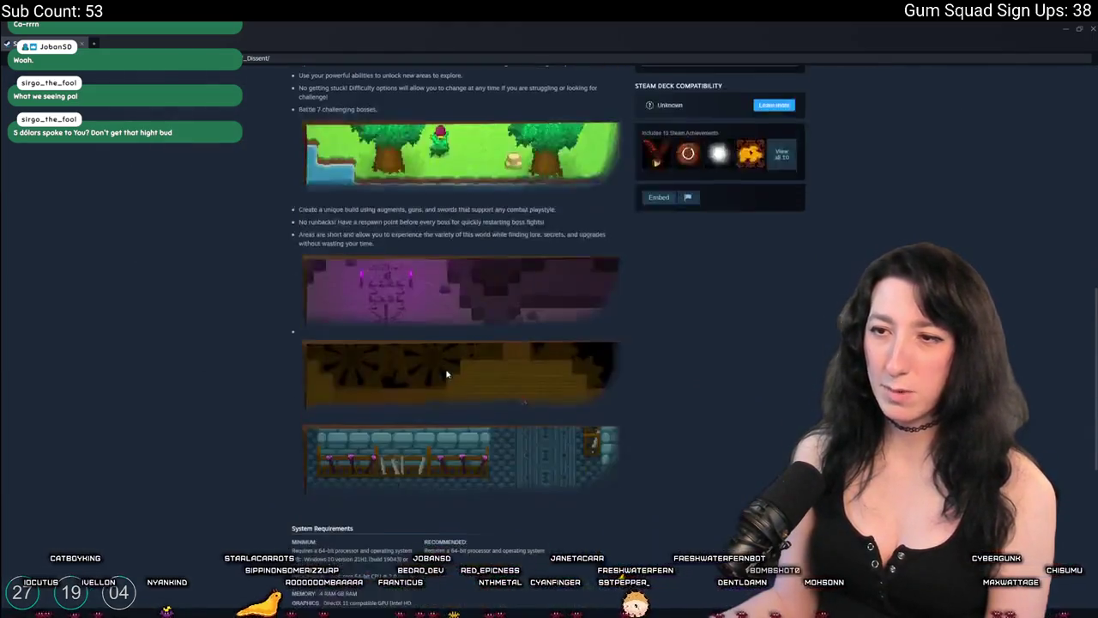
scroll(434, 331, "up", 6)
scroll(581, 442, "up", 6)
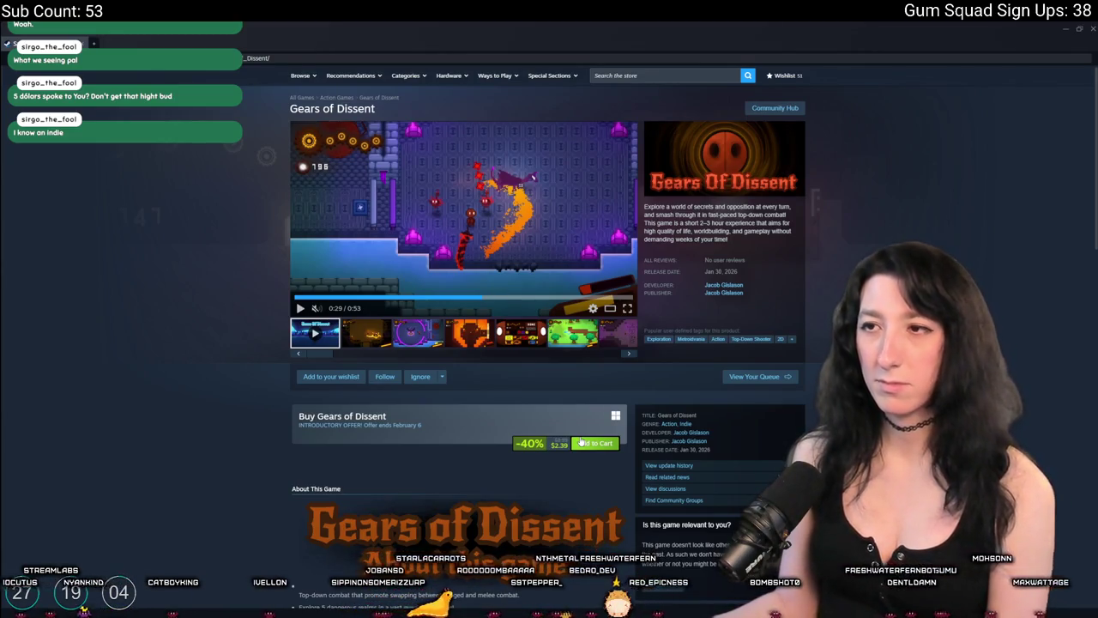
left_click(580, 442)
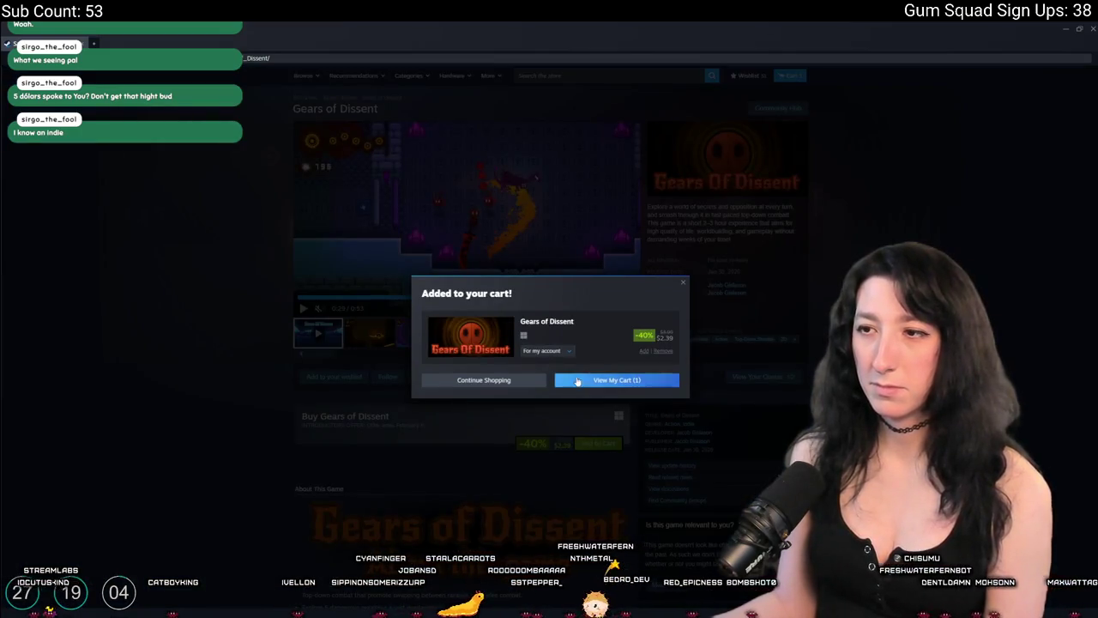
Dismiss the added-to-cart dialog and scroll through the newest indie releases.
left_click(580, 382)
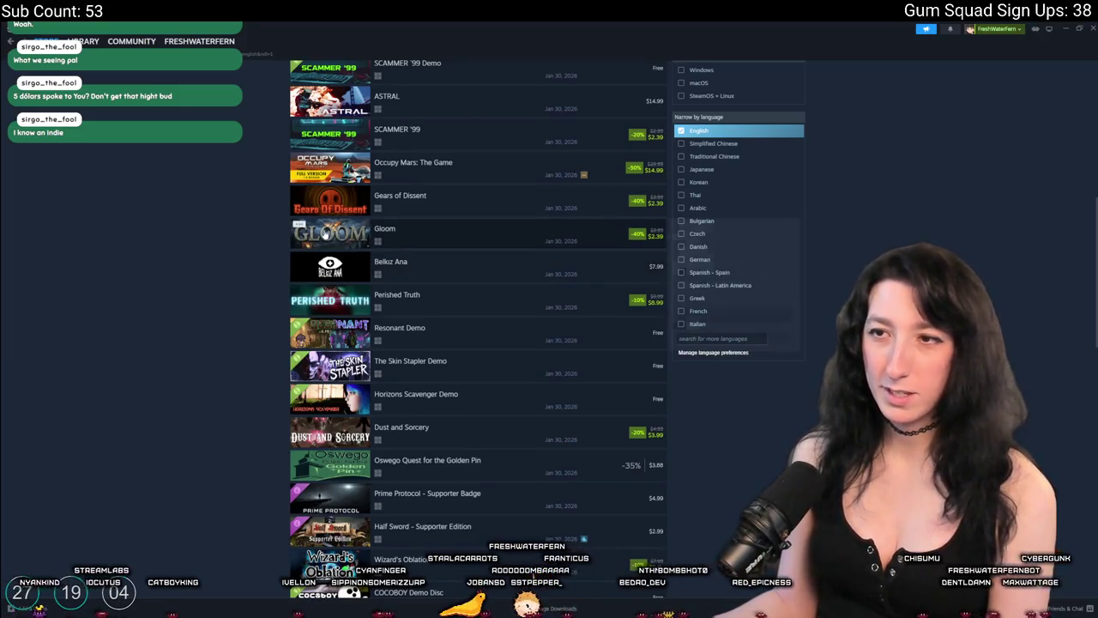
mouse_move(336, 234)
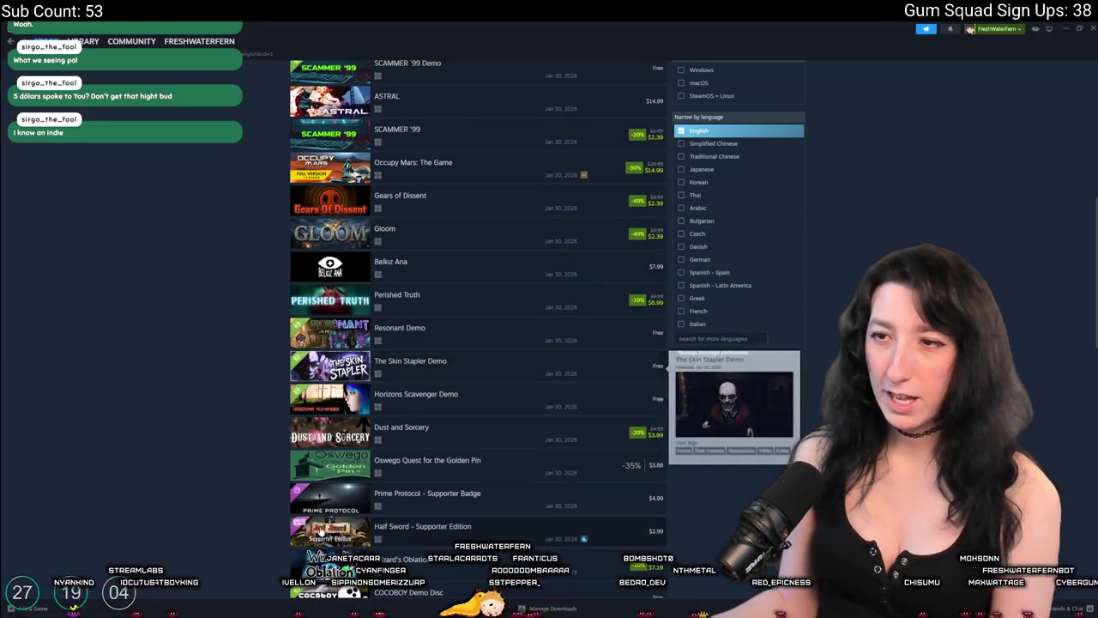
scroll(463, 397, "down", 3)
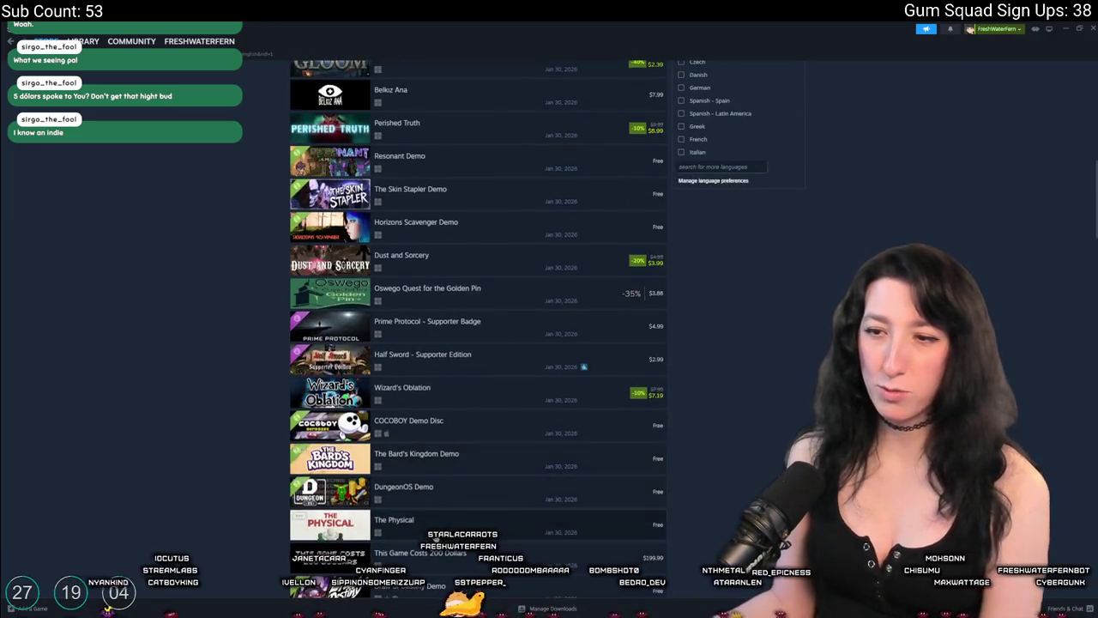
scroll(463, 396, "down", 2)
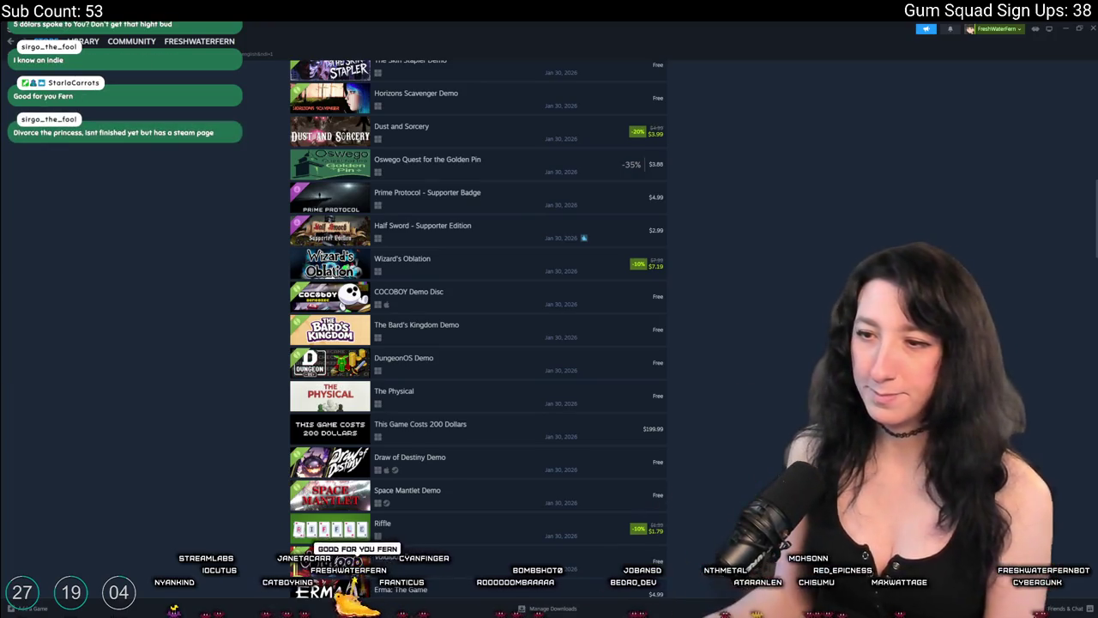
Open the Riffle store page, view one screenshot full-size, then go to the Library.
mouse_move(373, 532)
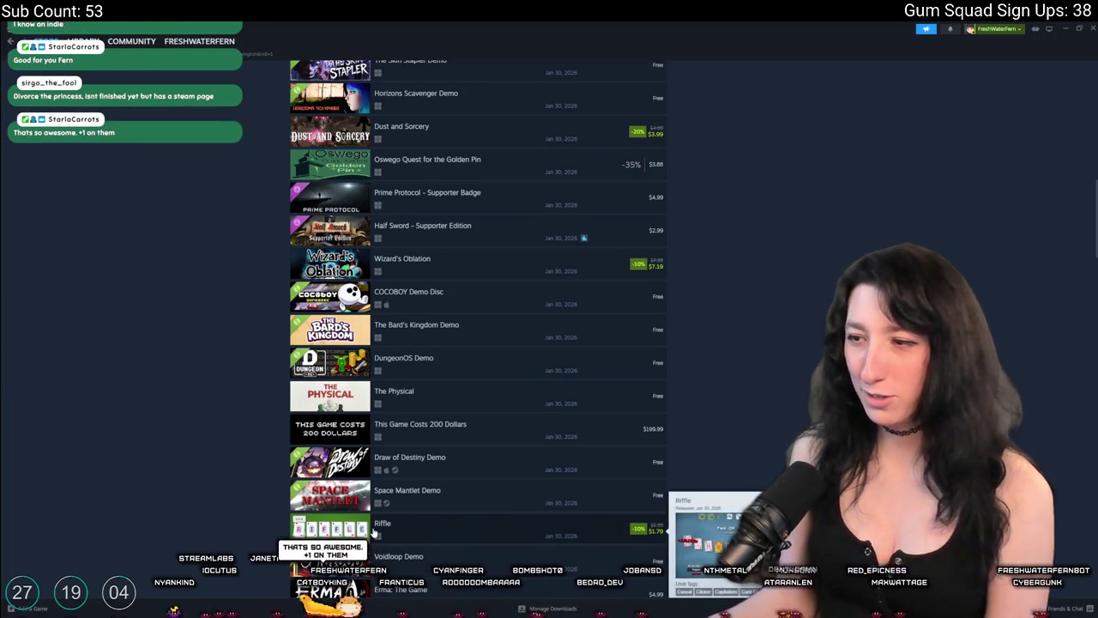
left_click(373, 532)
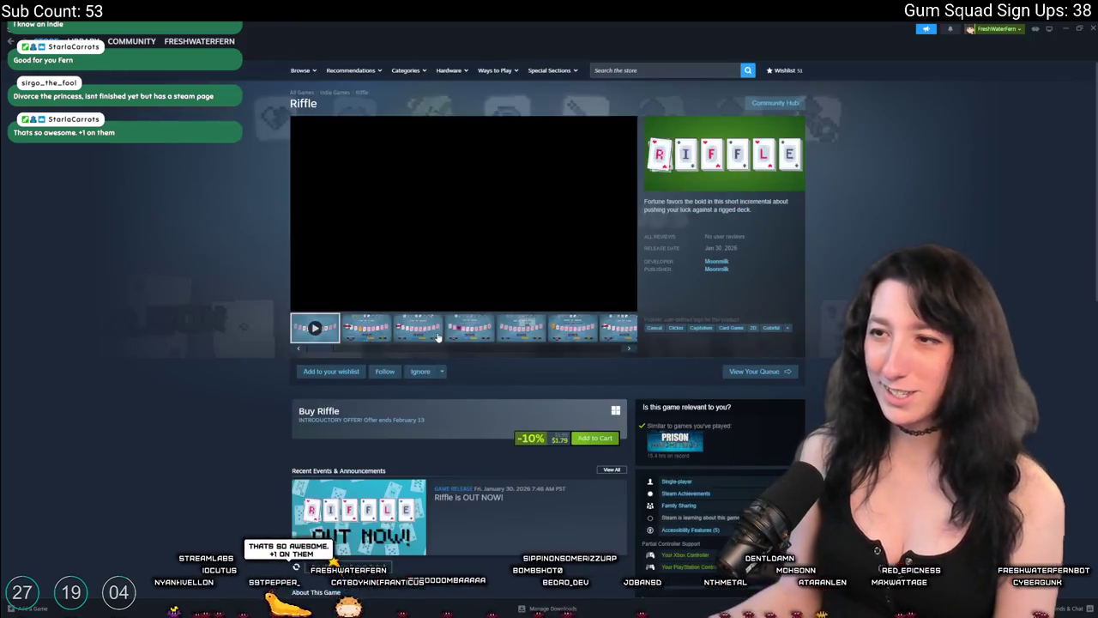
left_click(434, 275)
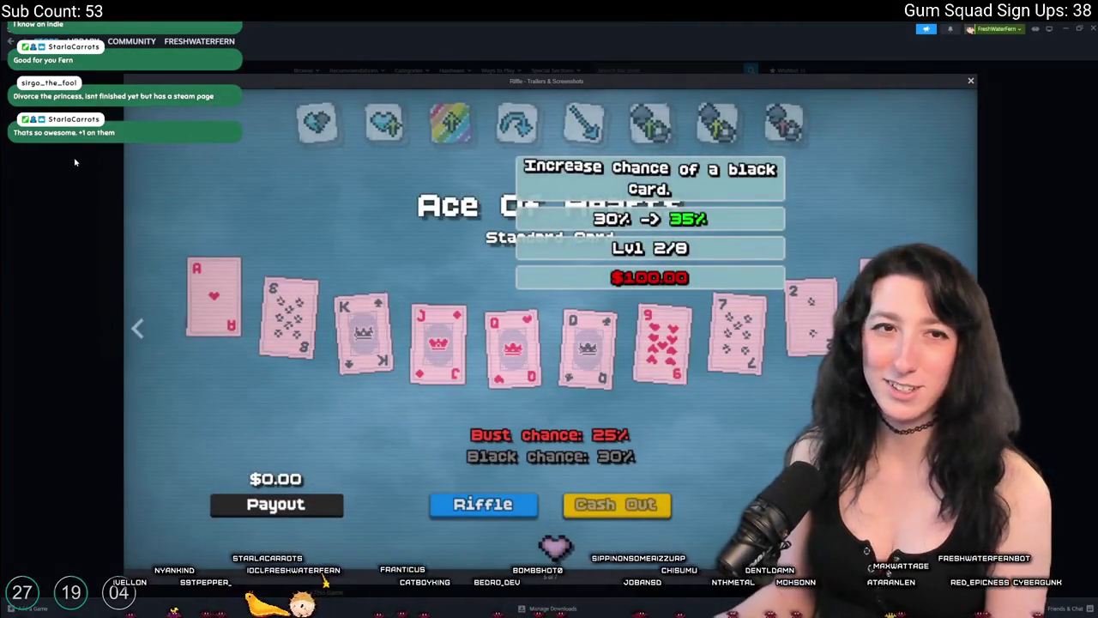
left_click(92, 153)
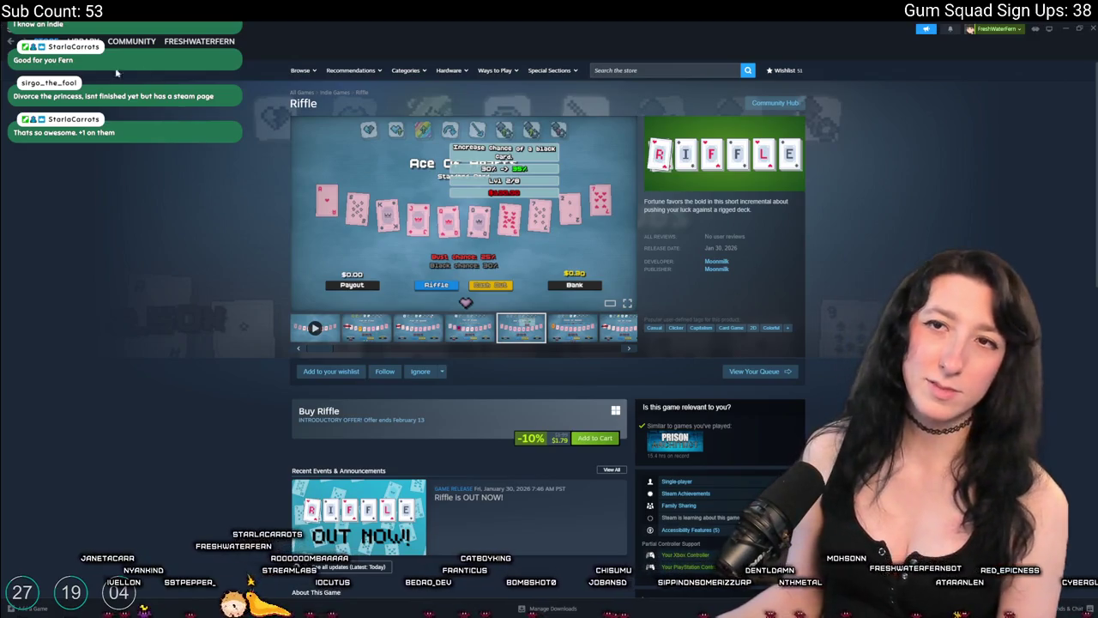
left_click(83, 41)
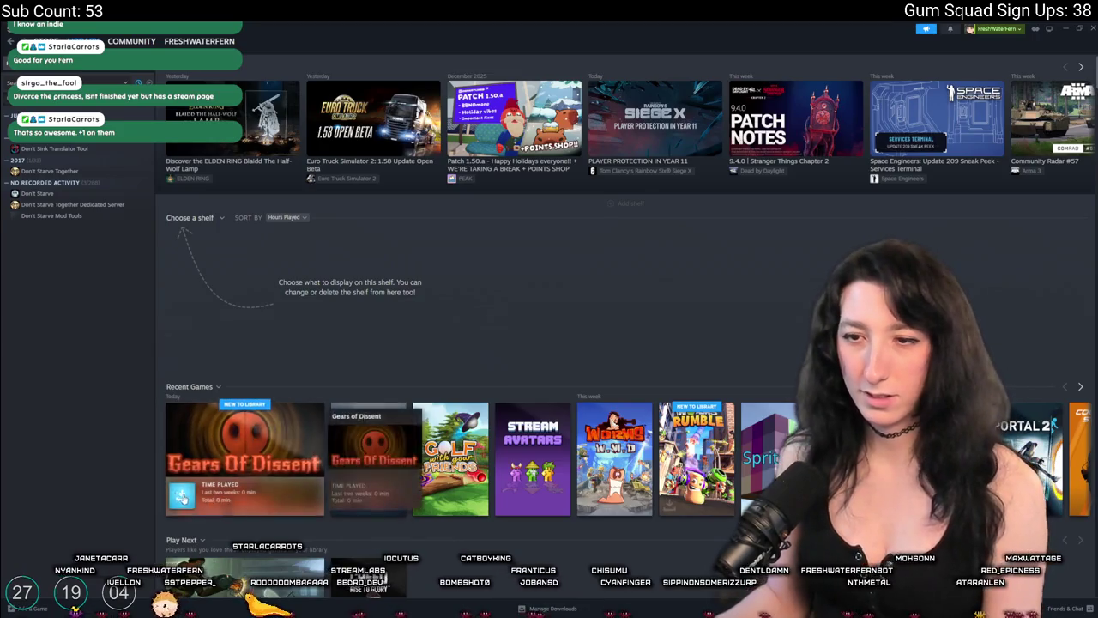
Install Gears of Dissent (498.11 MB) to the C drive and search the store for 'divorce the prin'.
left_click(194, 503)
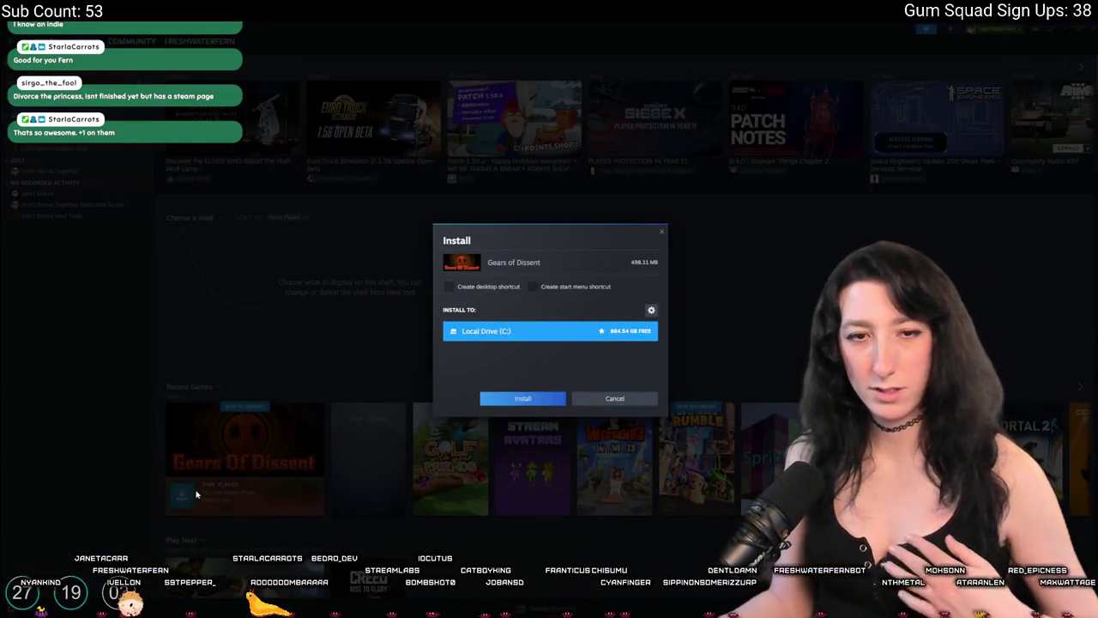
left_click(536, 402)
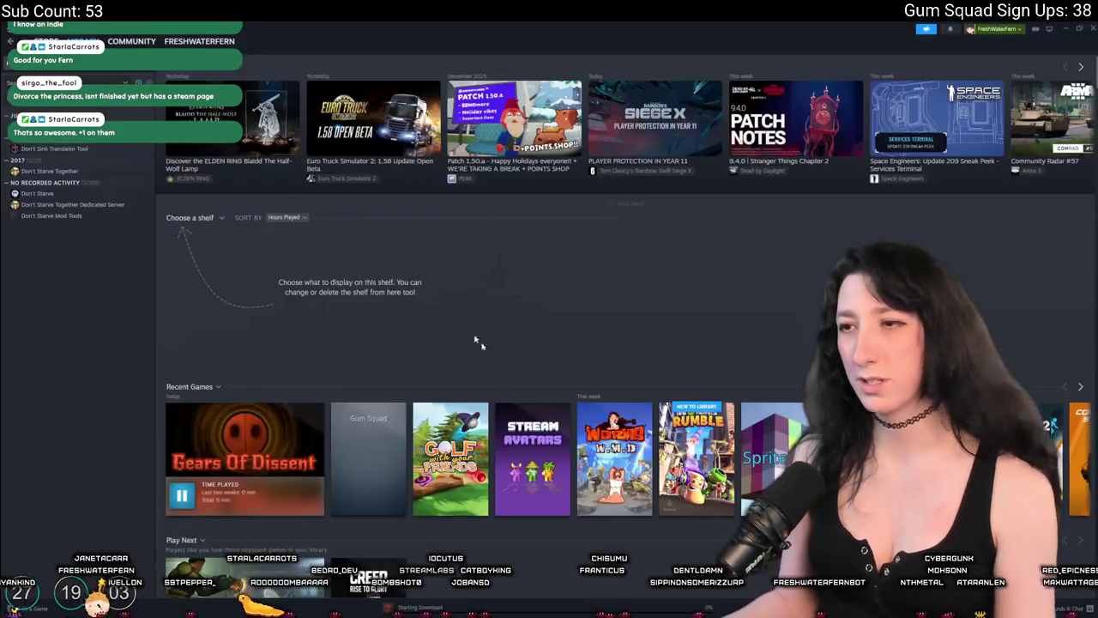
left_click(47, 41)
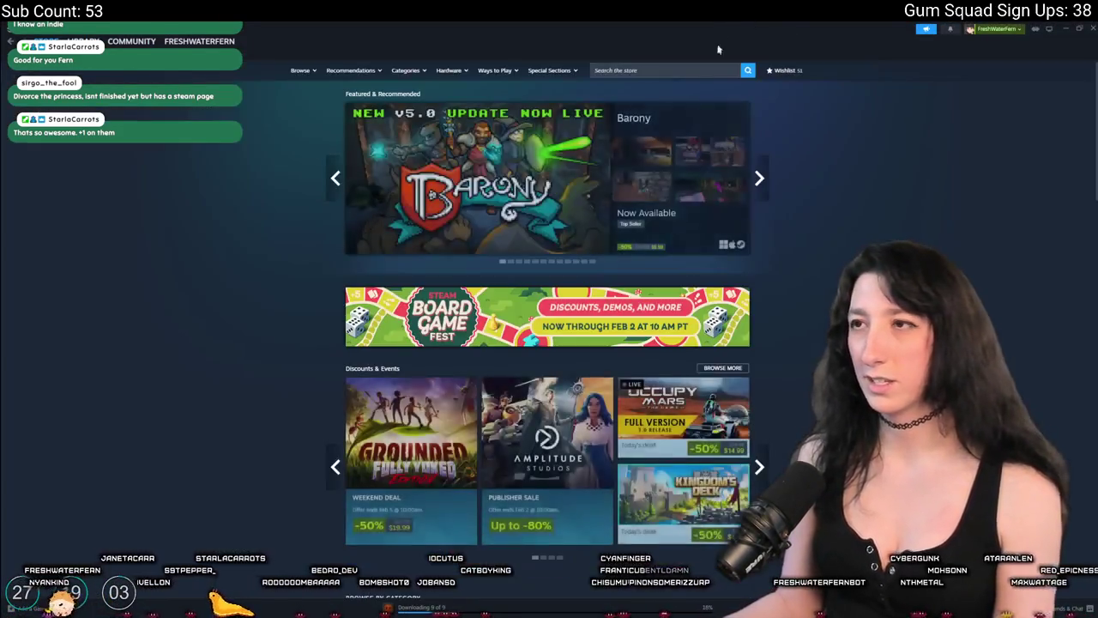
left_click(697, 72)
type("ivorce the prin")
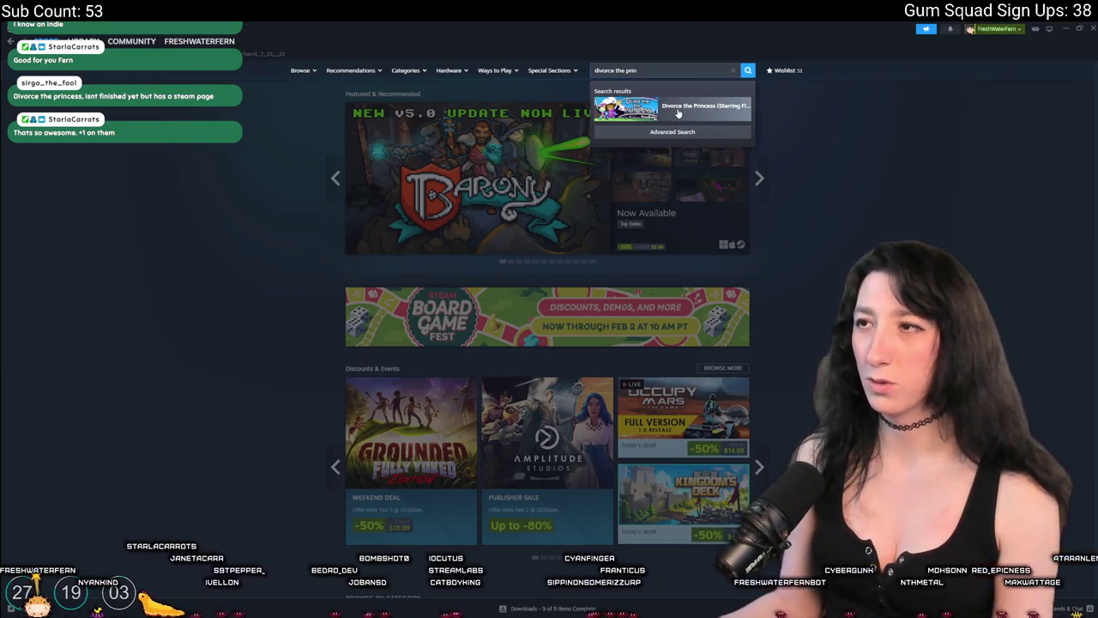
Open the Divorce the Princess store page and flip through its screenshots enlarged.
left_click(678, 110)
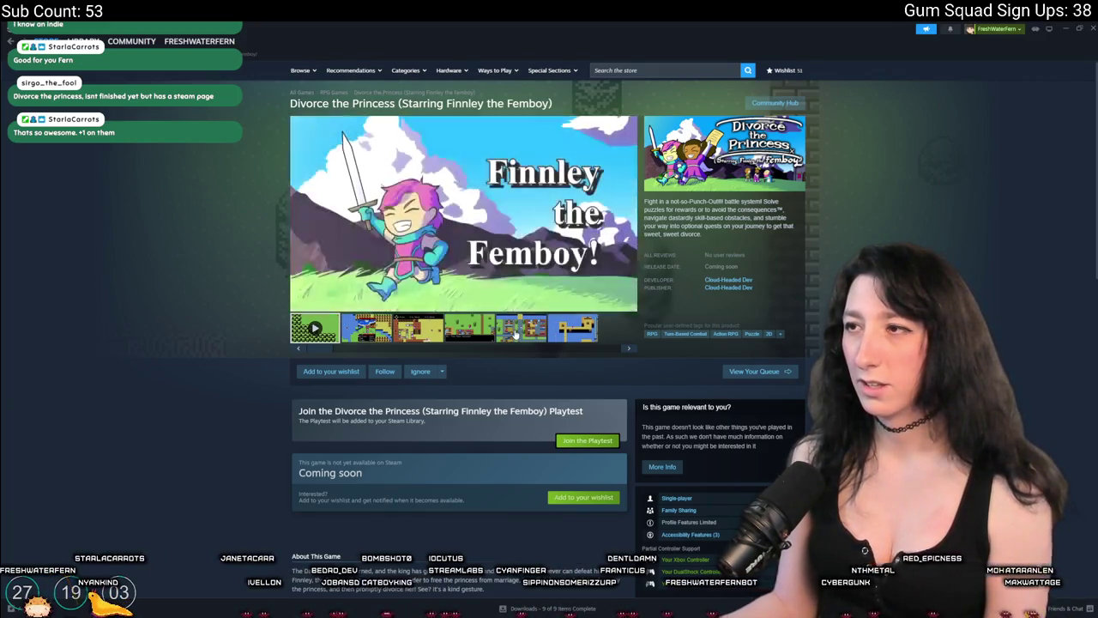
left_click(457, 333)
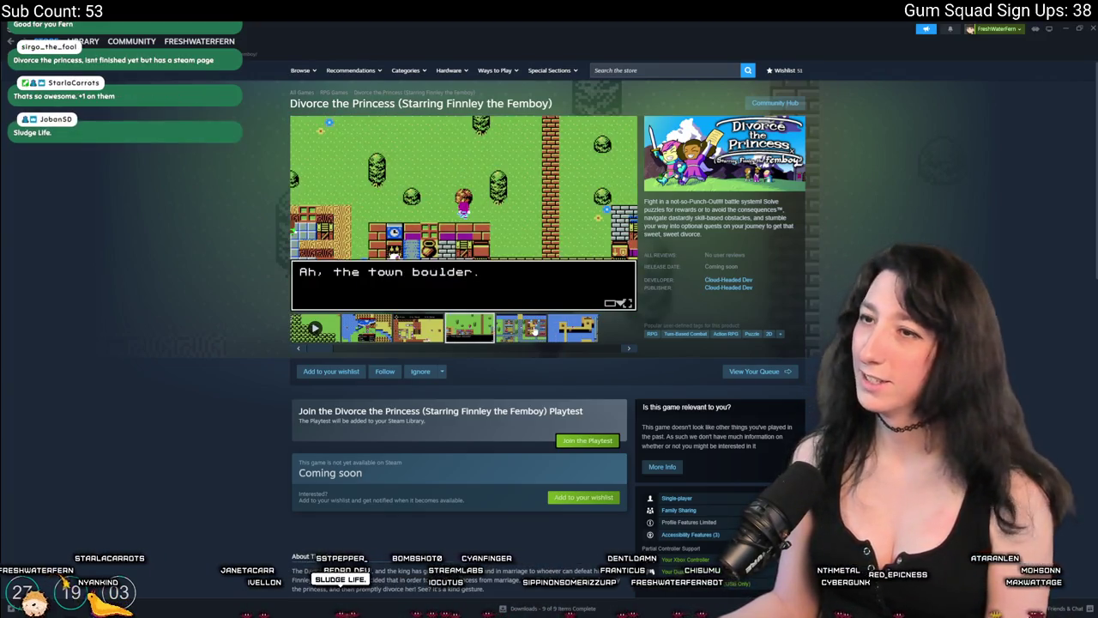
left_click(418, 328)
left_click(463, 215)
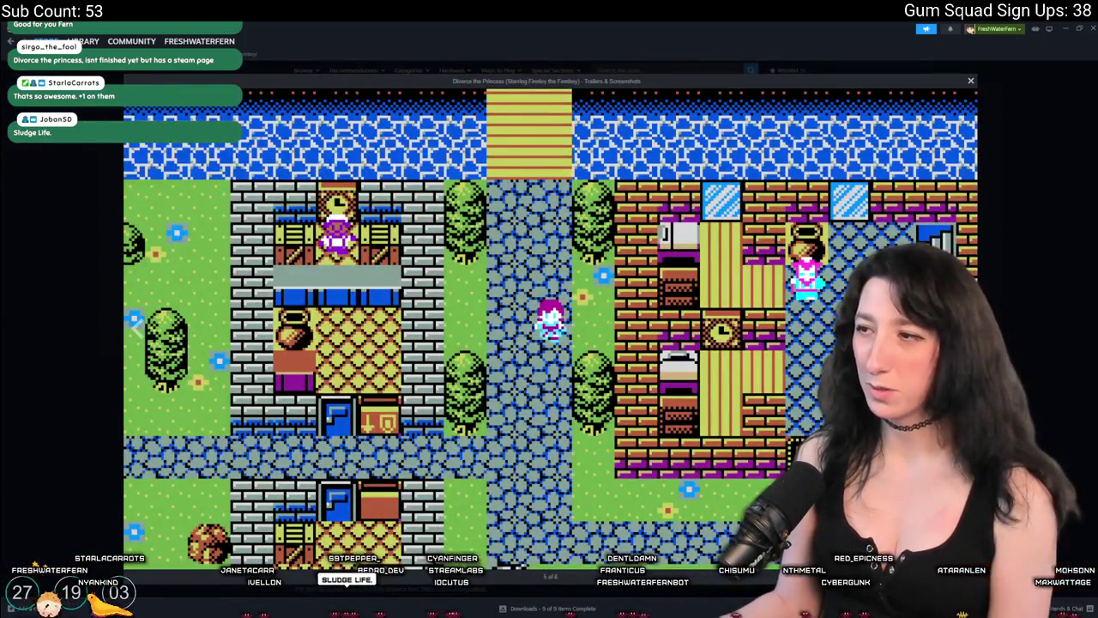
key("Right")
key("Escape")
Scroll down the store page and expand the full game description.
scroll(467, 452, "down", 3)
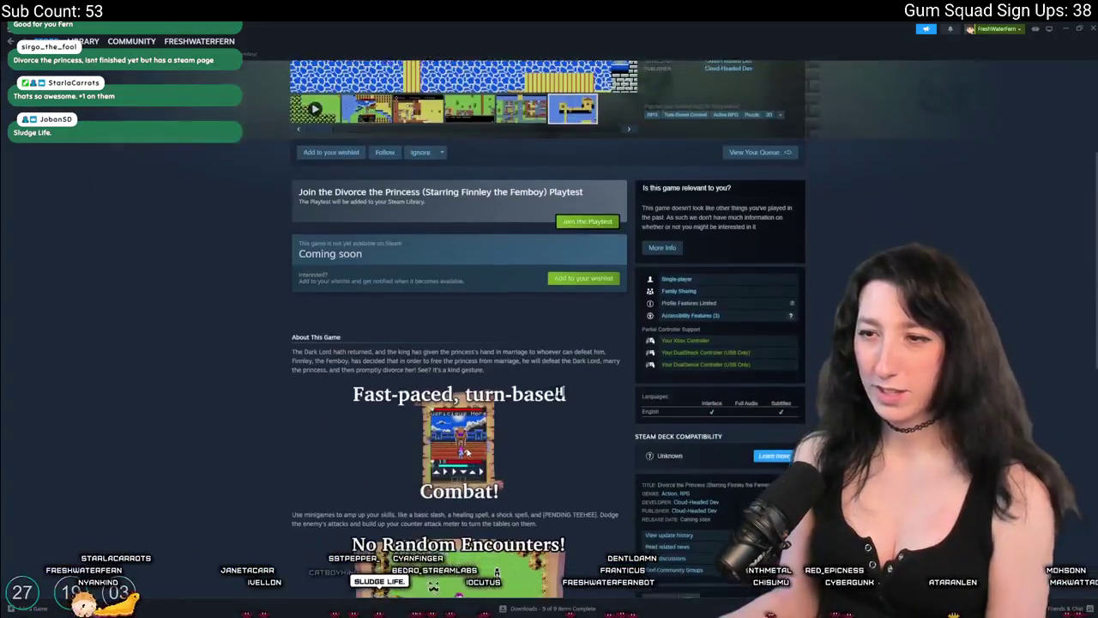
scroll(468, 452, "down", 2)
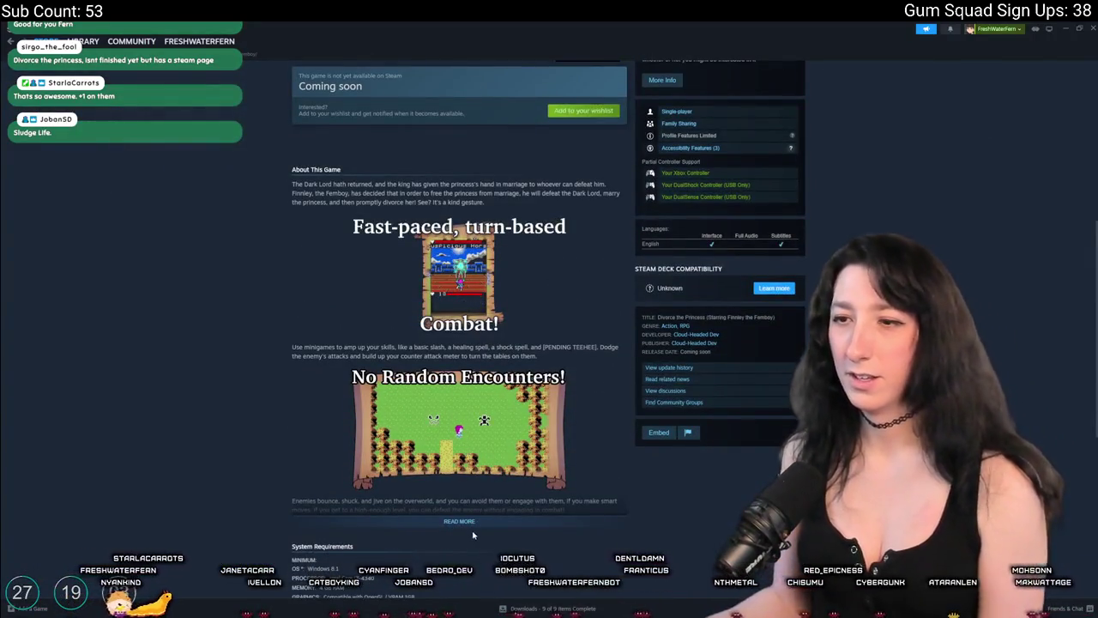
left_click(464, 520)
scroll(466, 529, "down", 3)
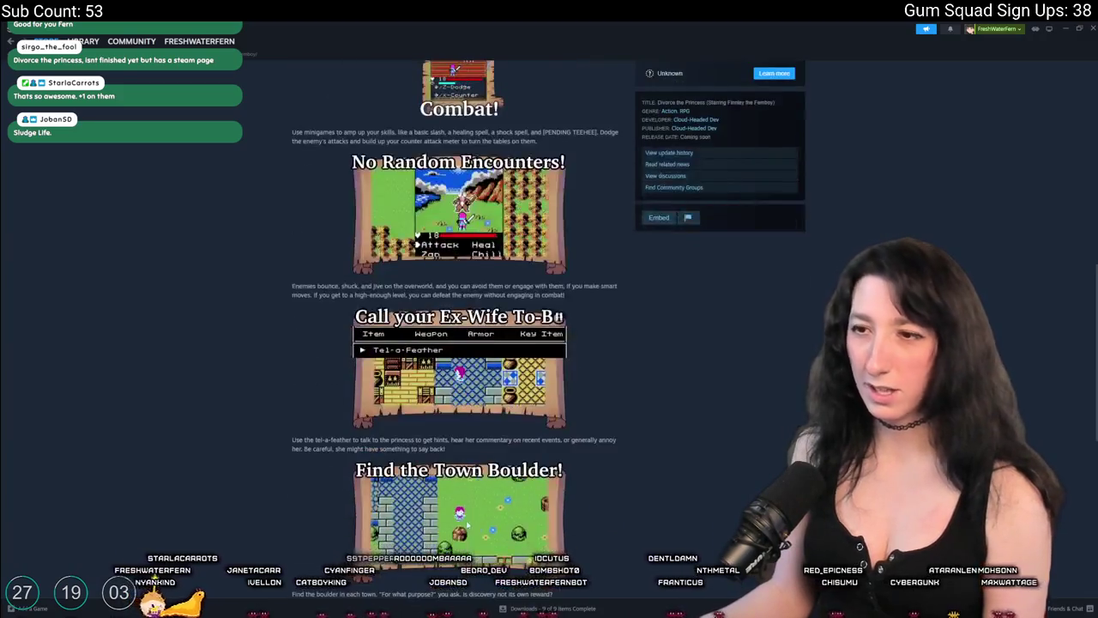
scroll(467, 526, "down", 5)
scroll(467, 480, "up", 15)
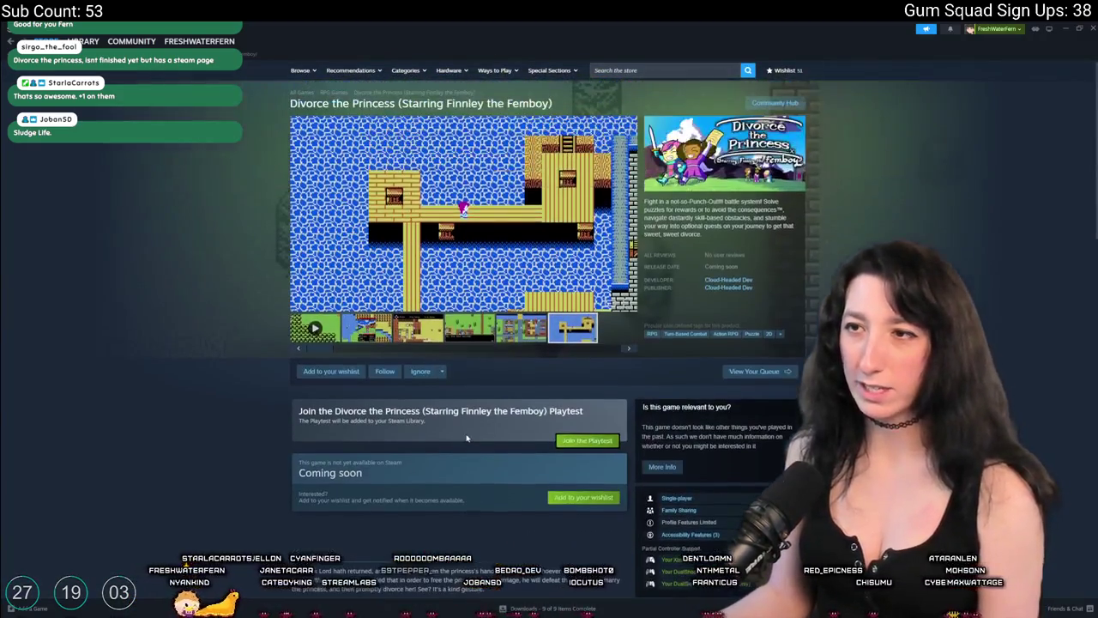
Play the trailer, skip ahead and pause it, then search the store for 'sludge life'.
left_click(319, 327)
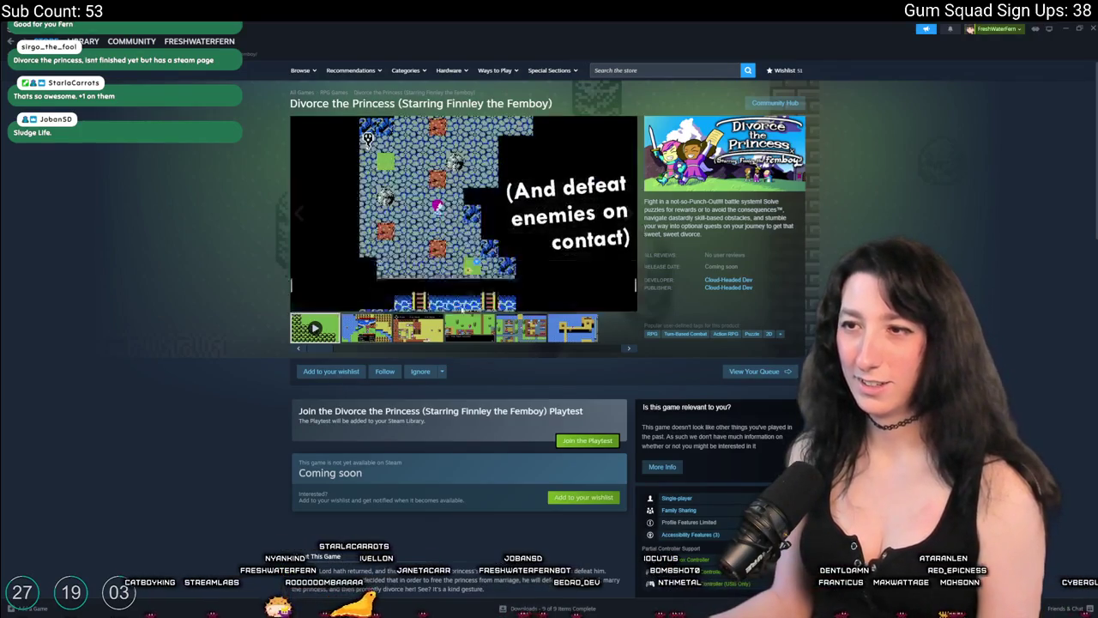
left_click(485, 293)
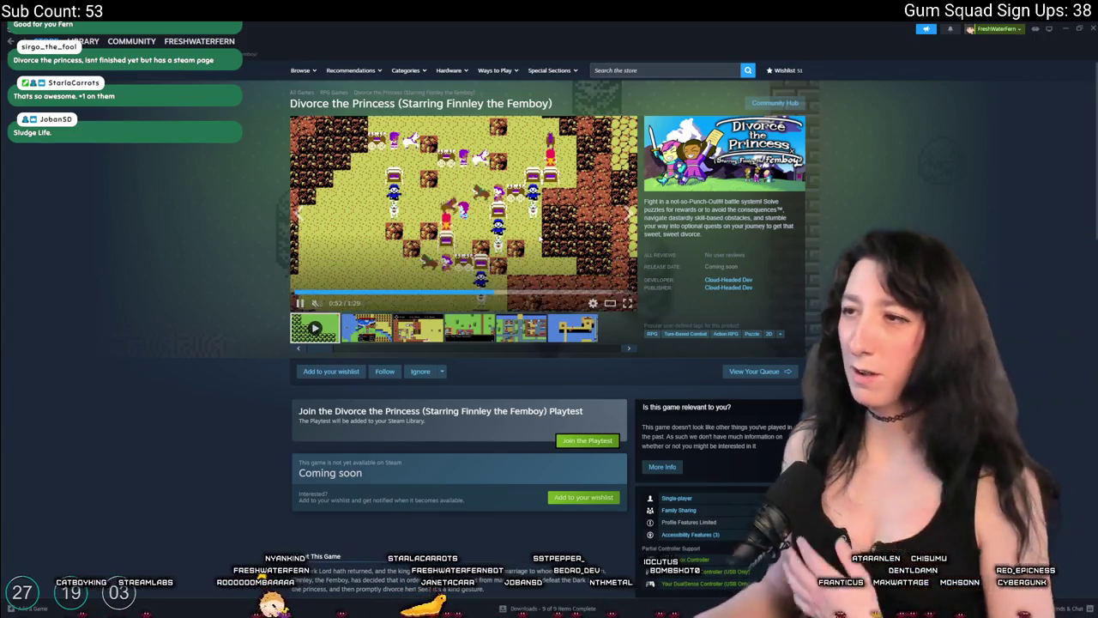
key("space")
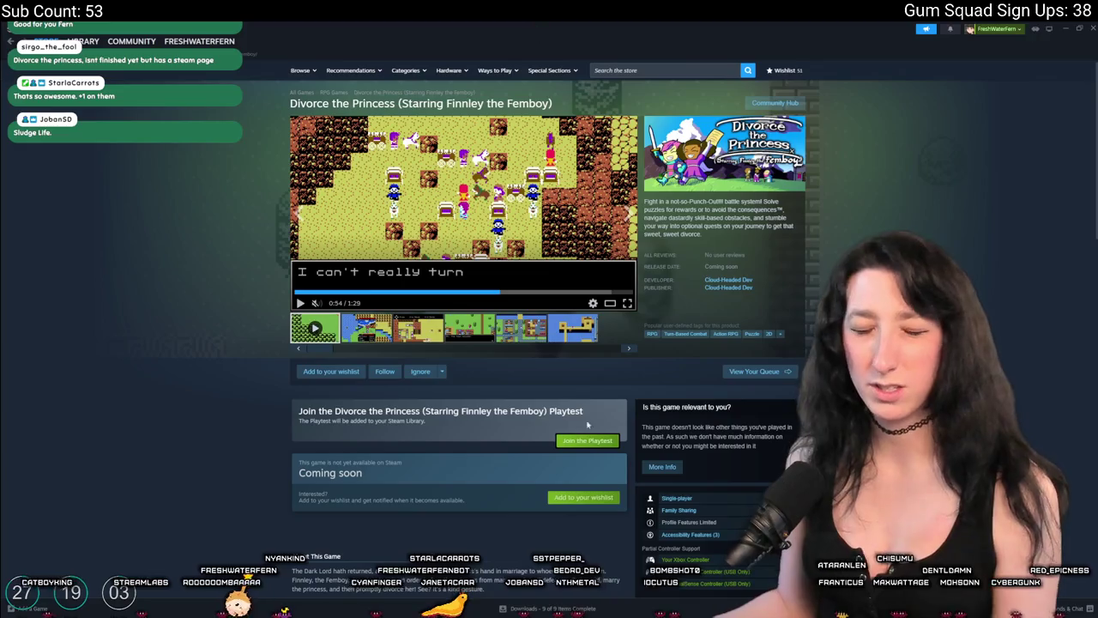
left_click(657, 67)
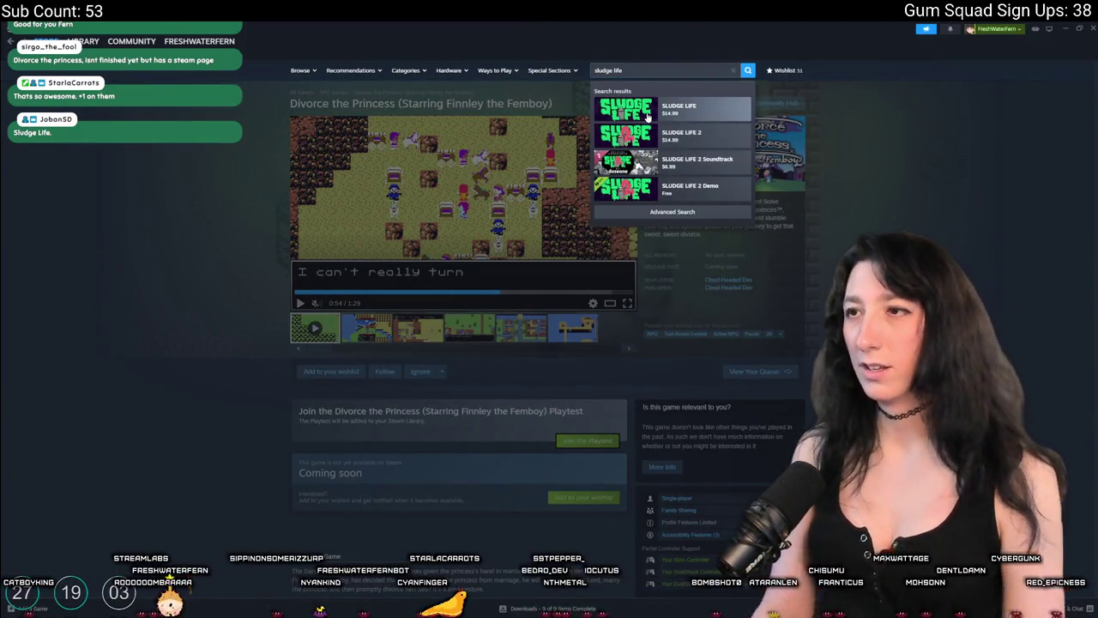
Open the SLUDGE LIFE store page and view a screenshot enlarged.
left_click(648, 115)
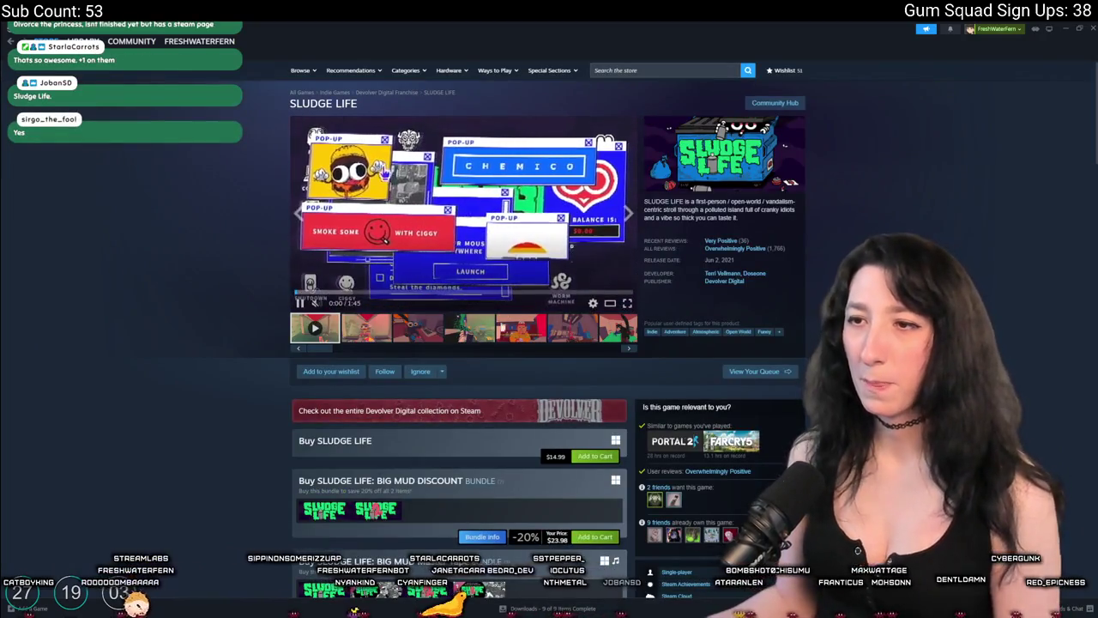
left_click(438, 326)
left_click(503, 256)
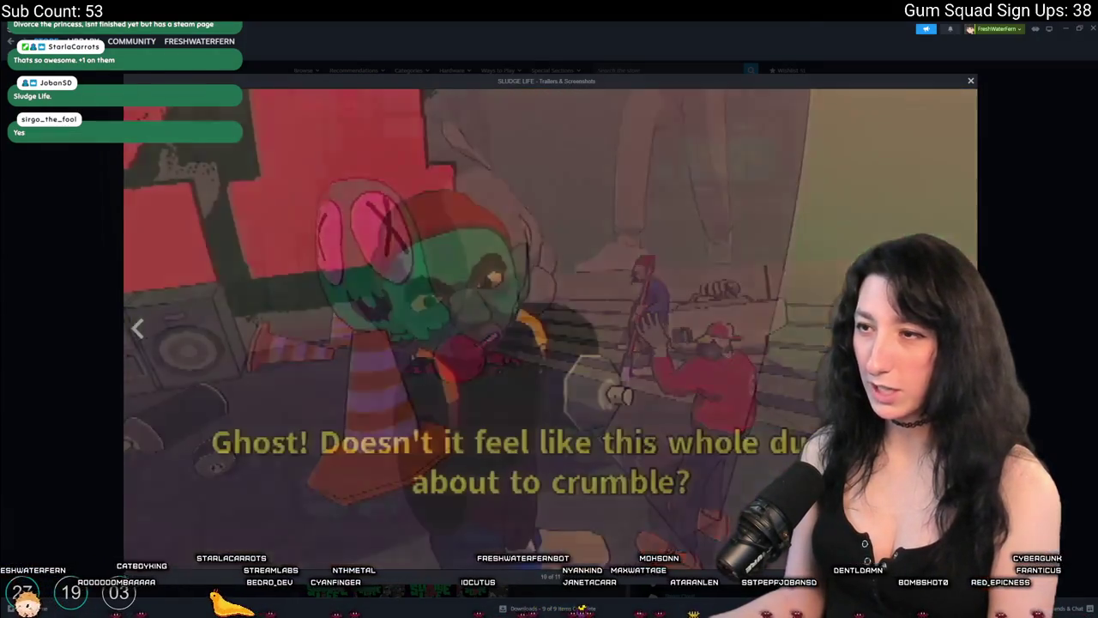
left_click(1023, 297)
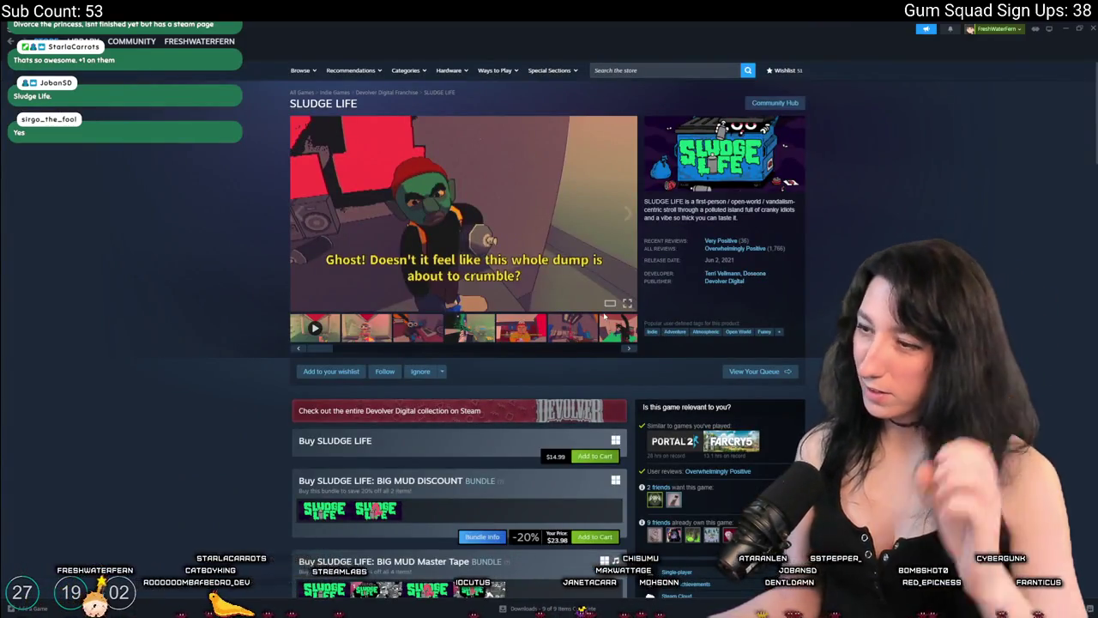
Browse the last, green-face and subtitled goblin screenshots, then return to the Library home.
left_click(615, 338)
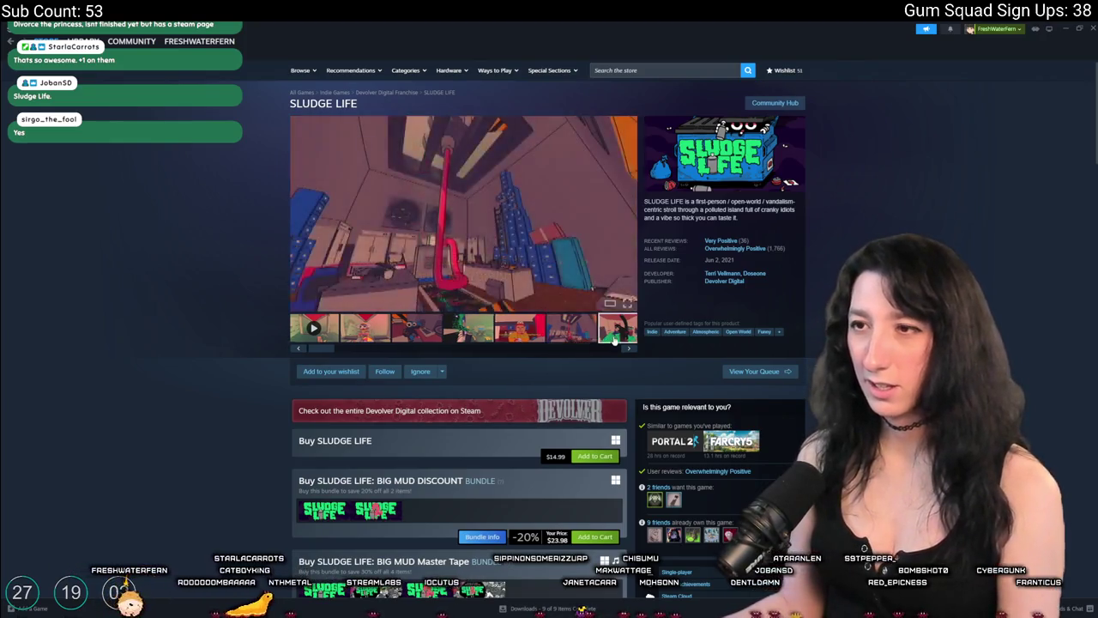
left_click(588, 337)
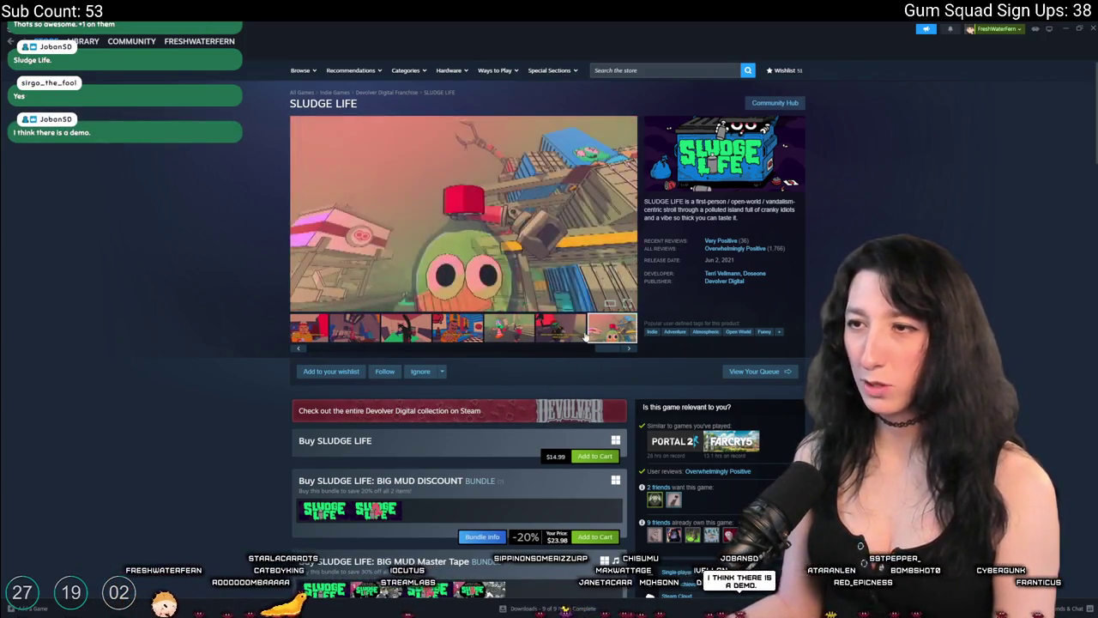
left_click(570, 335)
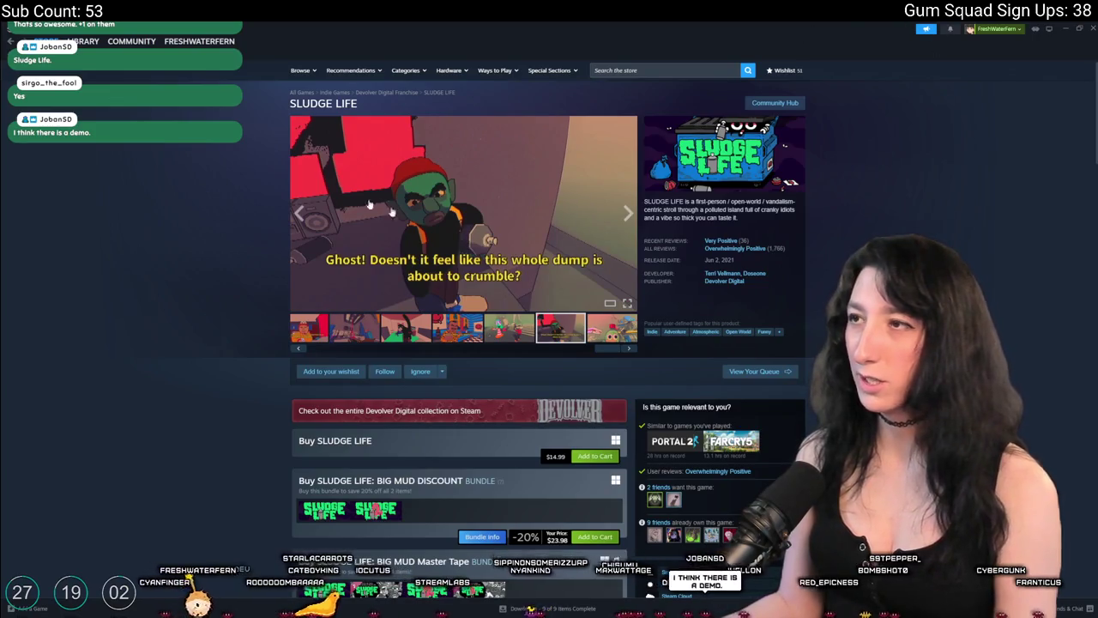
left_click(84, 41)
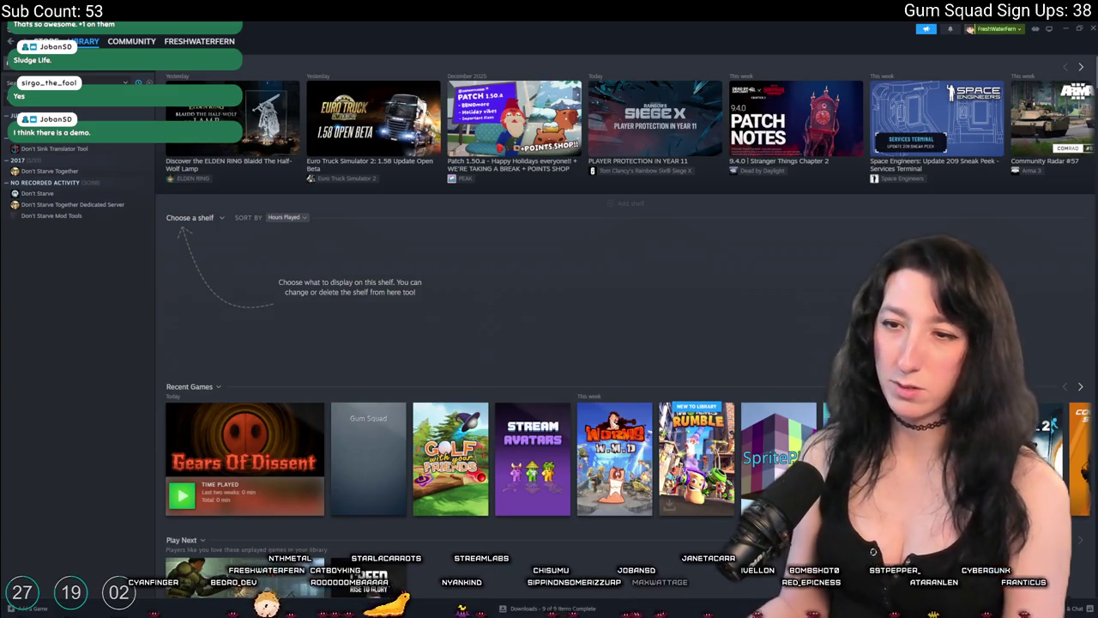
Open Gears Of Dissent in the library, filter the list by 'gear', and browse its local files.
left_click(176, 463)
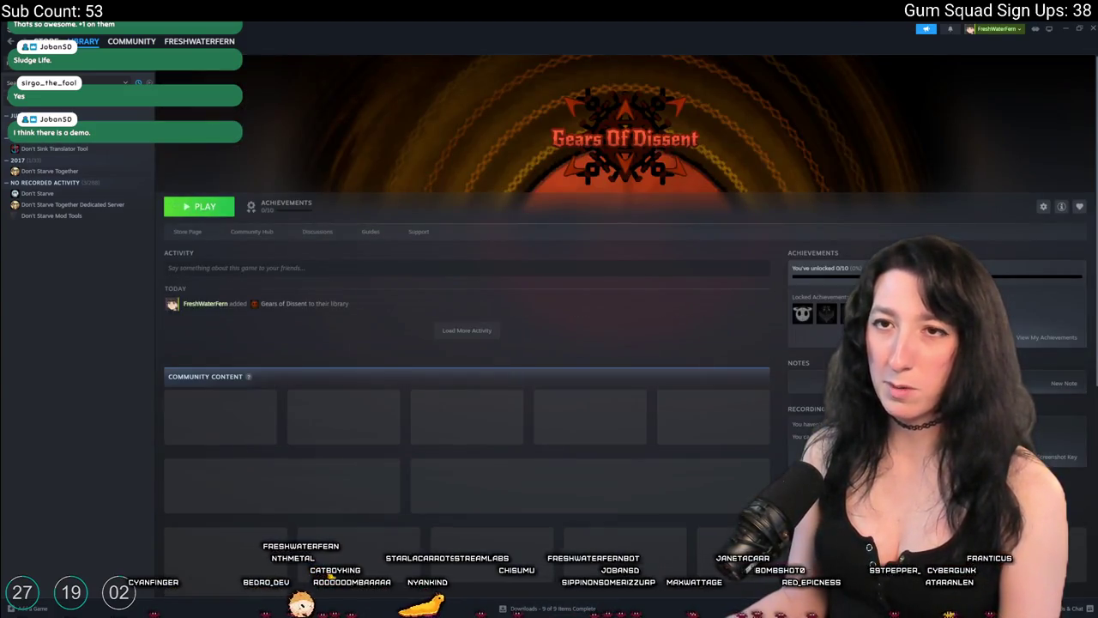
type("gear")
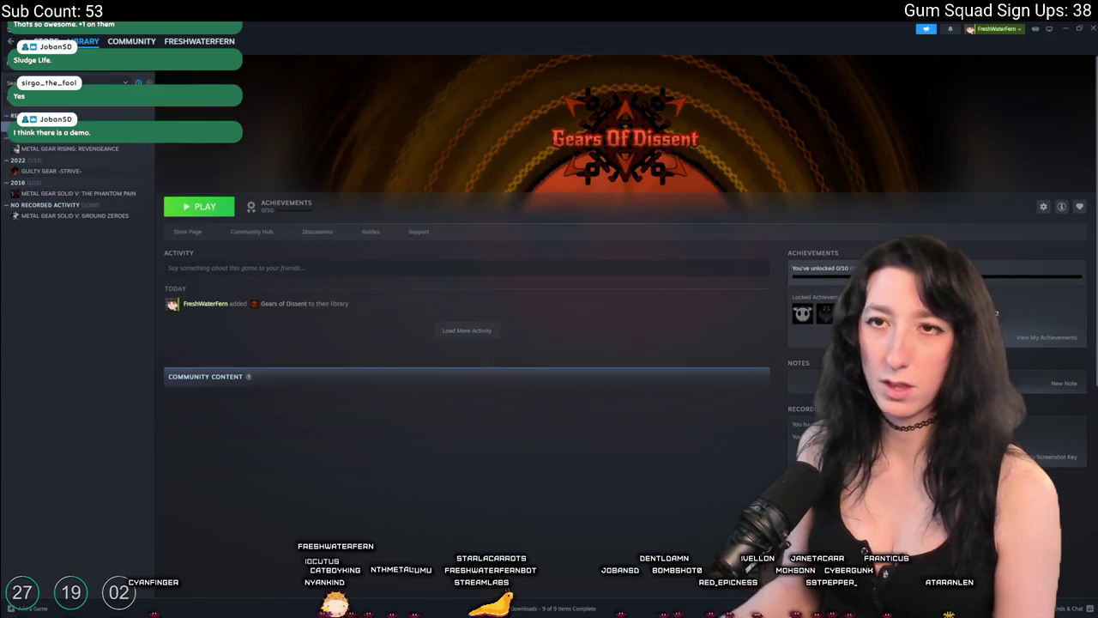
right_click(108, 144)
mouse_move(129, 179)
left_click(185, 196)
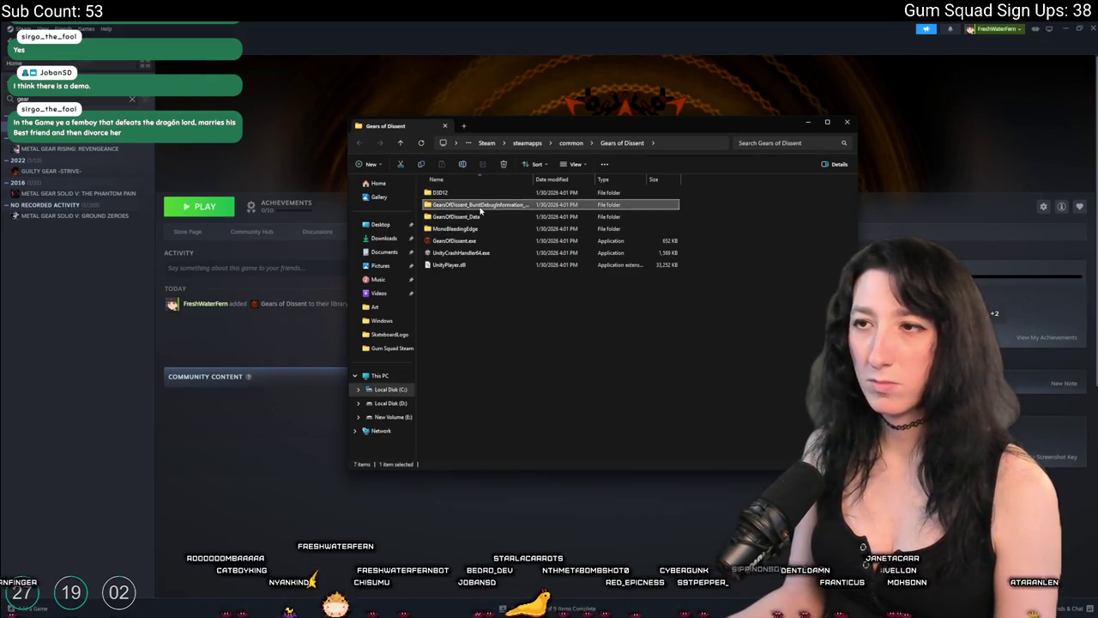
Peek into the BurstDebugInformation folder, go back, and launch Gears of Dissent.
double_click(493, 205)
left_click(360, 143)
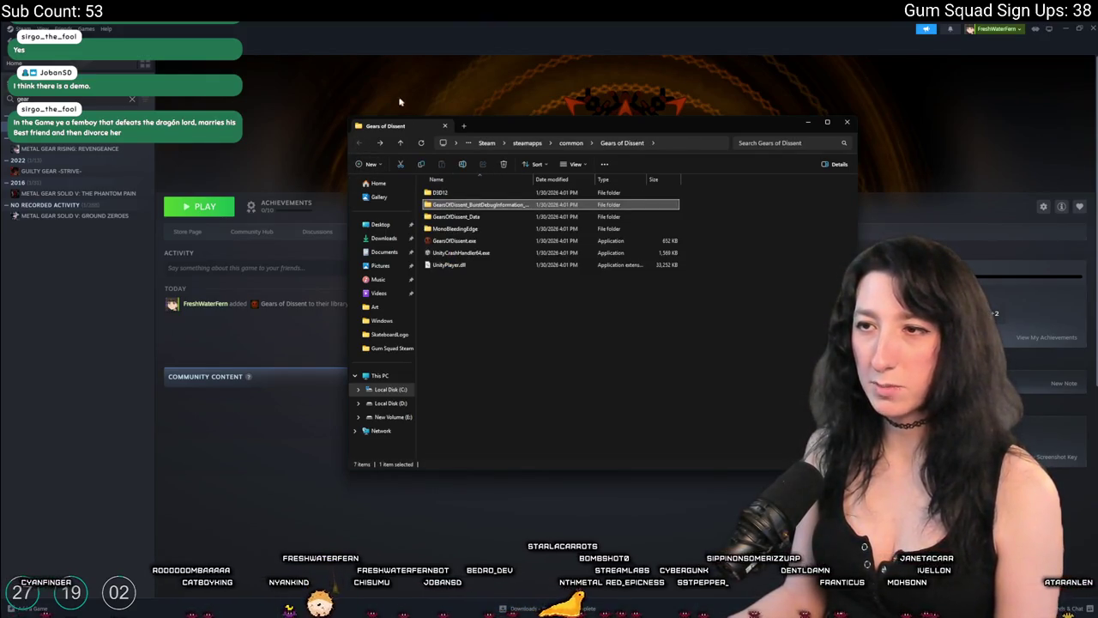
left_click(199, 206)
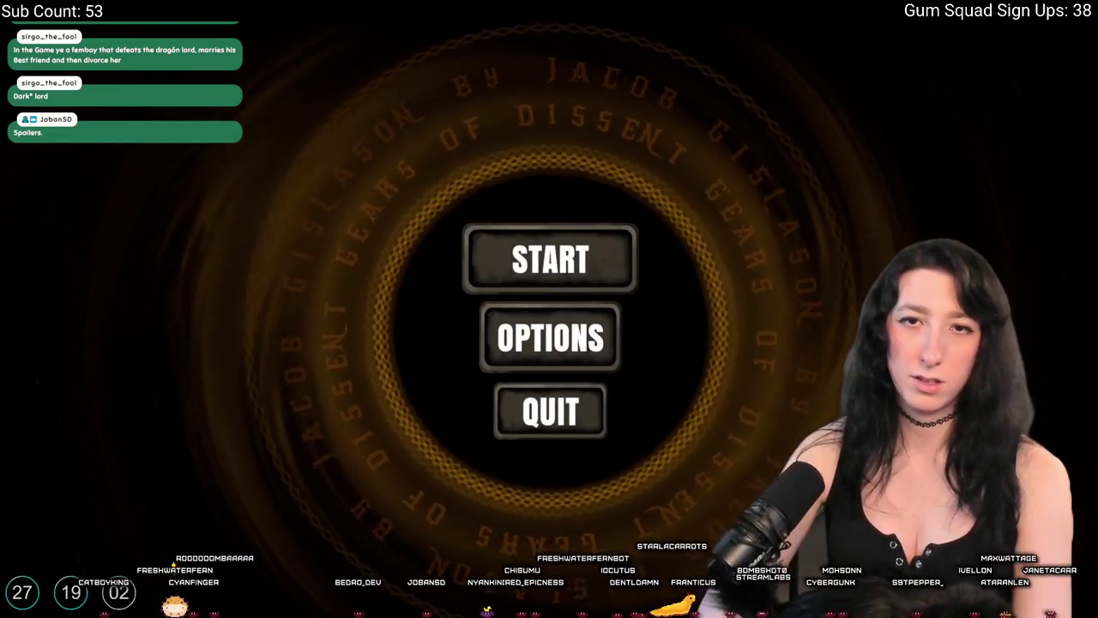
Switch to the game and lower Master Volume to 90% in the Sound options.
key("alt+Tab")
key("Escape")
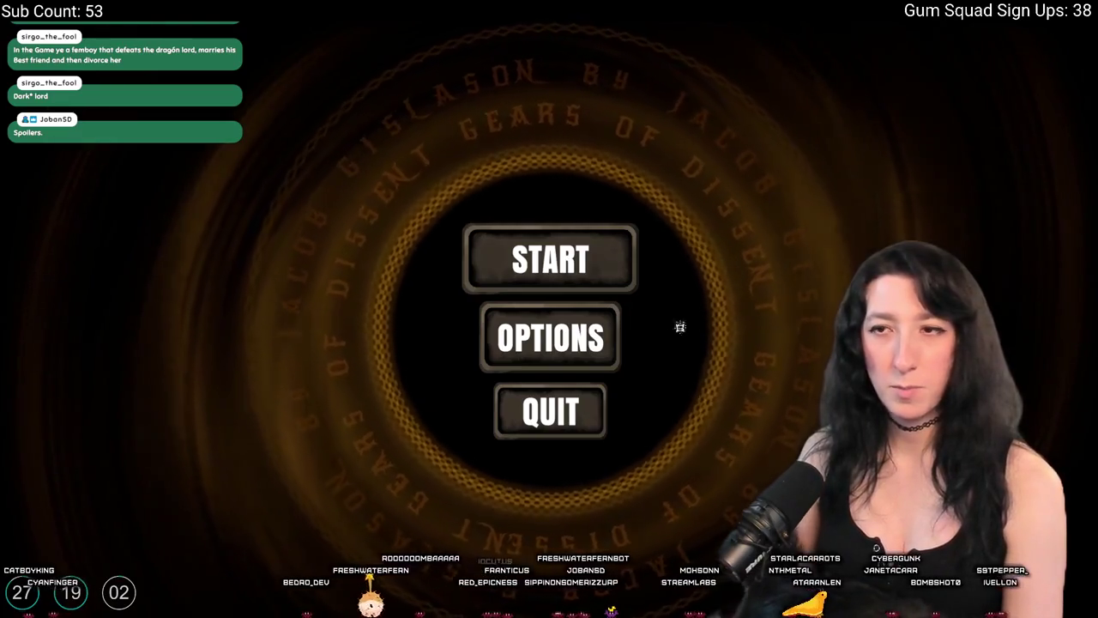
left_click(604, 324)
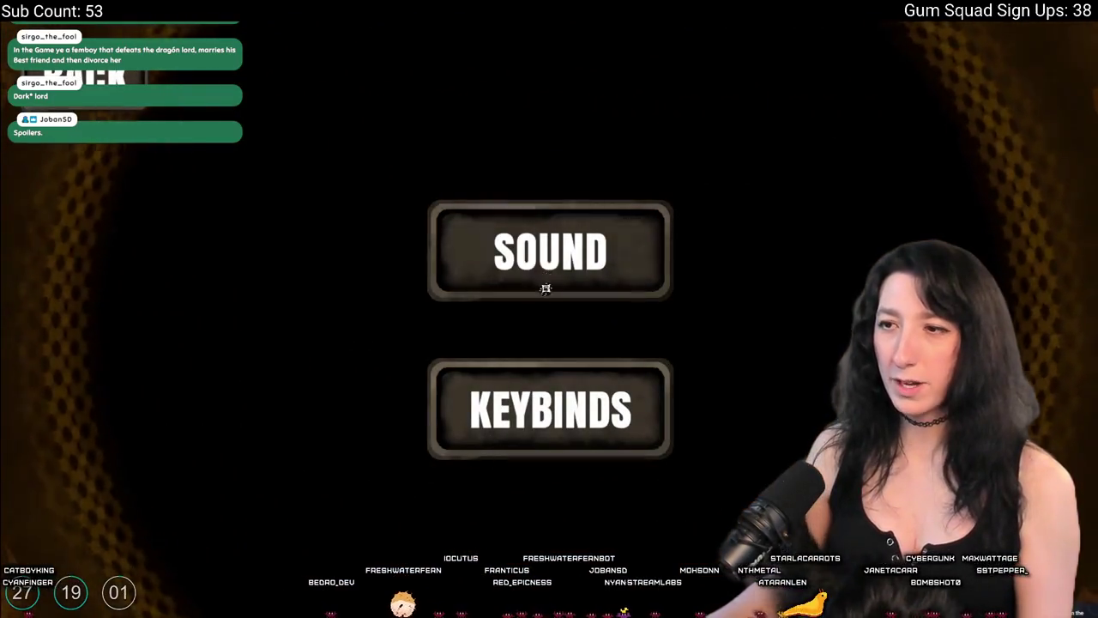
left_click(543, 287)
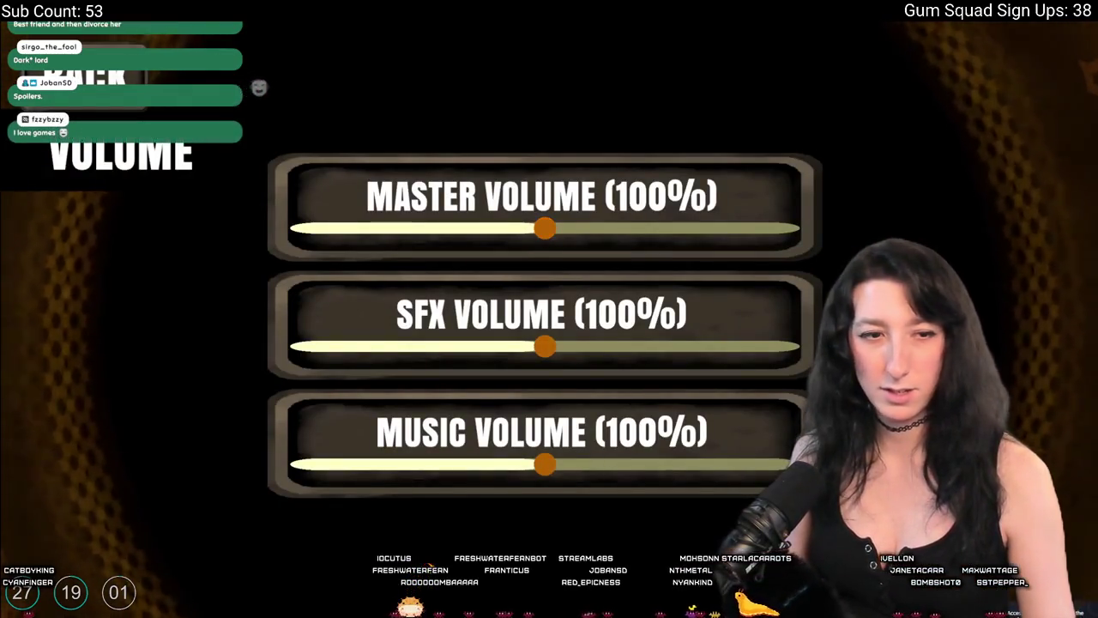
mouse_move(543, 225)
left_mouse_down()
mouse_move(498, 260)
mouse_move(518, 228)
left_mouse_up()
key("Escape")
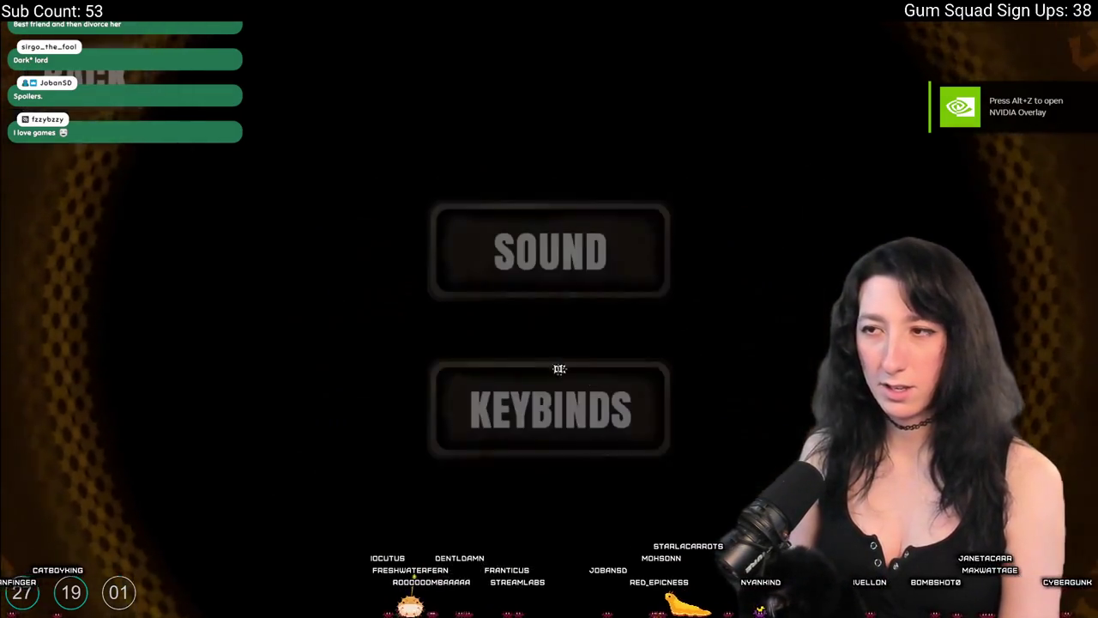
Look over the Keybinds list and return to the main menu.
left_click(575, 377)
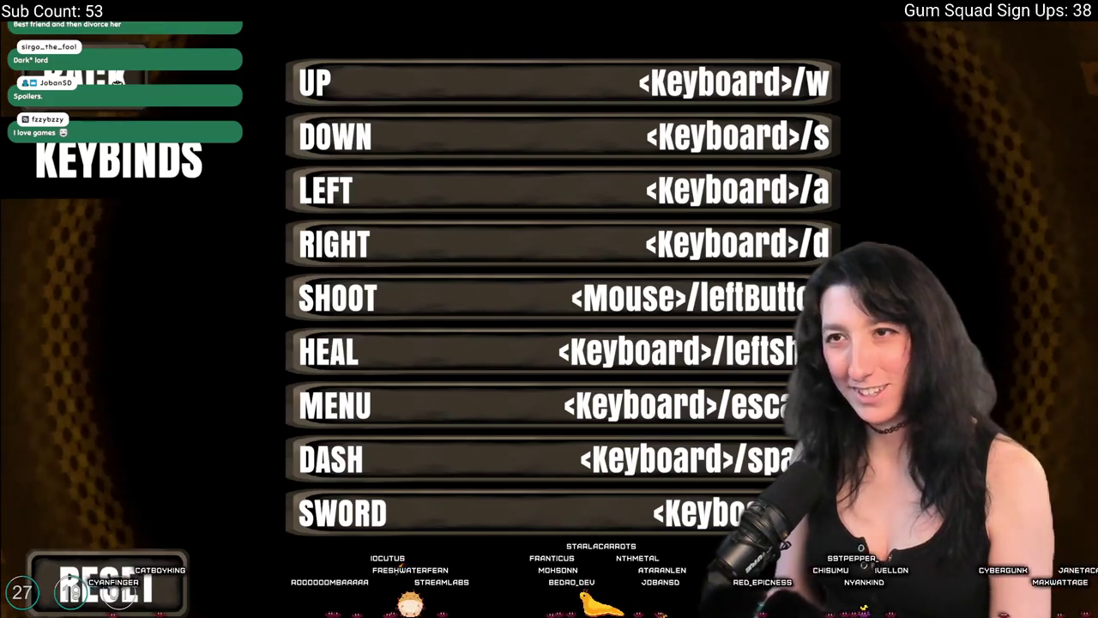
key("Escape")
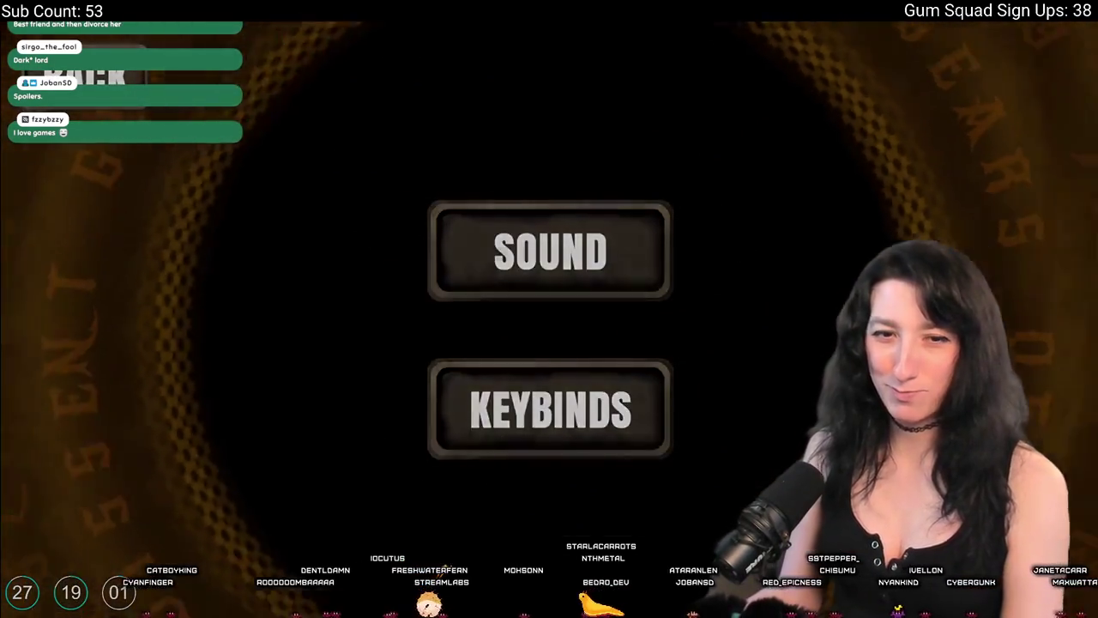
key("Escape")
Start a new game in the first empty slot, pick up the Gear Gun and fire a gear.
left_click(535, 271)
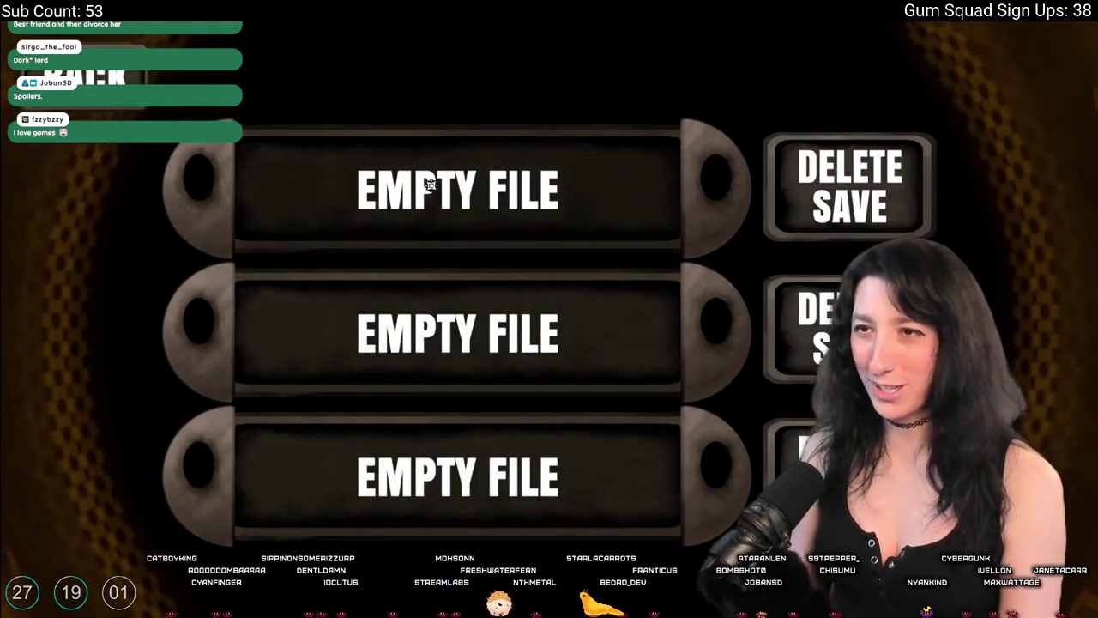
left_click(493, 192)
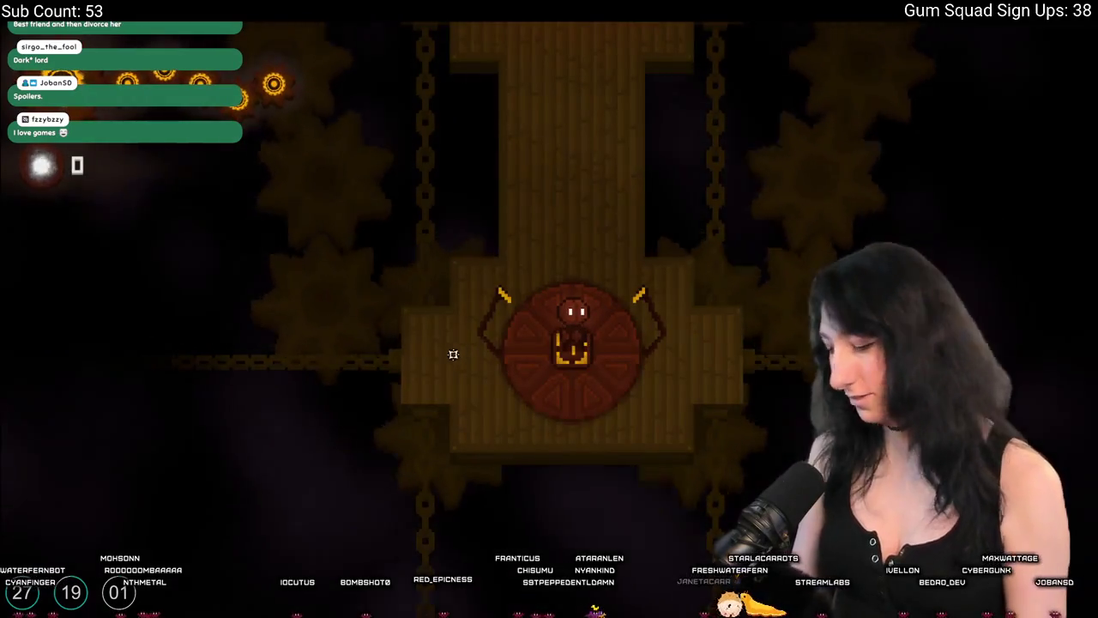
key("w")
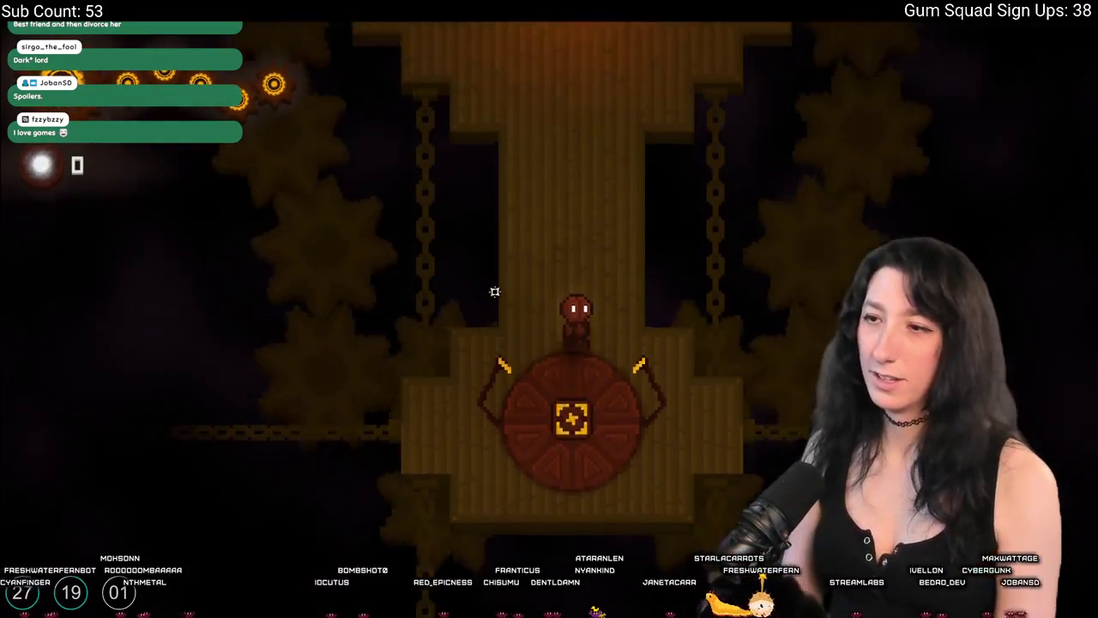
key("s")
key("w")
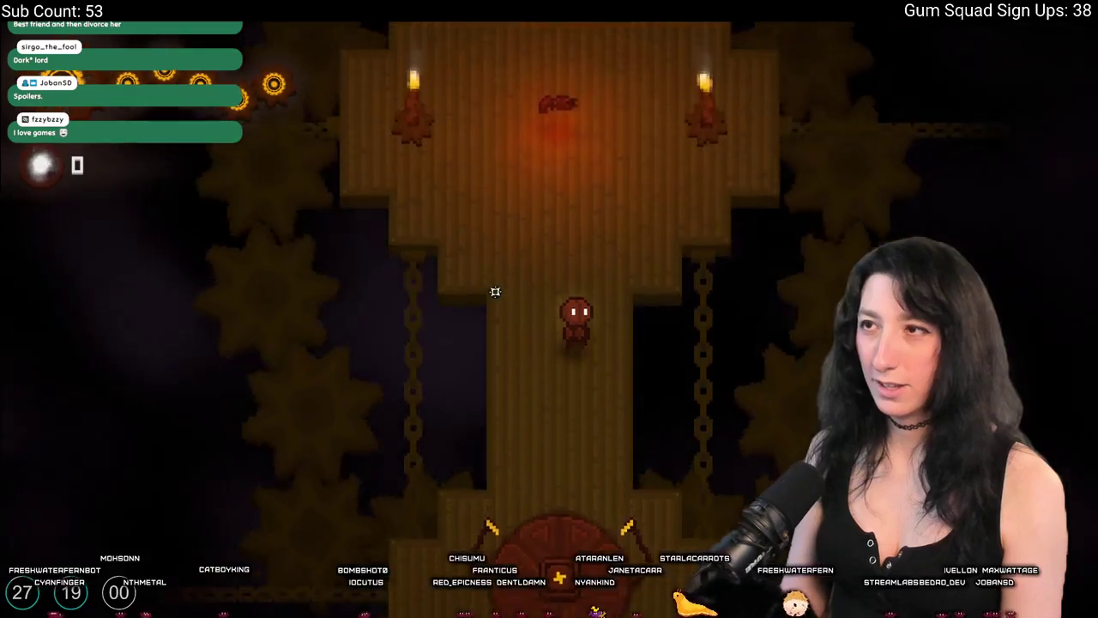
key("w")
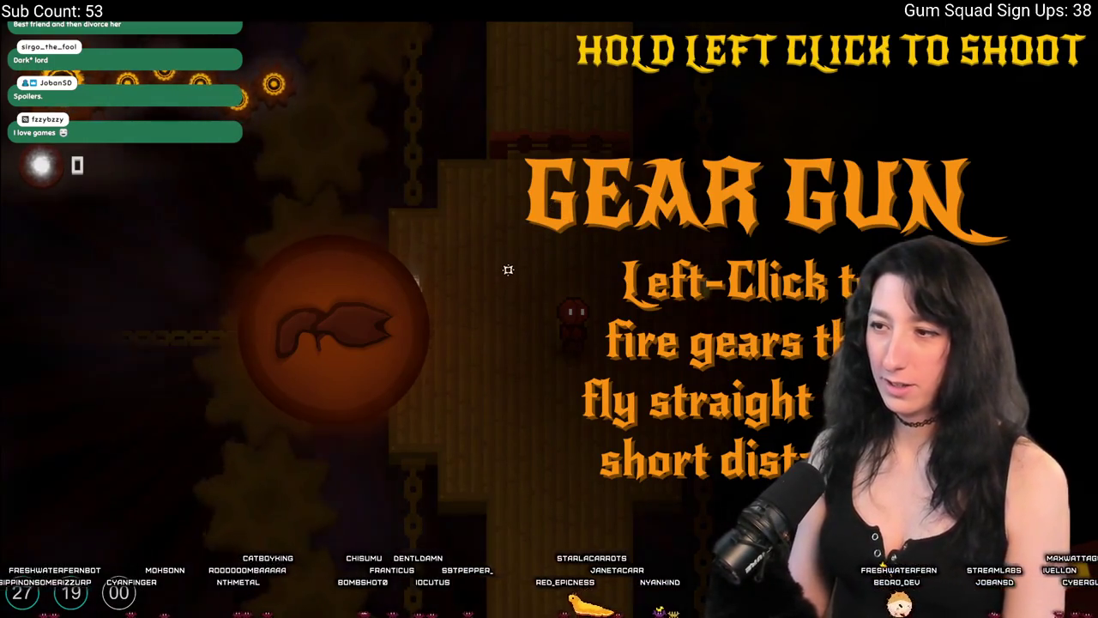
left_click(680, 329)
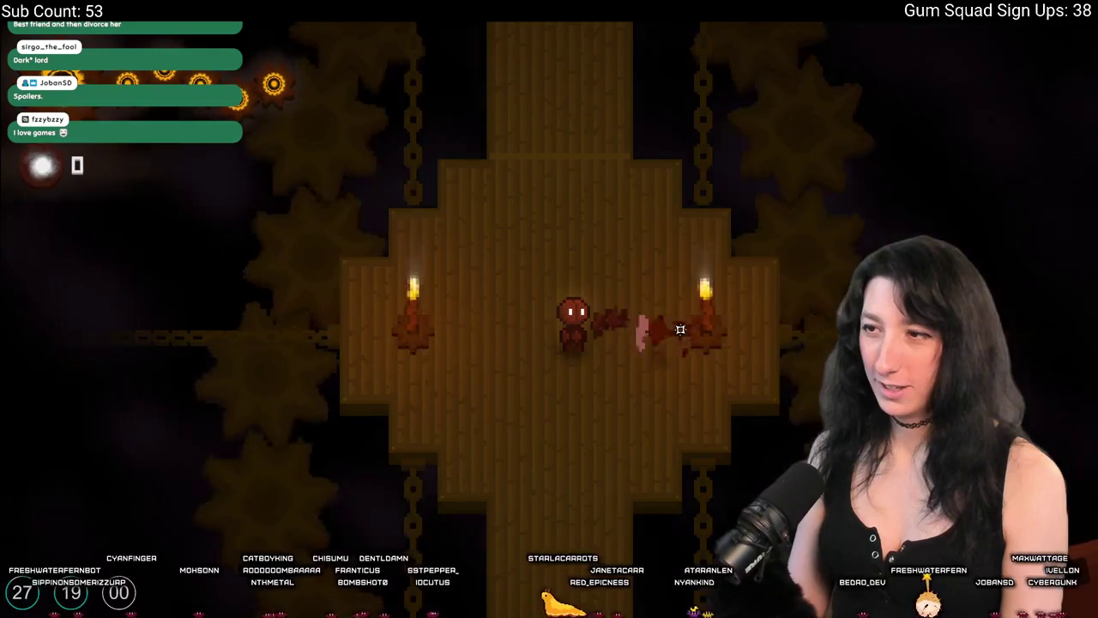
Walk up into the next room and shoot the enemy on the left.
key("w")
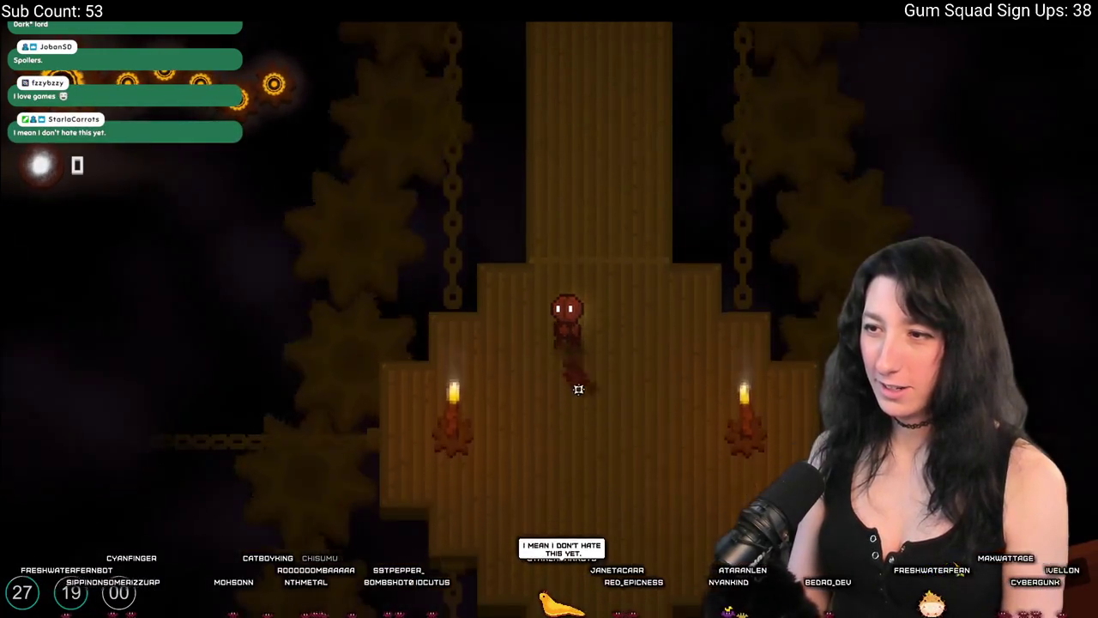
key("w")
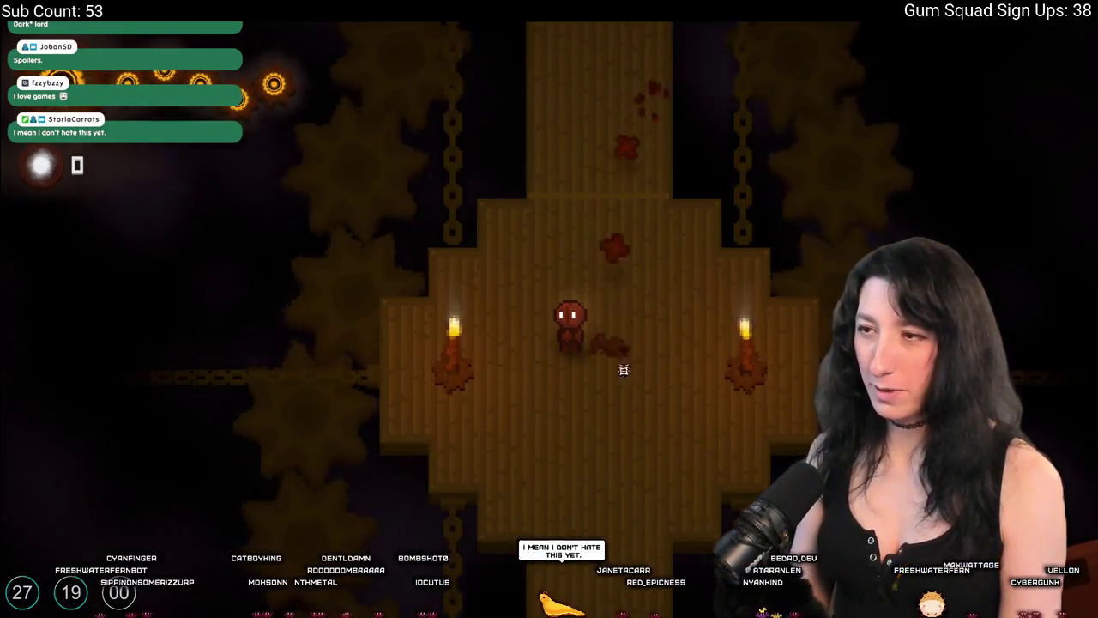
key("w")
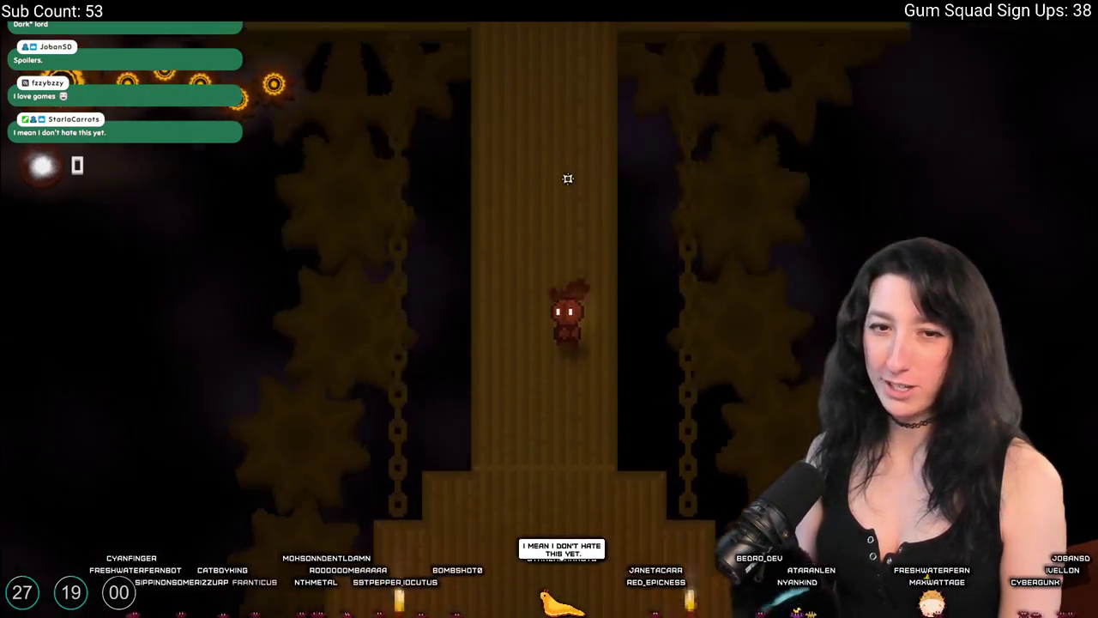
key("w")
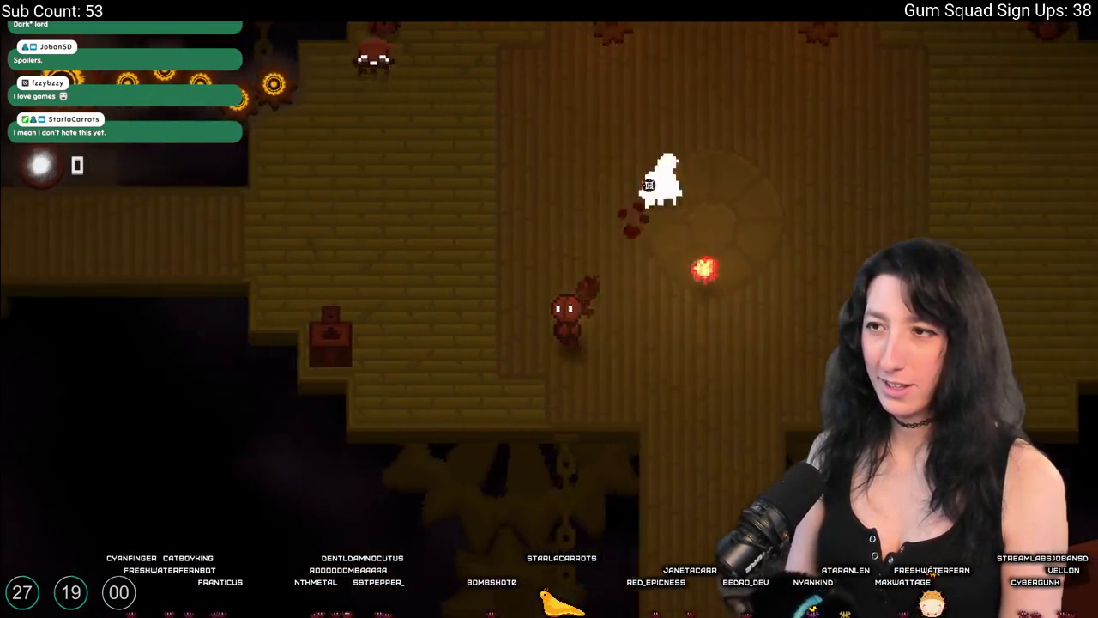
key("w")
key("a")
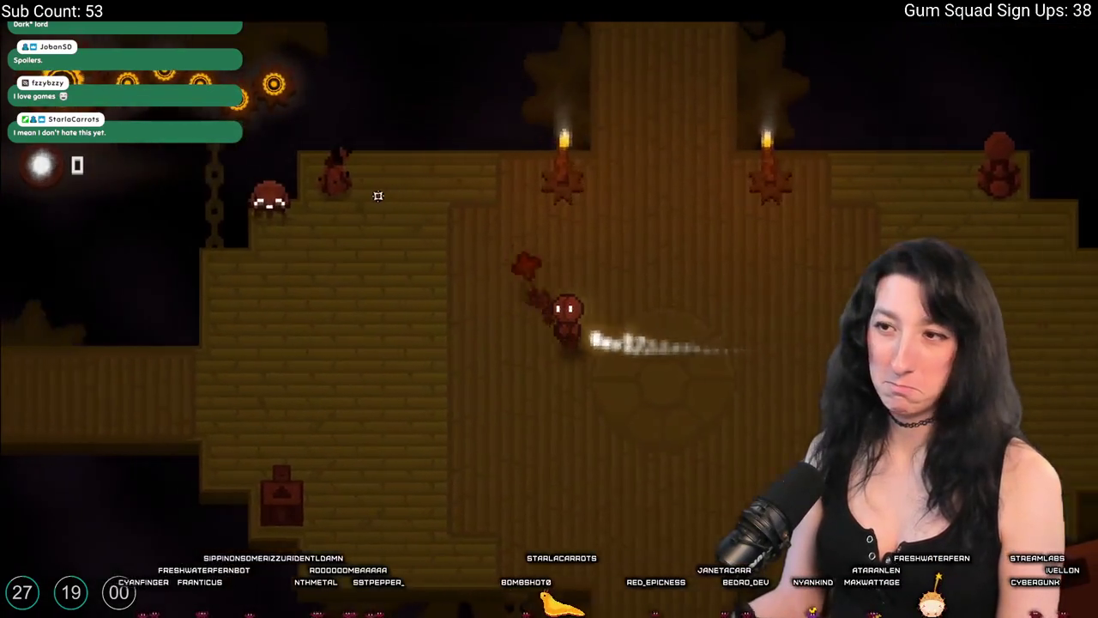
left_click(427, 160)
Cross the room collecting gears and run right along the lower ledge.
key("w")
key("a")
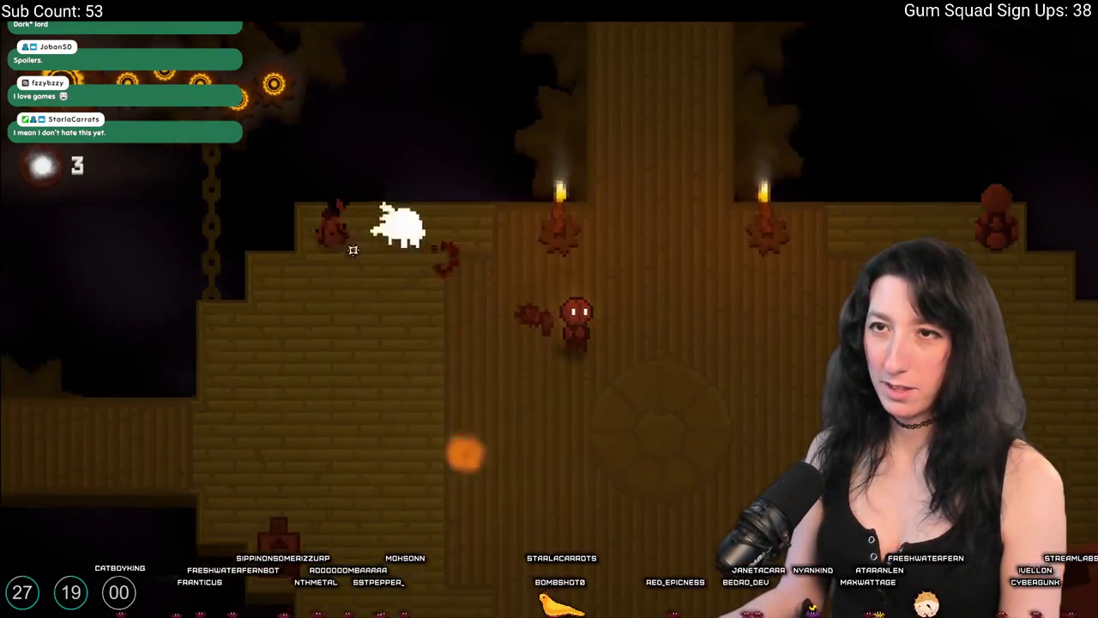
key("w")
key("d")
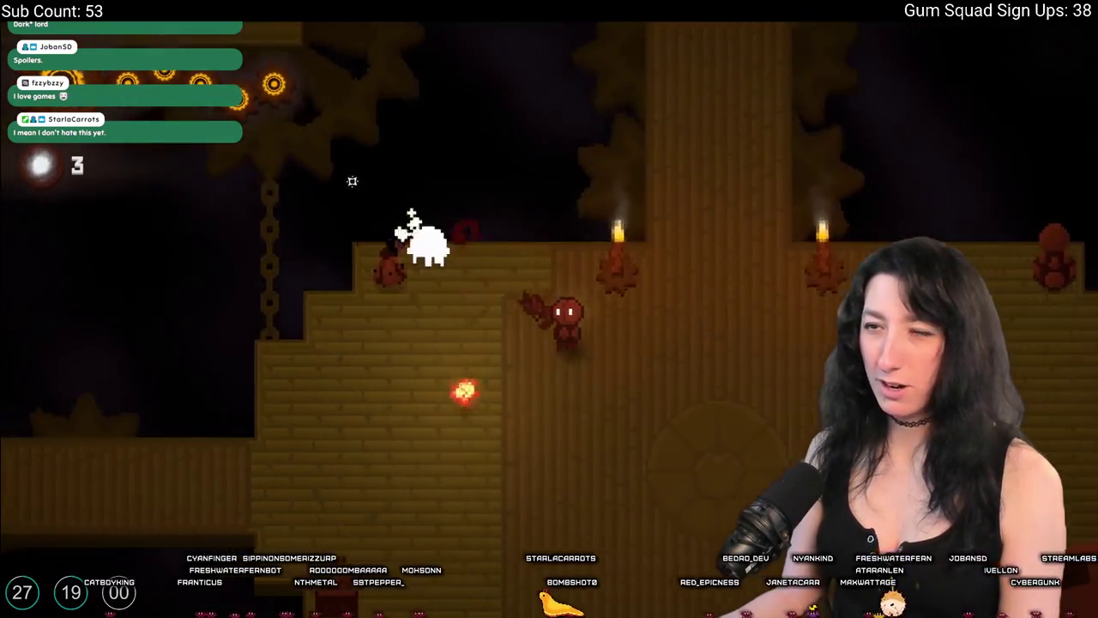
key("w")
key("d")
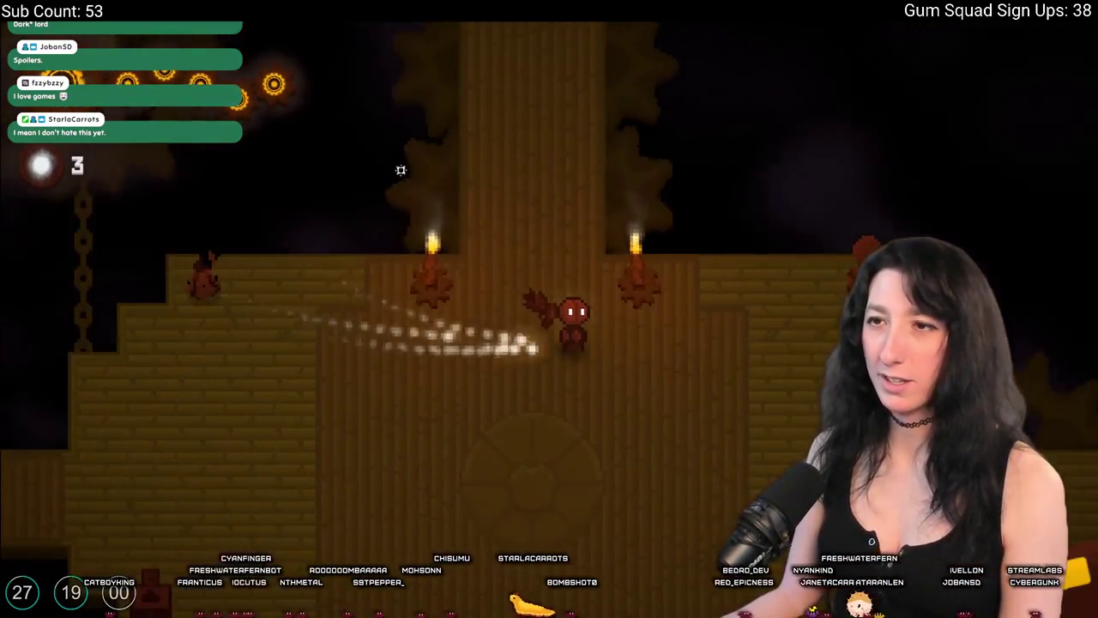
key("s")
key("d")
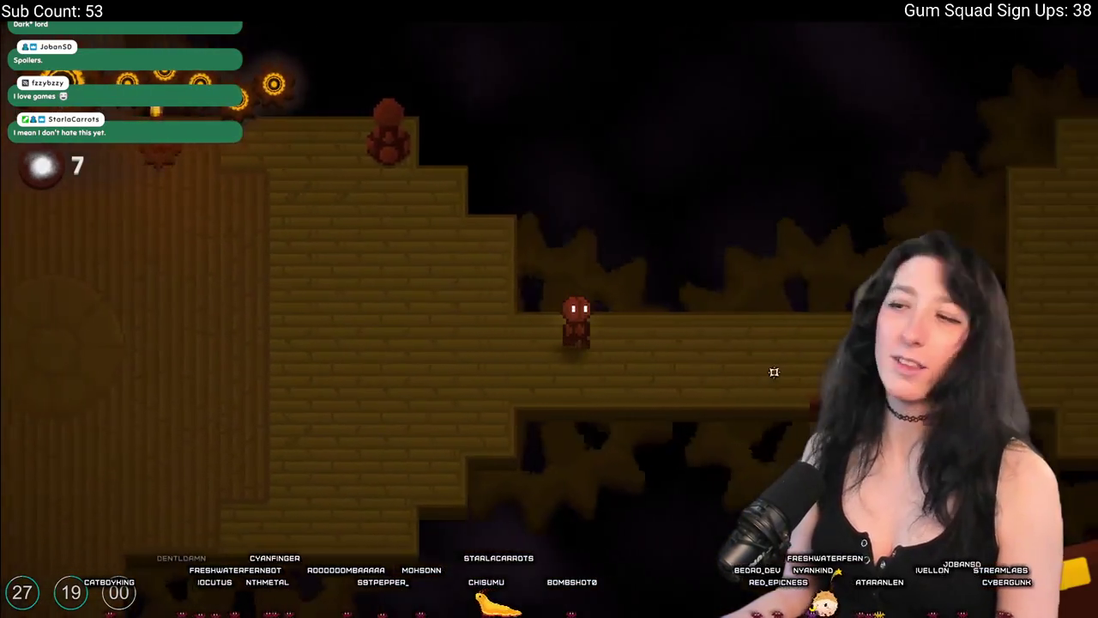
key("d")
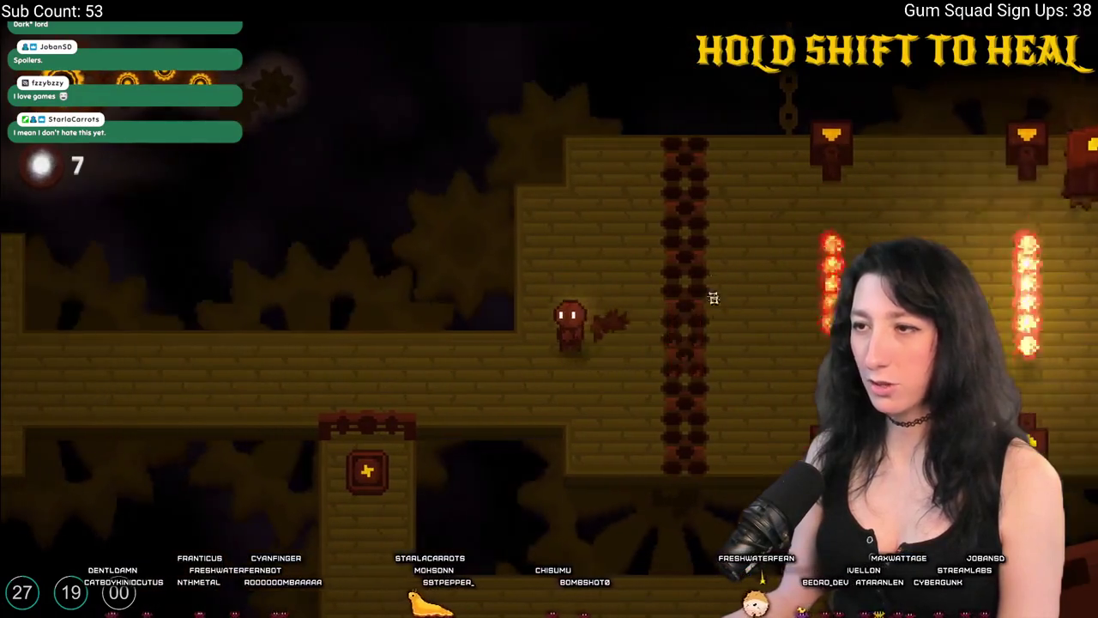
Run right past the flame vents up to the big red machine.
key("d")
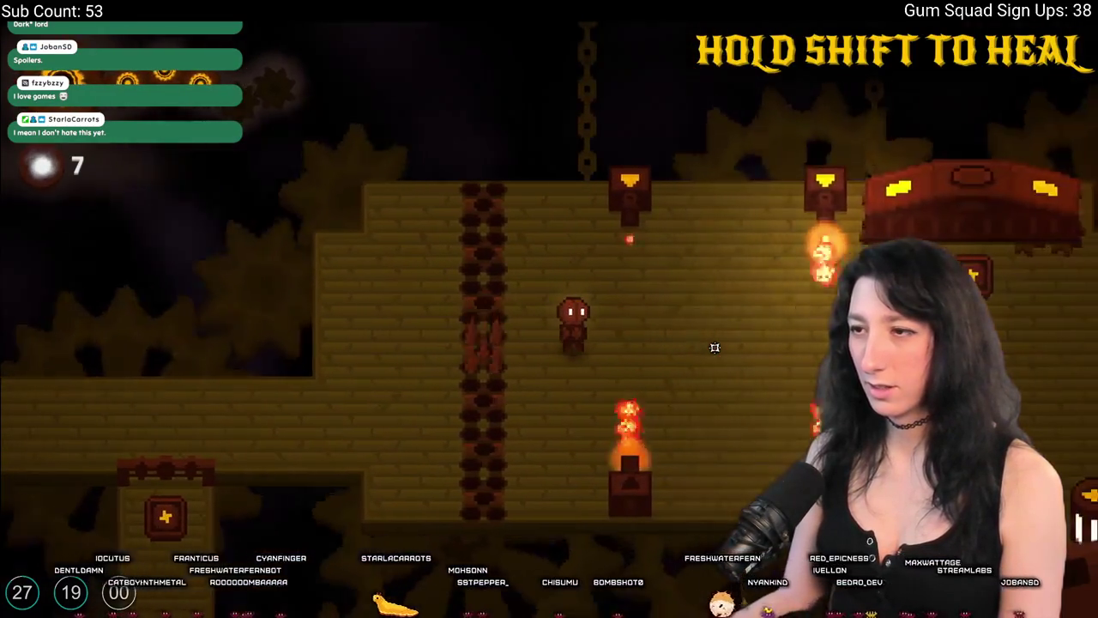
key("d")
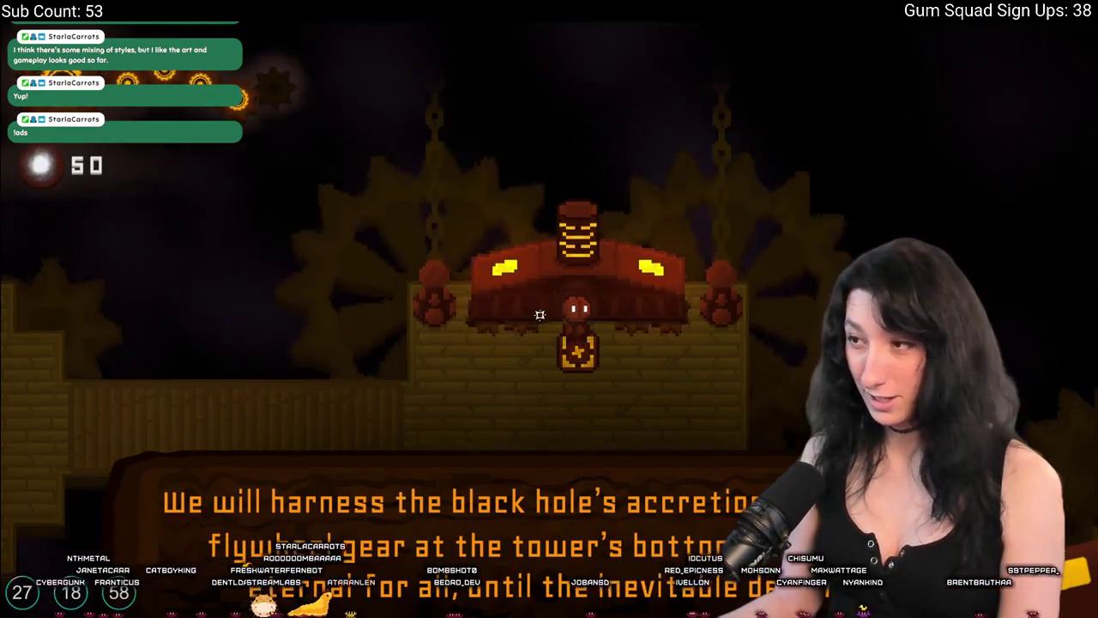
Leave the red machine, cross the large left room and dash down into the lower corridor.
key("s")
key("w")
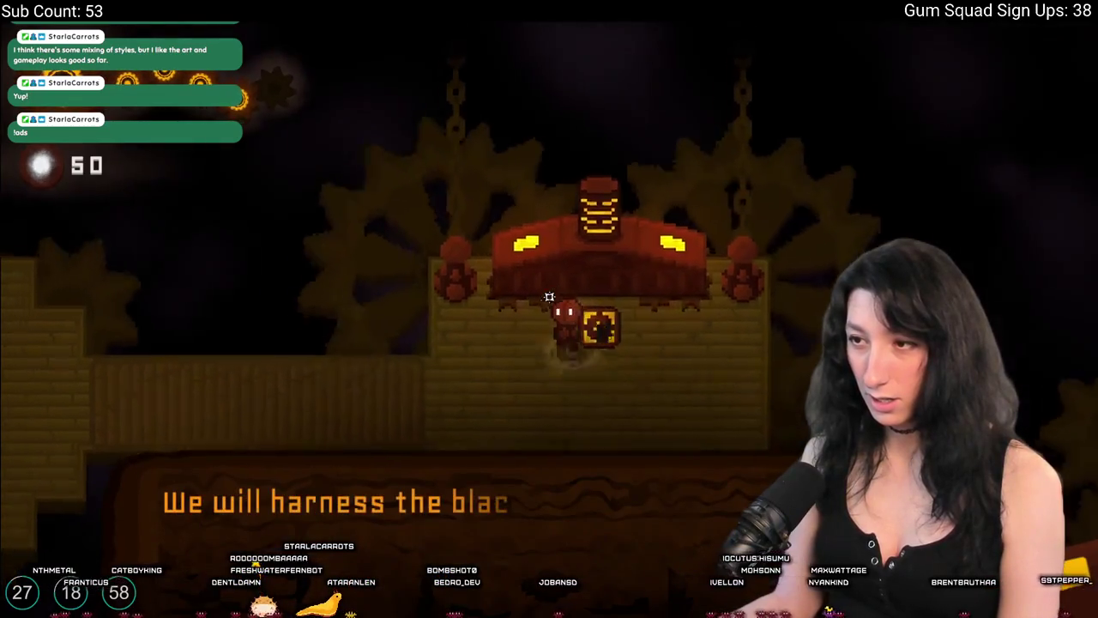
key("a")
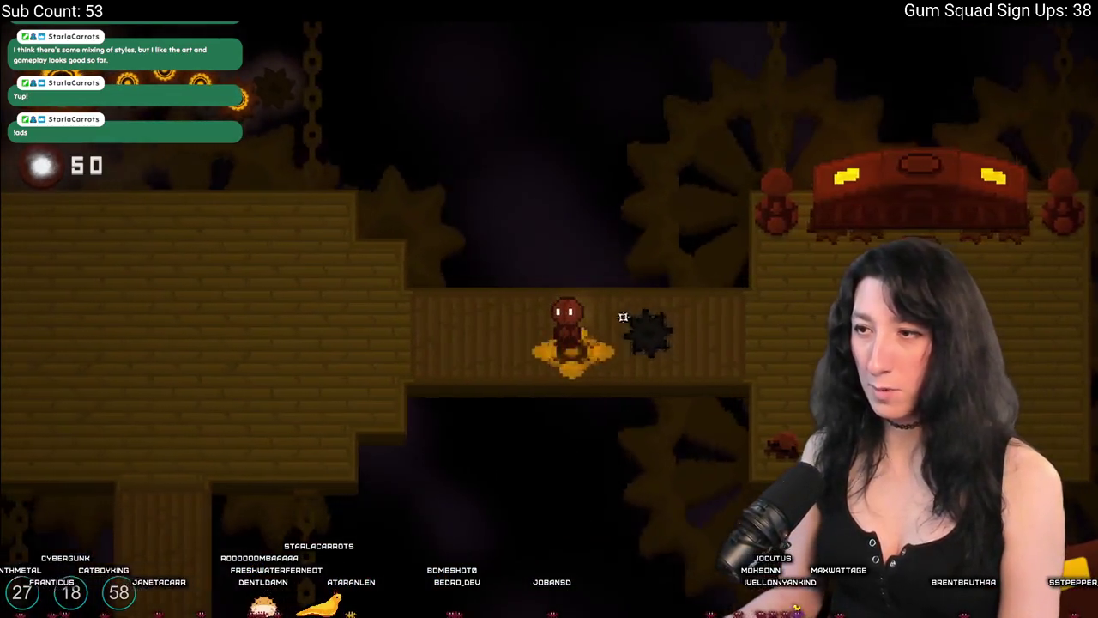
key("a")
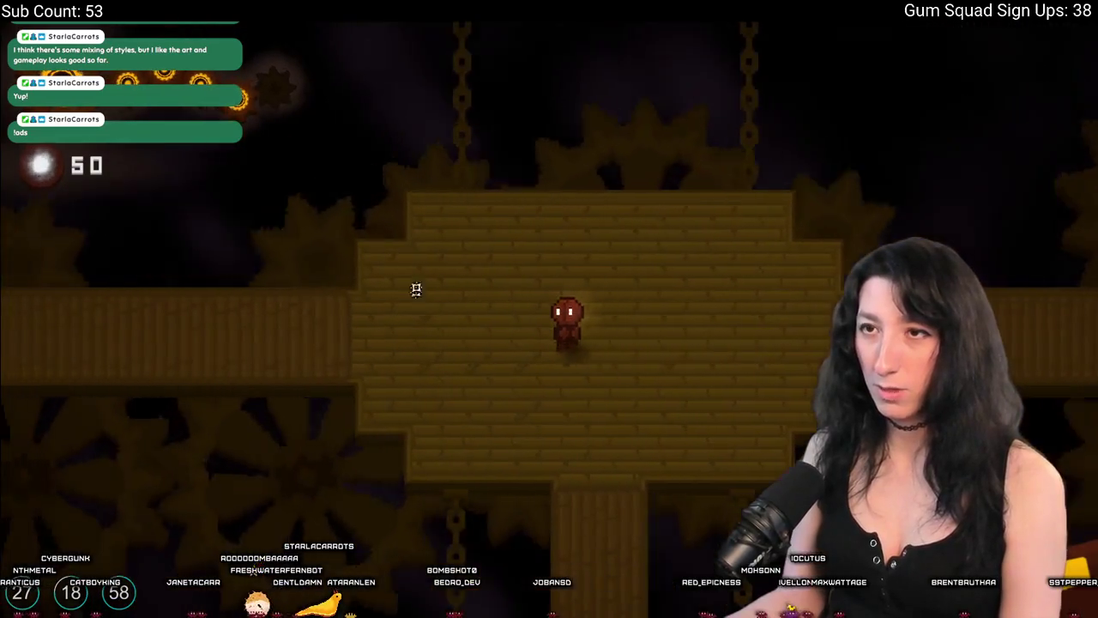
key("a")
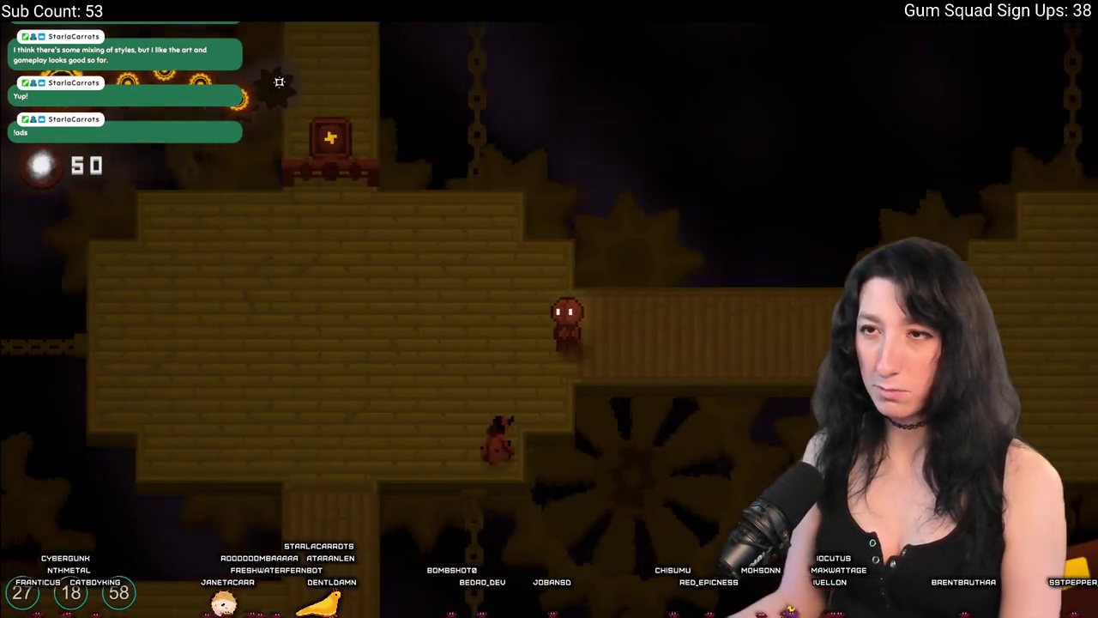
key("s")
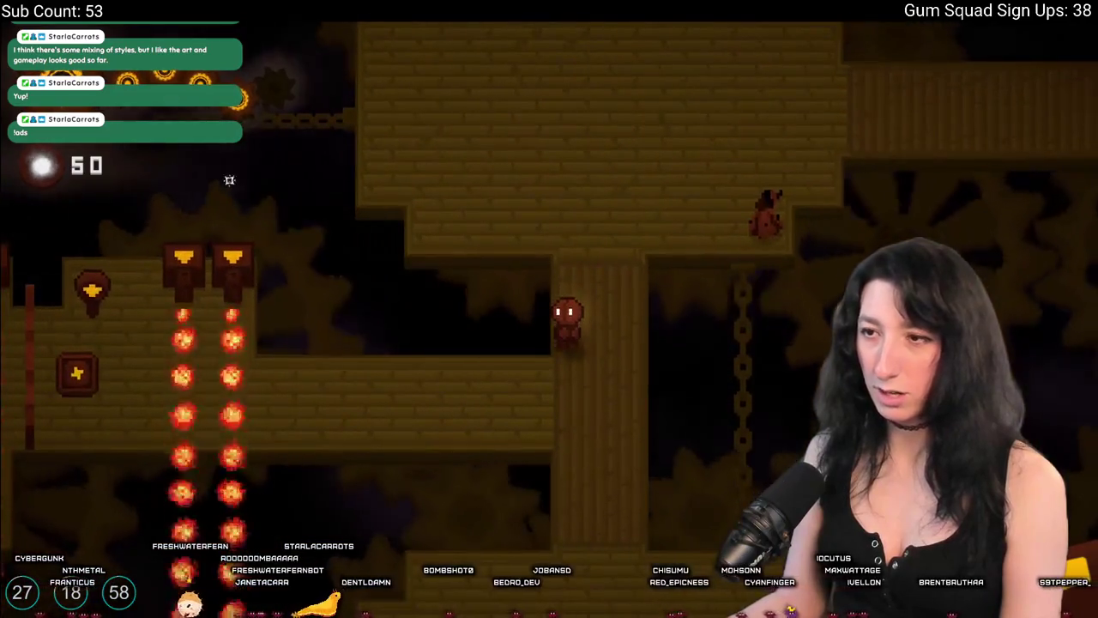
key("s")
key("a")
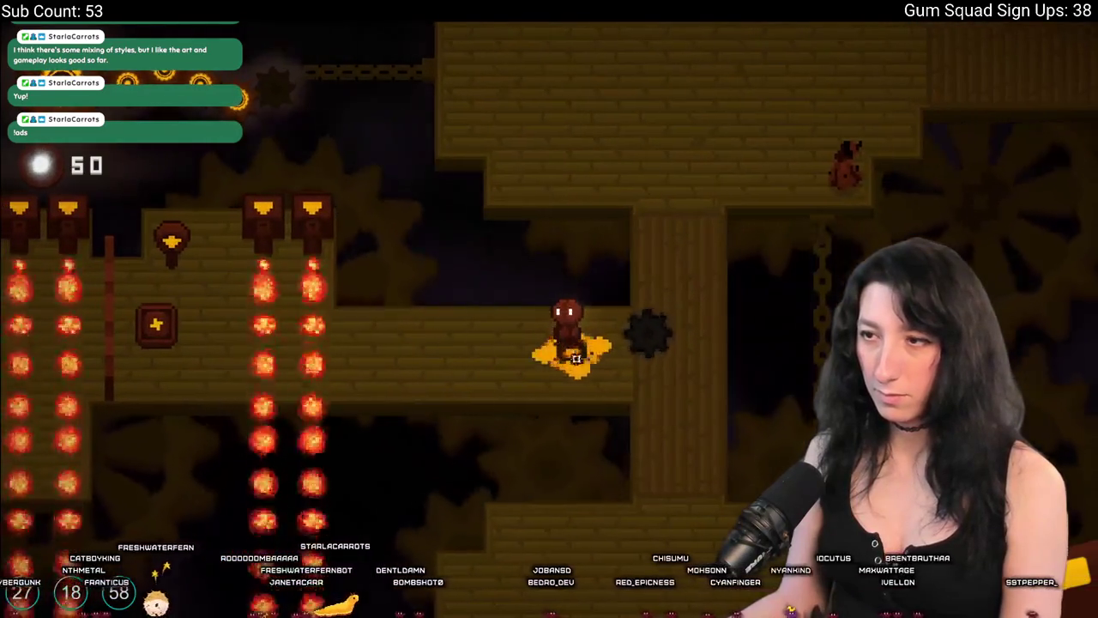
key("a")
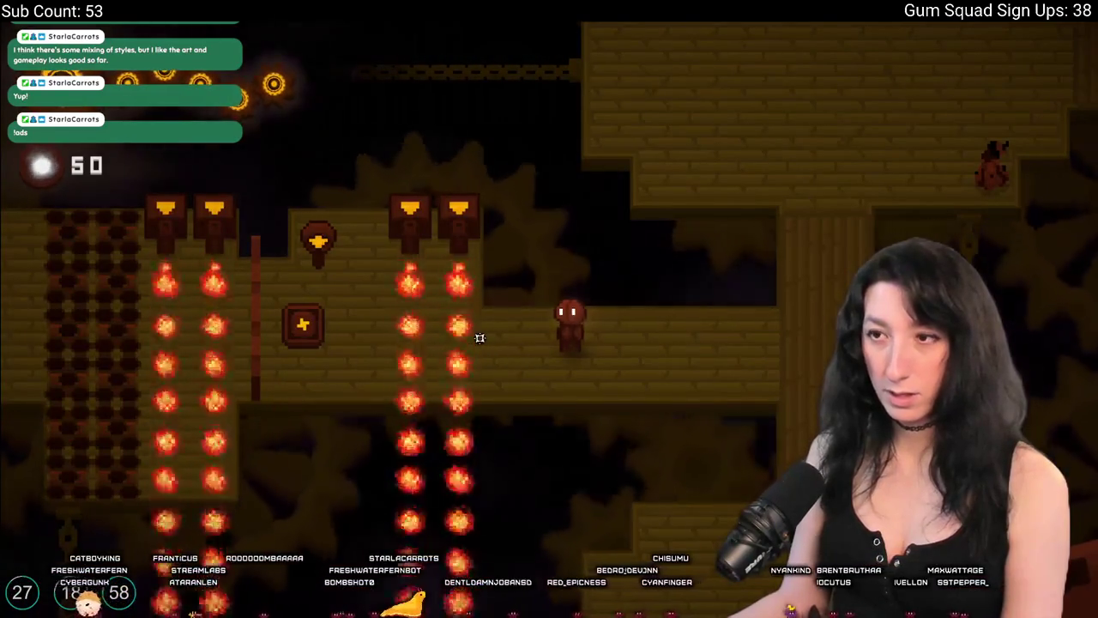
Fire a gear at the lamp, pass the fire columns, and trigger the next machine's speech.
left_click(466, 326)
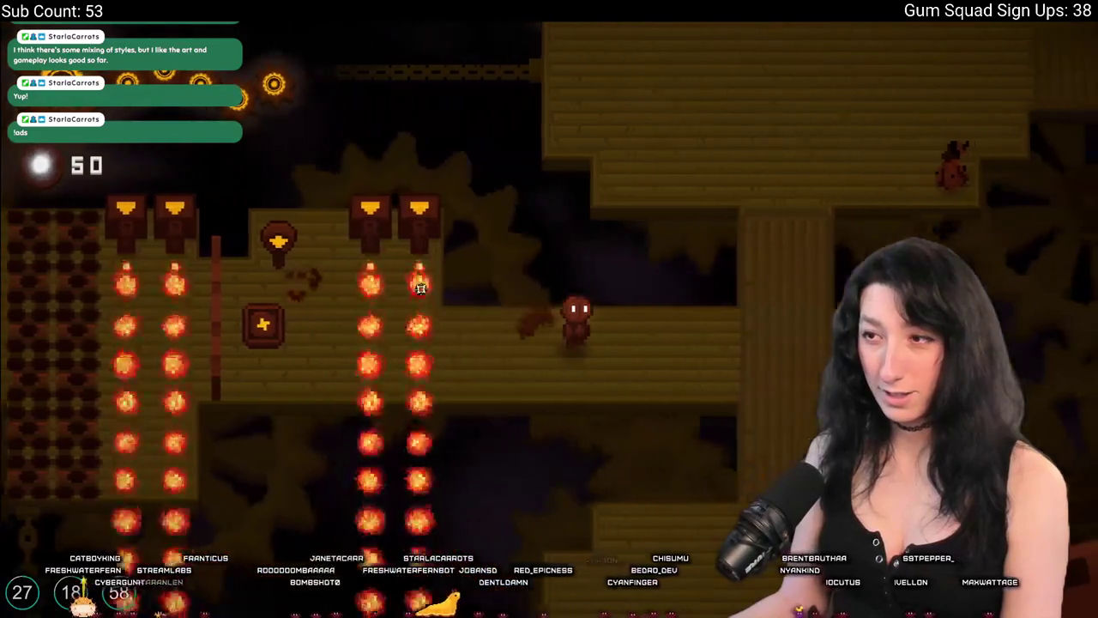
key("d")
key("w")
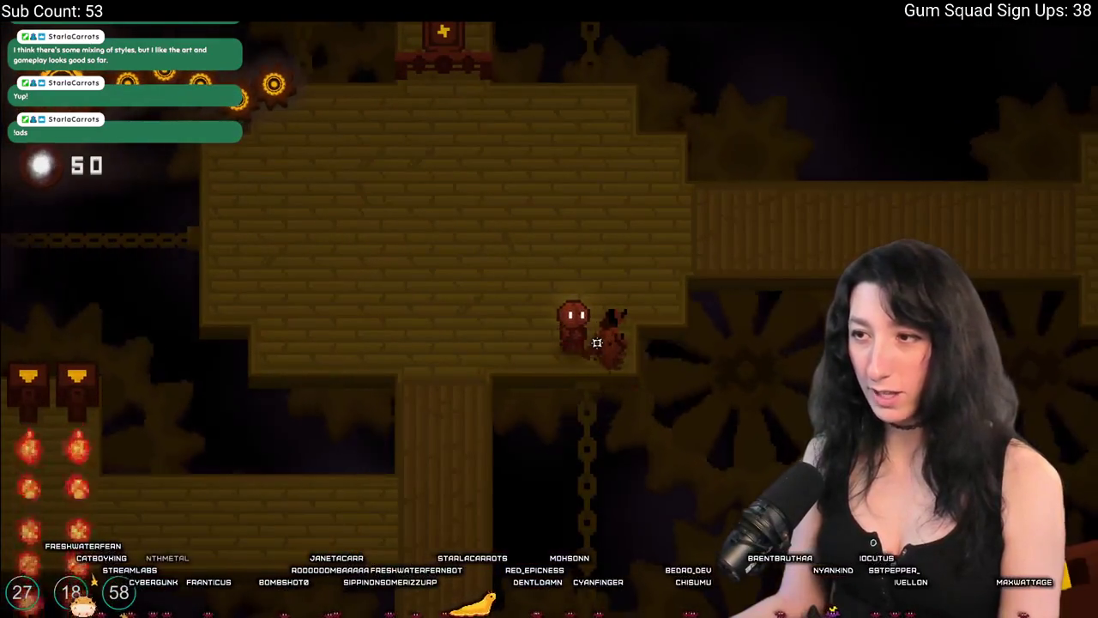
key("d")
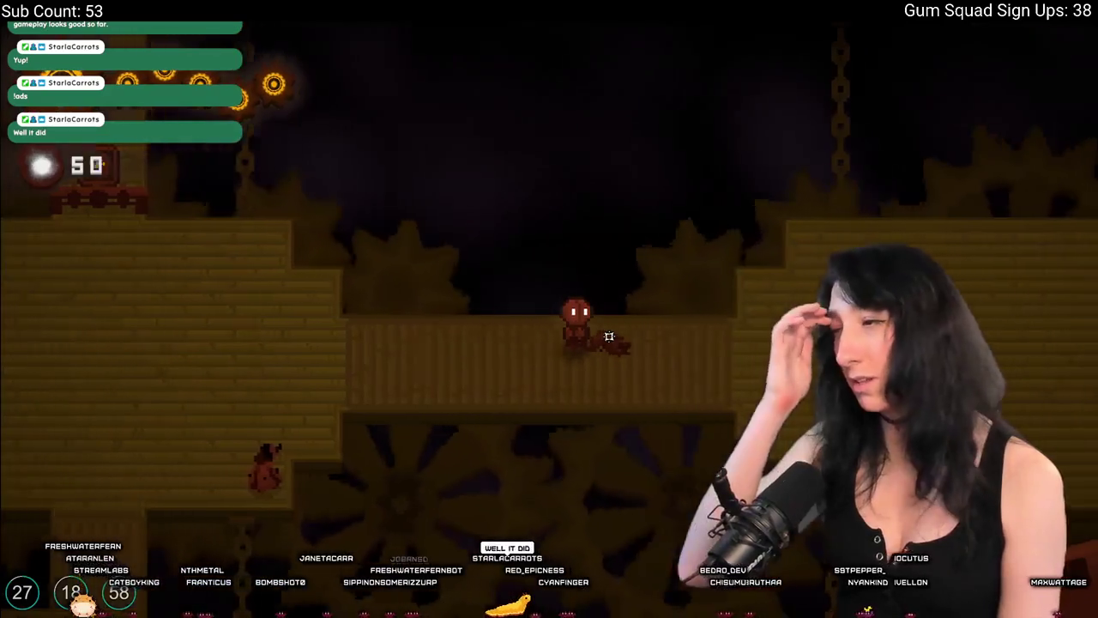
key("a")
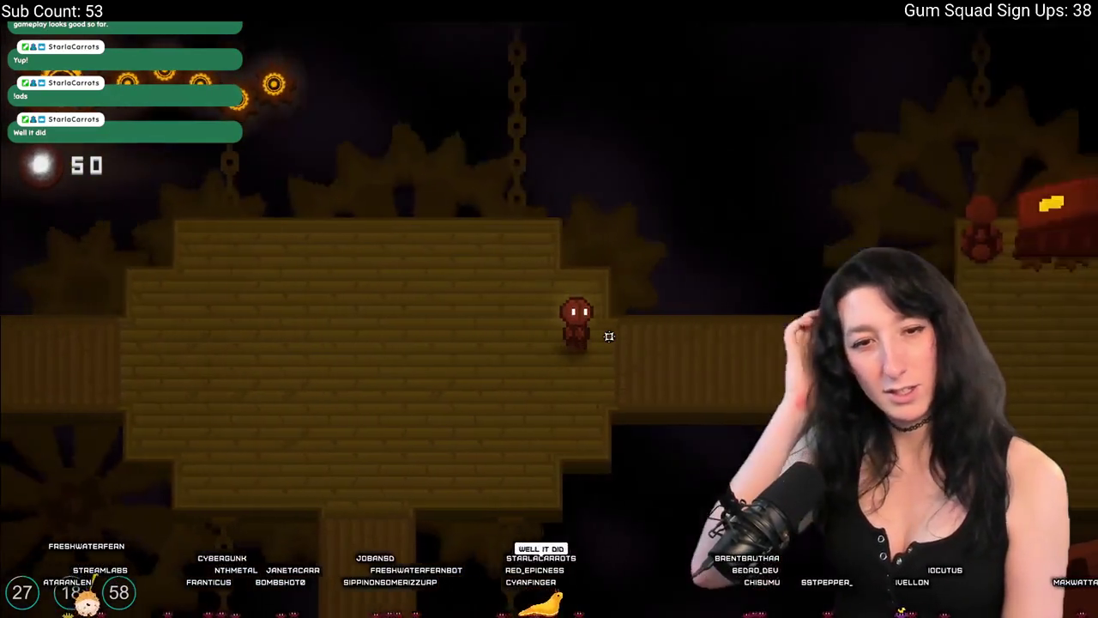
key("d")
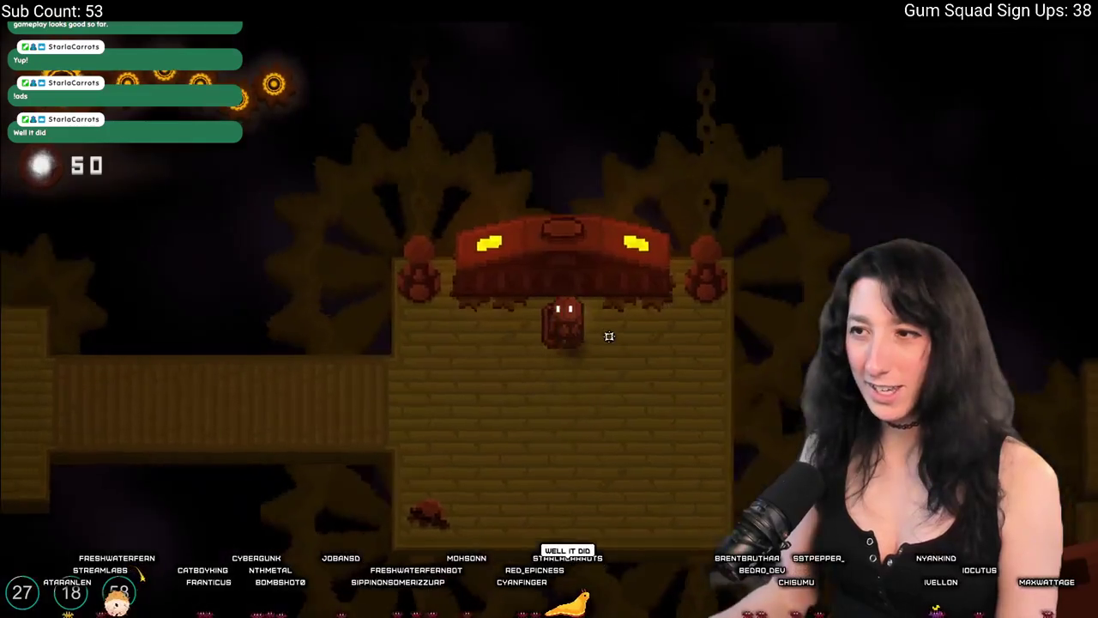
key("e")
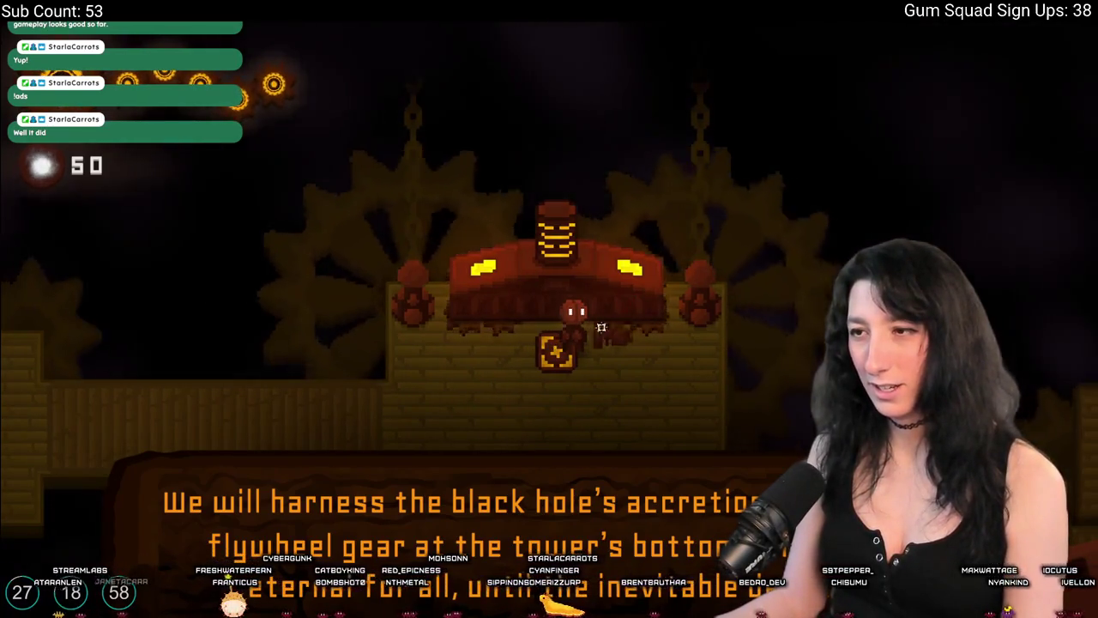
Walk away, cross the bridge, descend the pillar corridor and head right to the red platform.
key("s")
key("a")
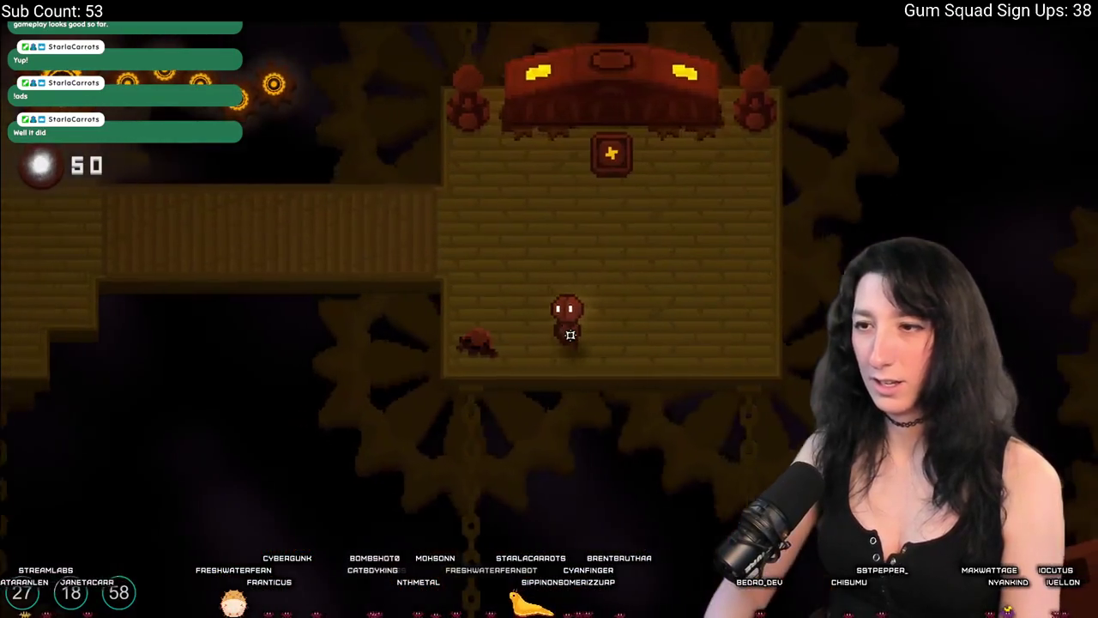
key("a")
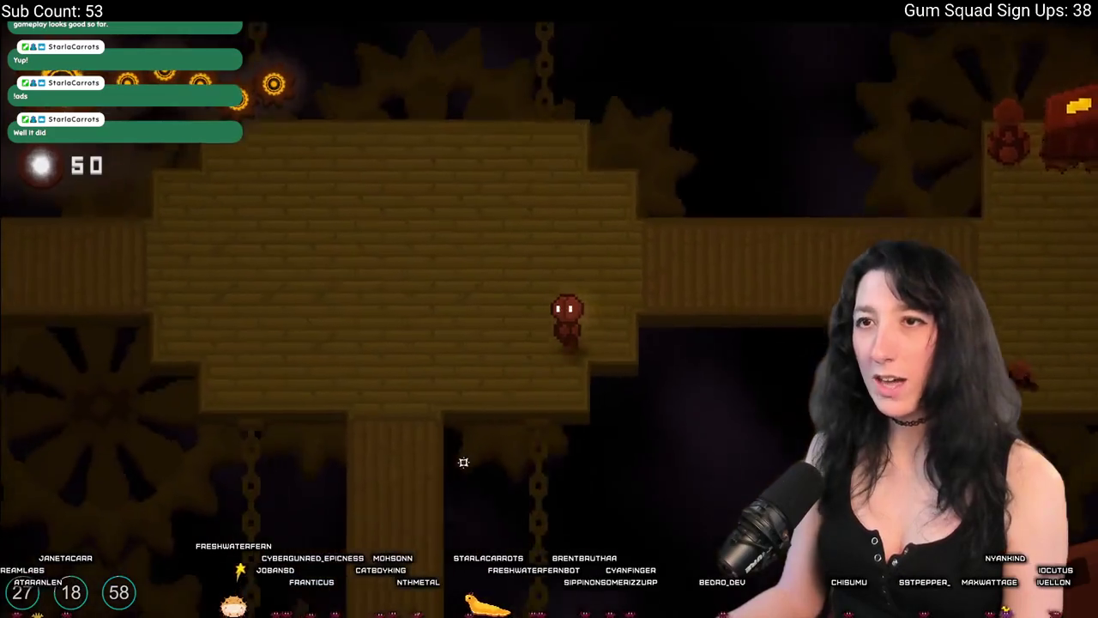
key("a")
key("s")
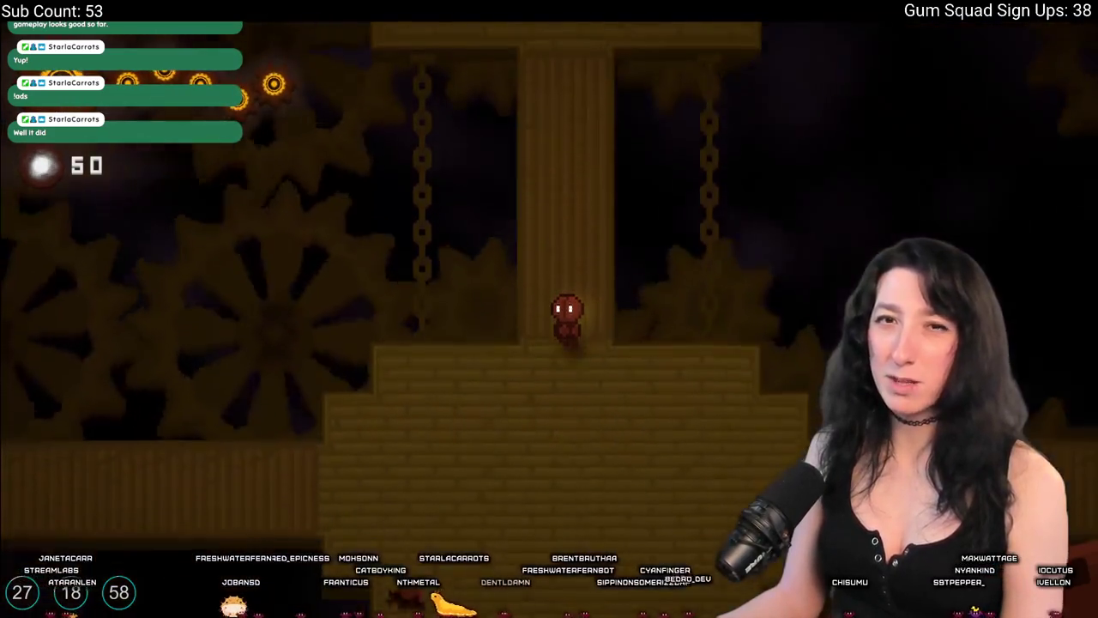
key("s")
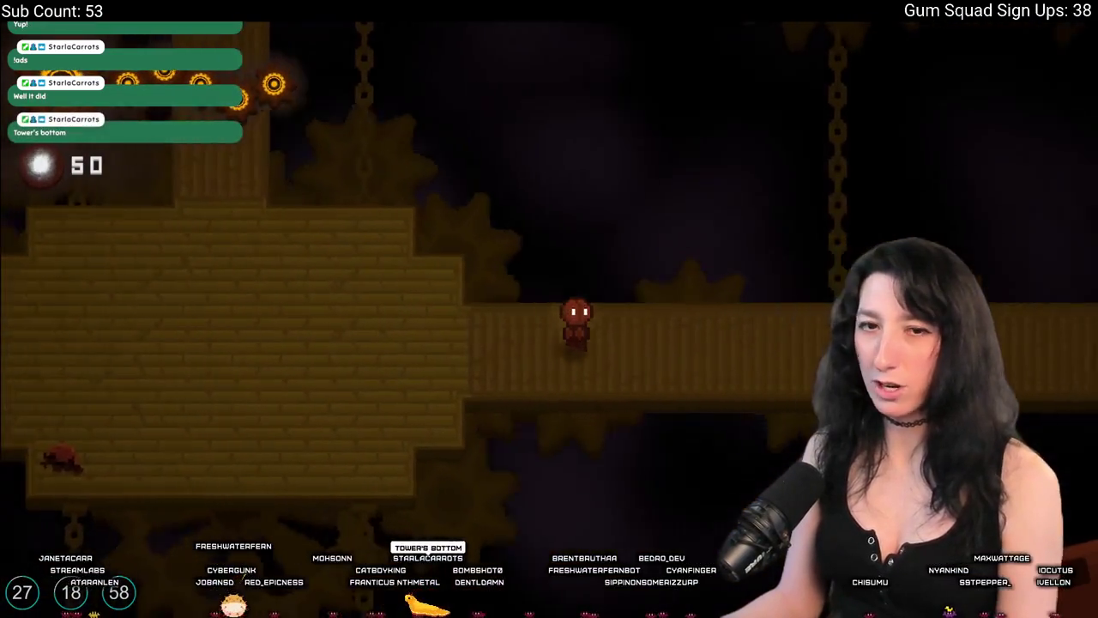
key("d")
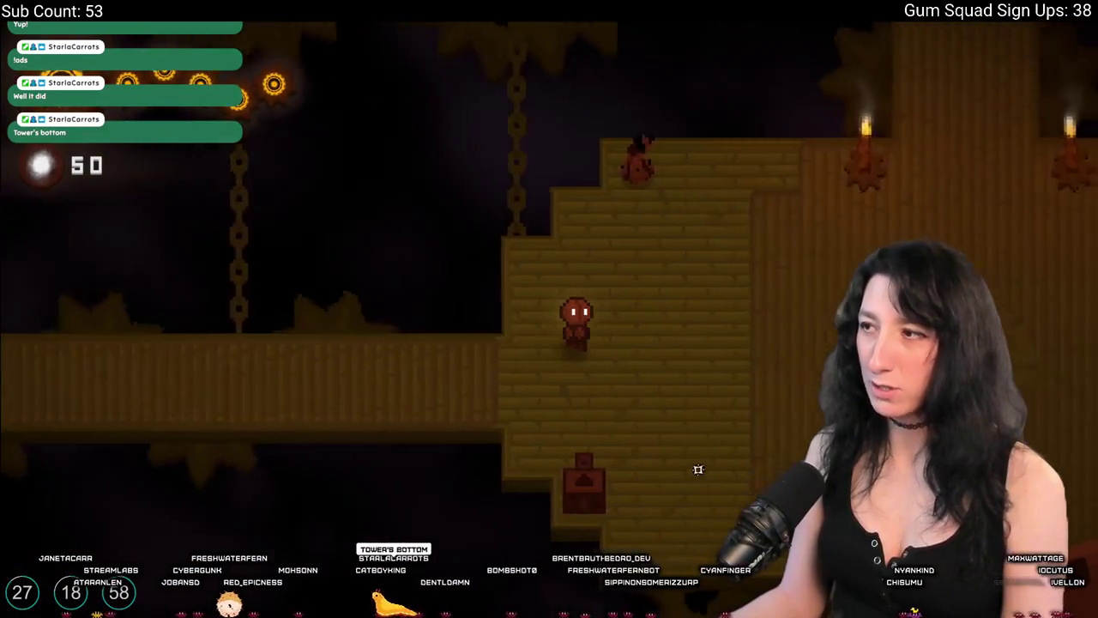
key("d")
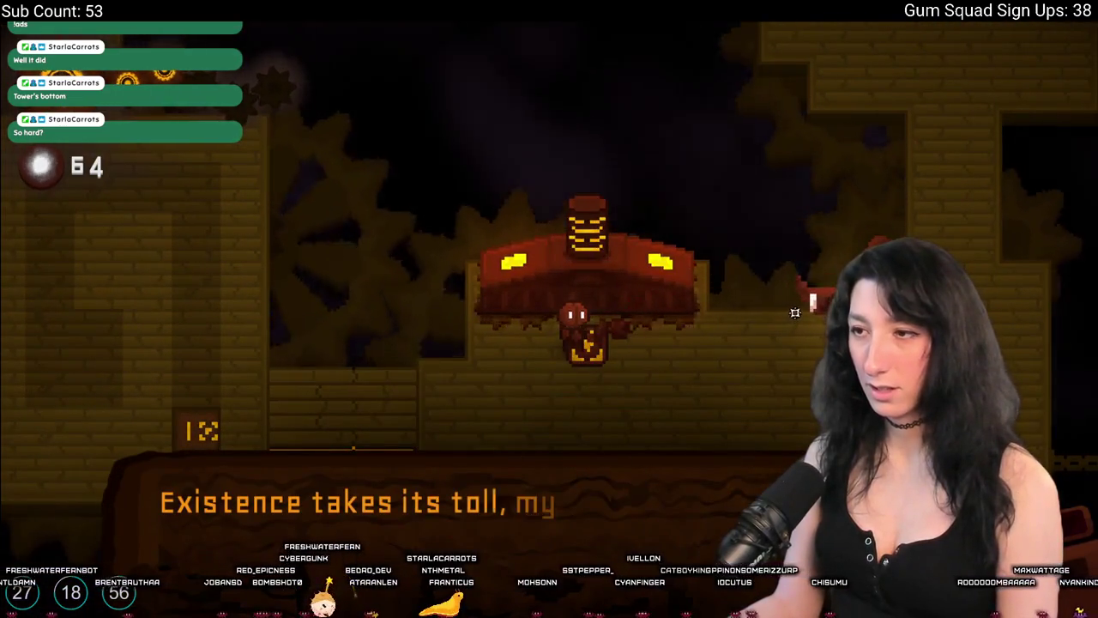
Dodge the red boss's fireballs across the ledges and slip past its structure.
key("d")
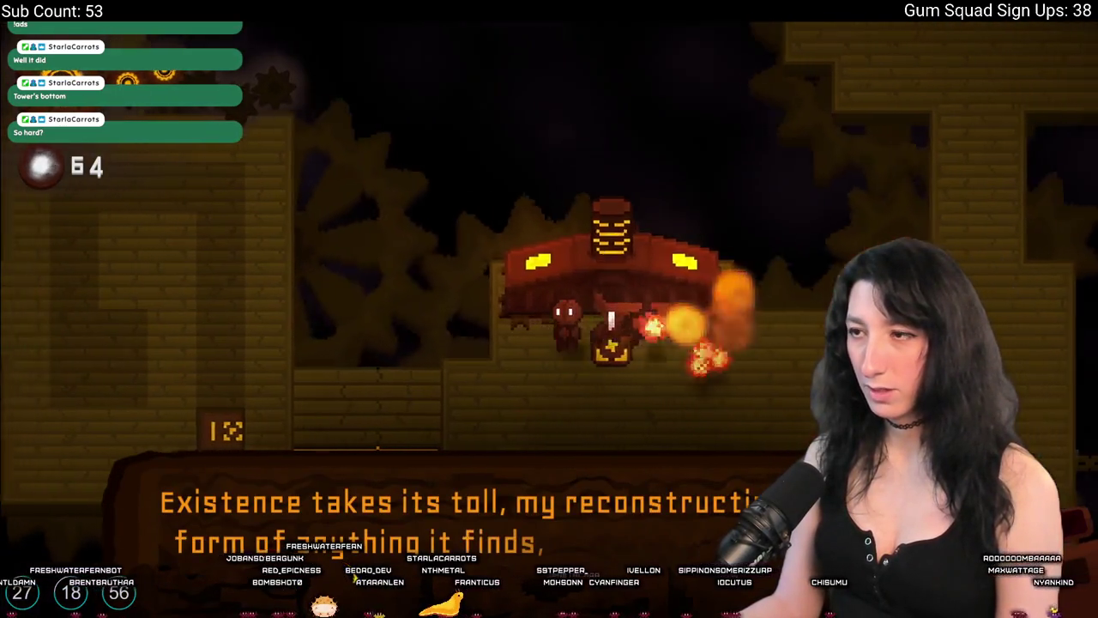
key("a")
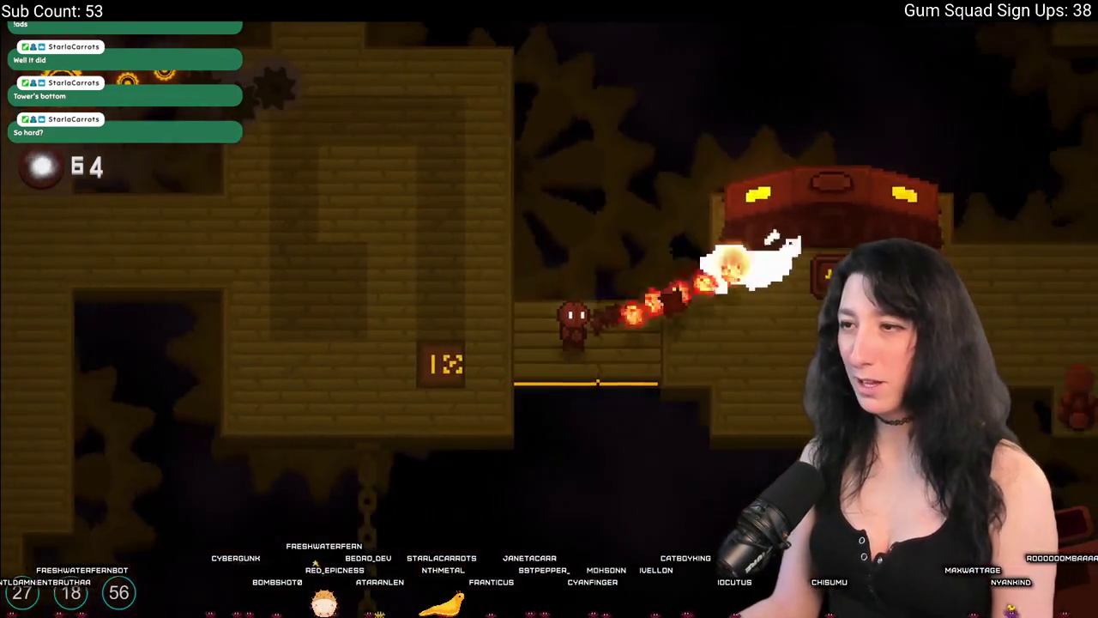
key("a")
key("d")
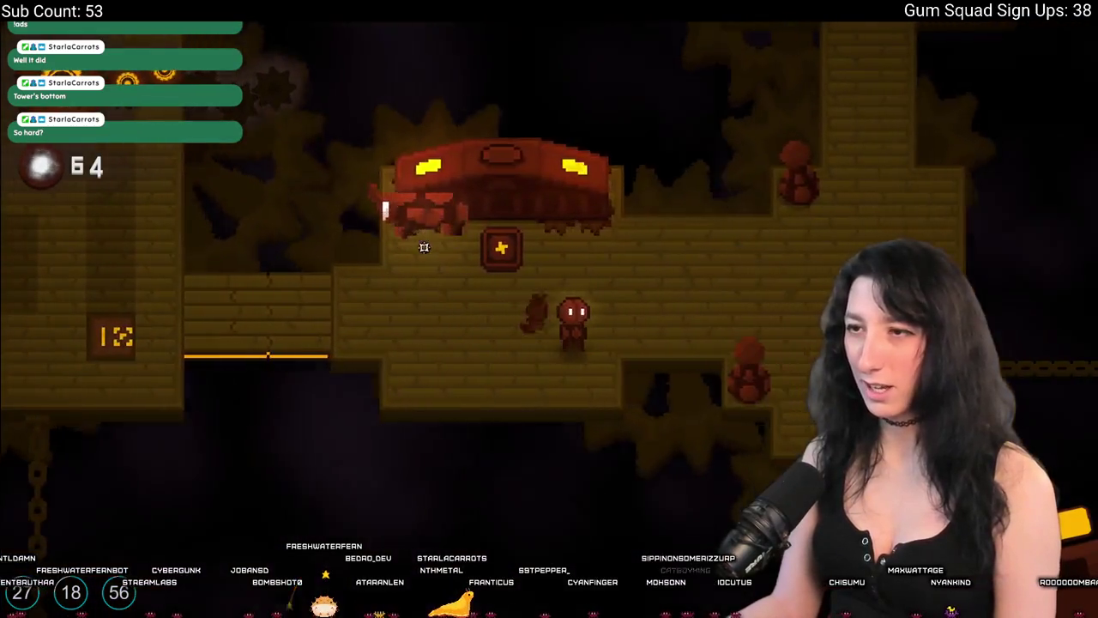
key("a")
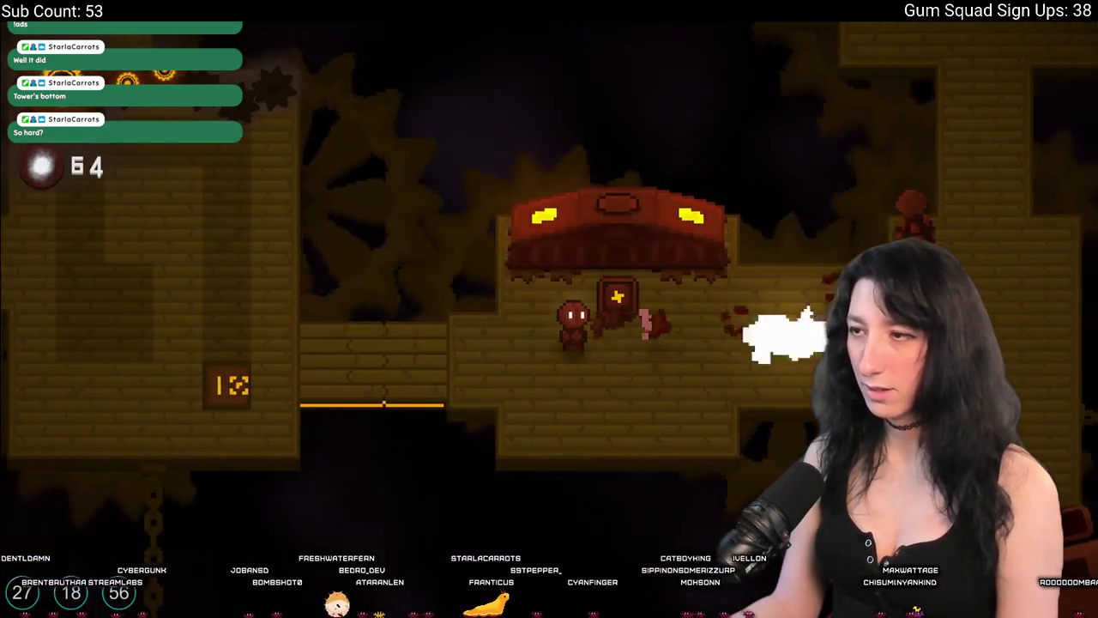
key("a")
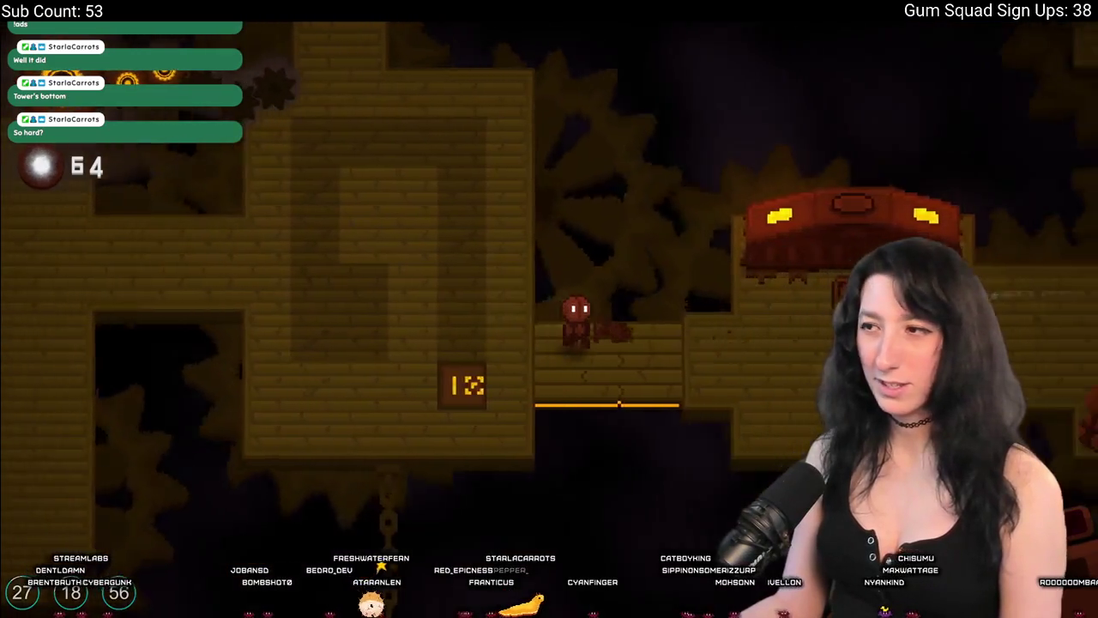
key("d")
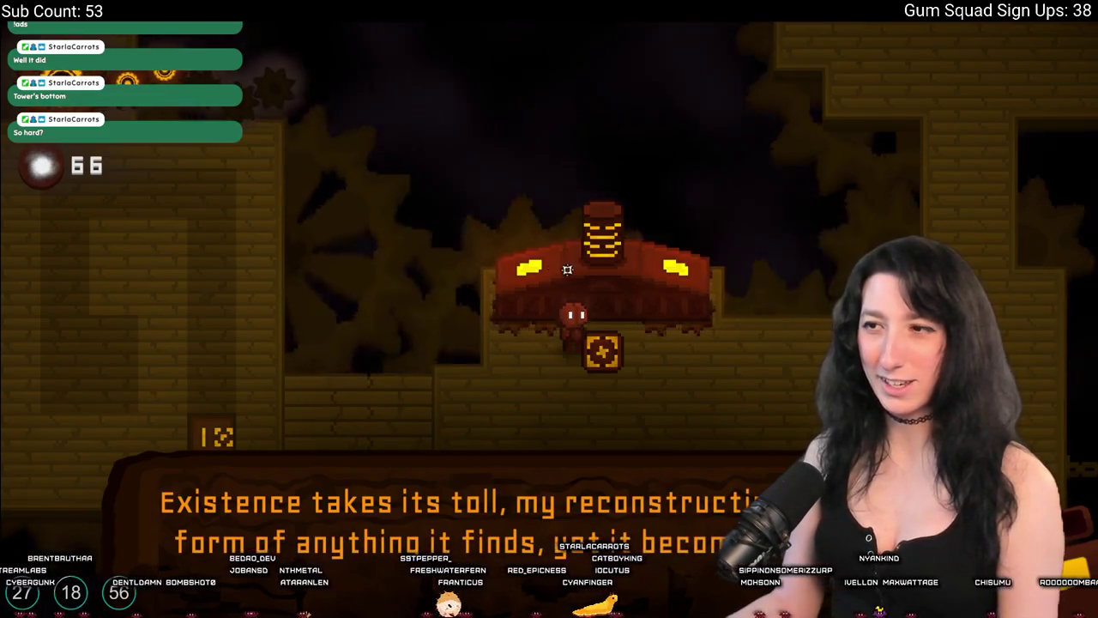
key("d")
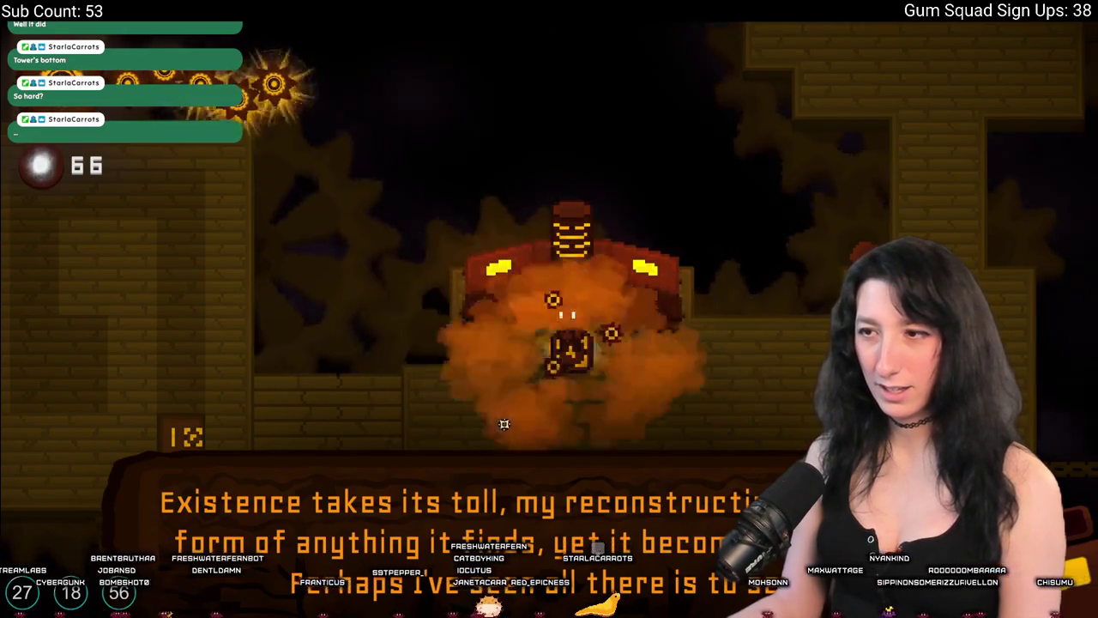
key("d")
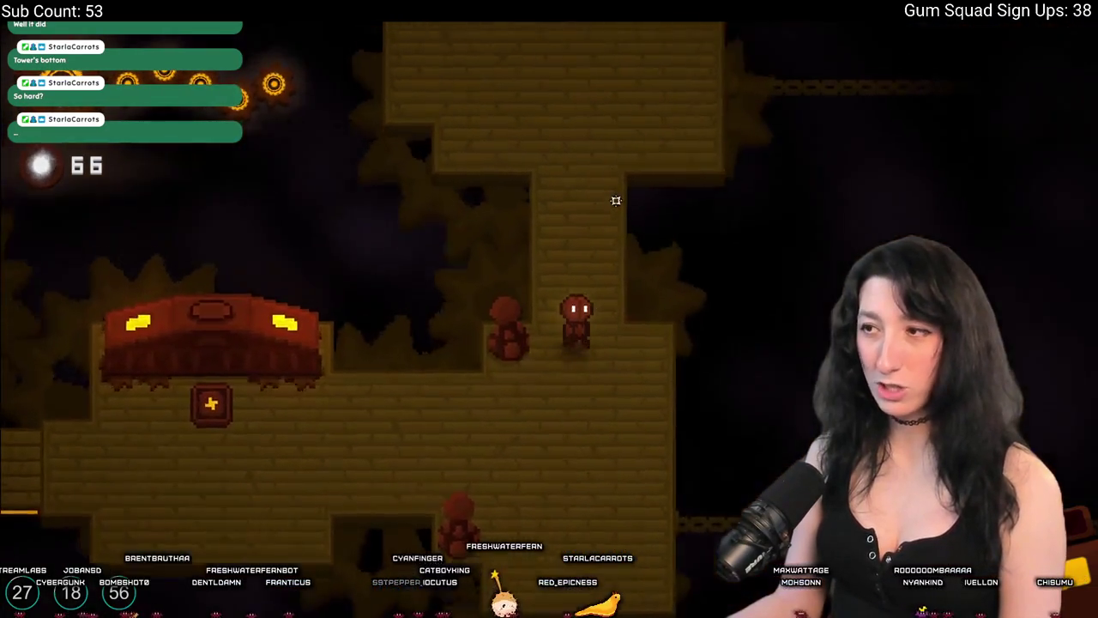
Go up the corridor, attack the enemy in the first room, and enter the larger room.
key("w")
key("w")
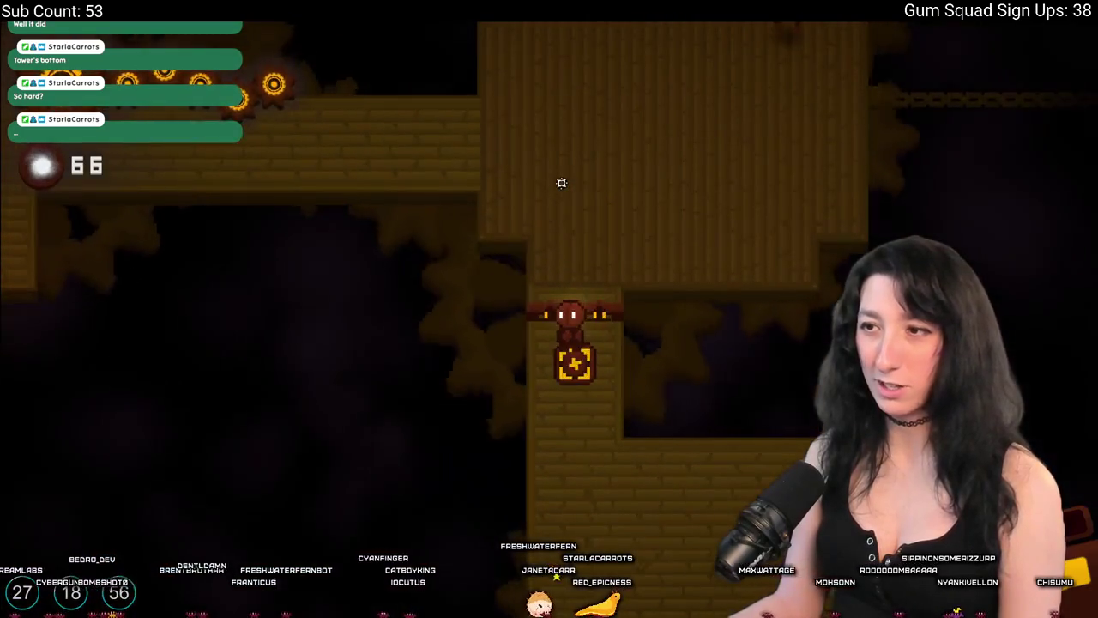
key("w")
left_click(754, 213)
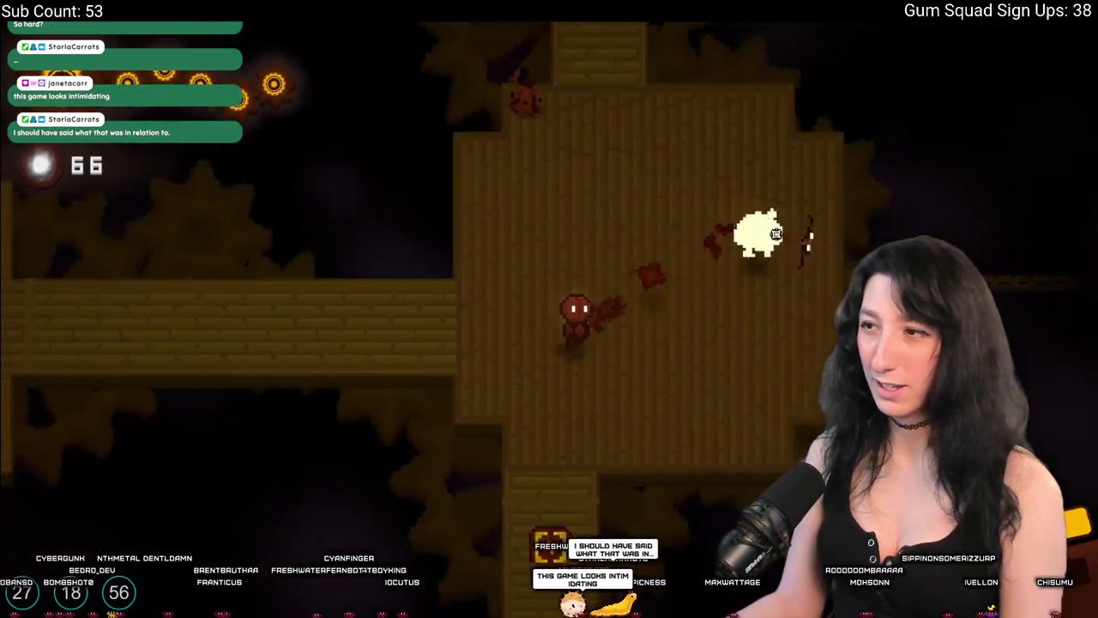
left_click(784, 241)
key("w")
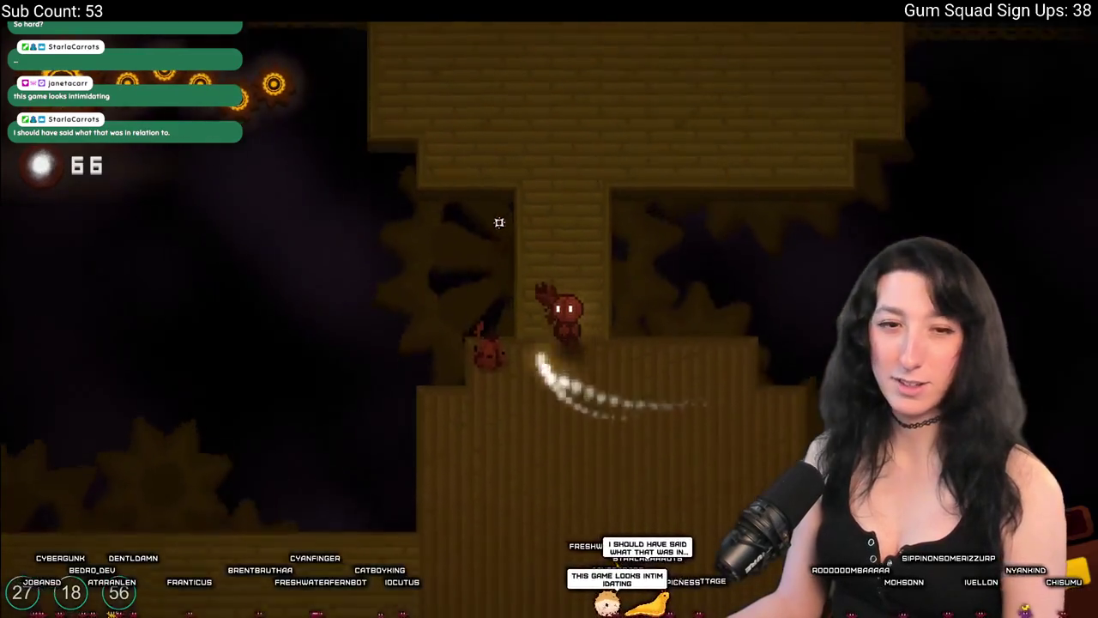
key("w")
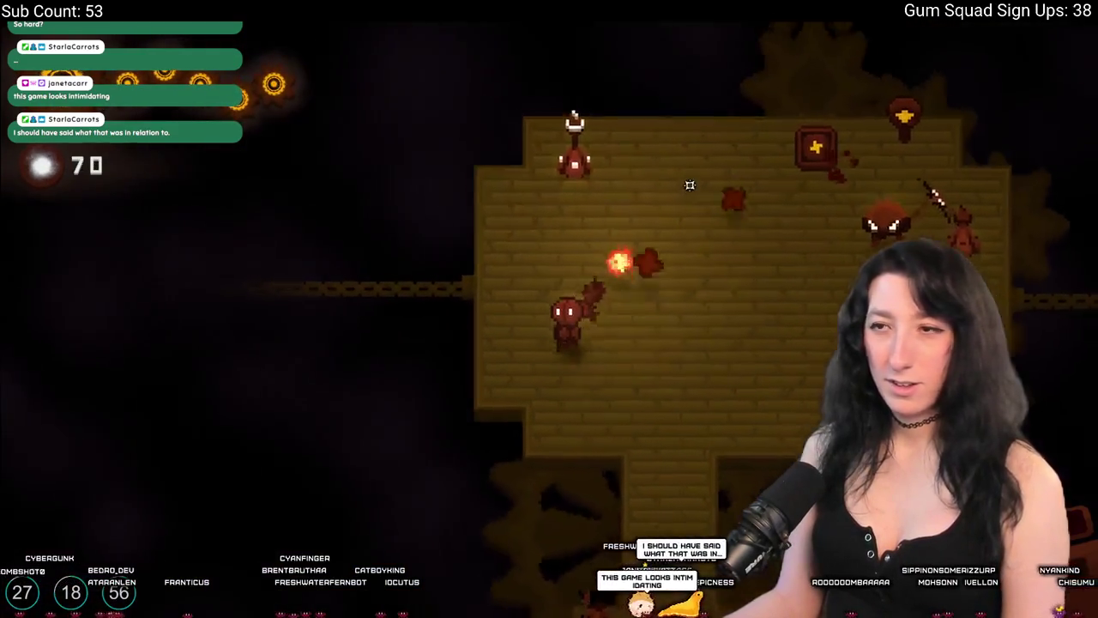
Dodge and slash the enemies in the larger room, collecting the dropped Enthalpy.
key("s")
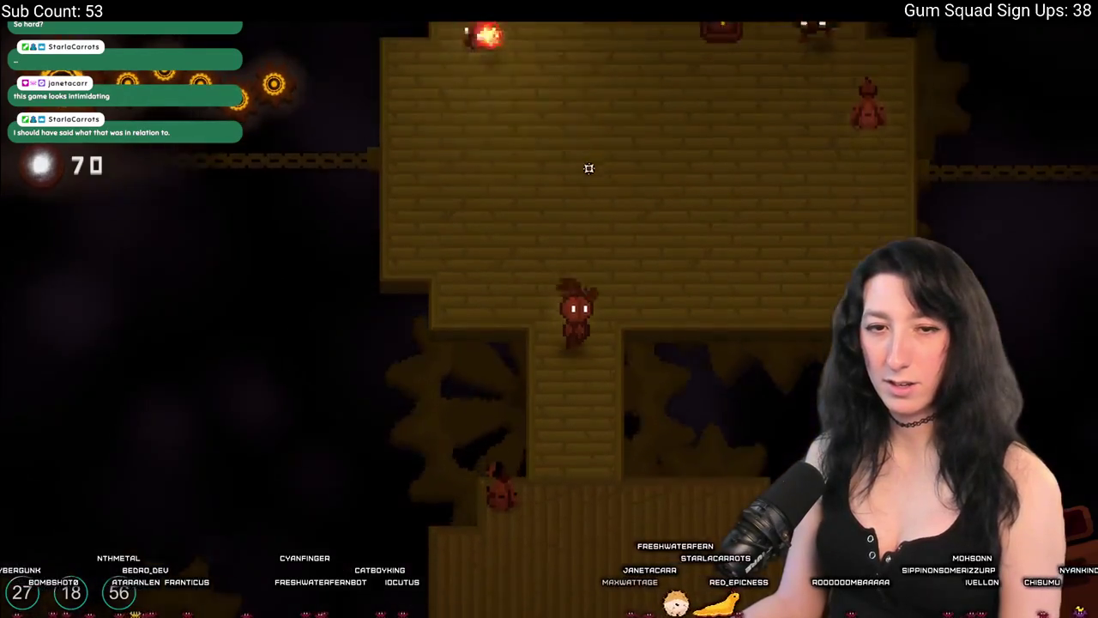
key("w")
key("a")
key("w")
key("d")
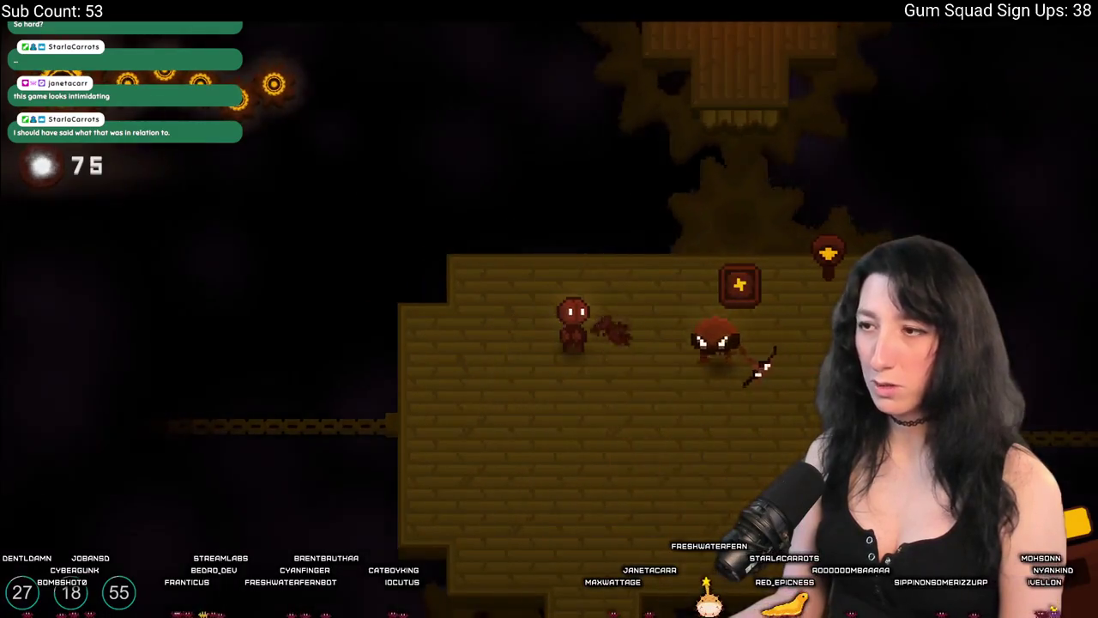
key("s")
key("a")
key("w")
key("d")
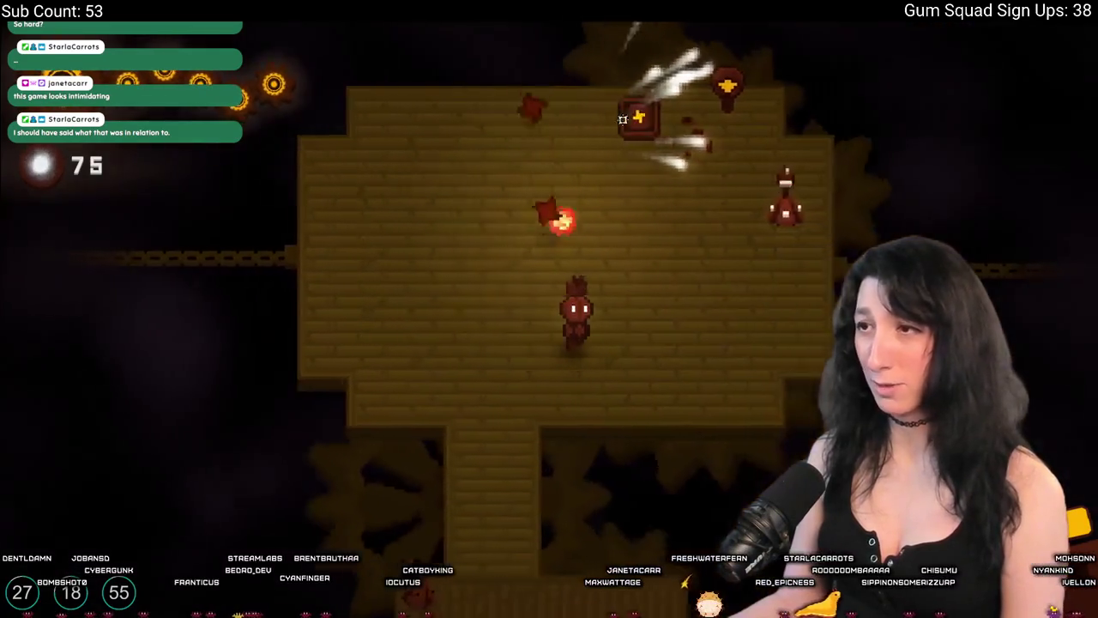
key("s")
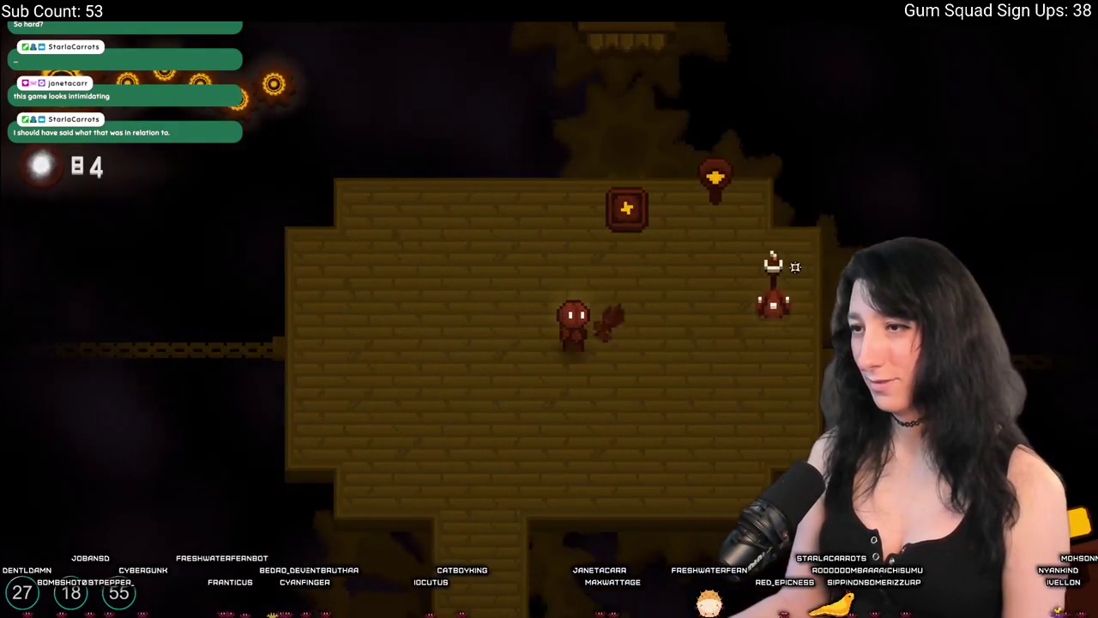
Attack the upper-right enemy, then pause the game with Enthalpy at 87.
key("w")
key("d")
left_click(772, 258)
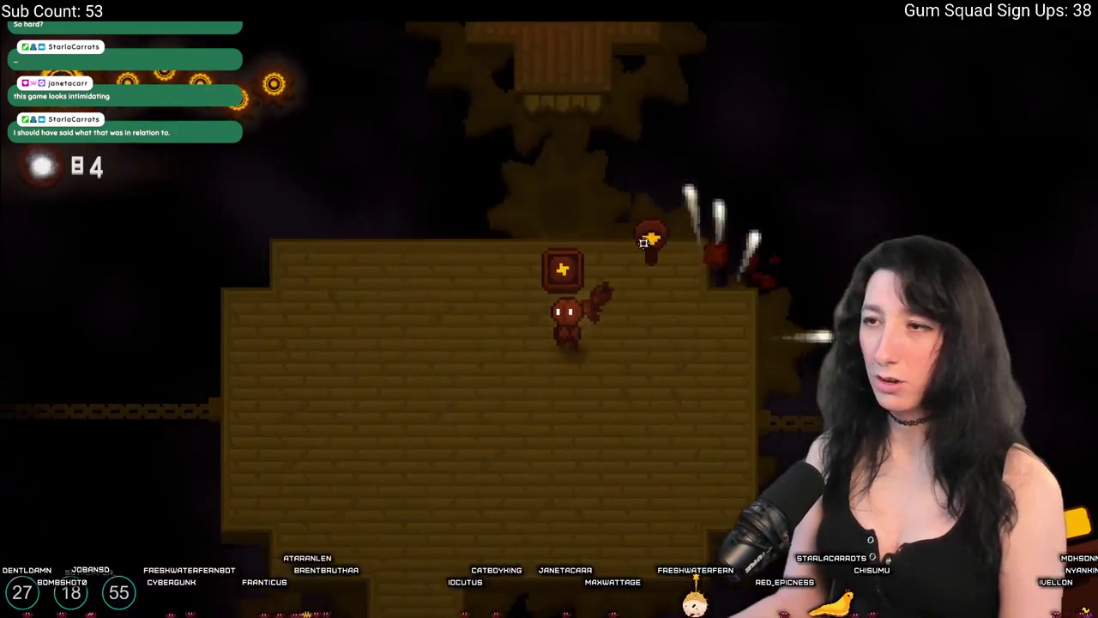
key("Escape")
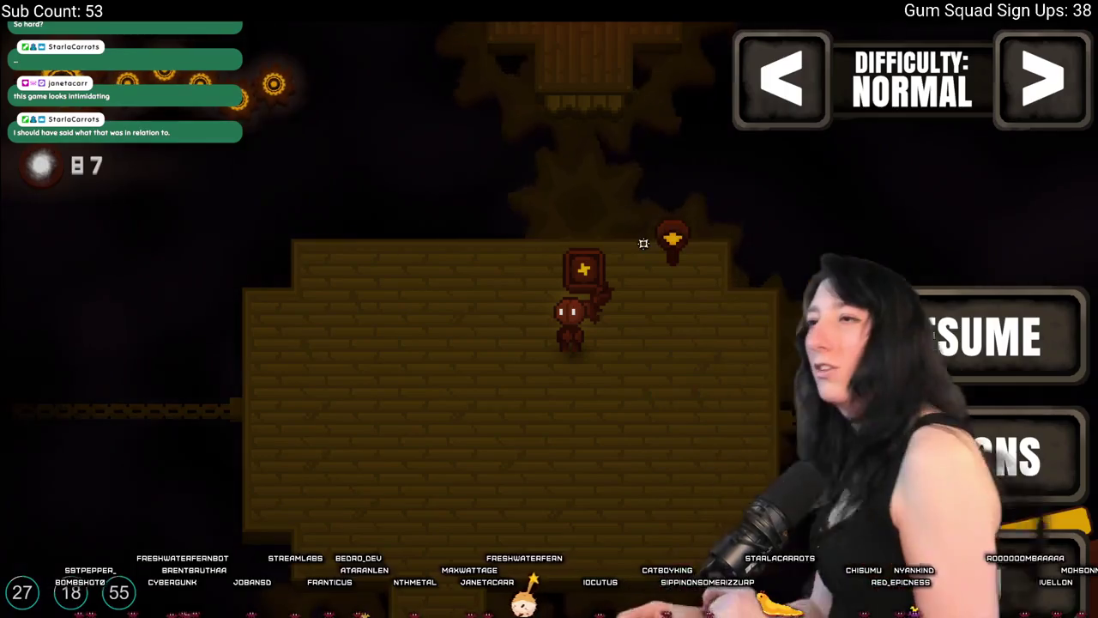
Resume, spend 20 Enthalpy to connect the broken bridge, and walk north across it.
key("Escape")
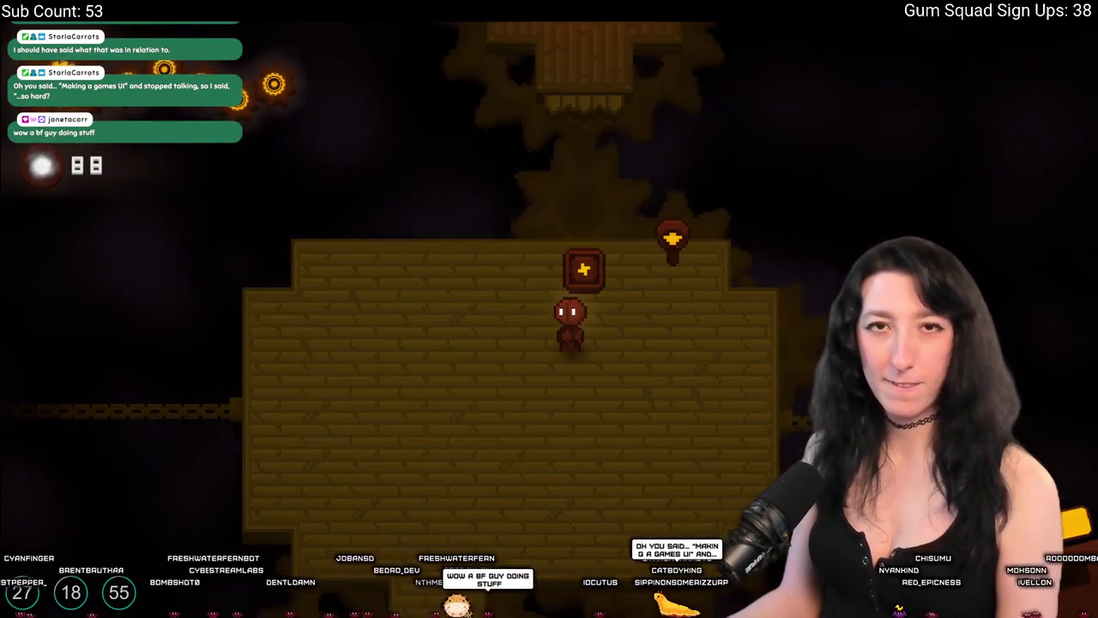
key("e")
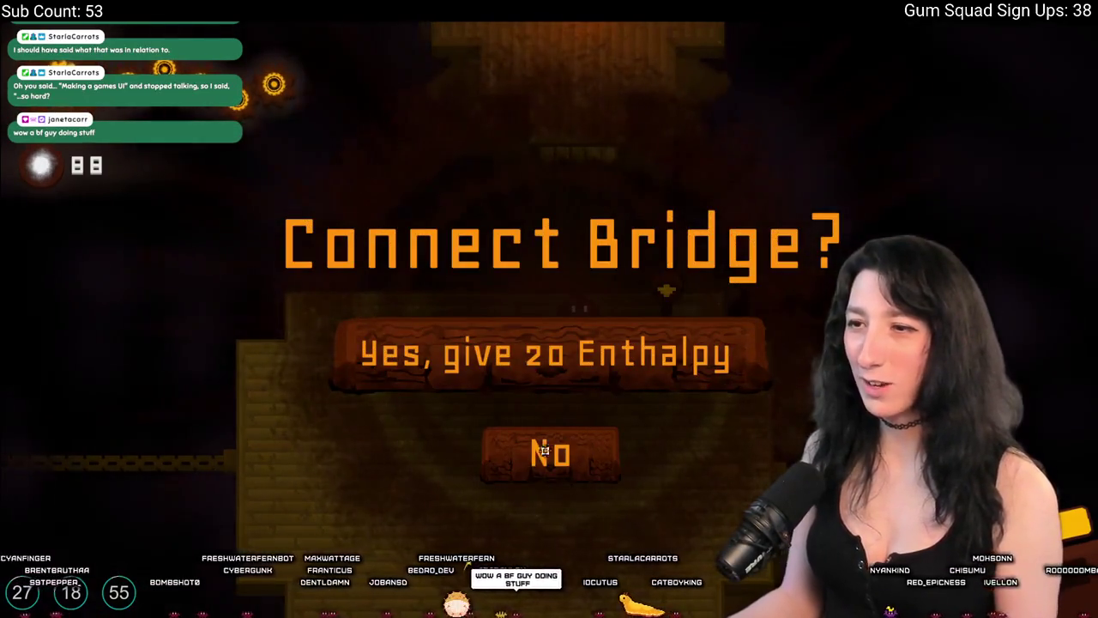
left_click(554, 358)
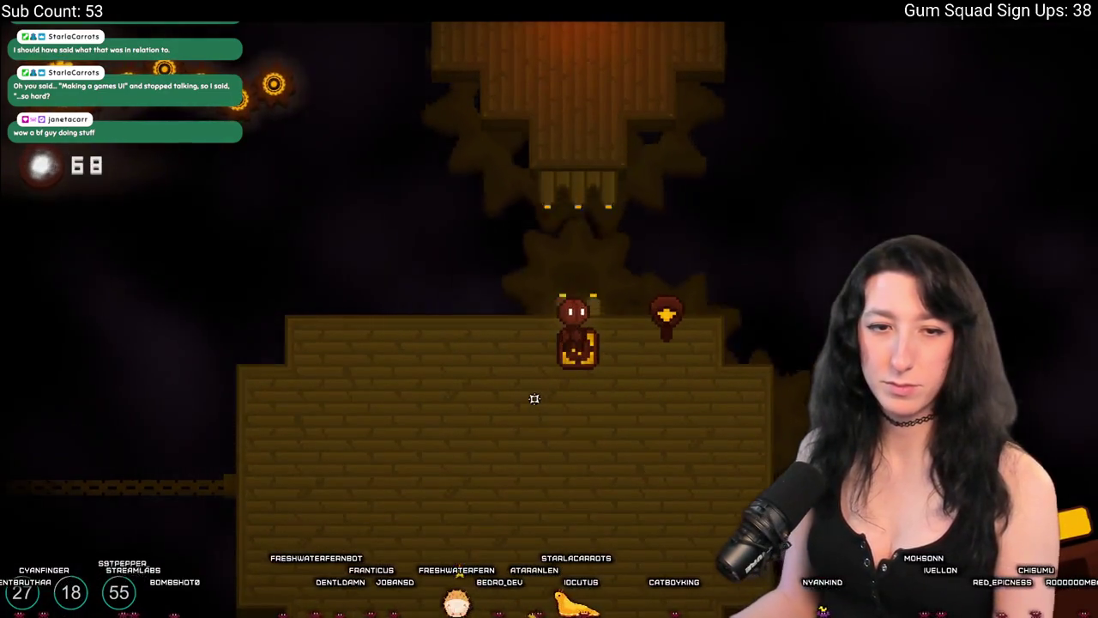
key("w")
key("w")
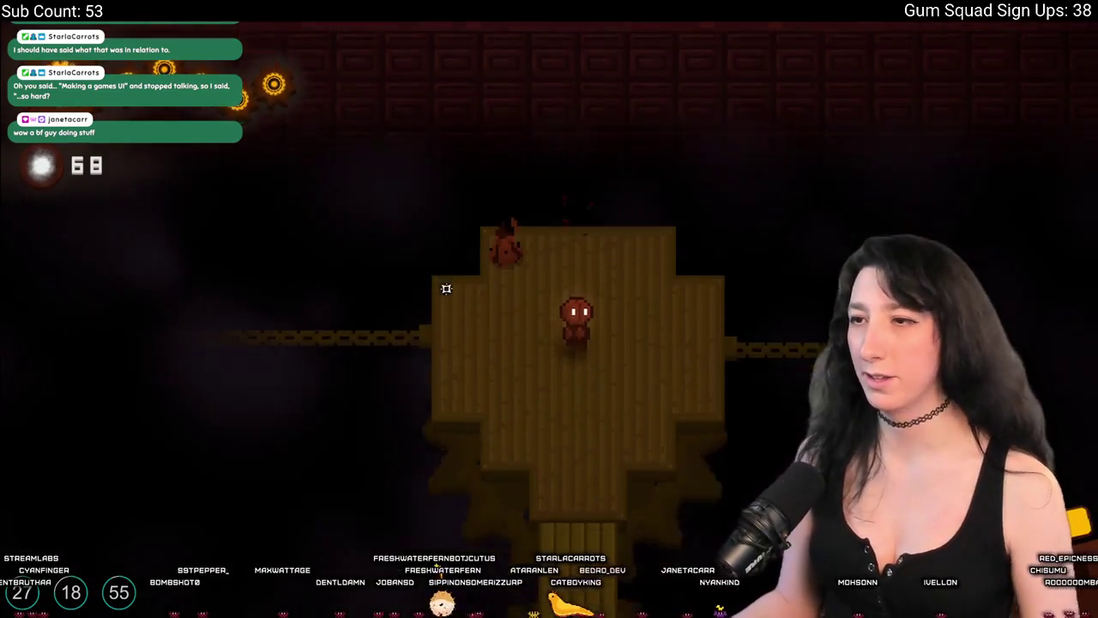
Walk south through the wooden rooms, then west along the corridor into a new room.
key("s")
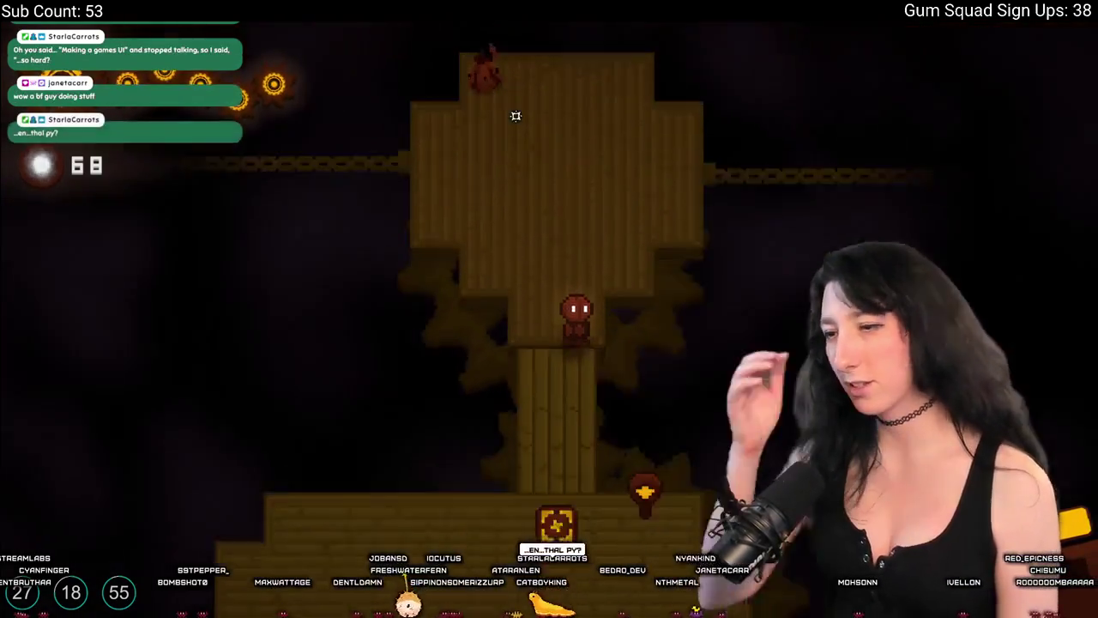
key("s")
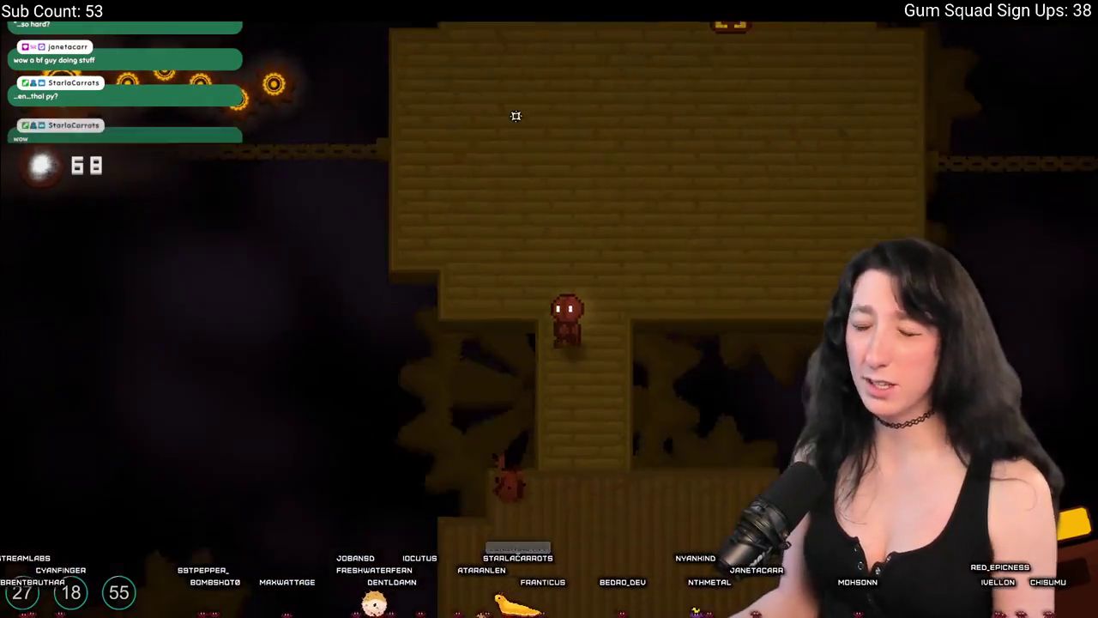
key("s")
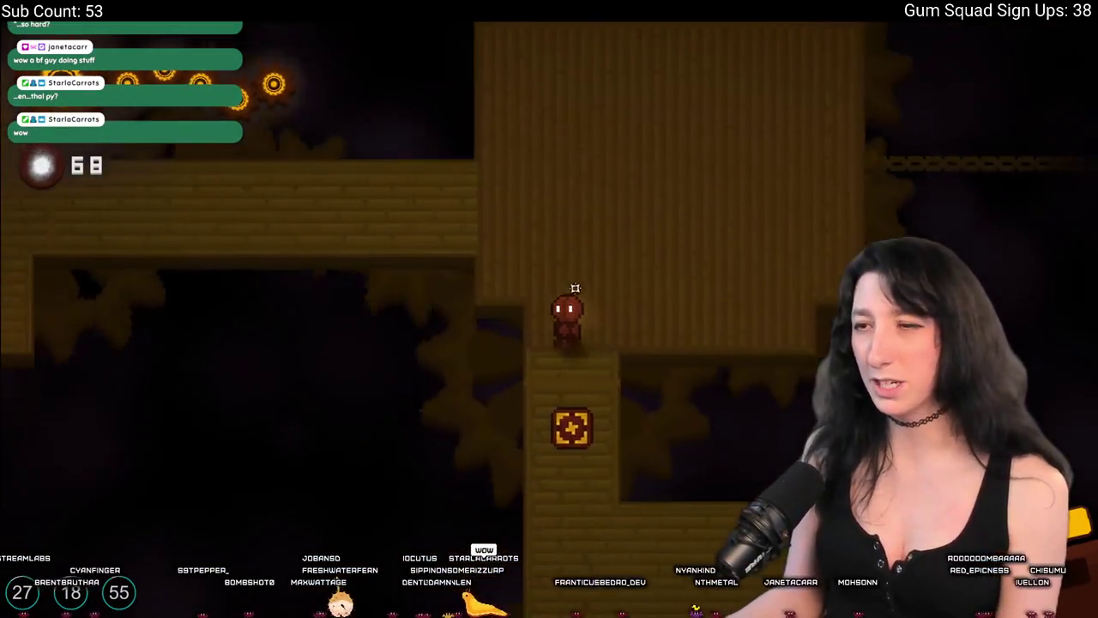
key("s")
key("a")
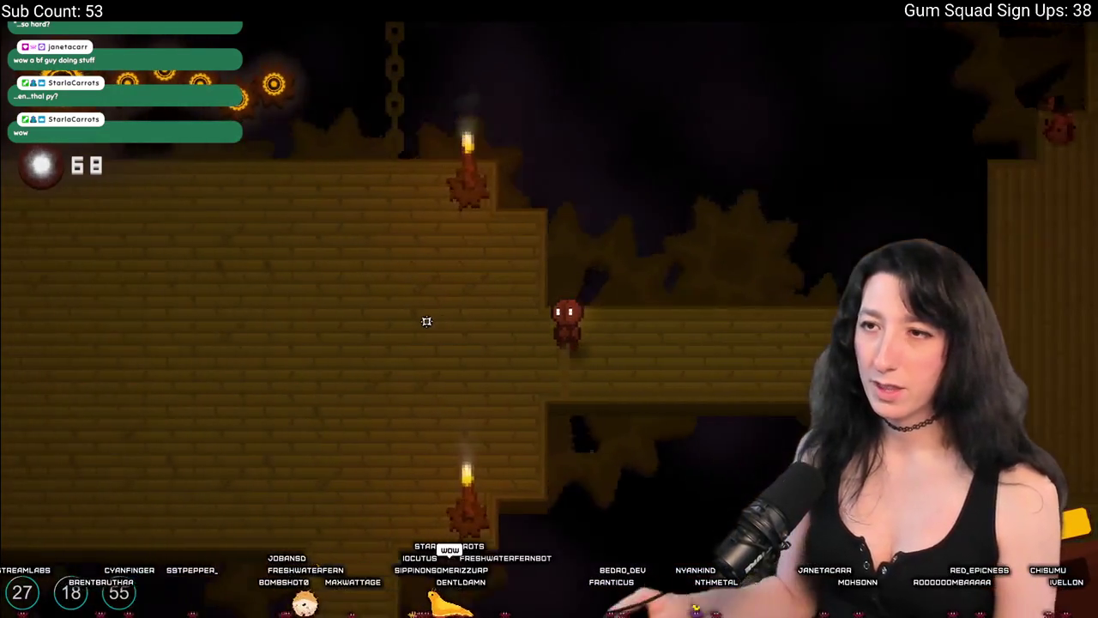
key("a")
Shoot and slash the enemies on both sides of the room.
left_click(703, 150)
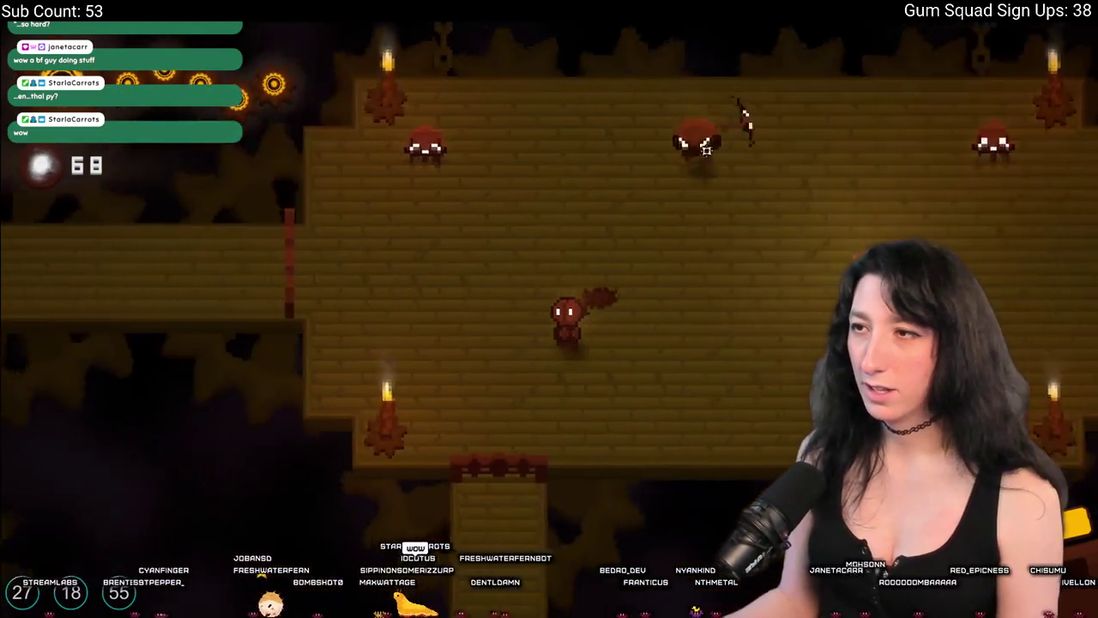
key("a")
left_click(270, 181)
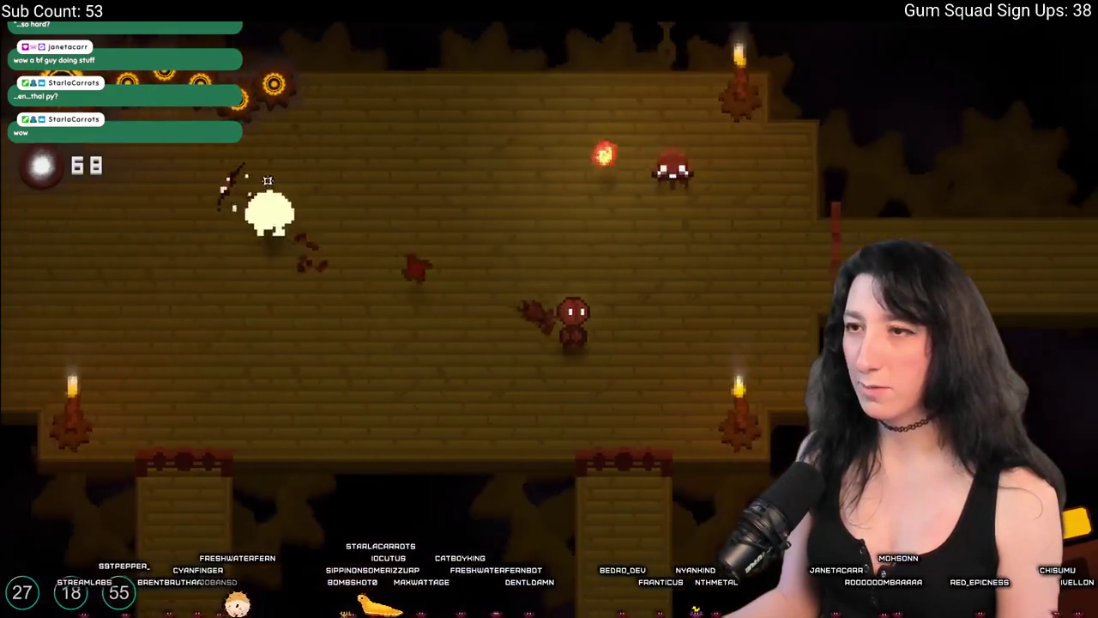
key("d")
left_click(297, 180)
left_click(216, 253)
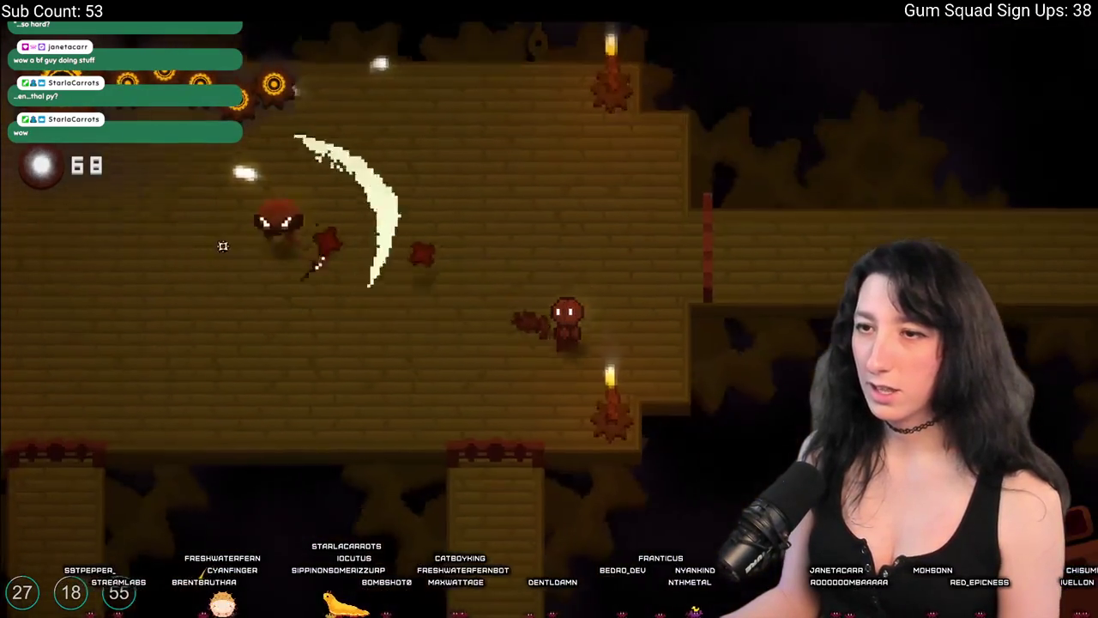
key("d")
left_click(216, 253)
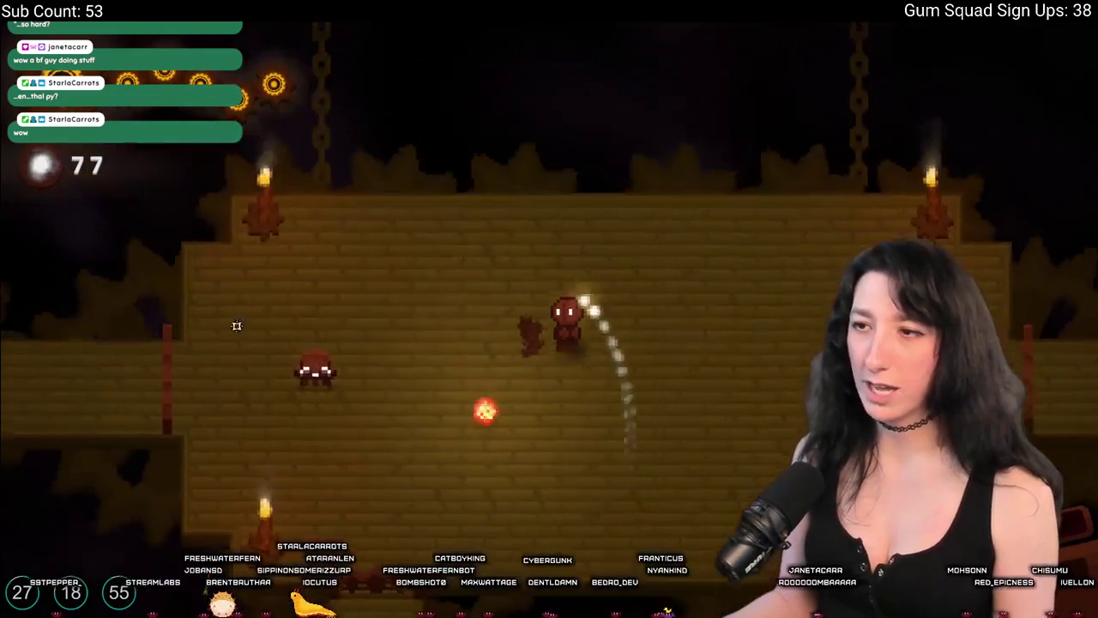
Dodge south-west away from the enemies, then circle back north-east toward them.
key("a")
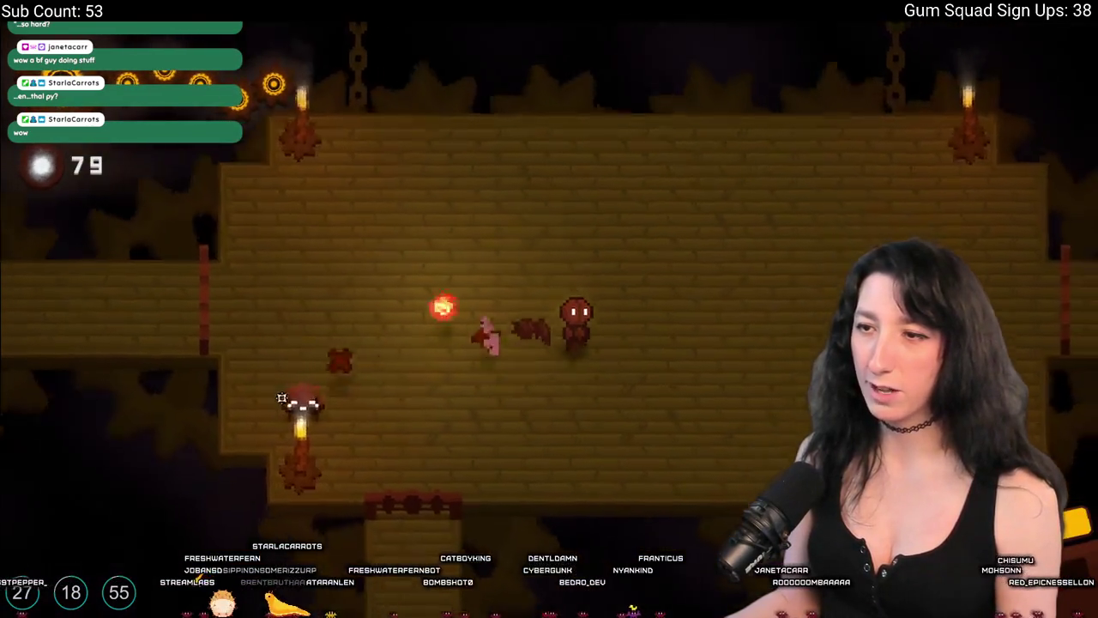
key("s")
key("a")
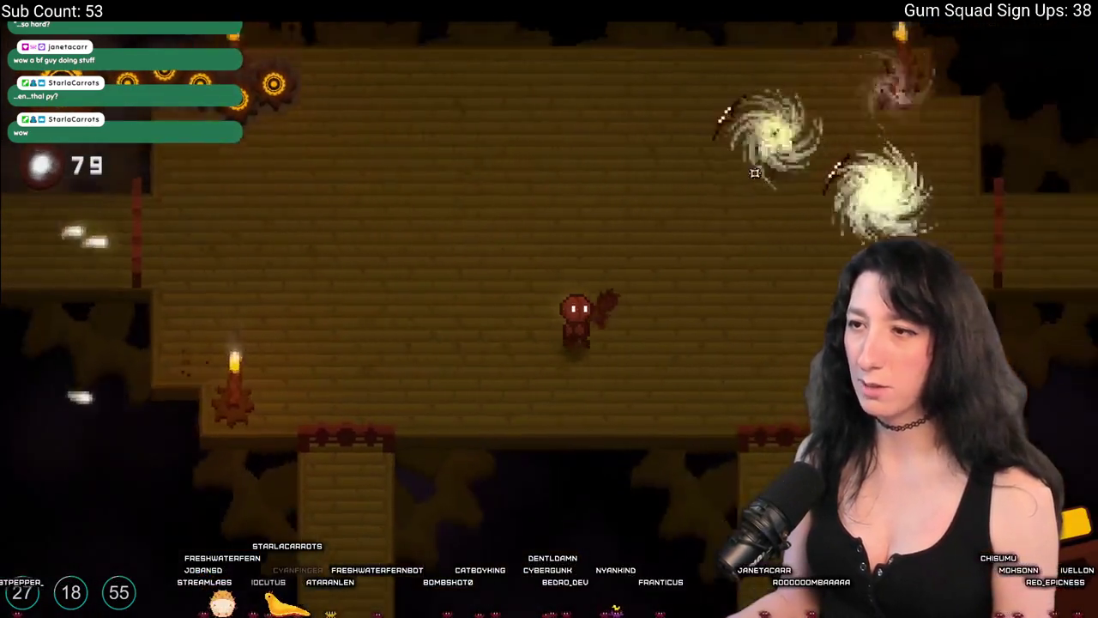
key("w")
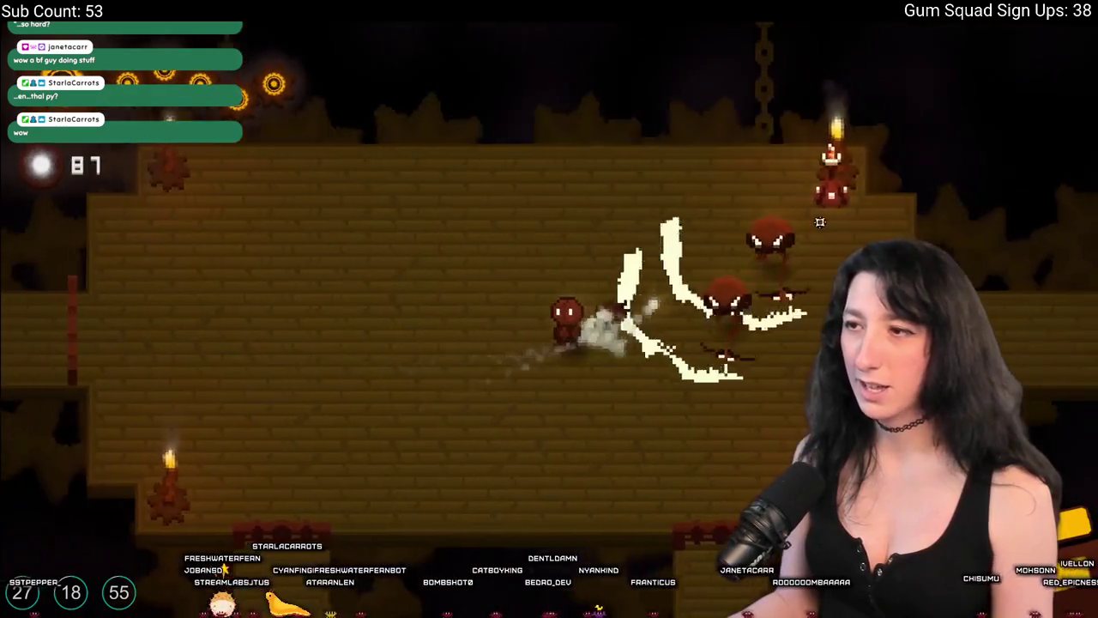
key("w")
key("d")
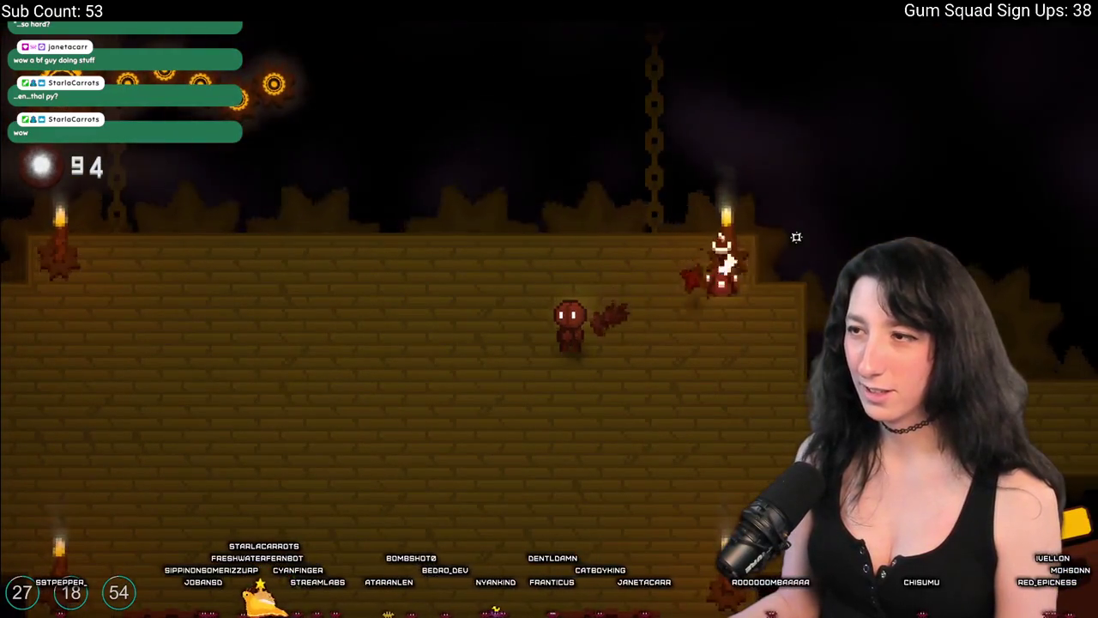
Head north through the next rooms, avoiding the burning enemy.
key("w")
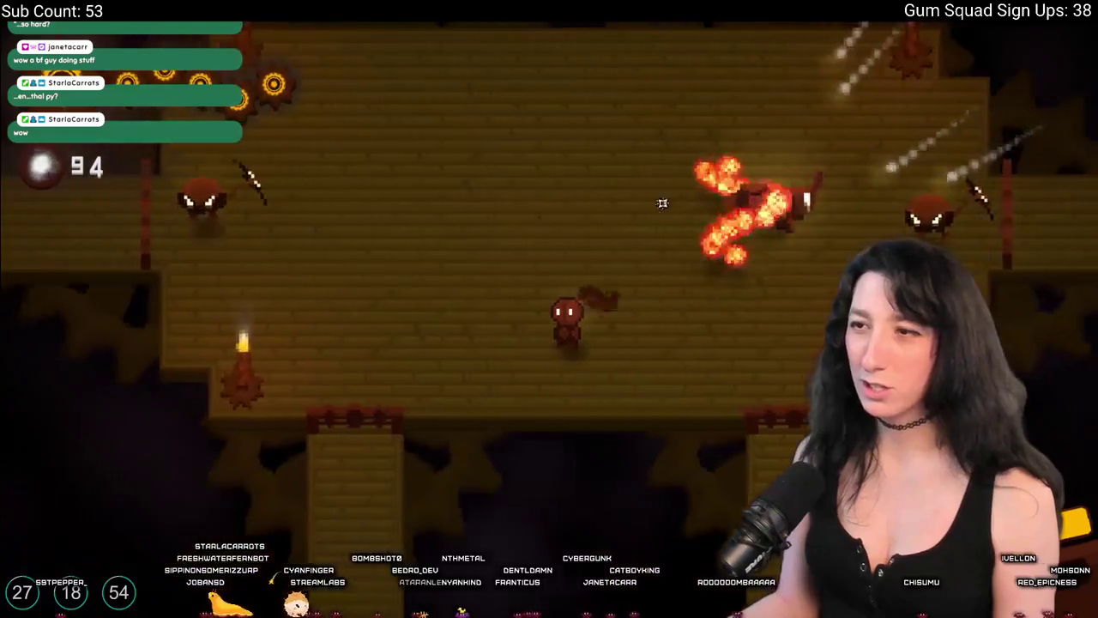
key("w")
key("a")
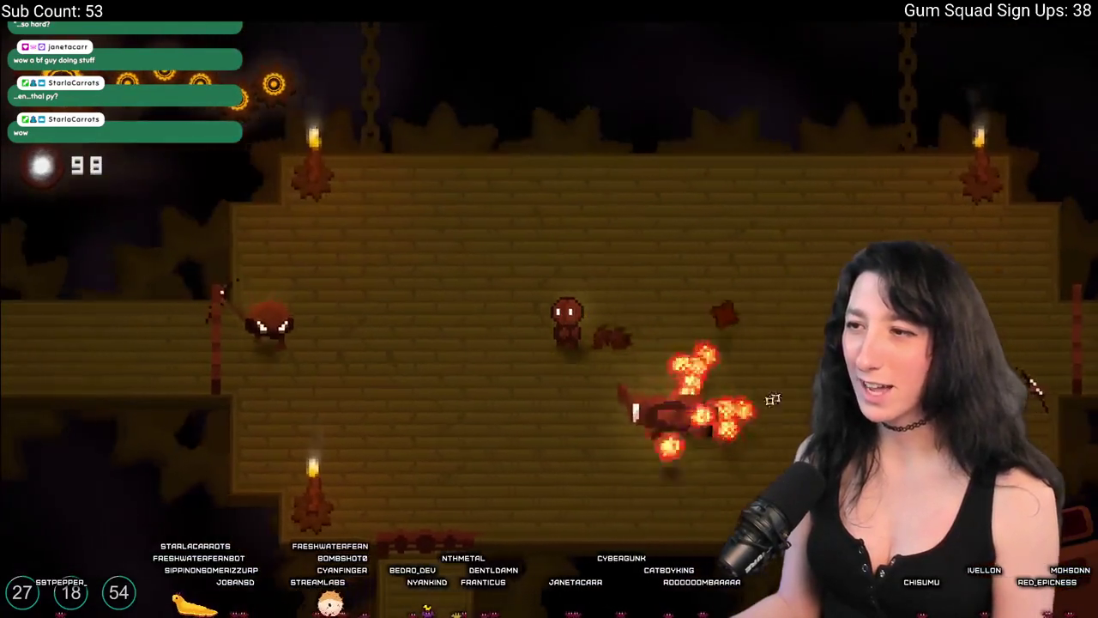
key("w")
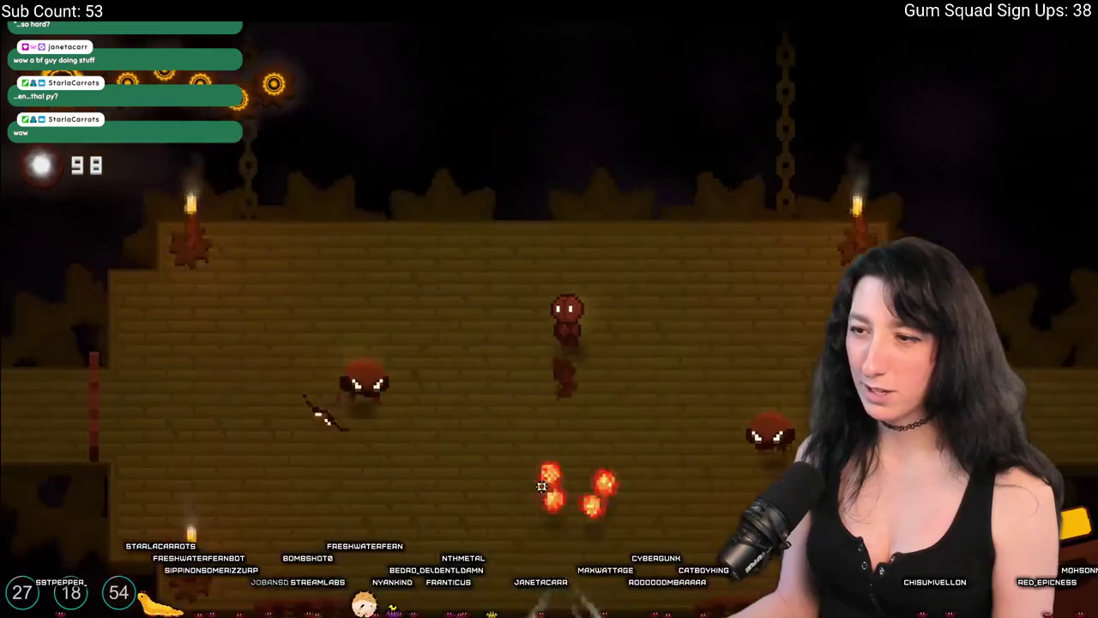
key("w")
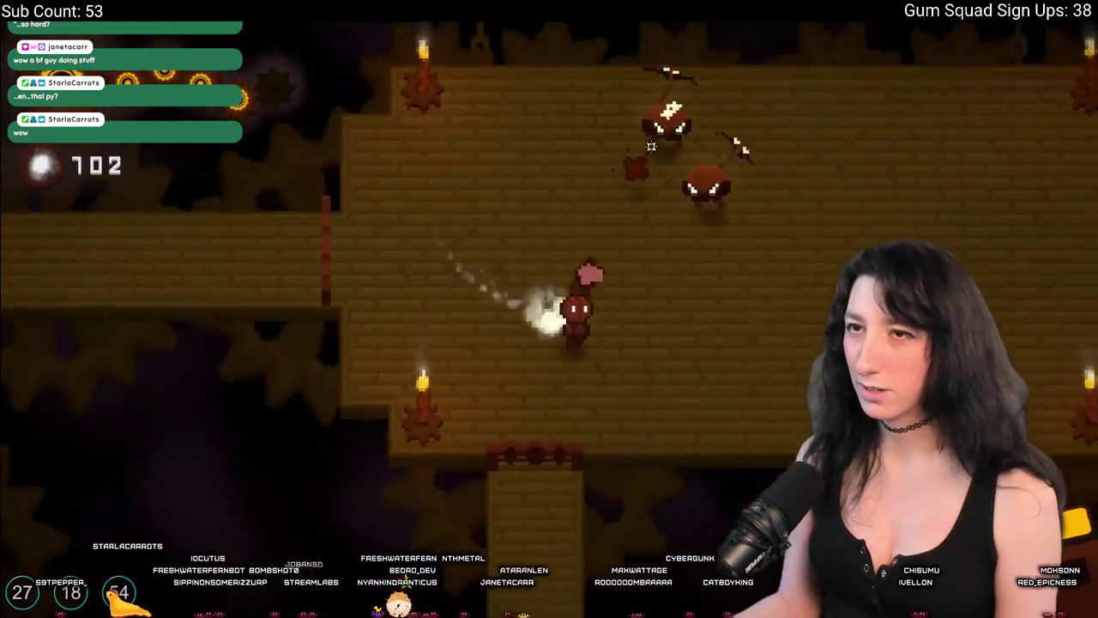
Slash the enemies in the eastern rooms, run back left, and pick up the Ballistic Magnet.
key("d")
left_click(350, 177)
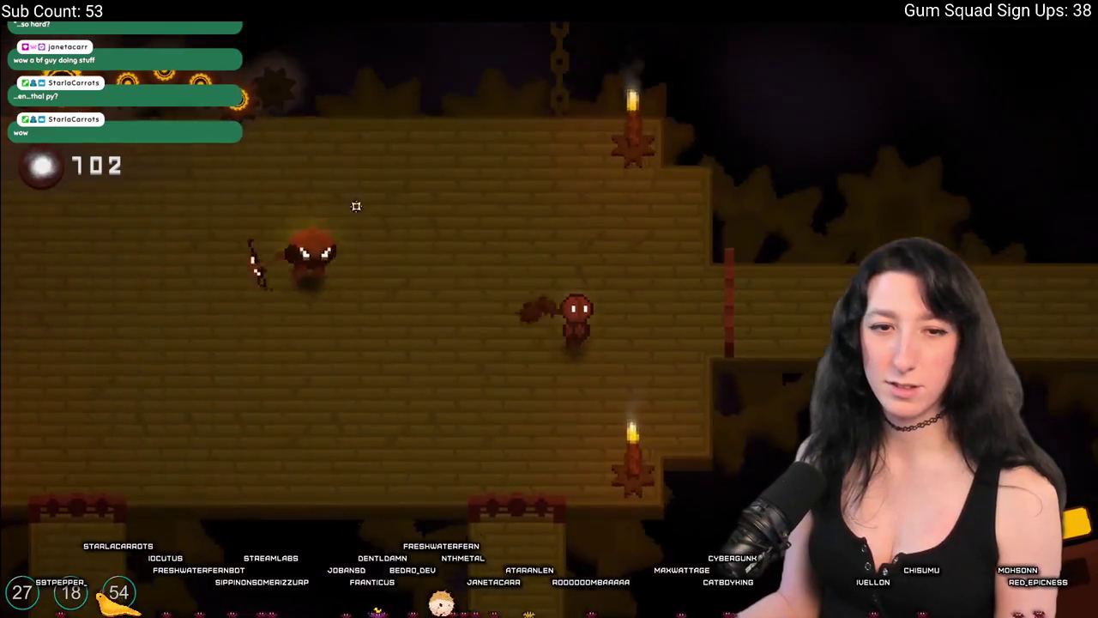
key("d")
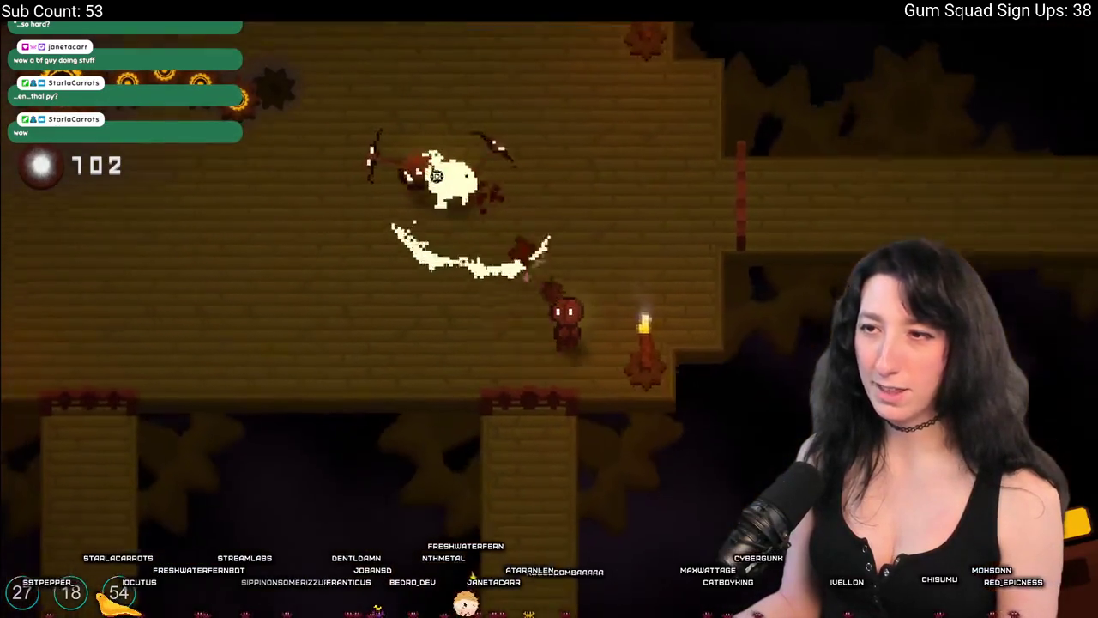
left_click(537, 164)
left_click(684, 181)
key("a")
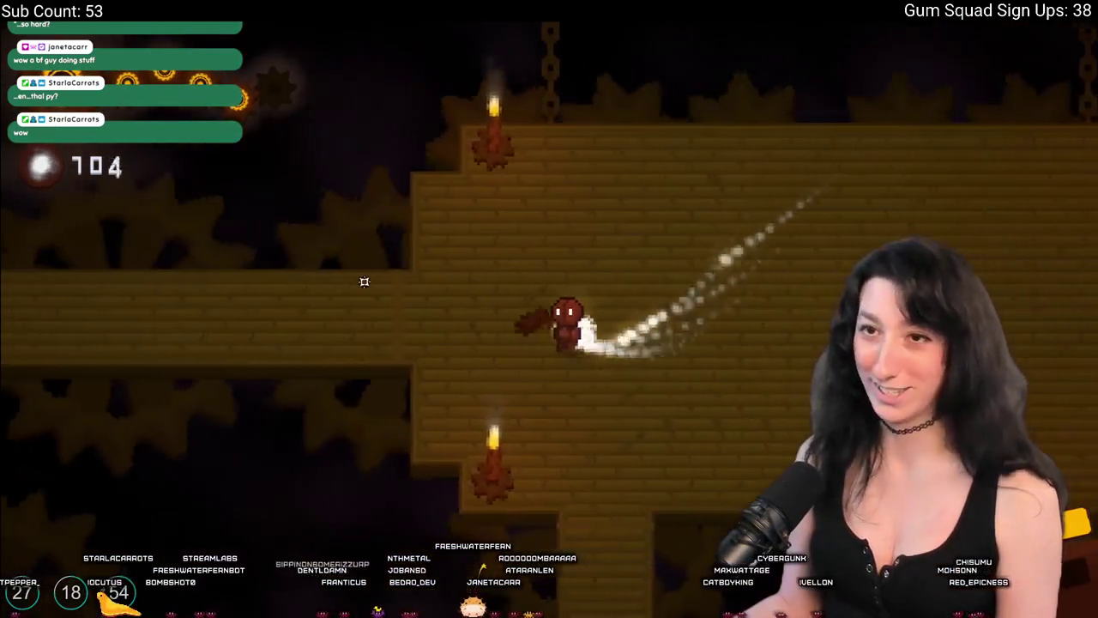
key("a")
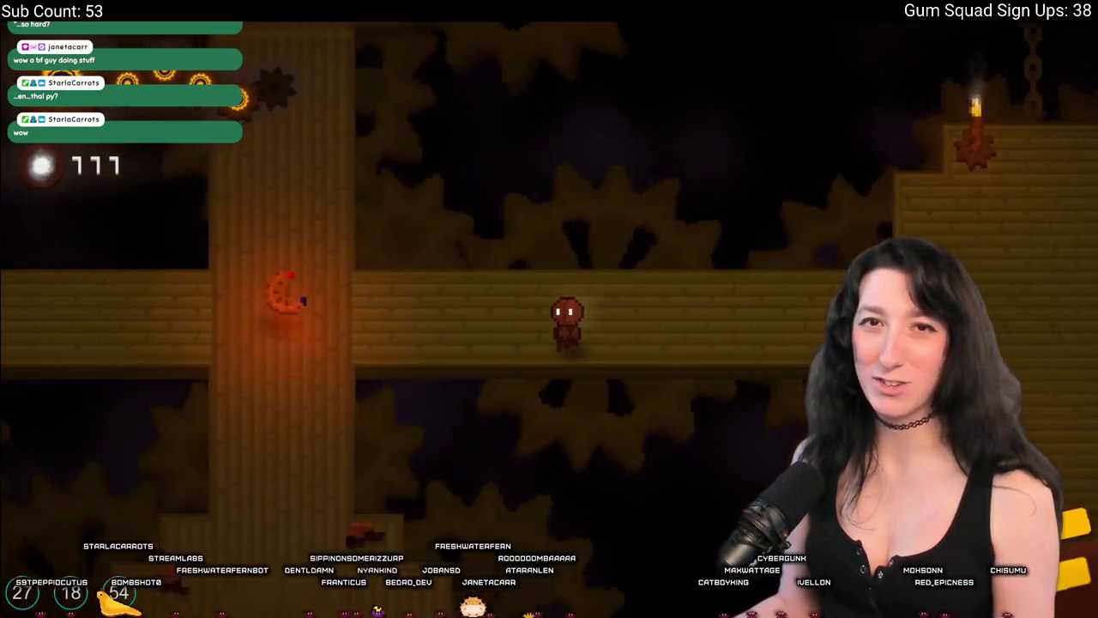
key("e")
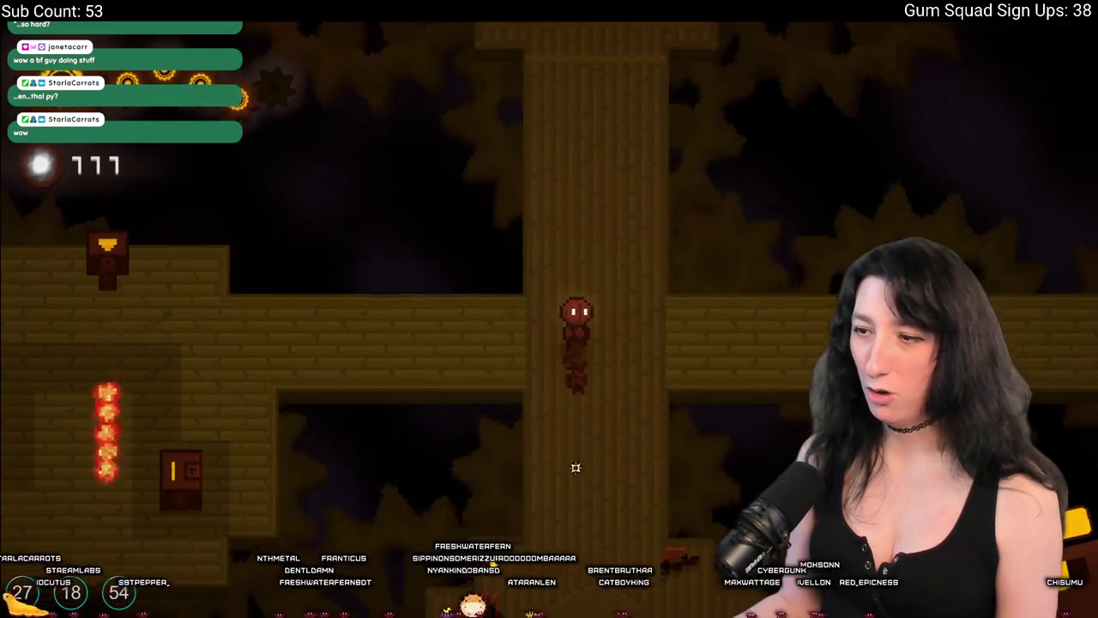
Walk down to the gate and pay 20 Enthalpy to open it.
key("s")
key("e")
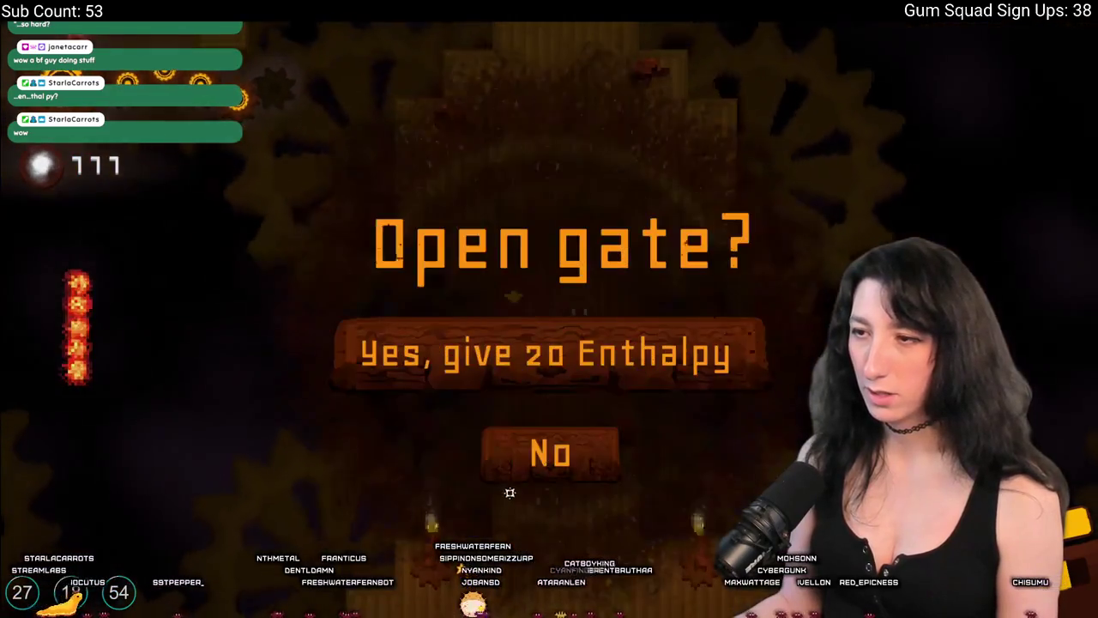
left_click(554, 359)
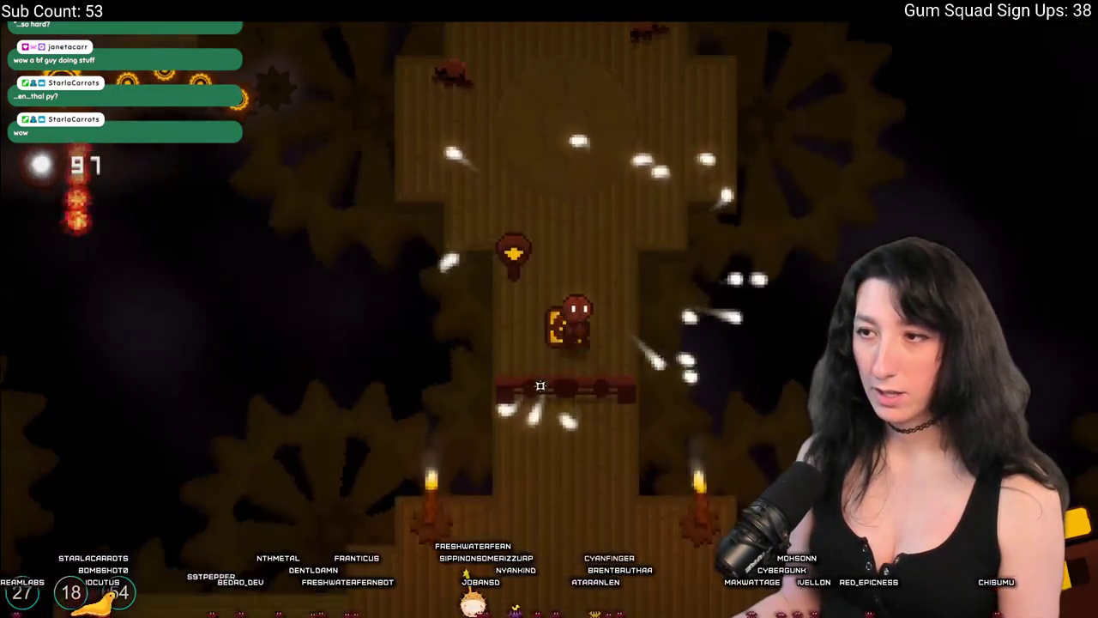
Pass through the gate, weave through the maze, and climb the vertical corridor.
key("s")
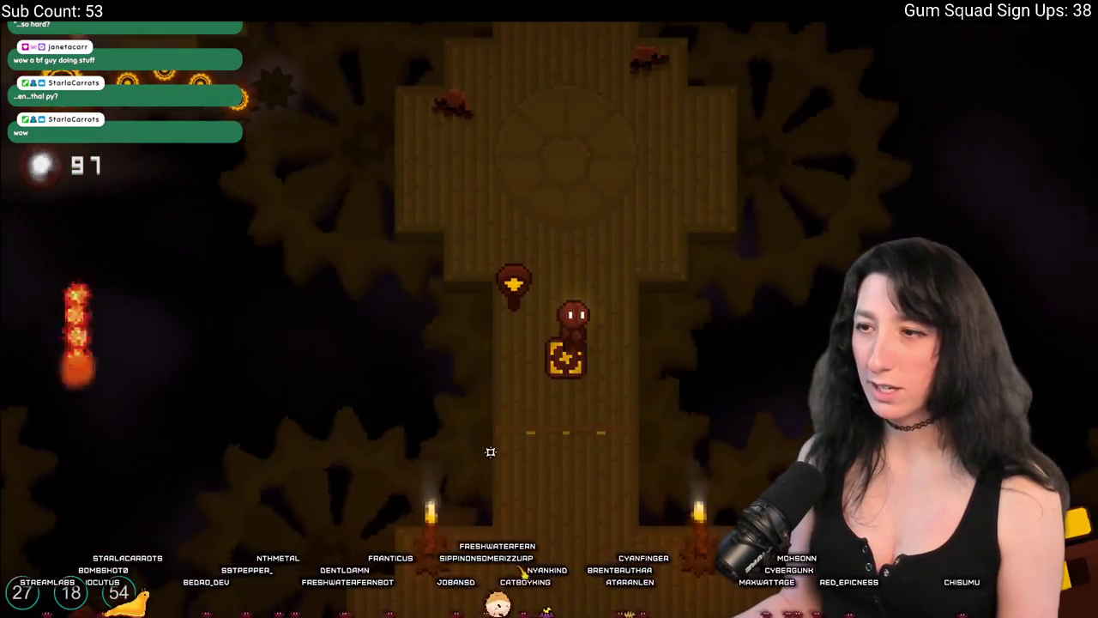
key("s")
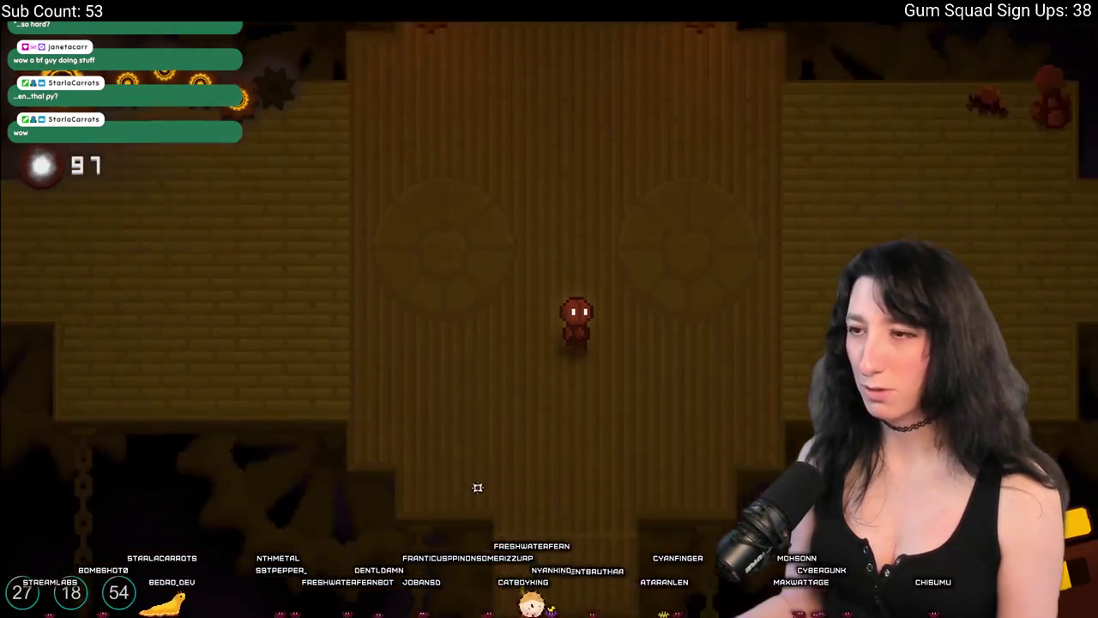
key("w")
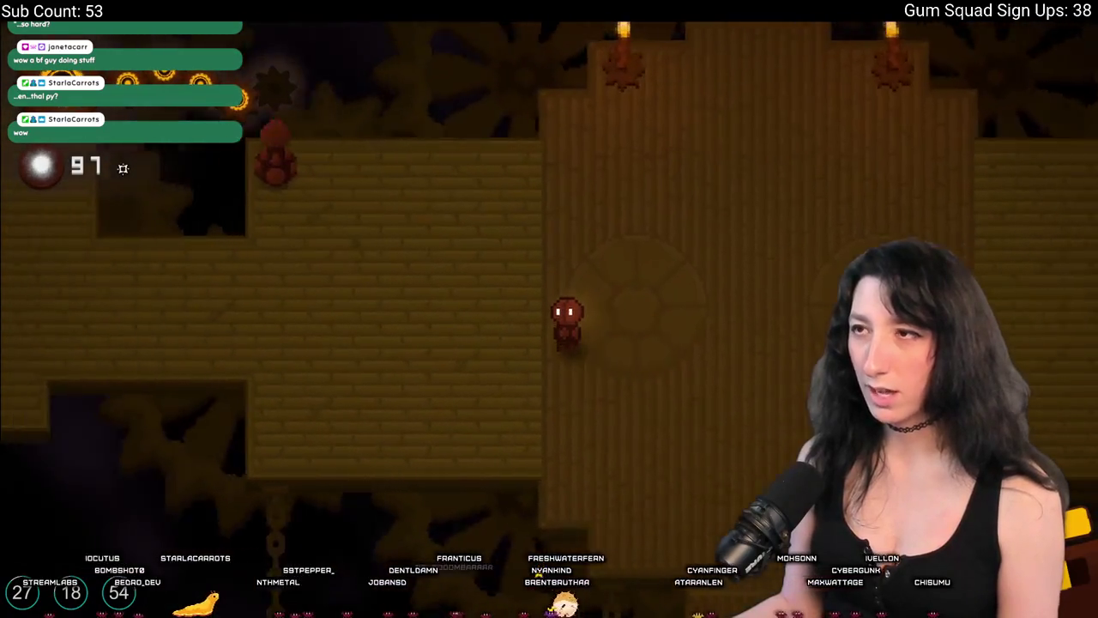
key("w")
key("a")
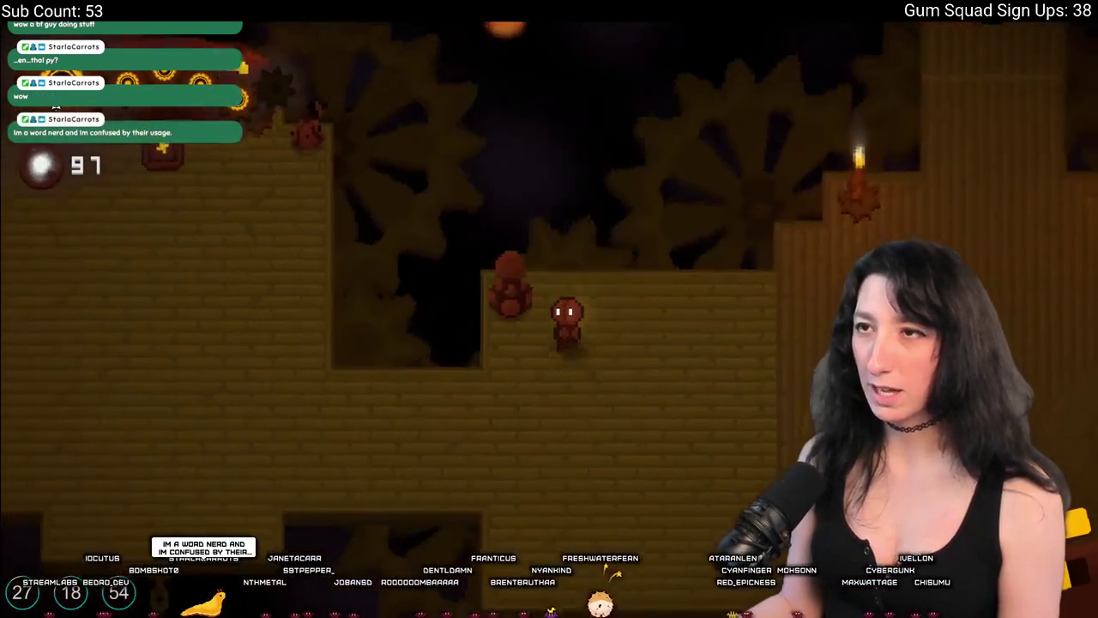
key("d")
key("w")
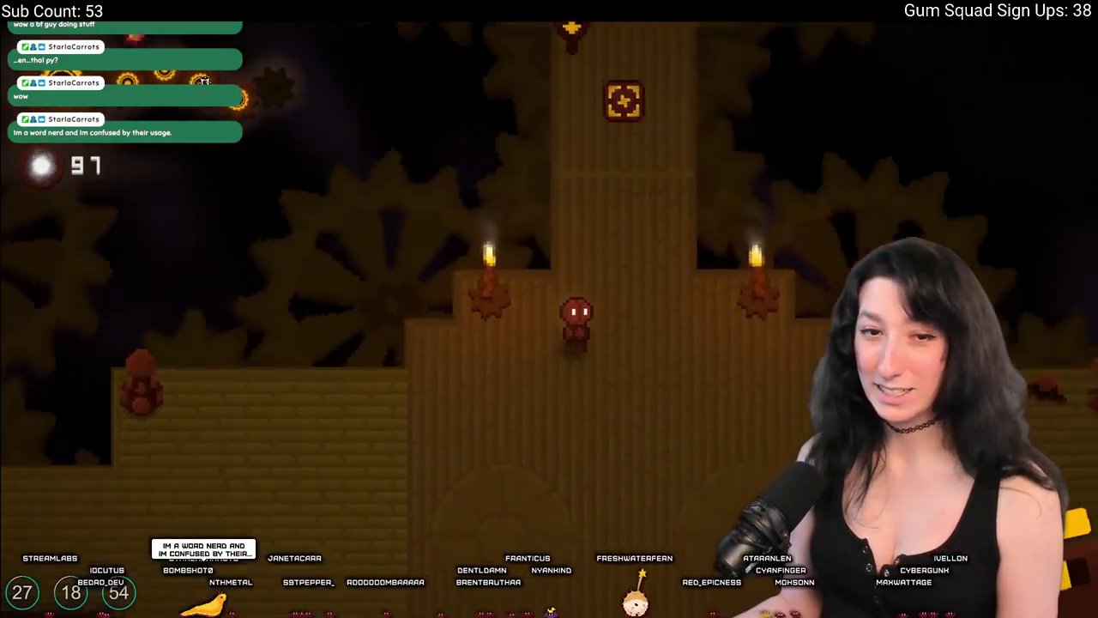
key("w")
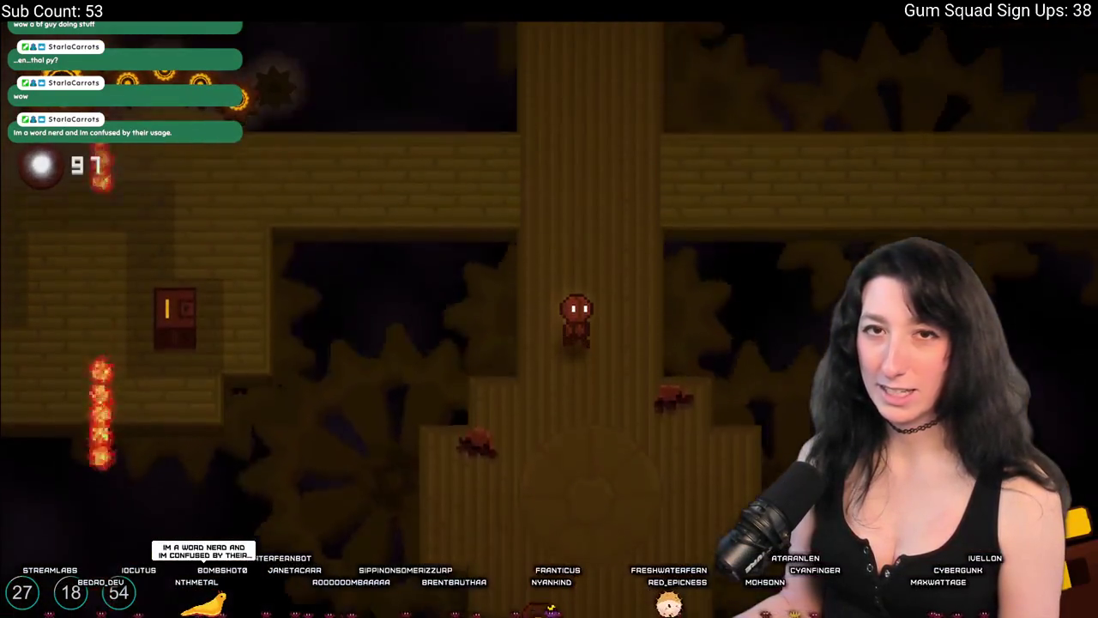
key("w")
key("w")
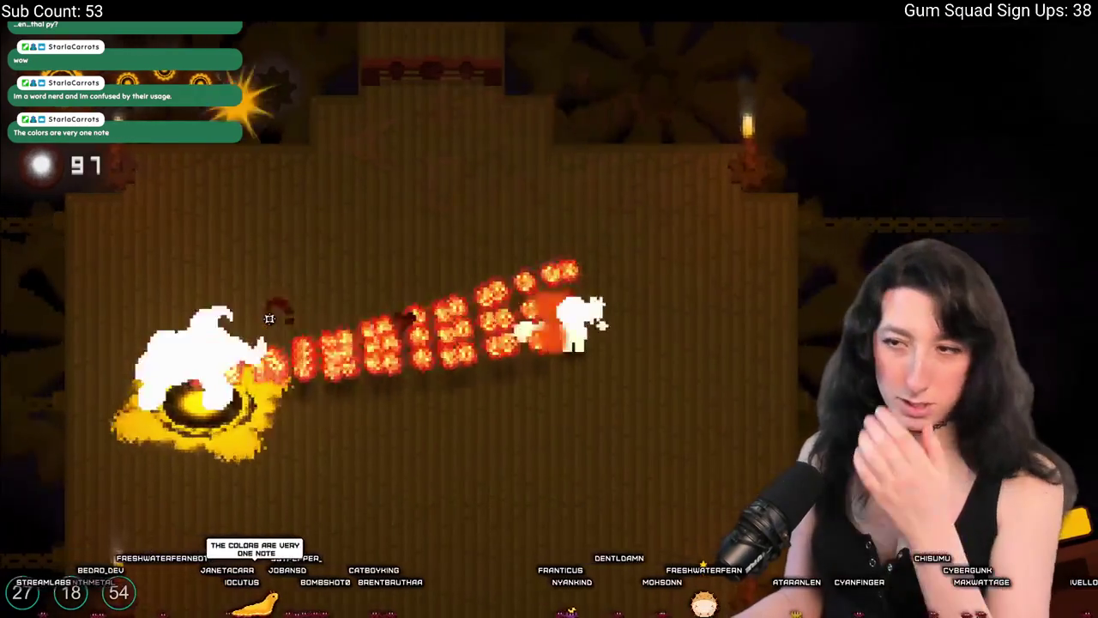
Circle the boss room, dodging the beast's fire breath and fireballs.
key("a")
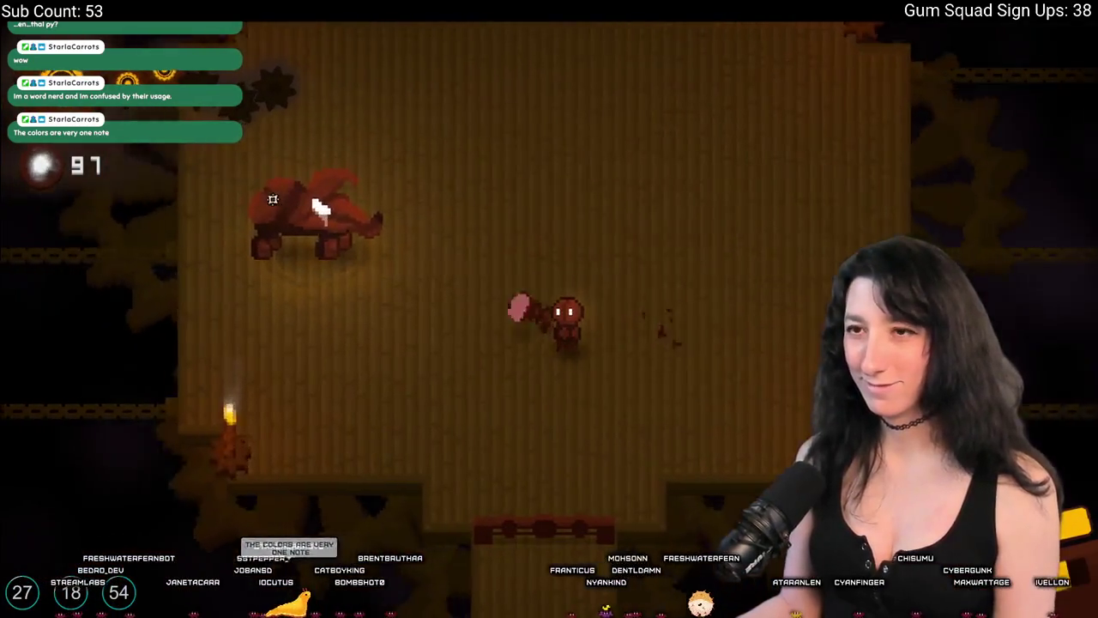
key("a")
key("w")
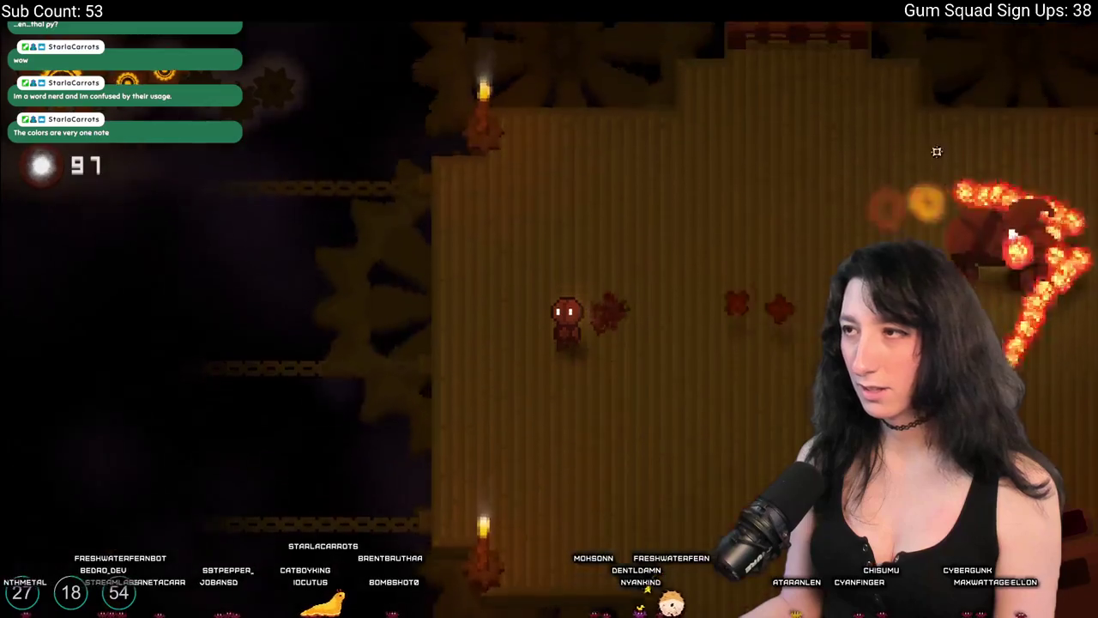
key("w")
key("d")
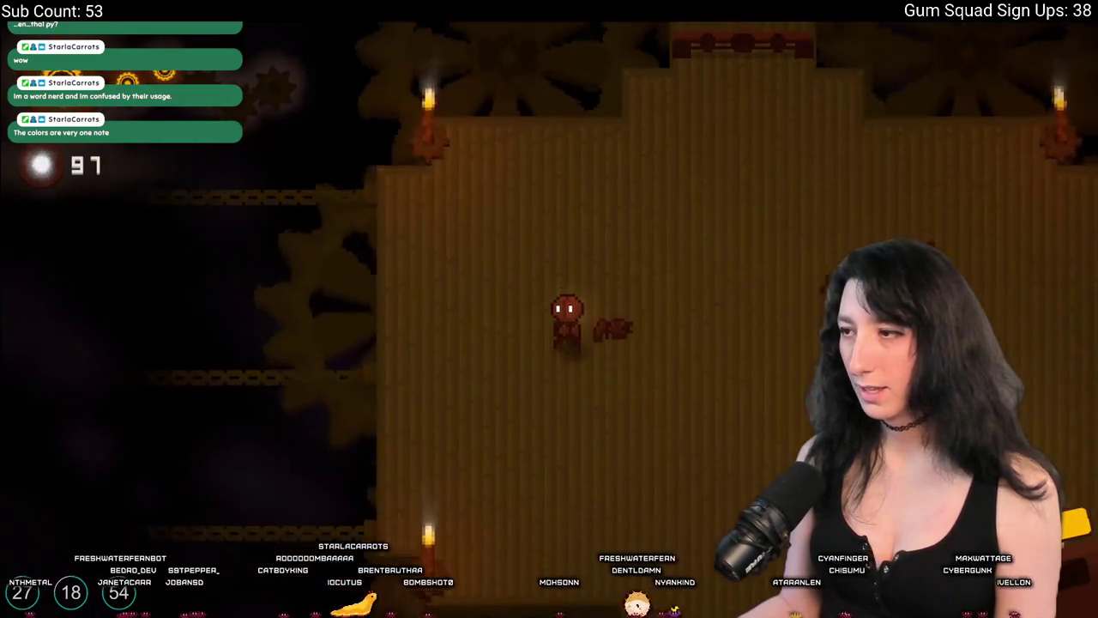
key("s")
key("d")
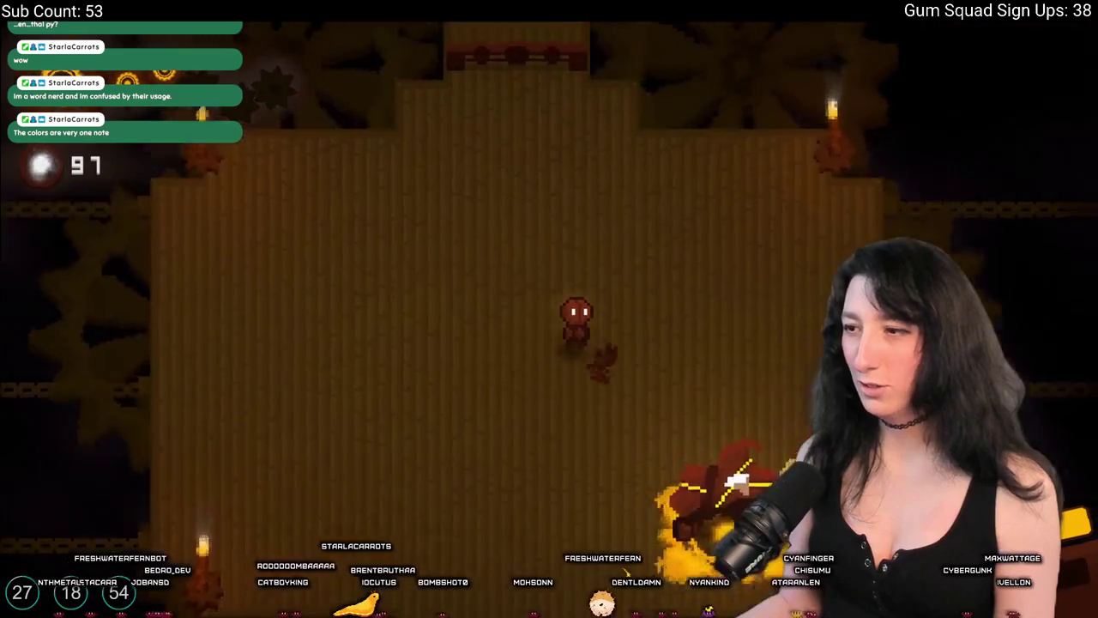
key("w")
key("d")
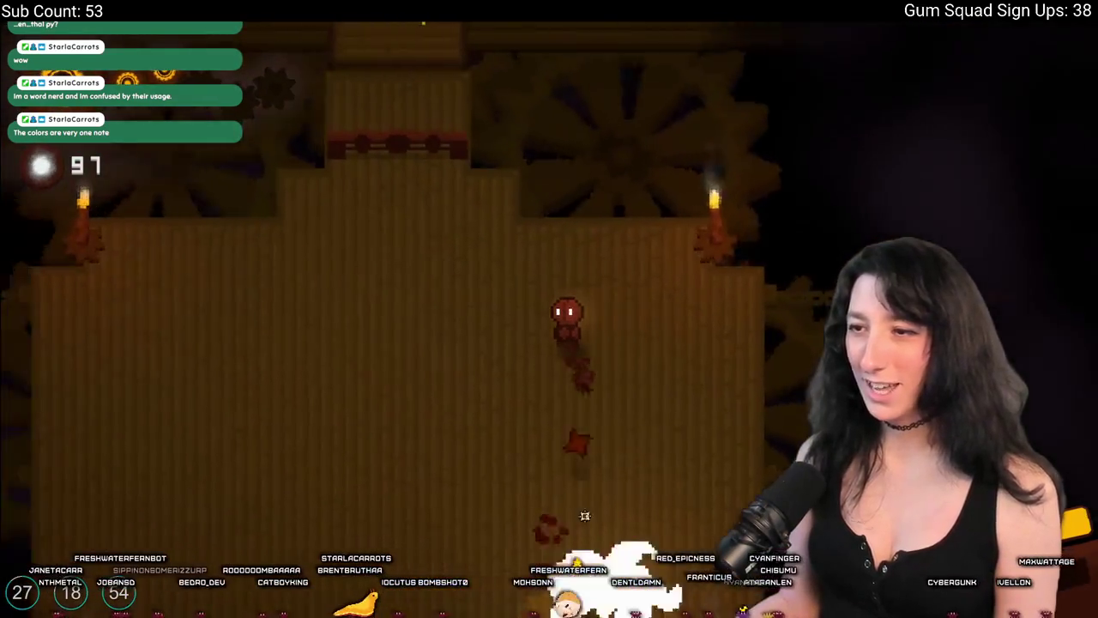
key("a")
key("s")
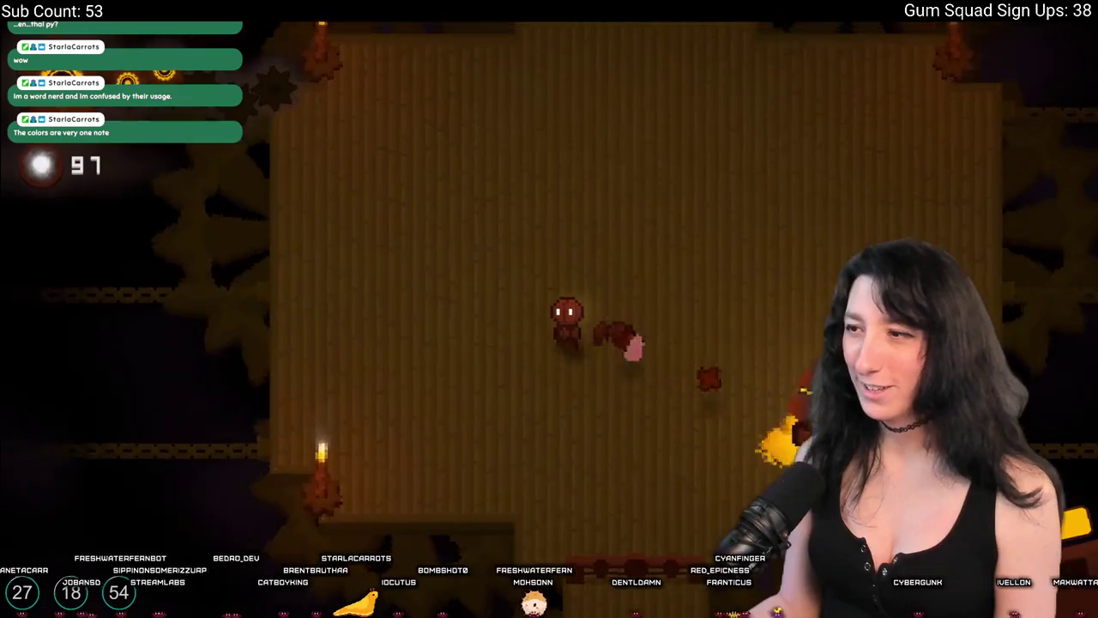
Keep dodging and hitting the red beast until it explodes.
key("w")
key("a")
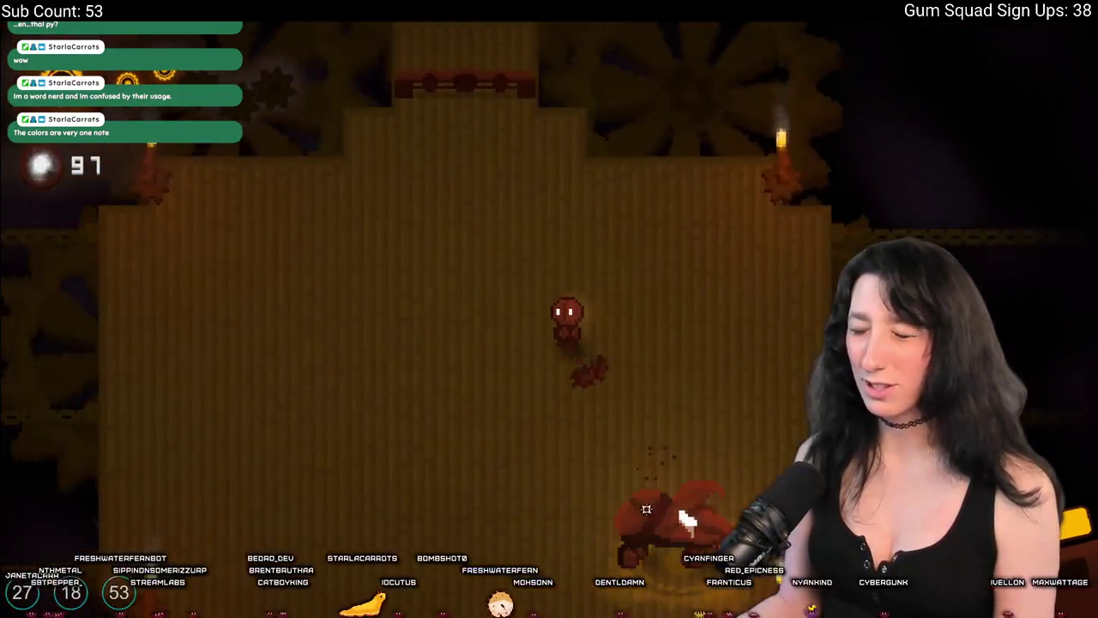
key("s")
key("a")
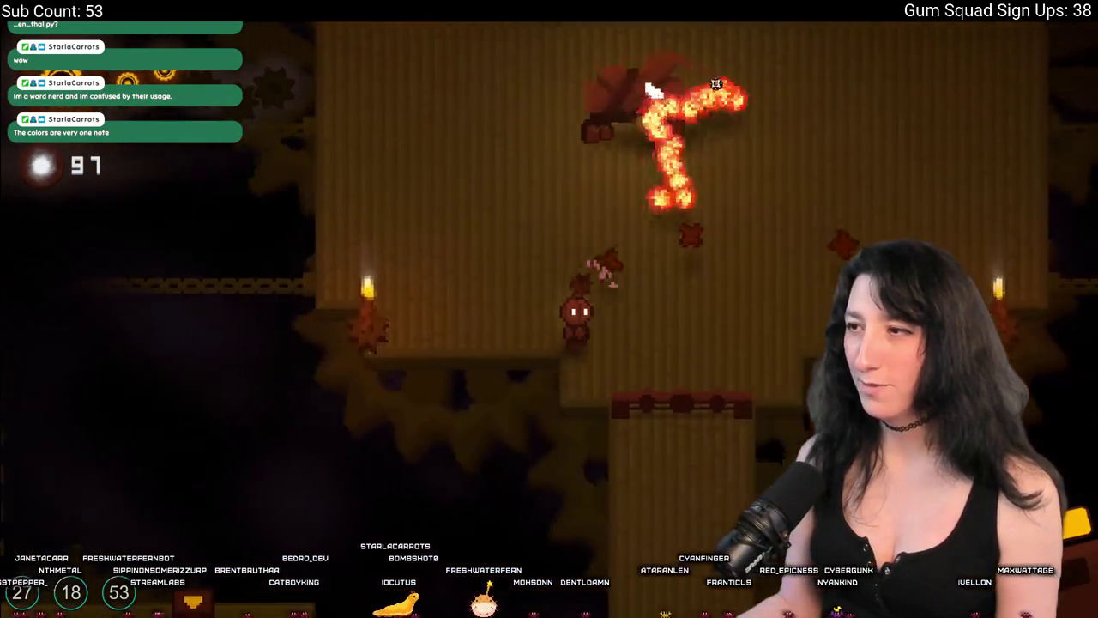
key("w")
key("a")
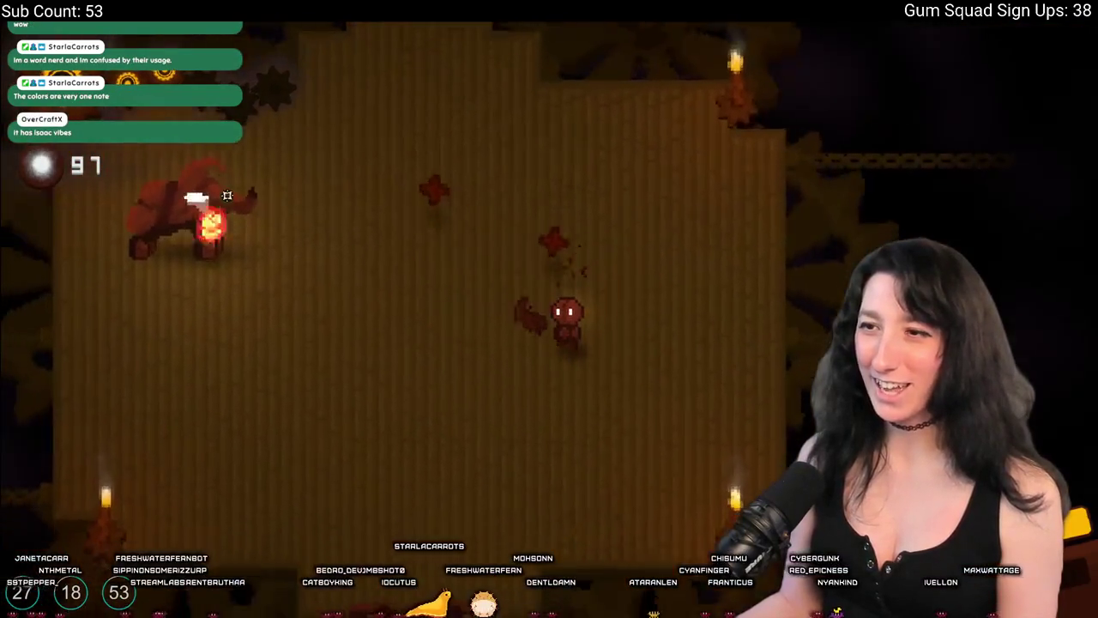
key("s")
key("a")
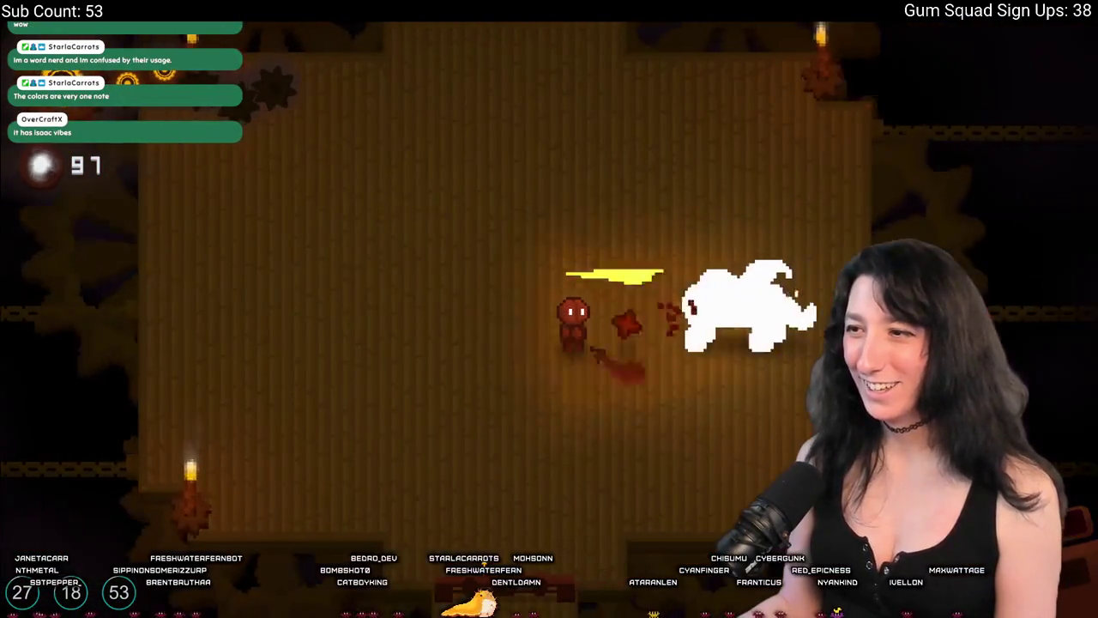
key("a")
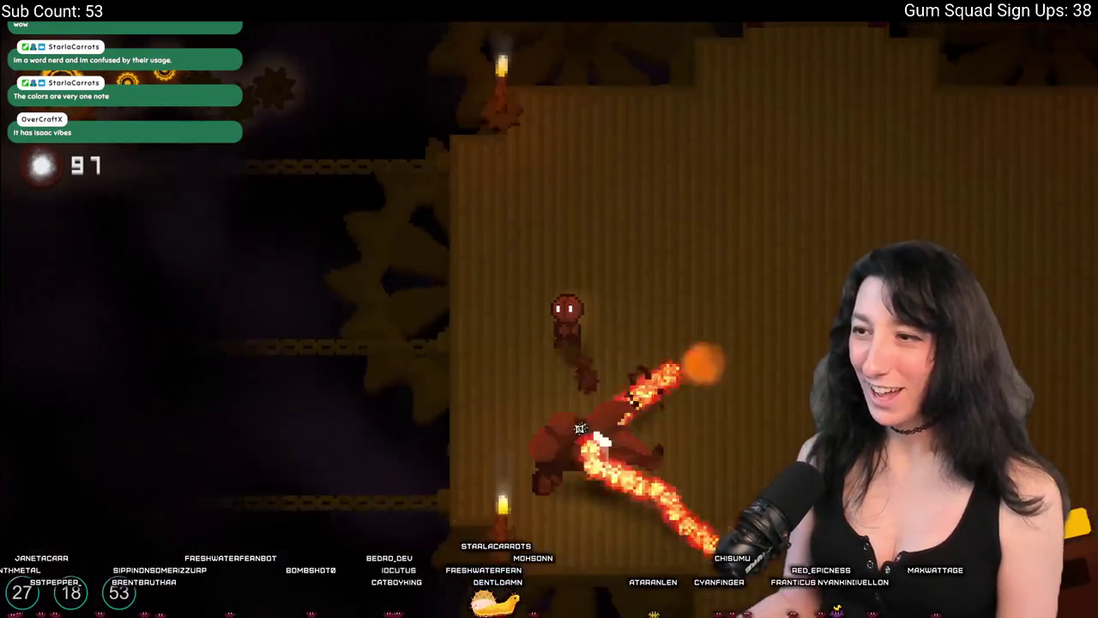
key("d")
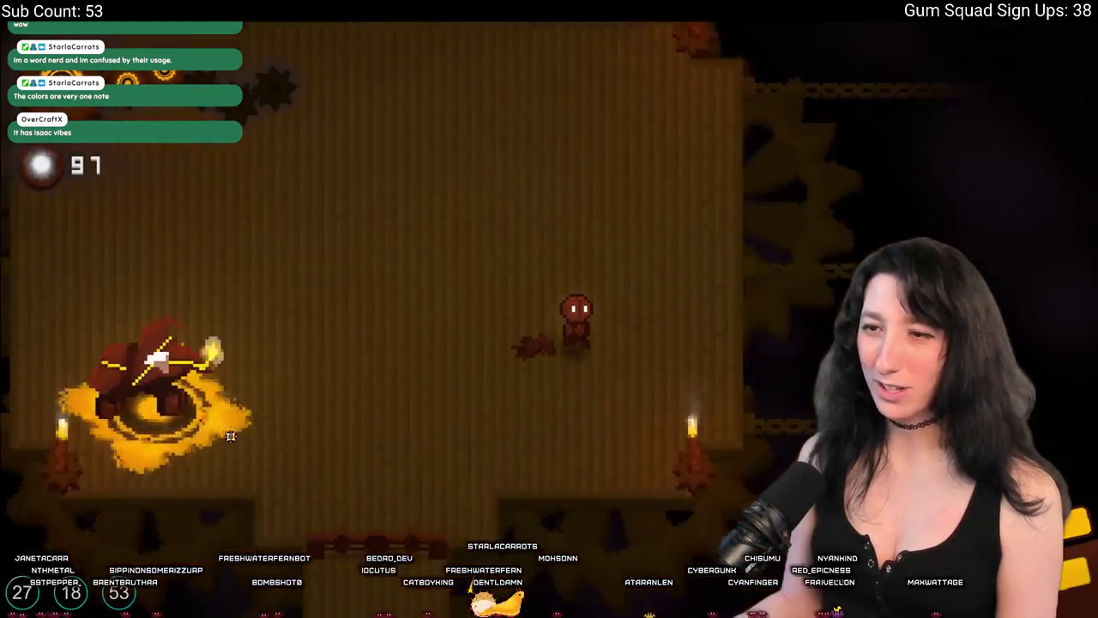
key("w")
key("a")
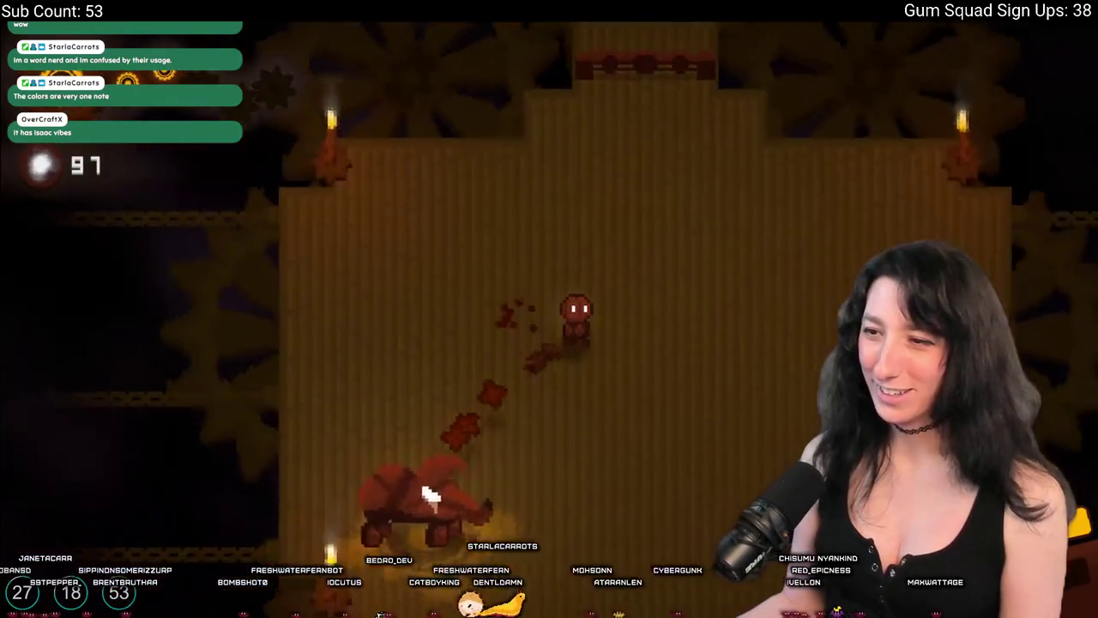
key("d")
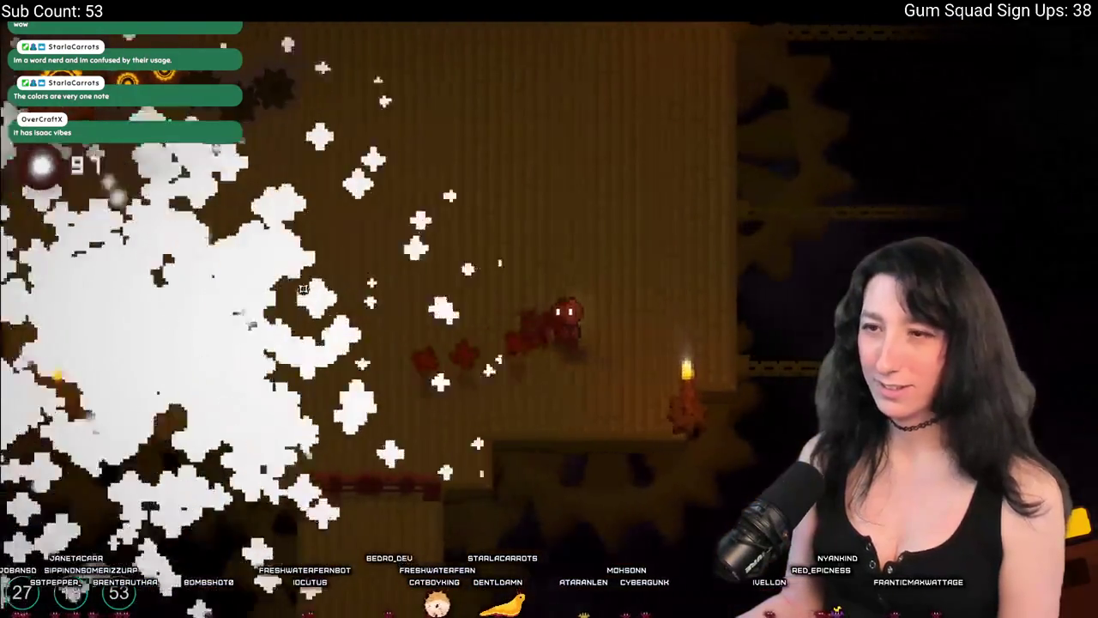
Walk up through the top doorway into the room with the eyed gearbox block.
key("a")
key("w")
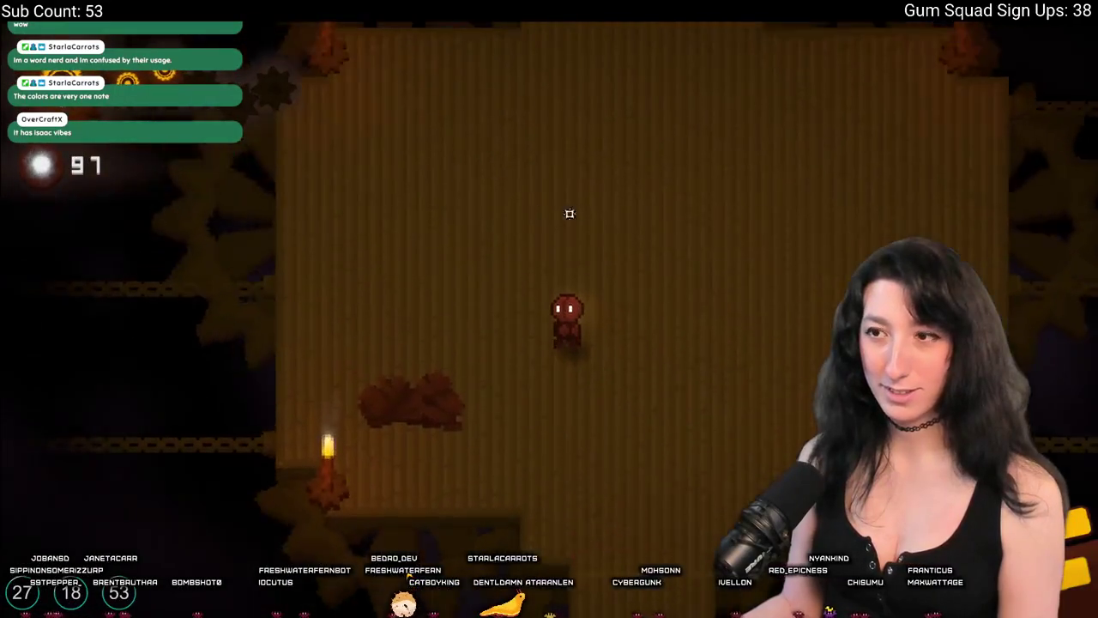
key("w")
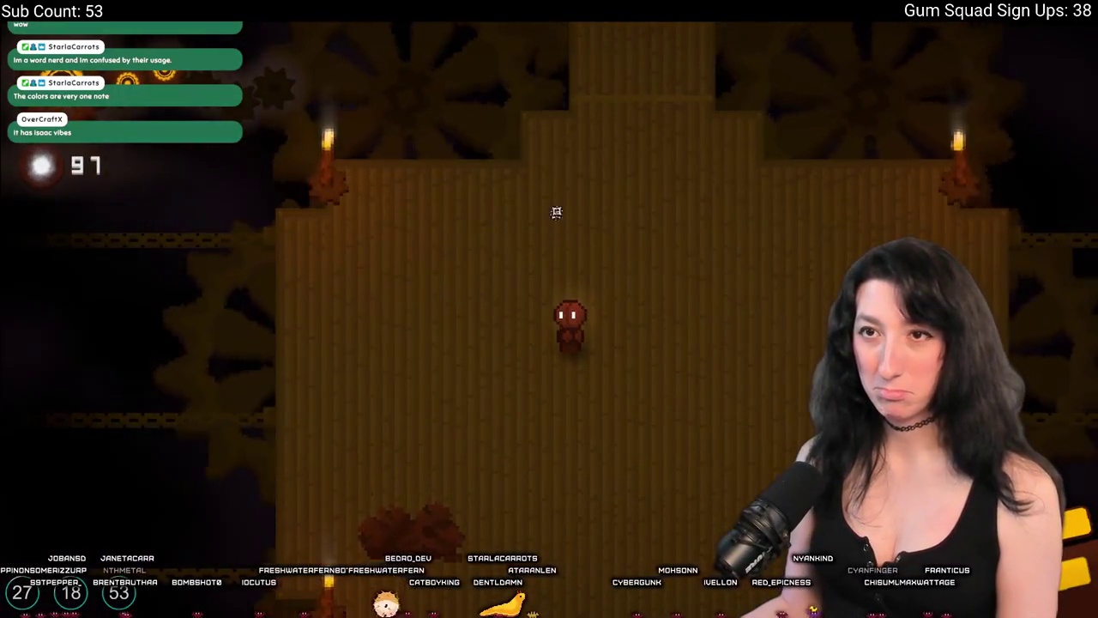
key("w")
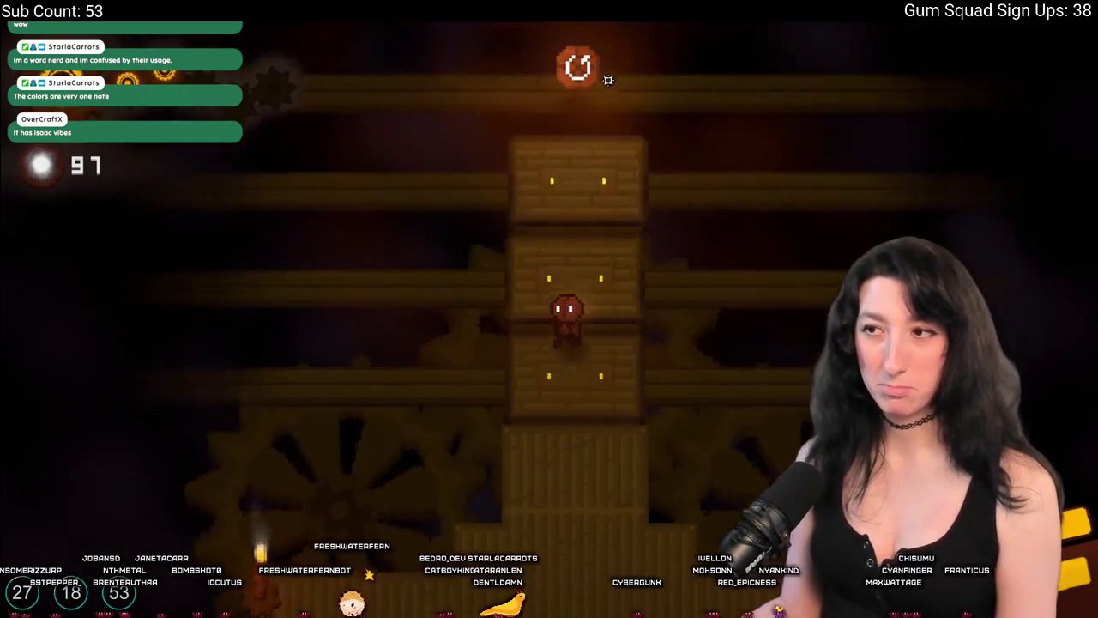
key("w")
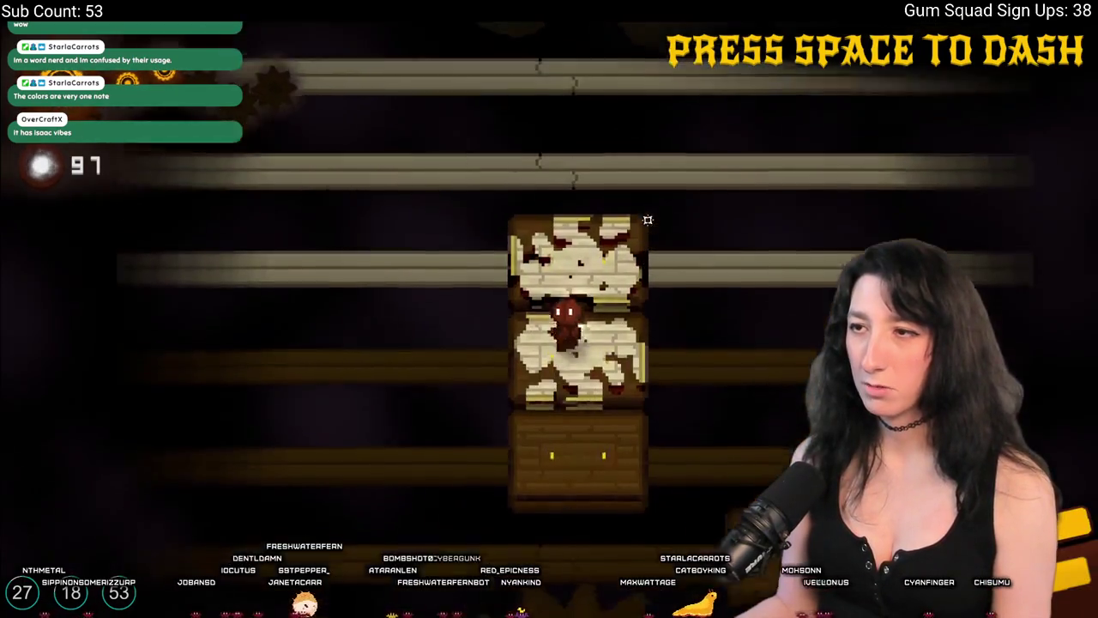
Step onto the red circle and confirm the augments with Ballistic Magnet active.
key("w")
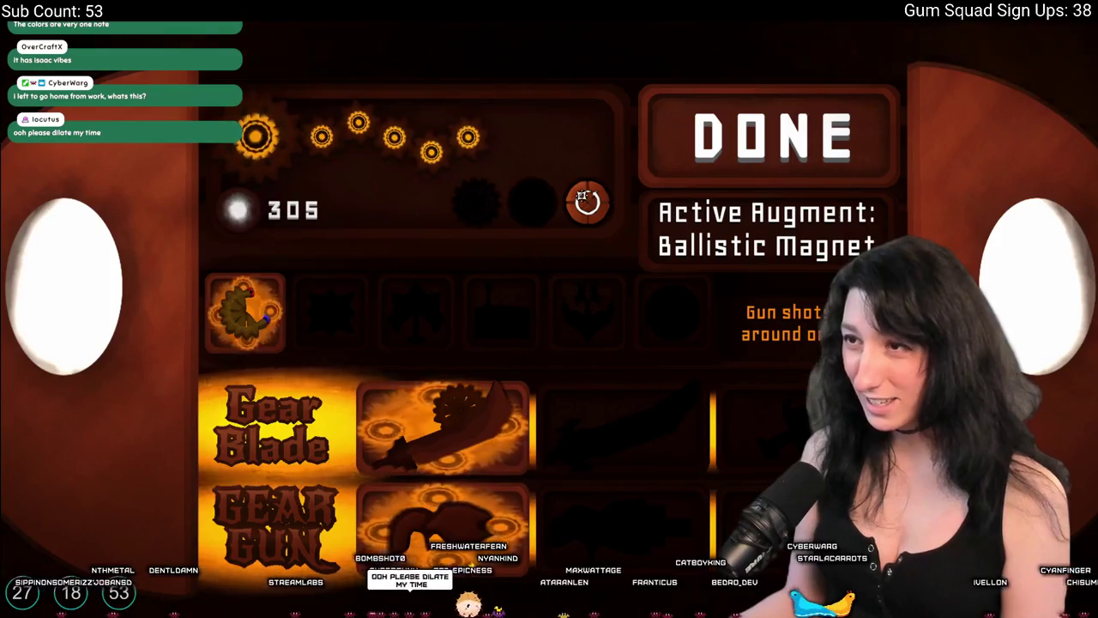
left_click(764, 143)
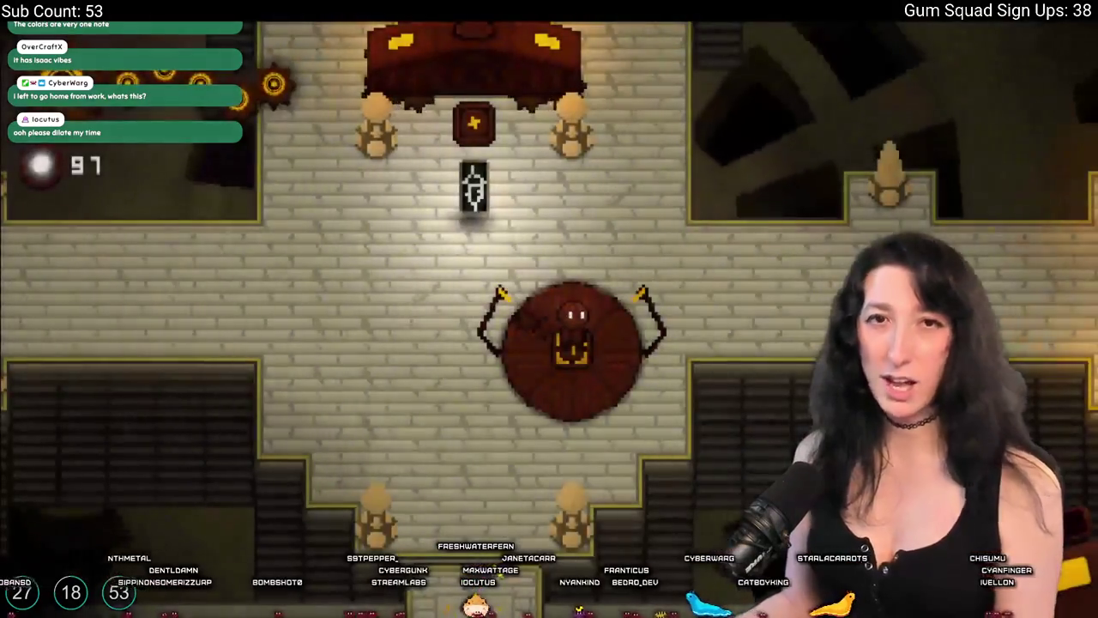
Dismiss the MAP tutorial card and step onto the altar to read the three-immortals story.
key("w")
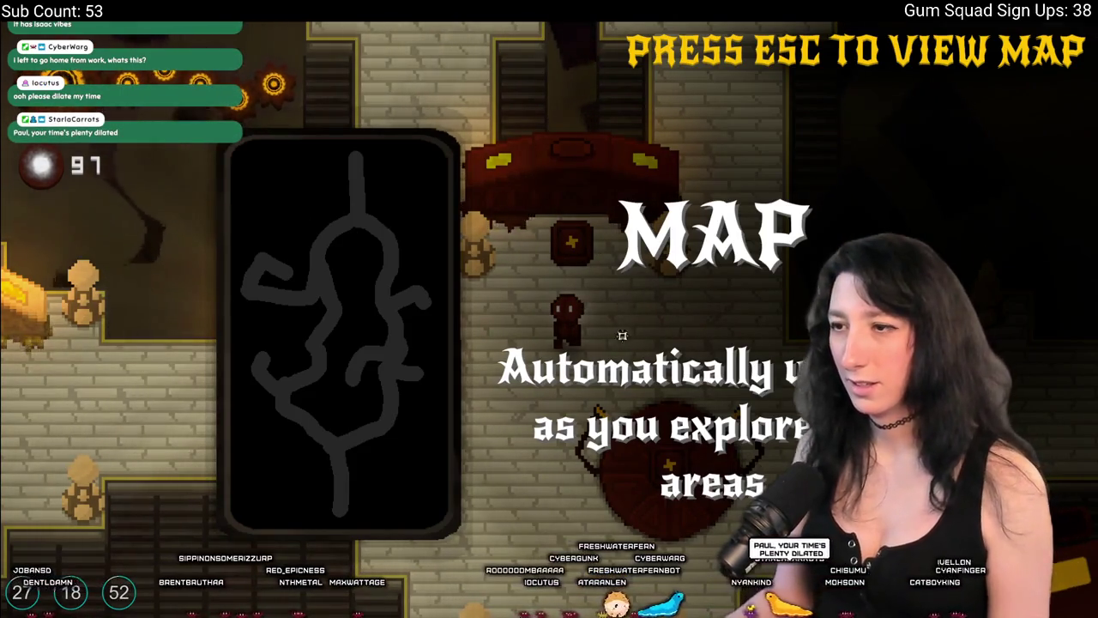
left_click(697, 393)
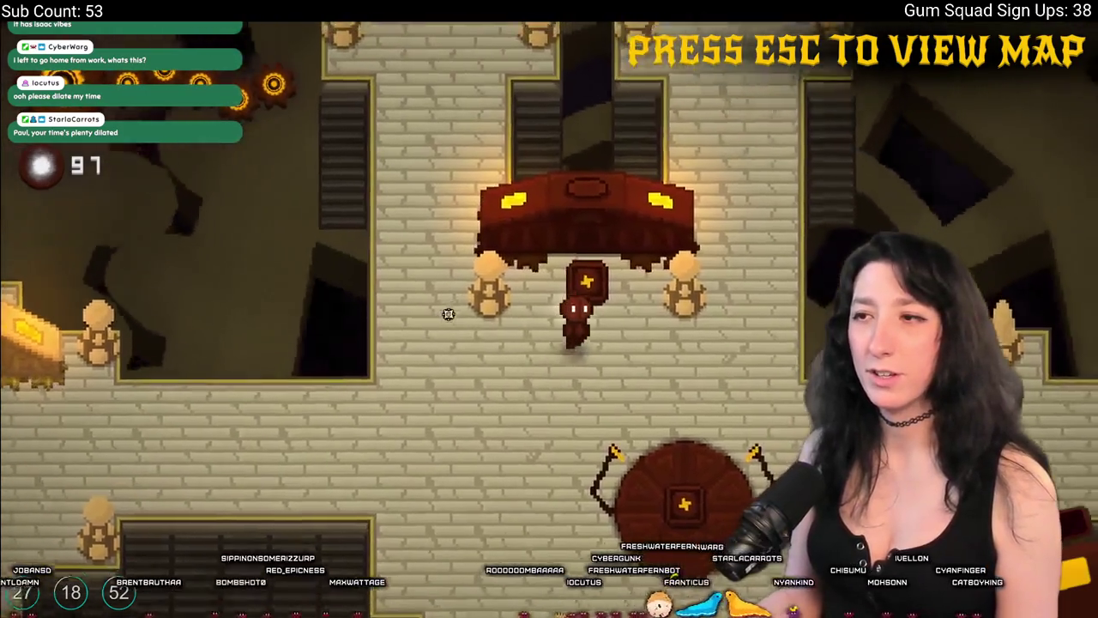
key("w")
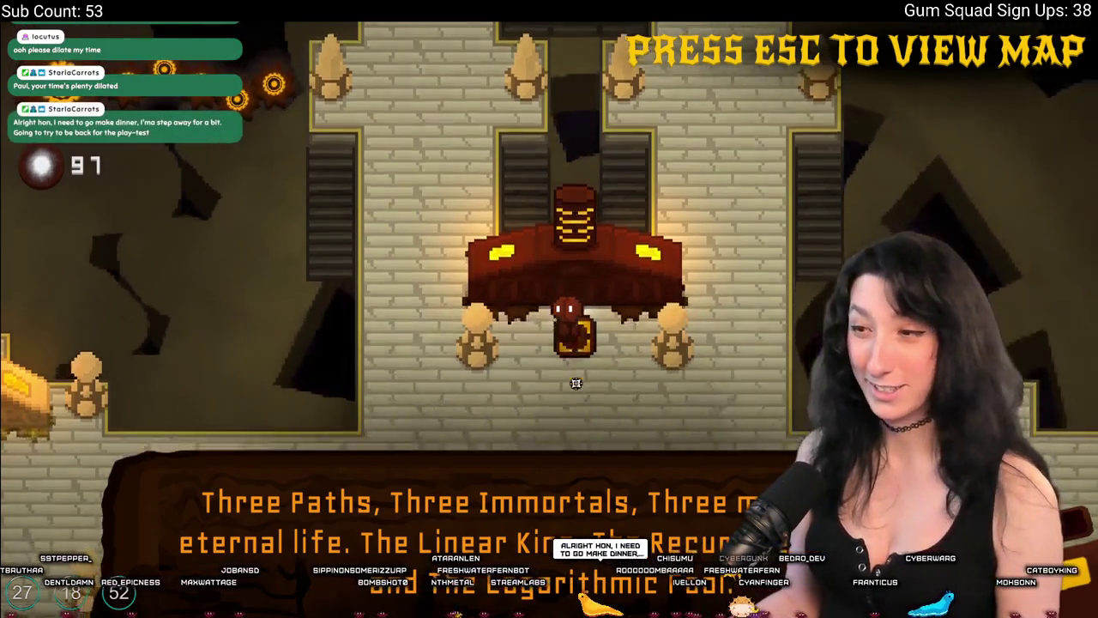
Stand on the 1st Recursion tile, then bring up the map overlay showing Easy difficulty.
key("s")
key("a")
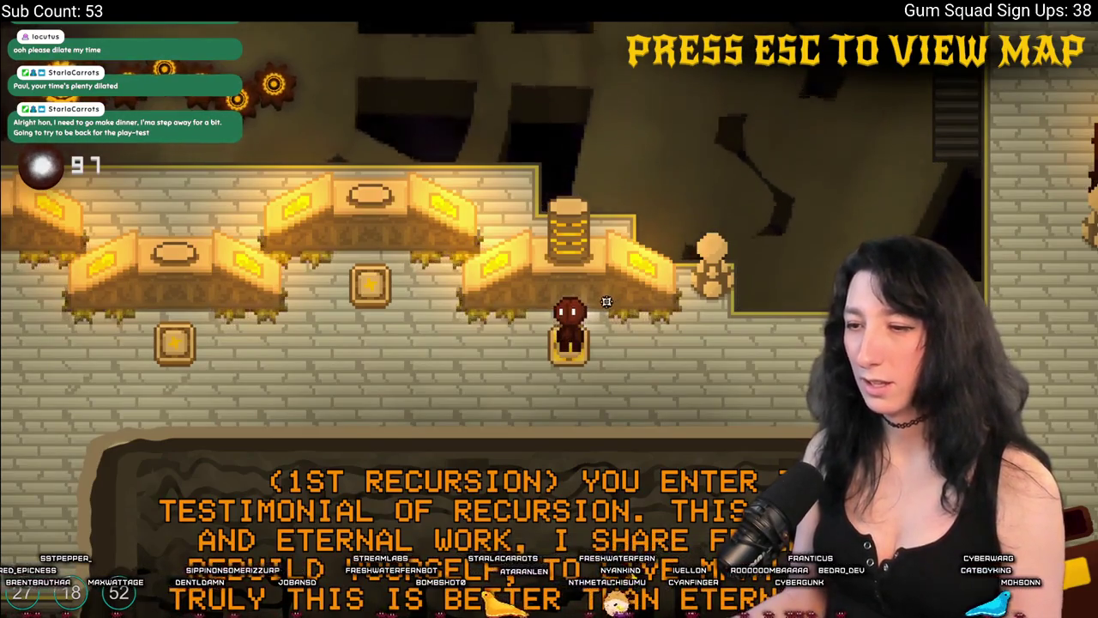
key("Escape")
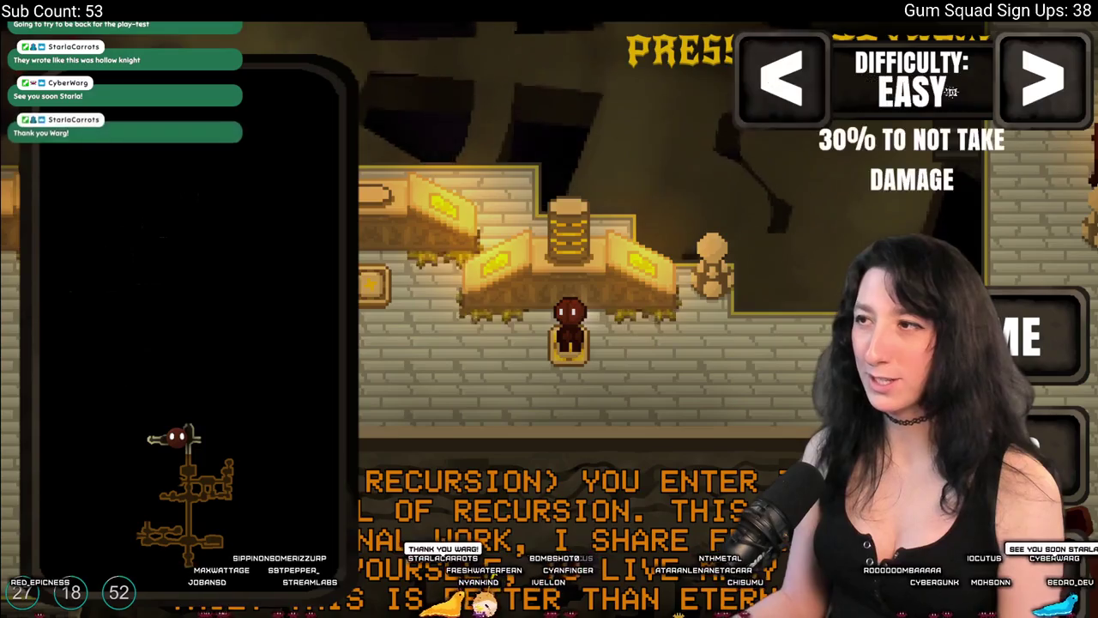
Close the map overlay and stand on the golden pedestal until Scan Complete shows.
key("Escape")
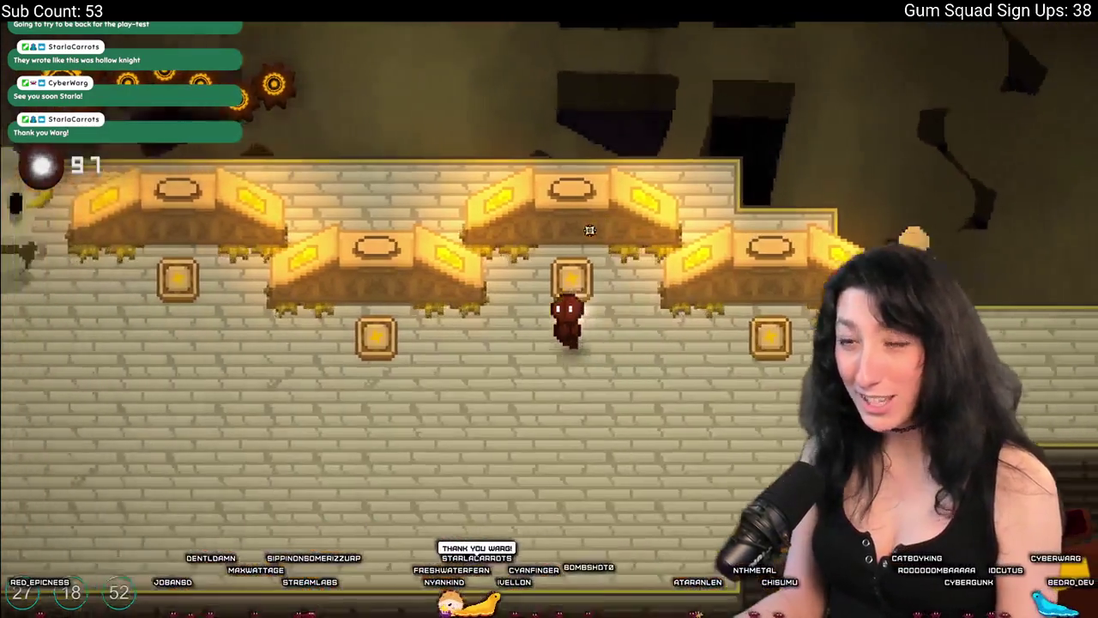
key("a")
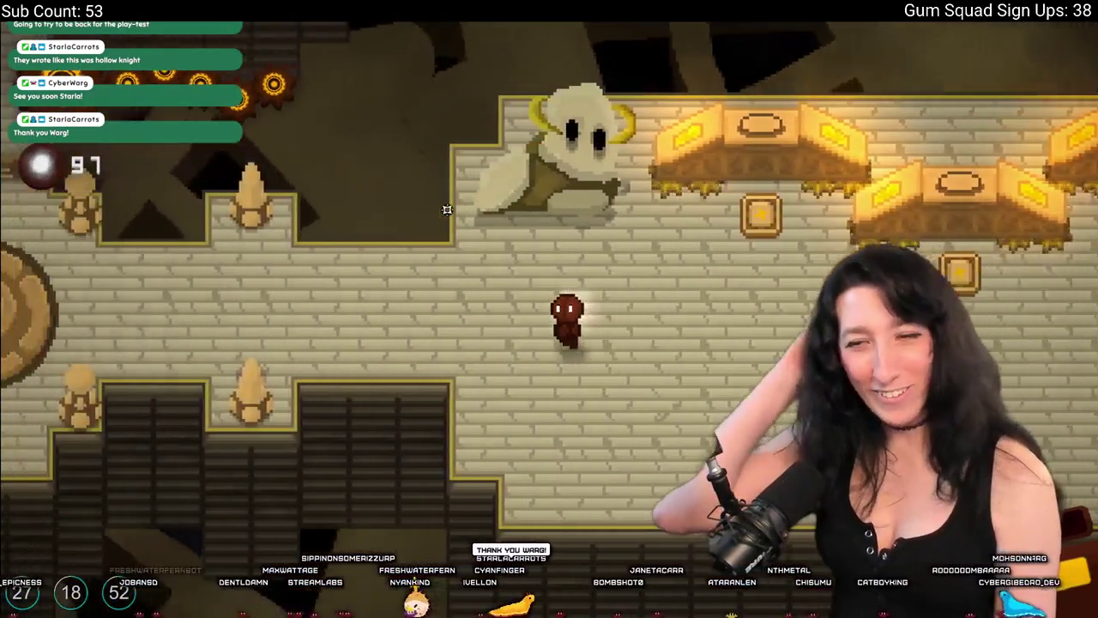
key("a")
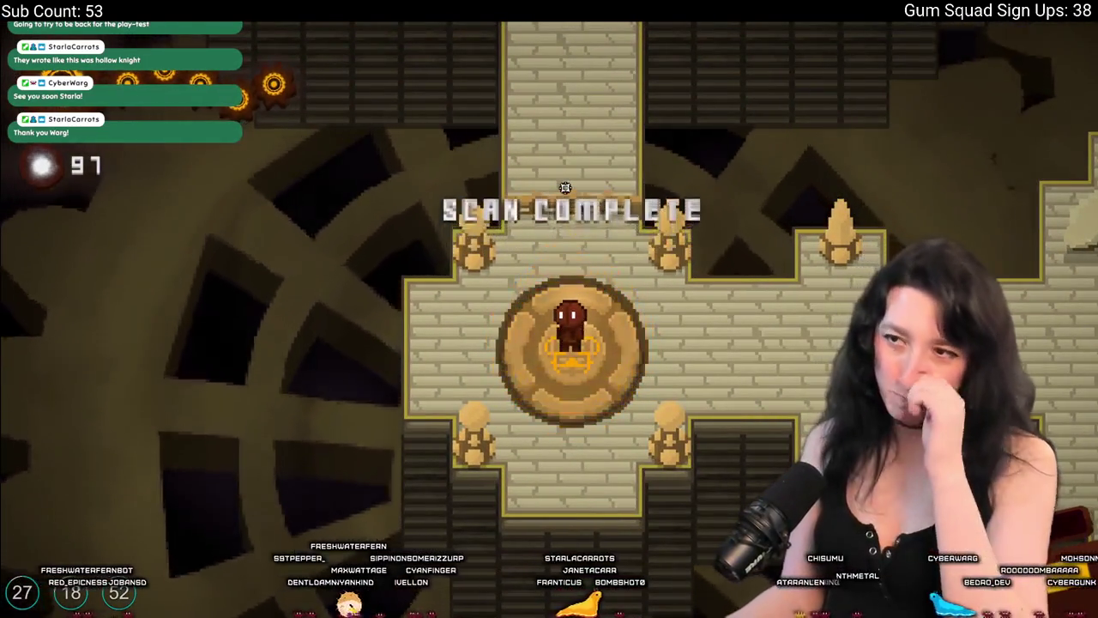
Walk north up the brick corridor between the skull piles and screaming-face walls.
key("w")
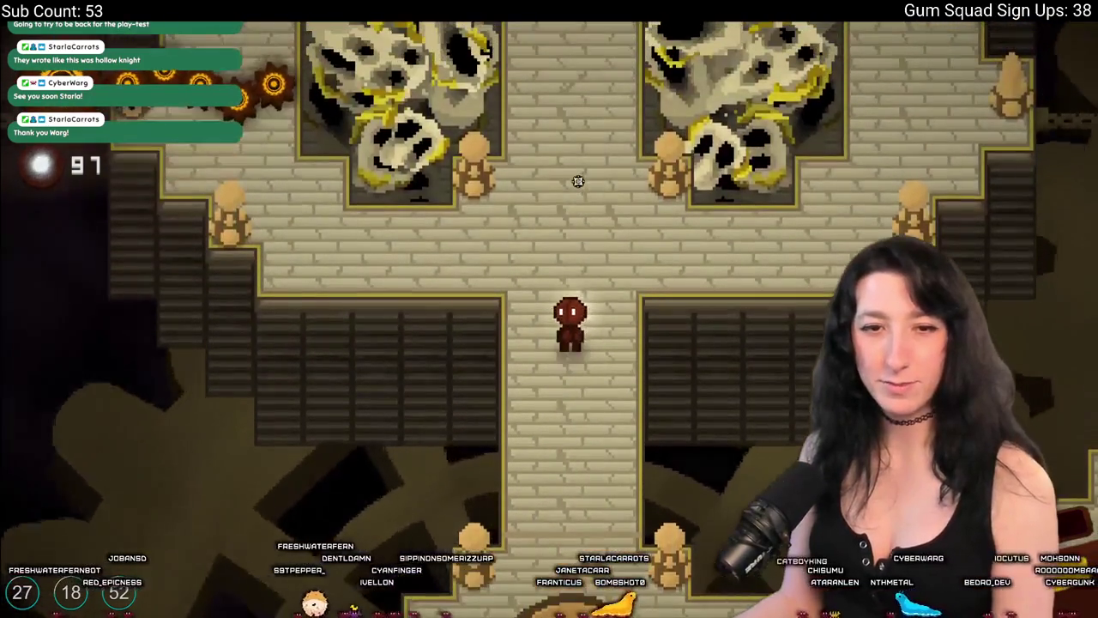
key("w")
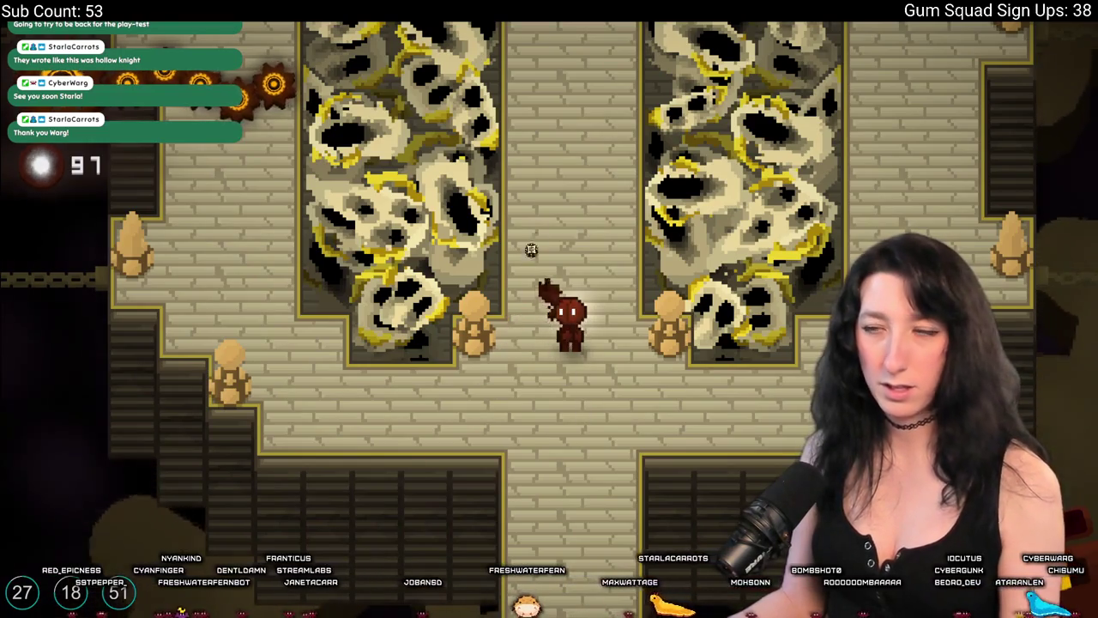
key("w")
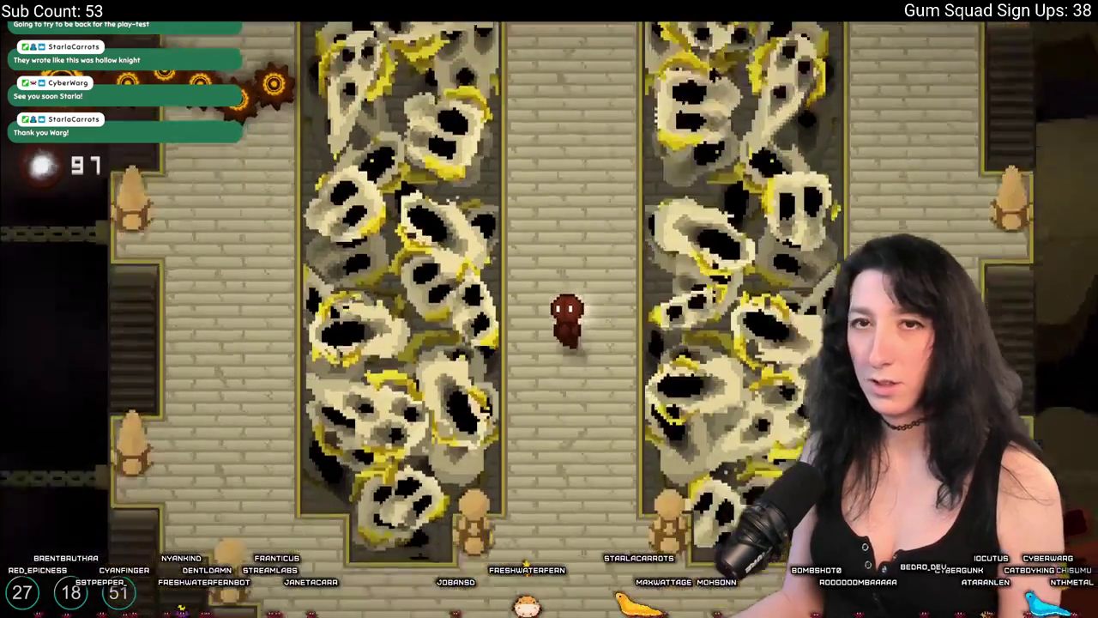
key("s")
key("a")
key("a")
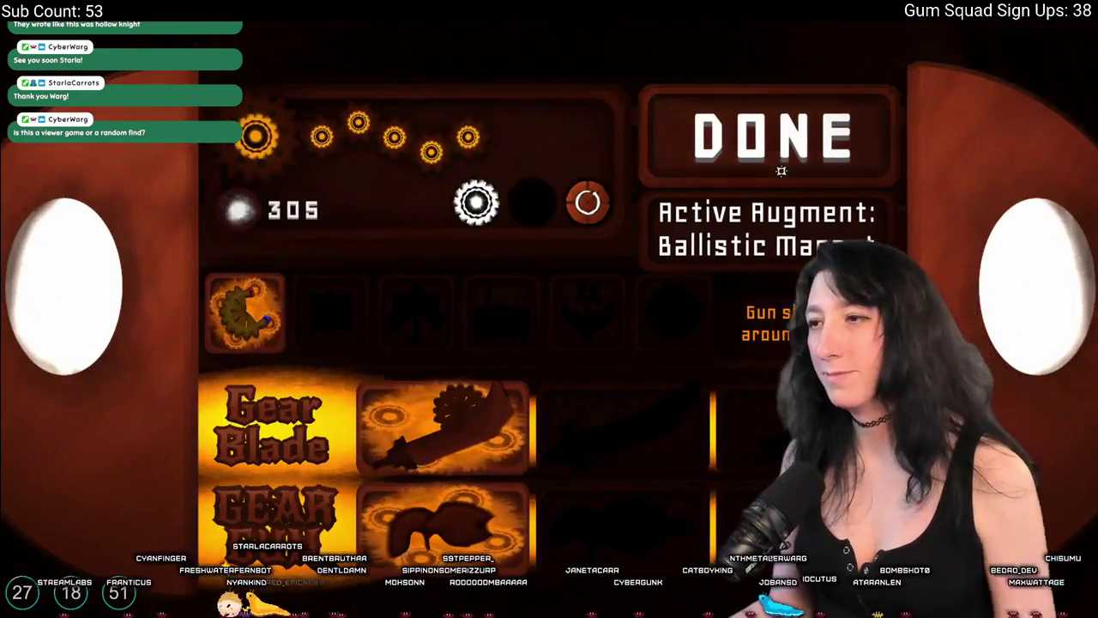
Close the augment screen with DONE and walk north toward the next room.
left_click(780, 171)
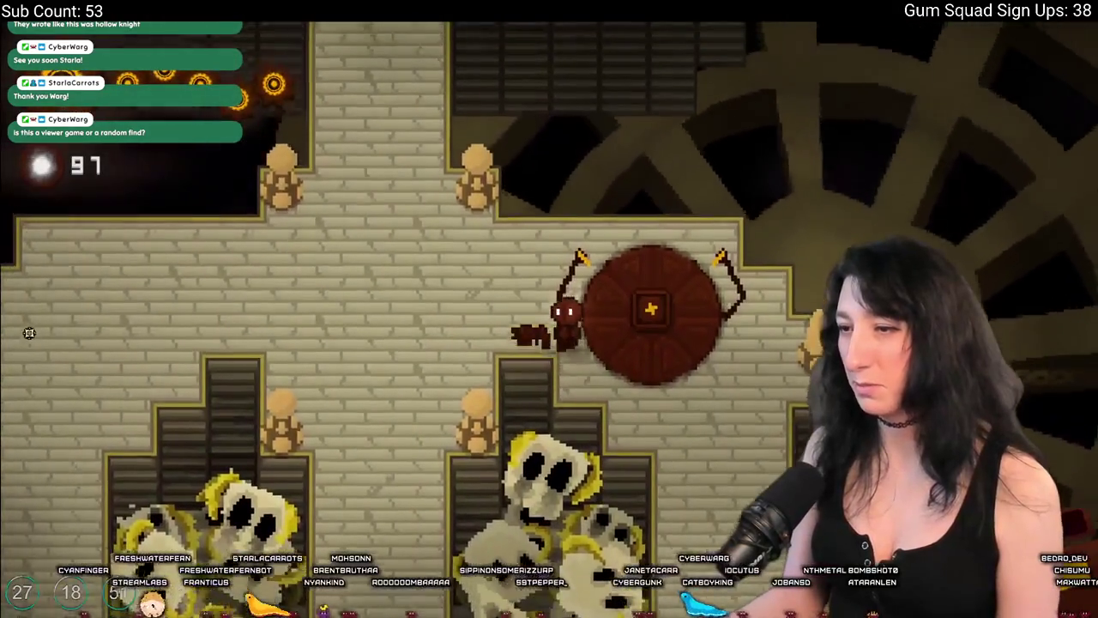
key("w")
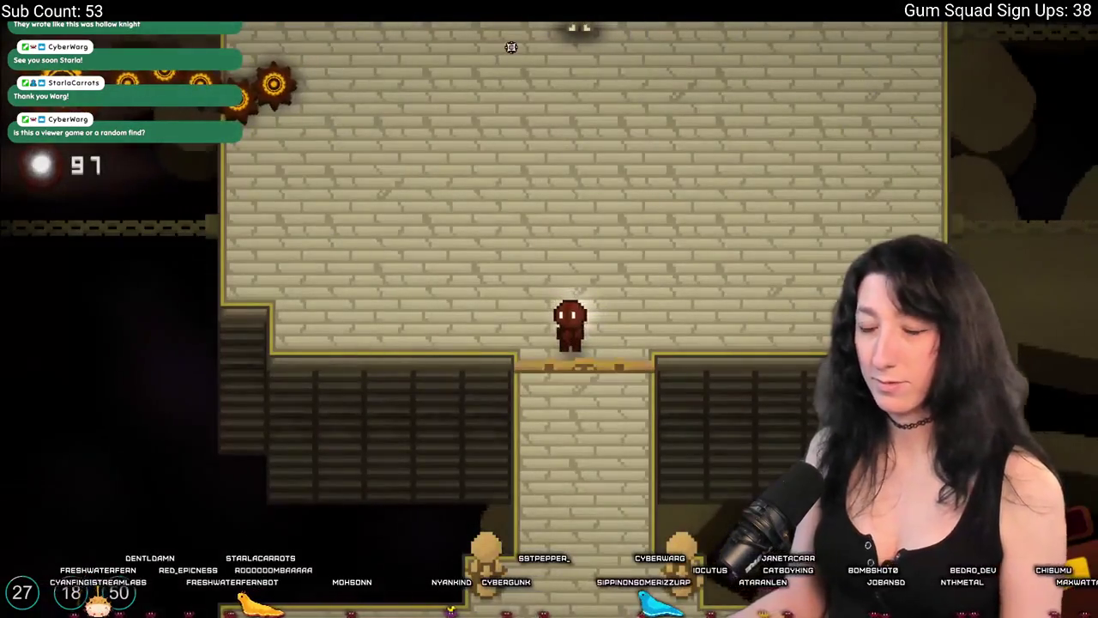
Enter the horned boss's room and dodge its attacks and star trail.
key("w")
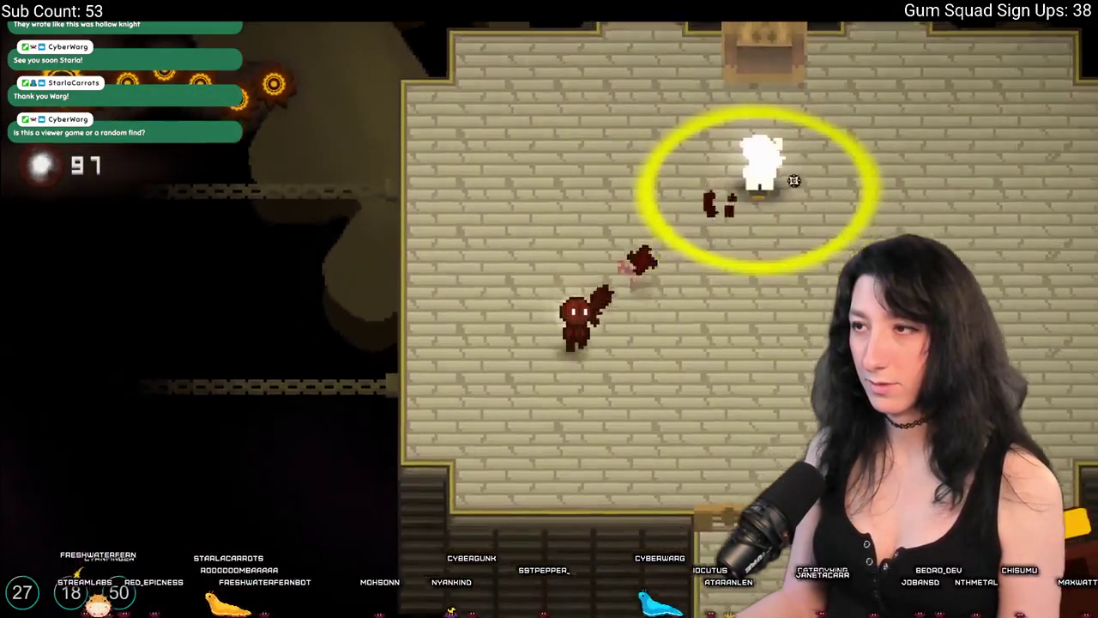
key("d")
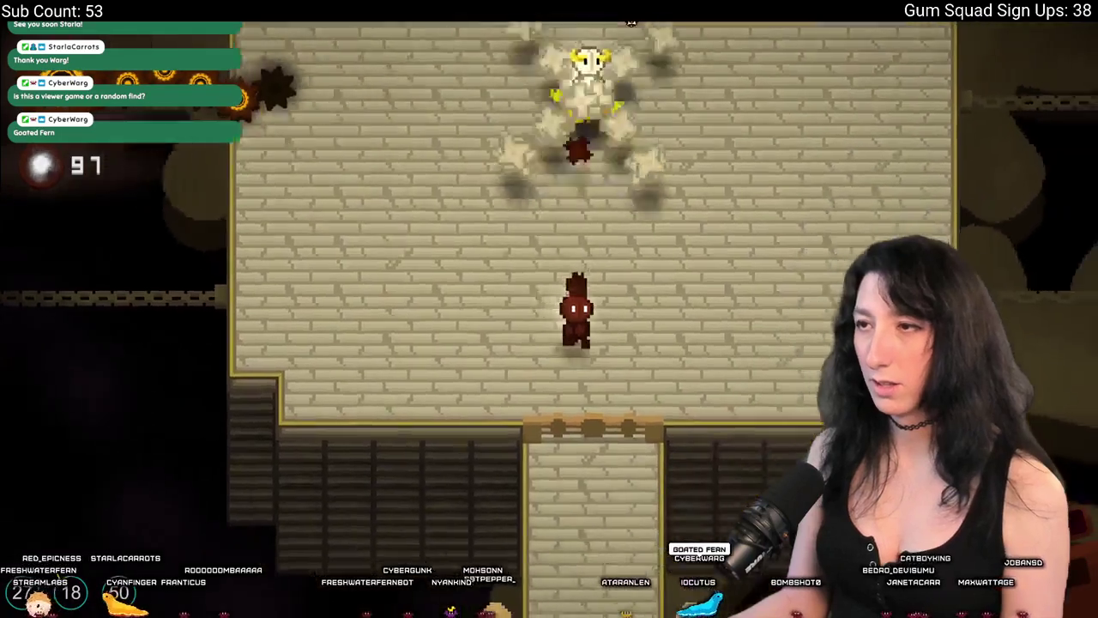
key("d")
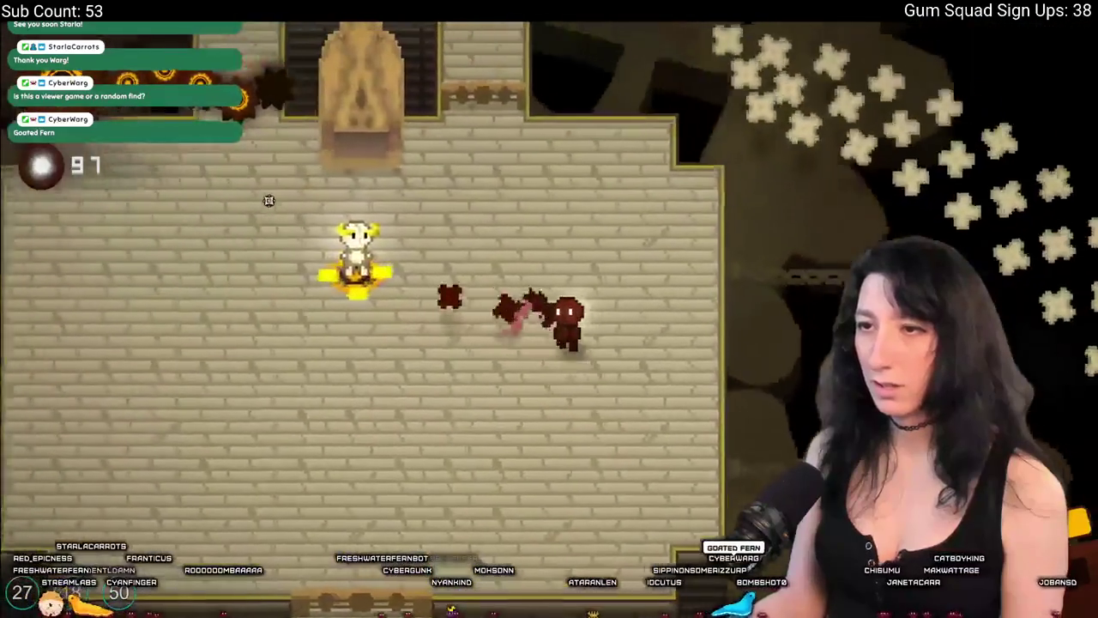
key("a")
key("s")
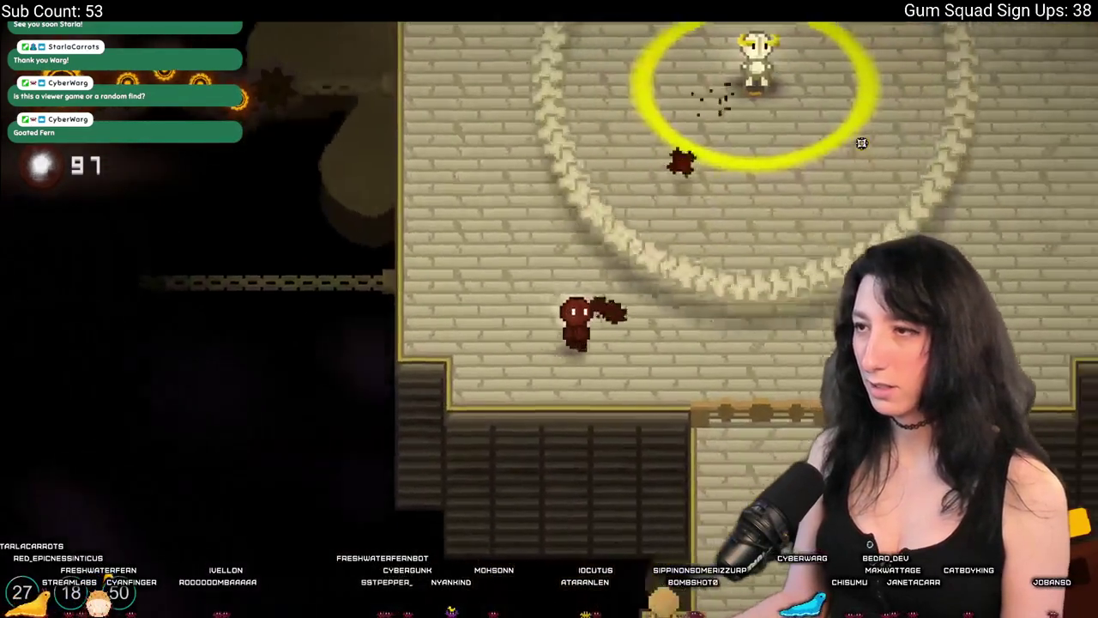
key("d")
key("w")
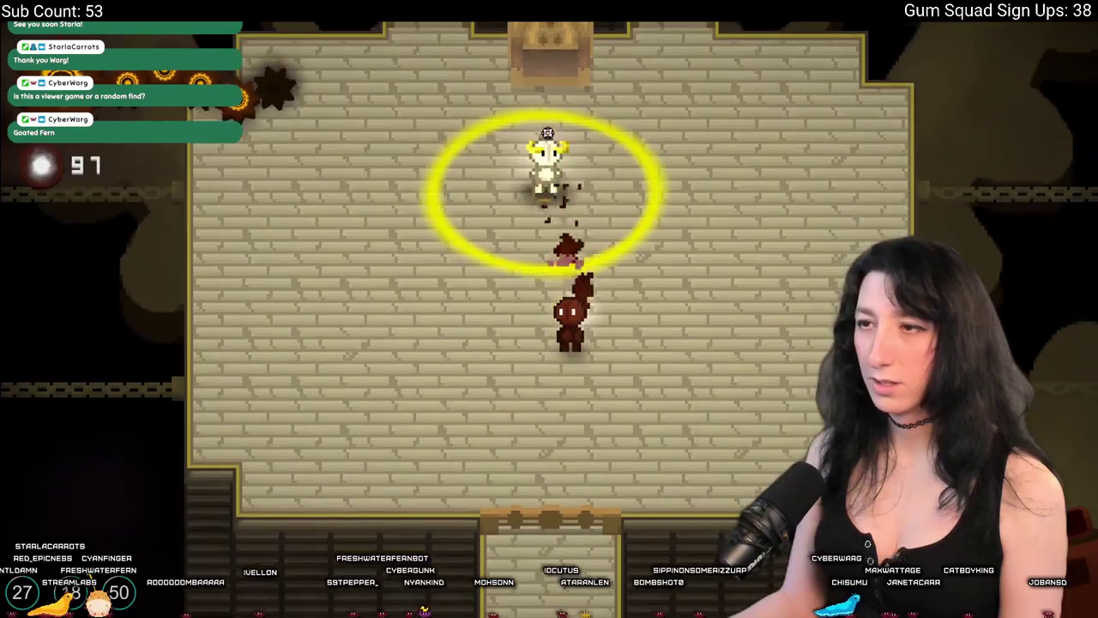
key("a")
key("s")
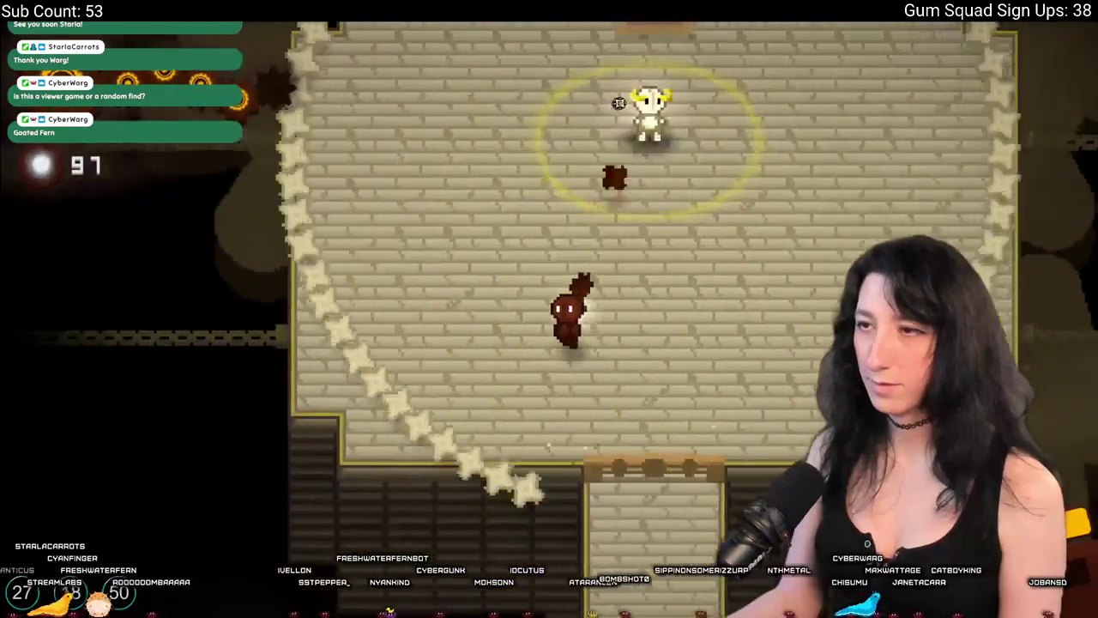
Alternate closing in and retreating until the horned boss falls on the floor.
key("d")
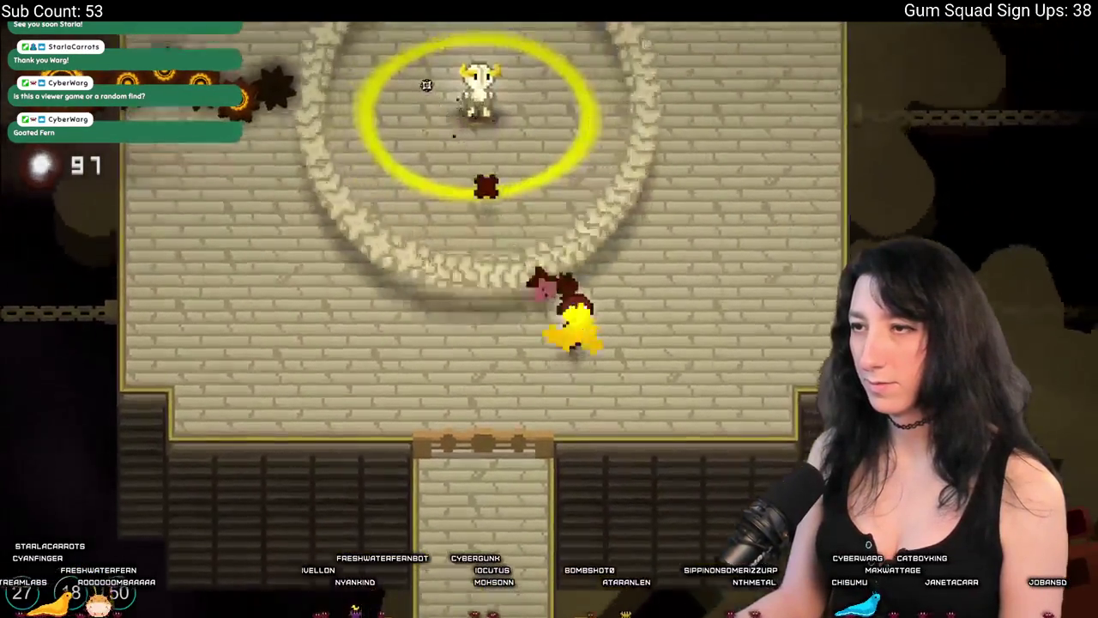
key("w")
key("a")
key("s")
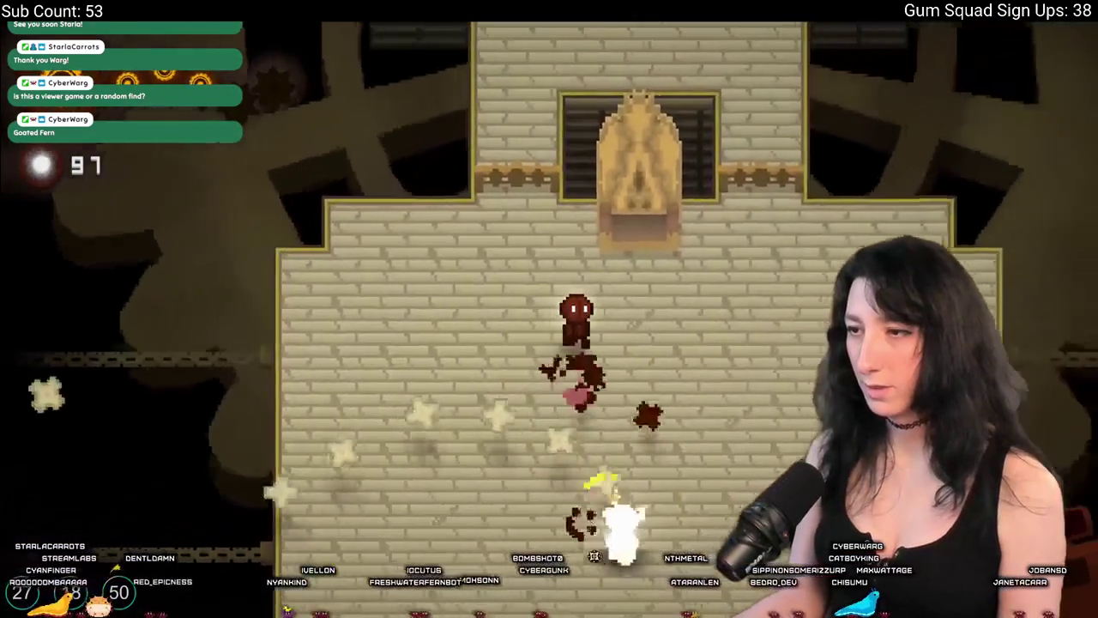
key("d")
key("w")
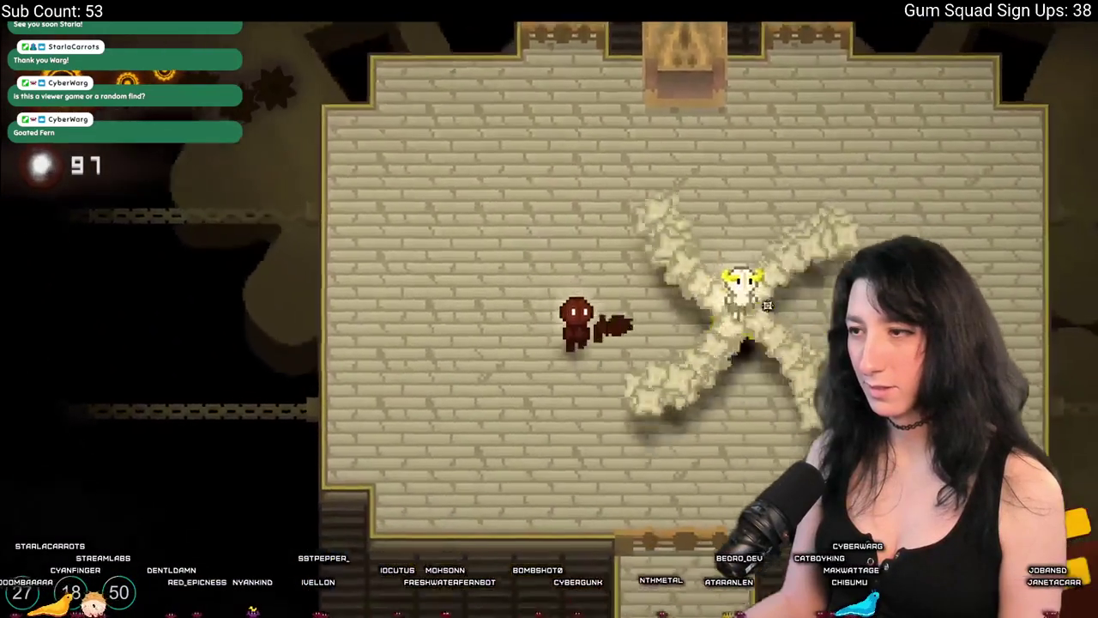
key("d")
key("w")
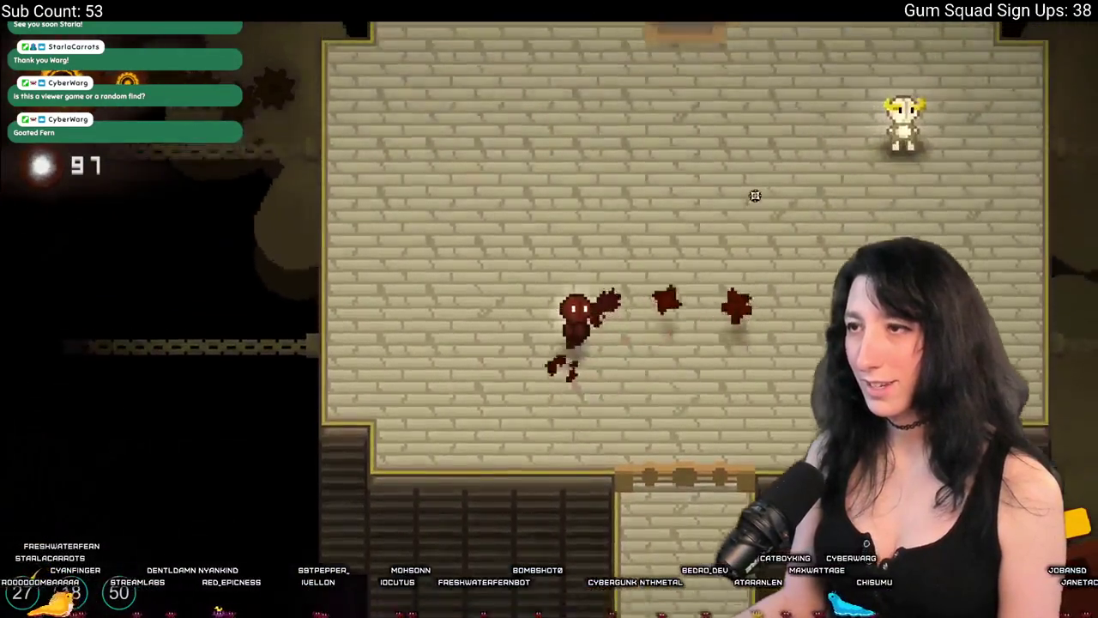
key("d")
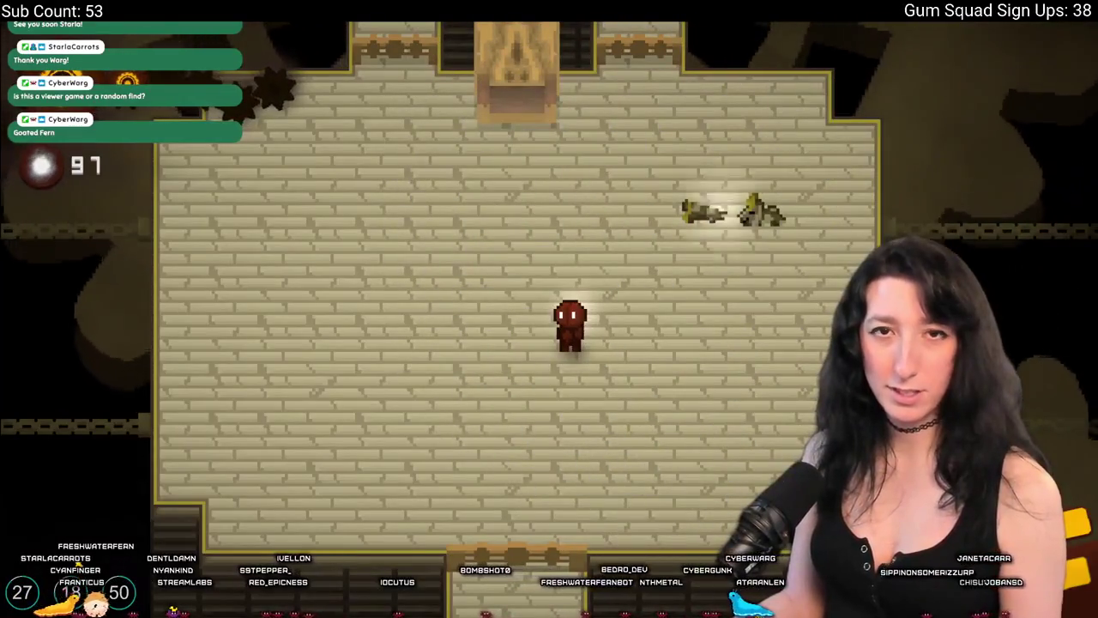
Walk past the statue onto the round seal to teleport to the forest's golden platform.
key("w")
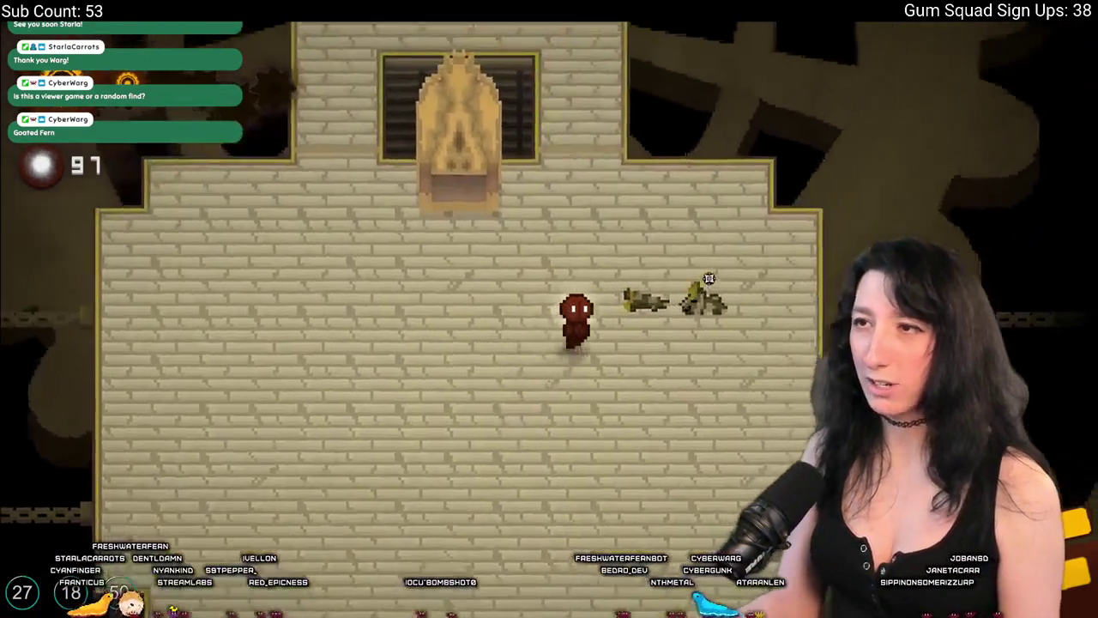
key("a")
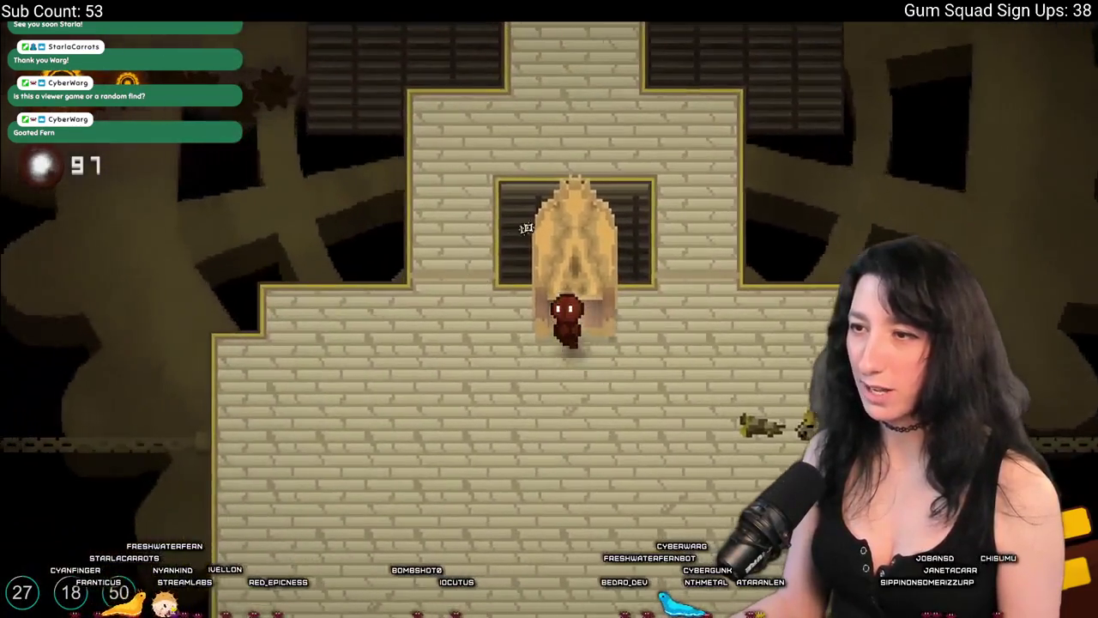
key("w")
key("d")
key("w")
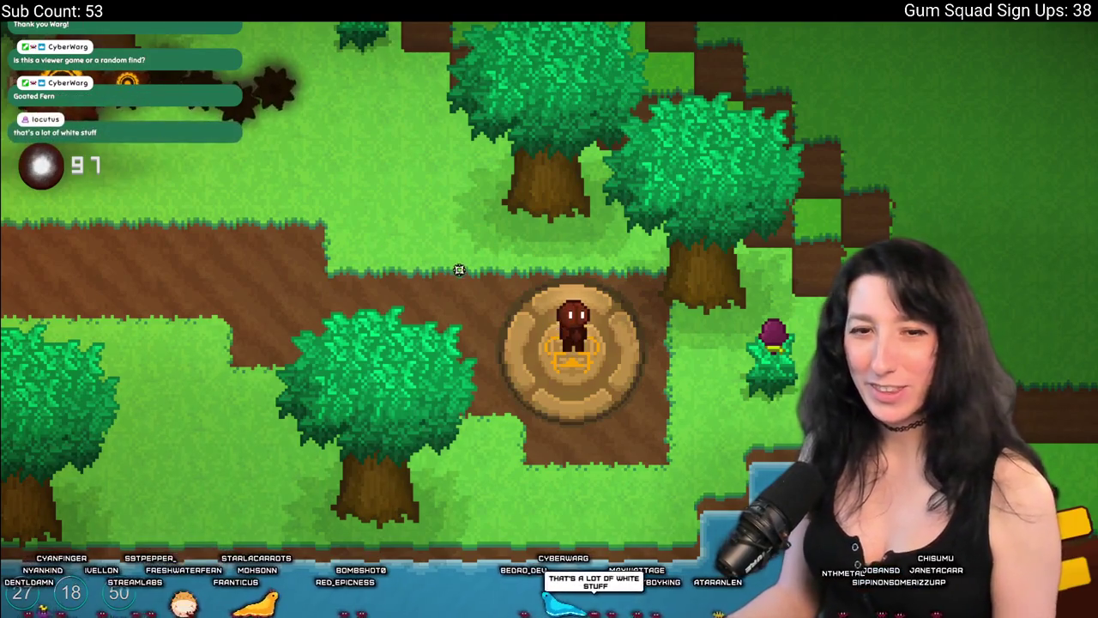
Leave the seal and fight the first slime along the dirt path past the big trees.
key("a")
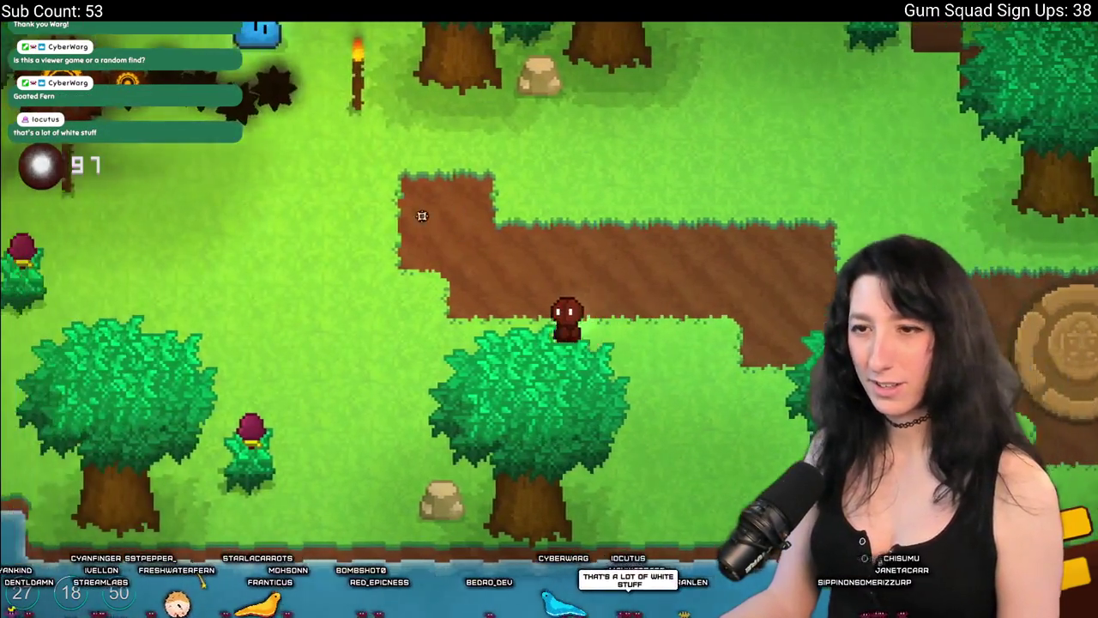
key("a")
key("w")
key("d")
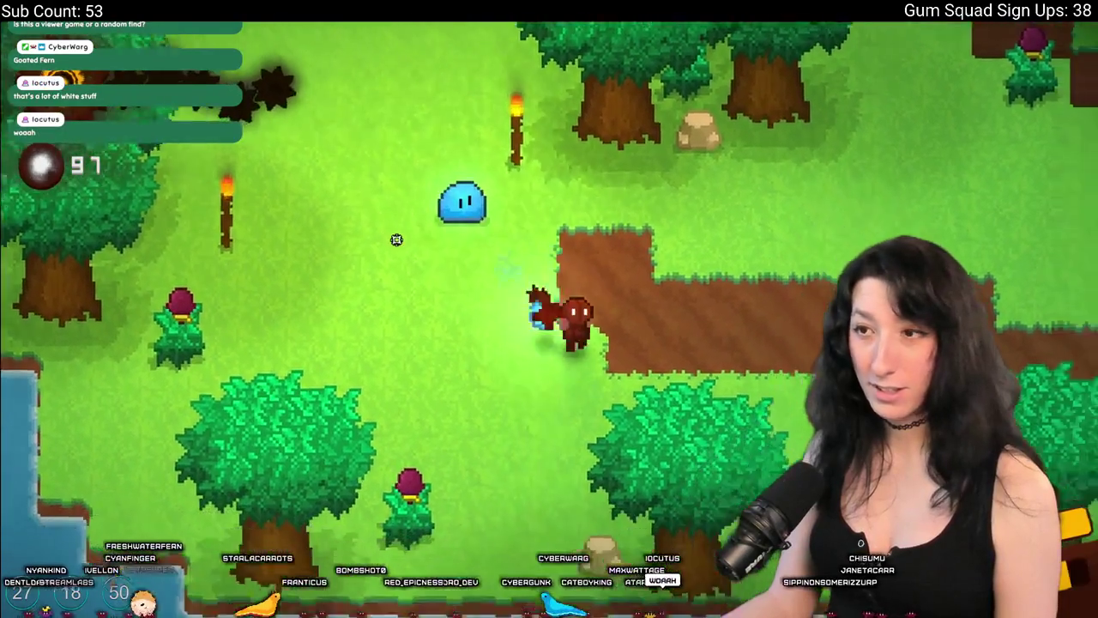
key("w")
key("d")
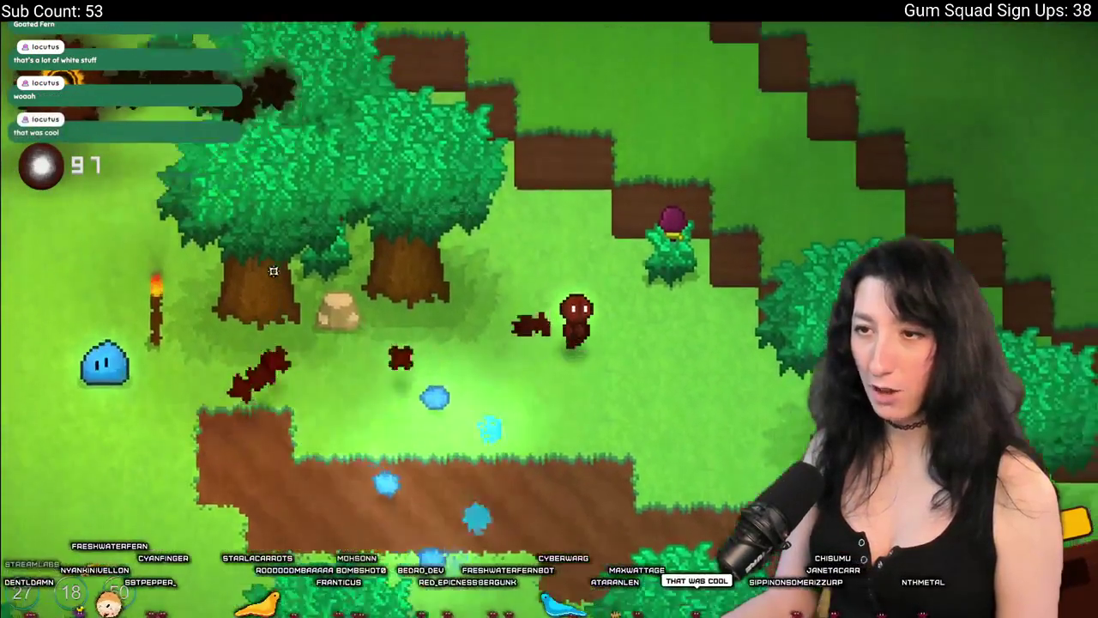
key("s")
key("a")
key("a")
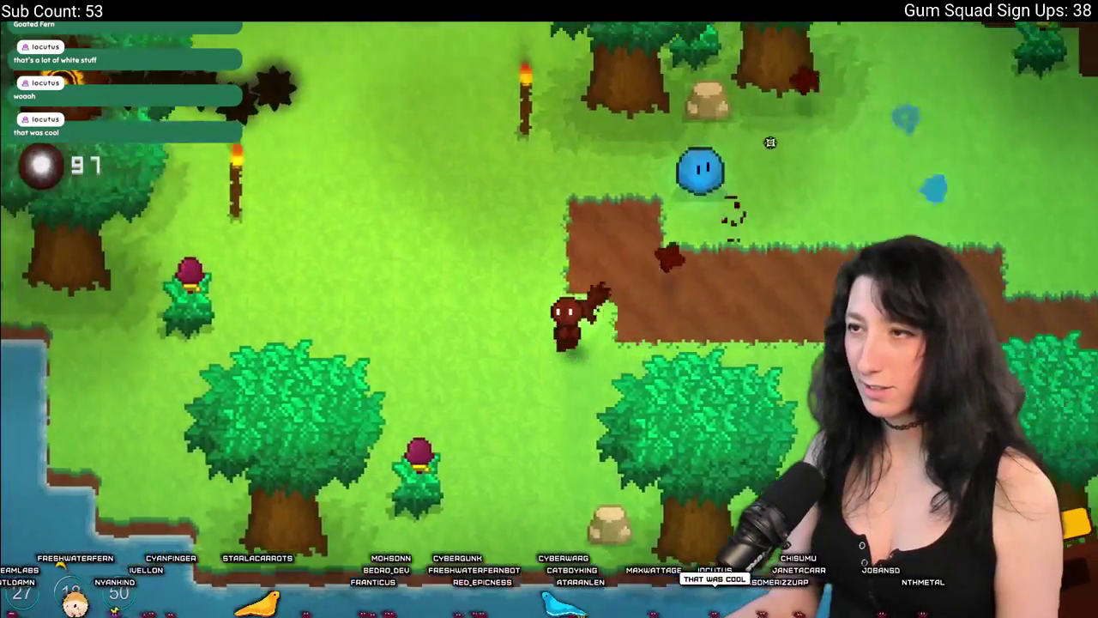
key("w")
key("w")
key("d")
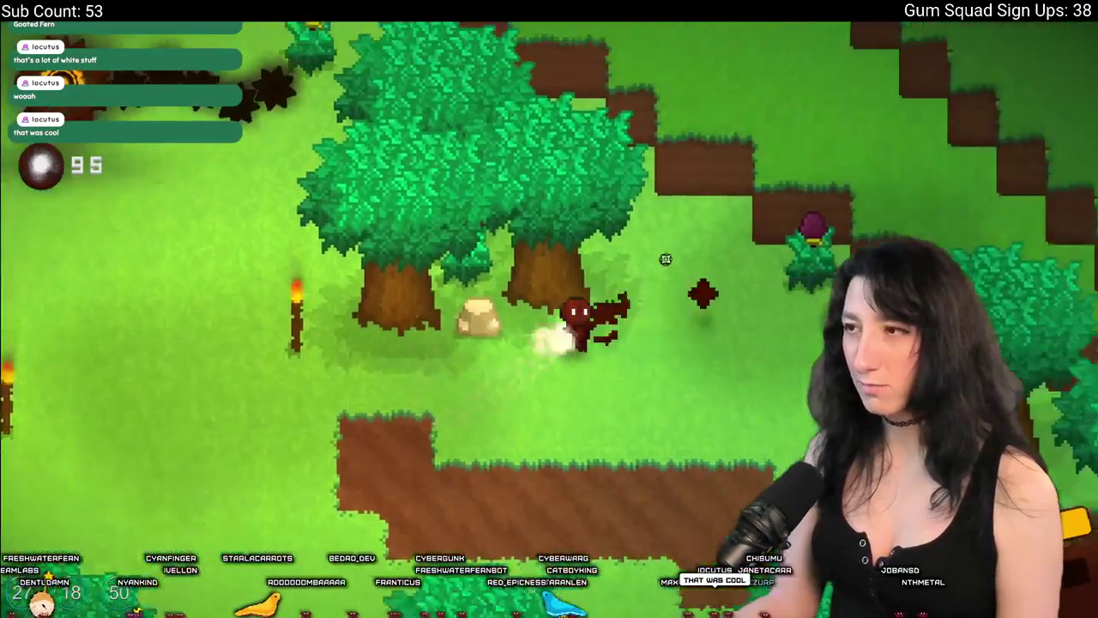
key("w")
key("a")
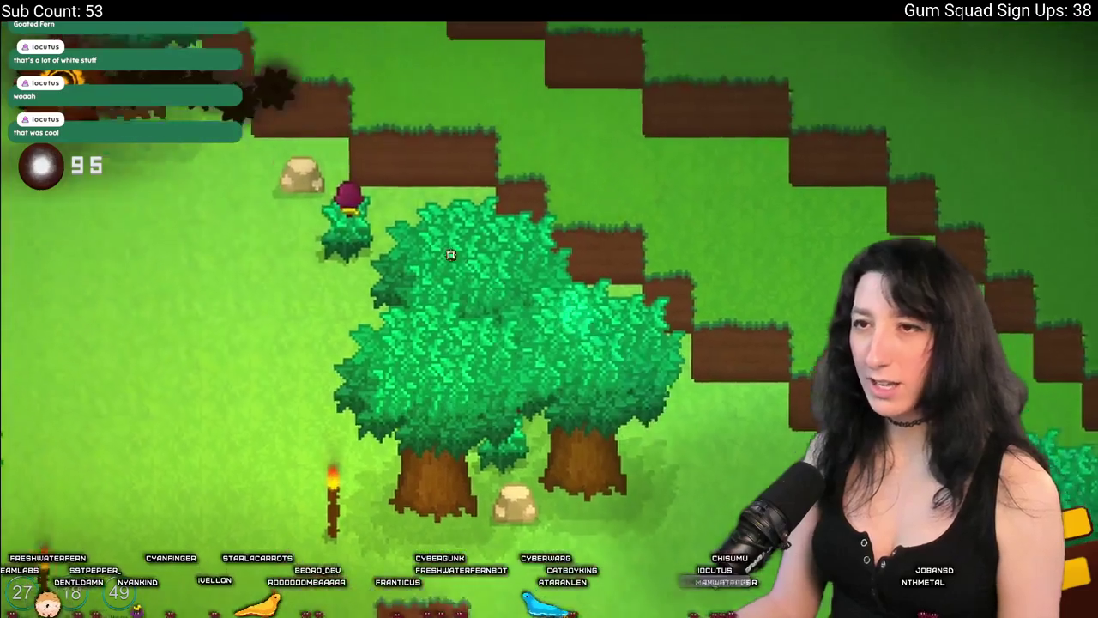
Head west to the river and cross the wooden bridge onto the dirt.
key("a")
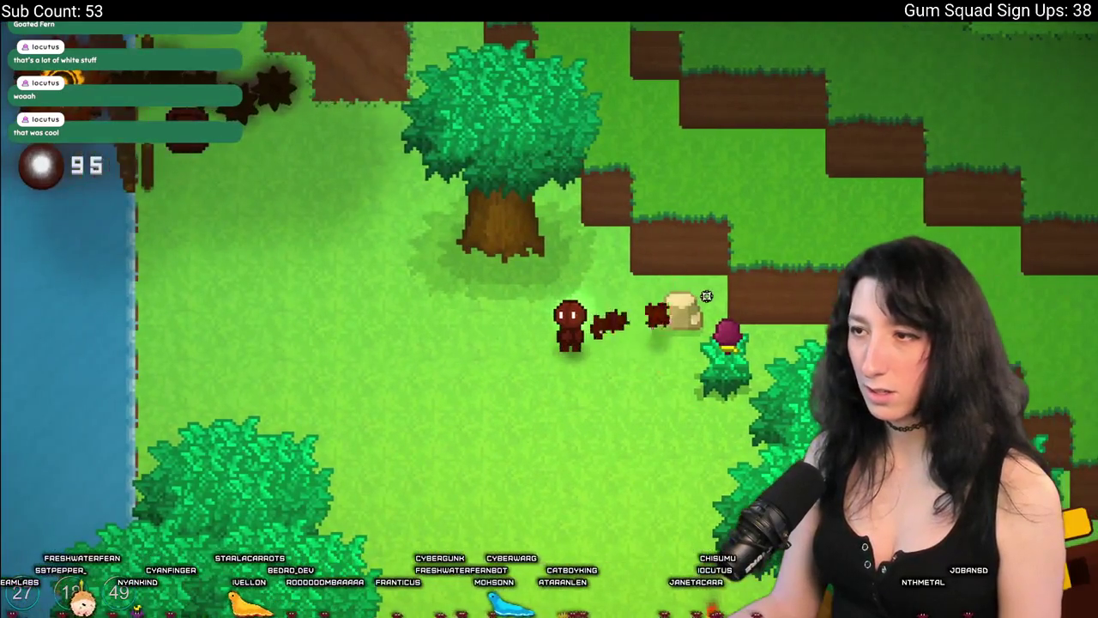
key("a")
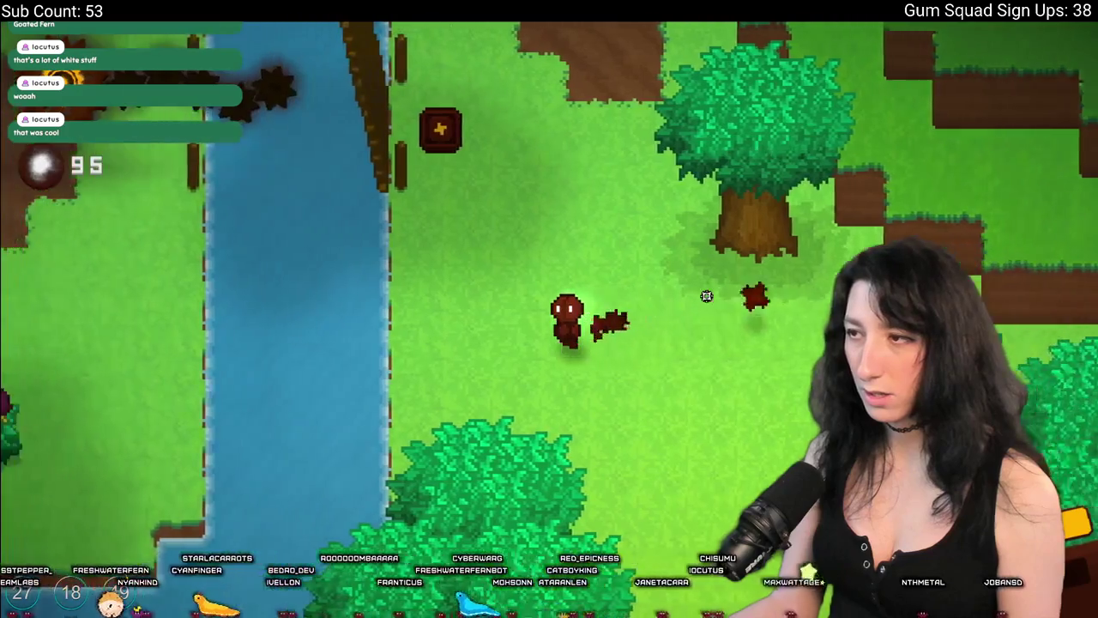
key("a")
key("s")
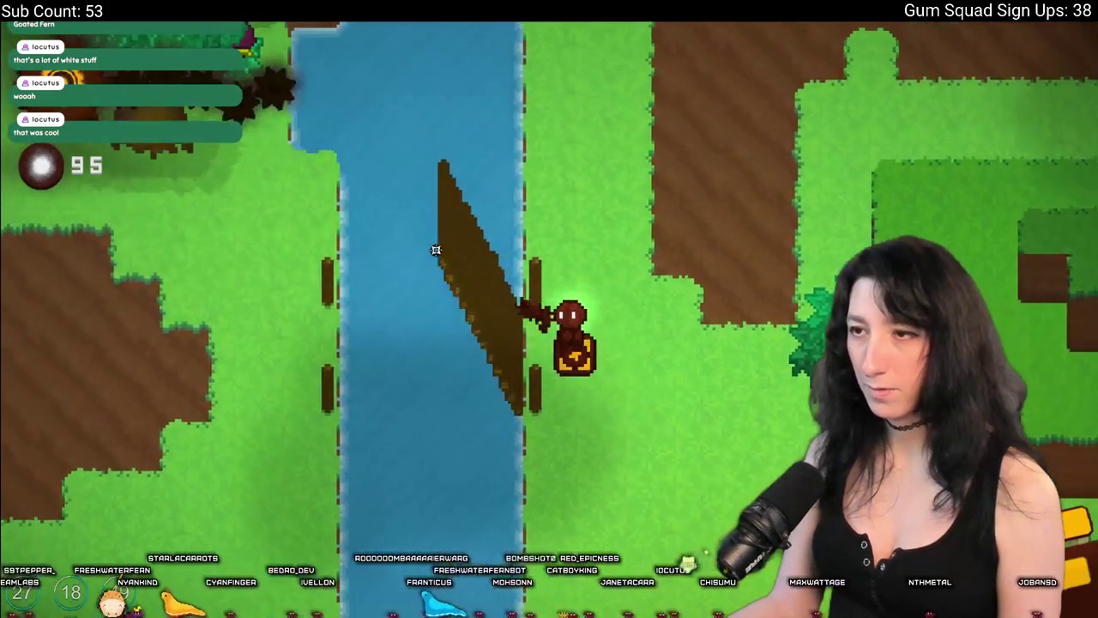
key("a")
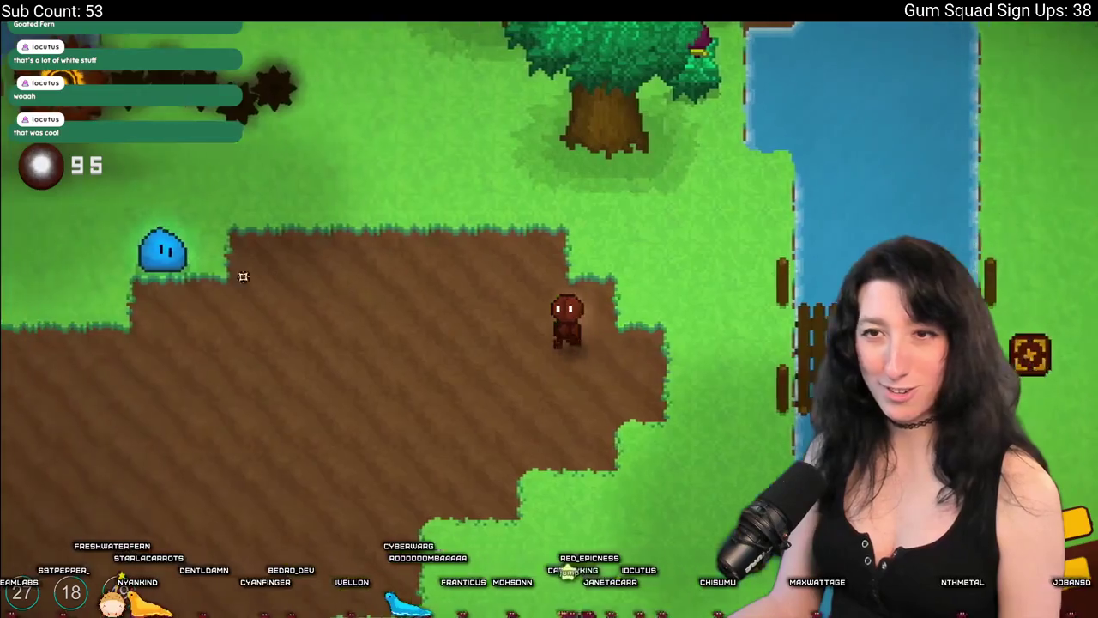
Advance across the dirt beside the river toward the yellow slimes.
key("w")
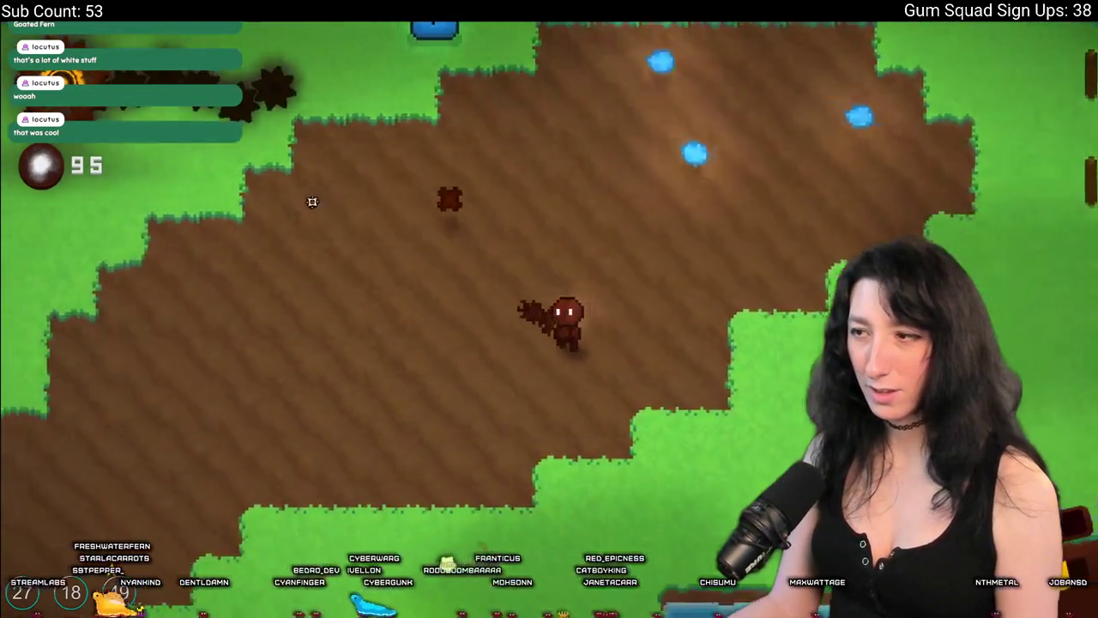
key("w")
key("a")
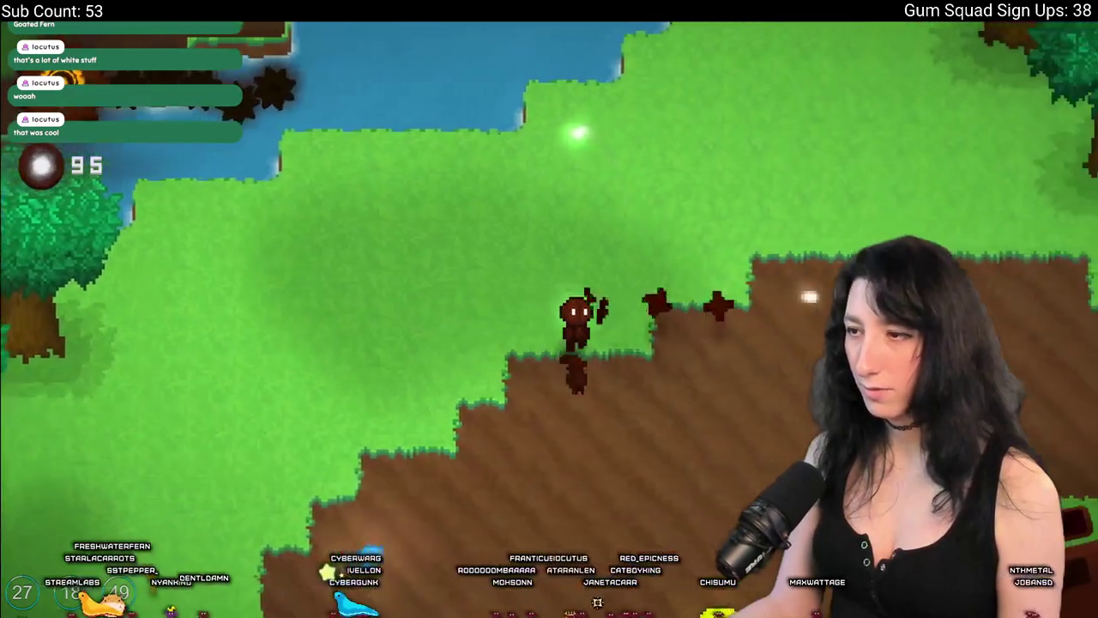
key("s")
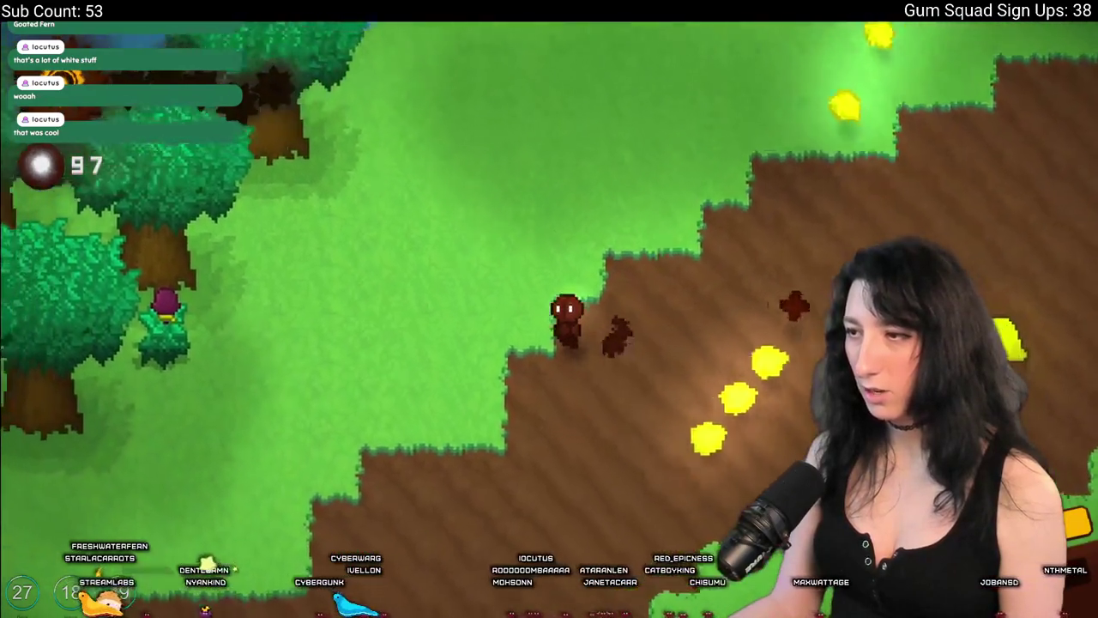
key("s")
key("d")
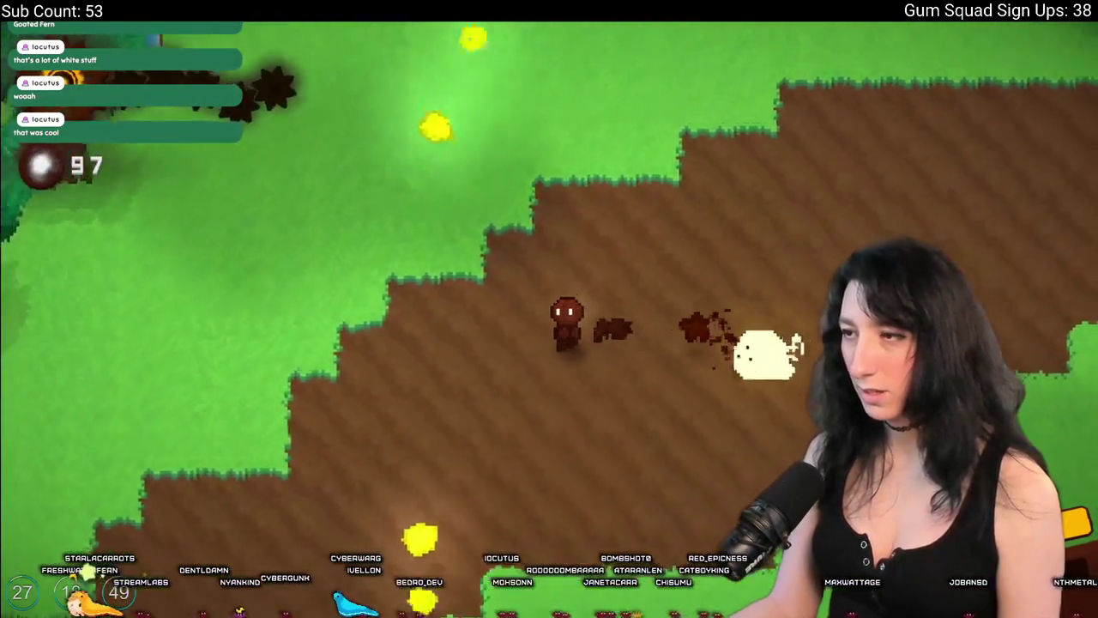
key("s")
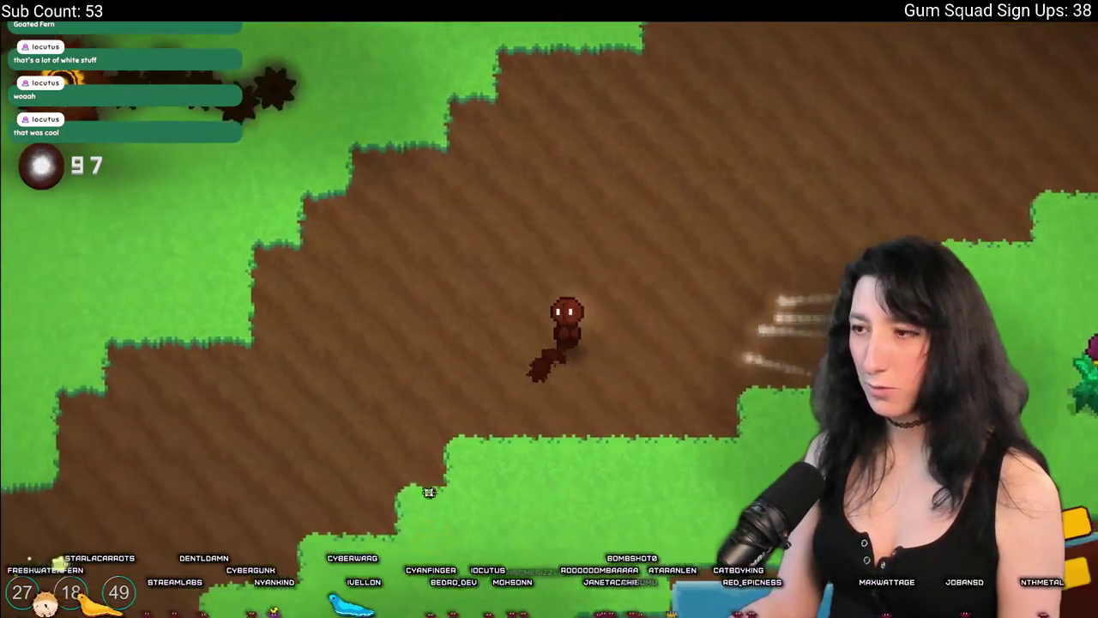
Cross the terraced grass to the dirt patch and stand on the round wheel.
key("w")
key("a")
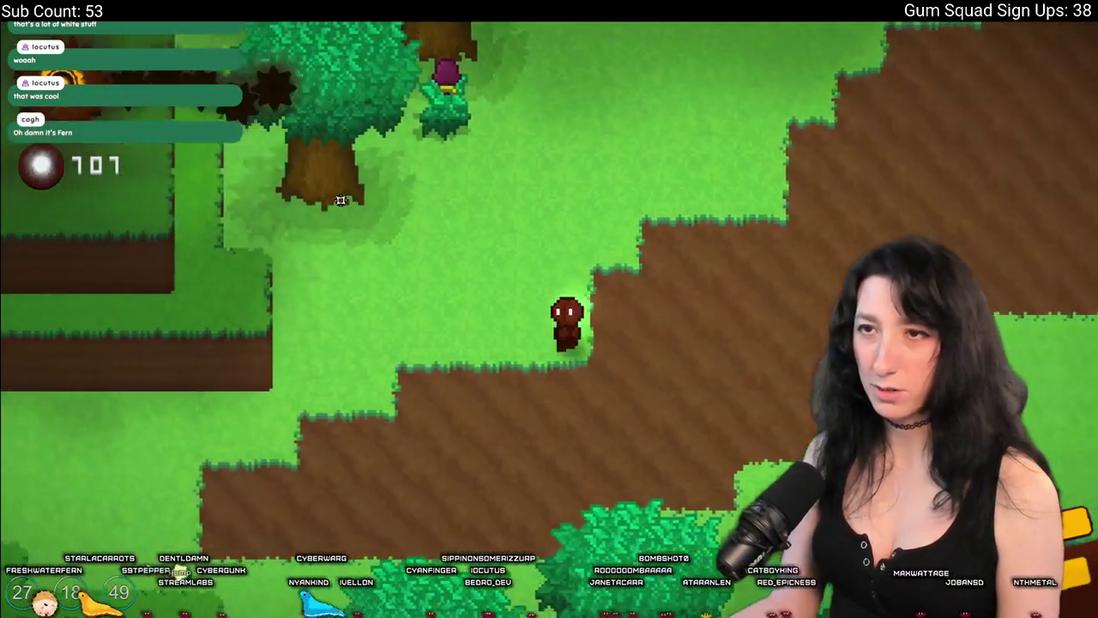
key("a")
key("s")
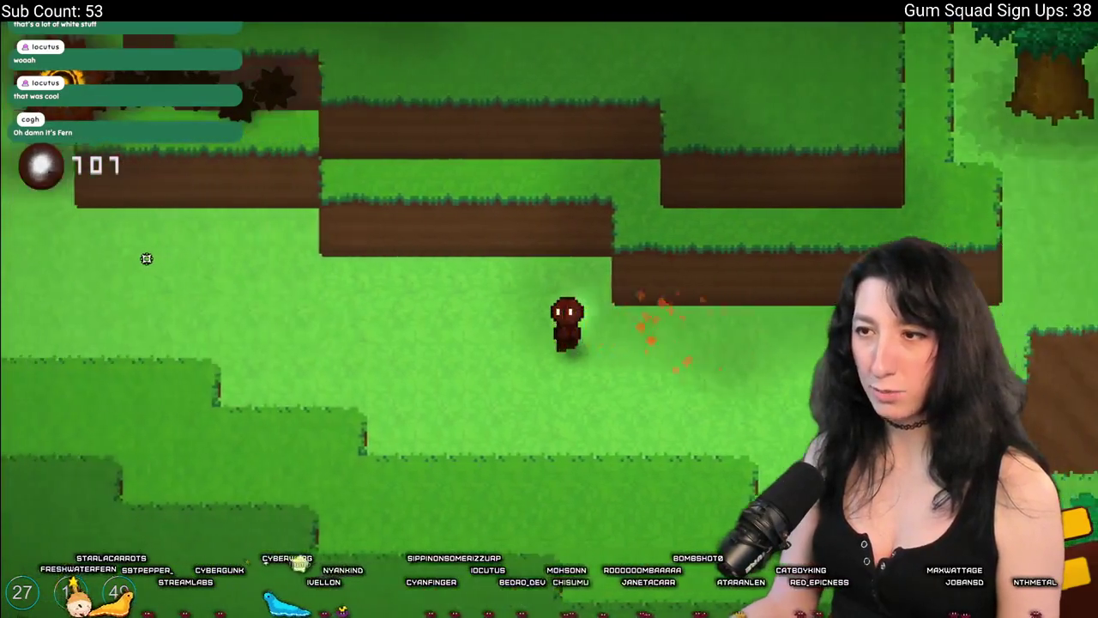
key("w")
key("a")
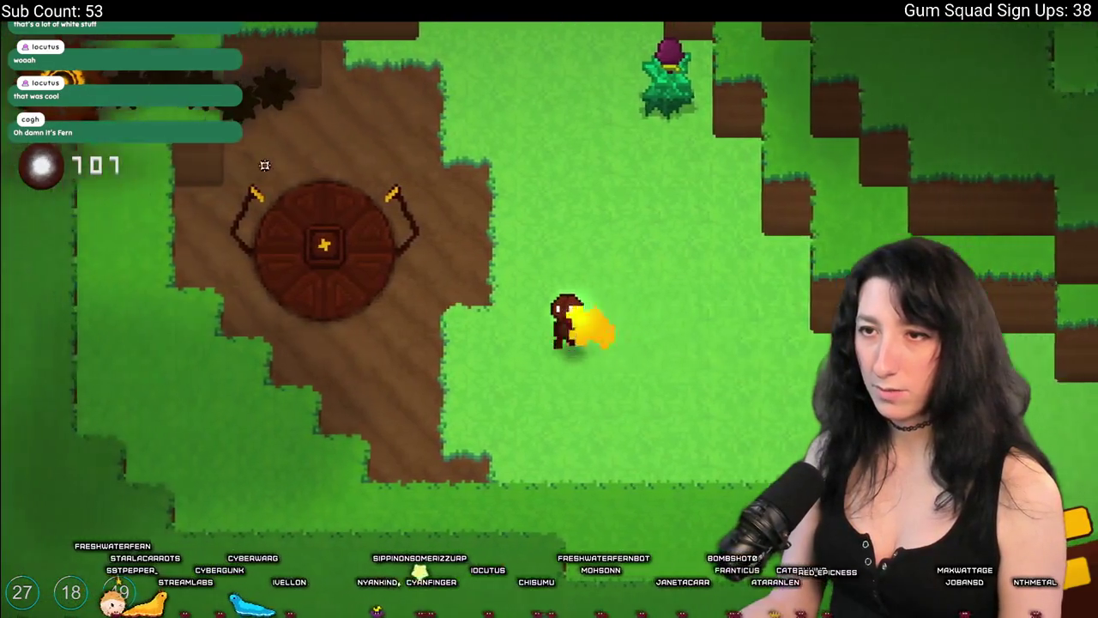
key("w")
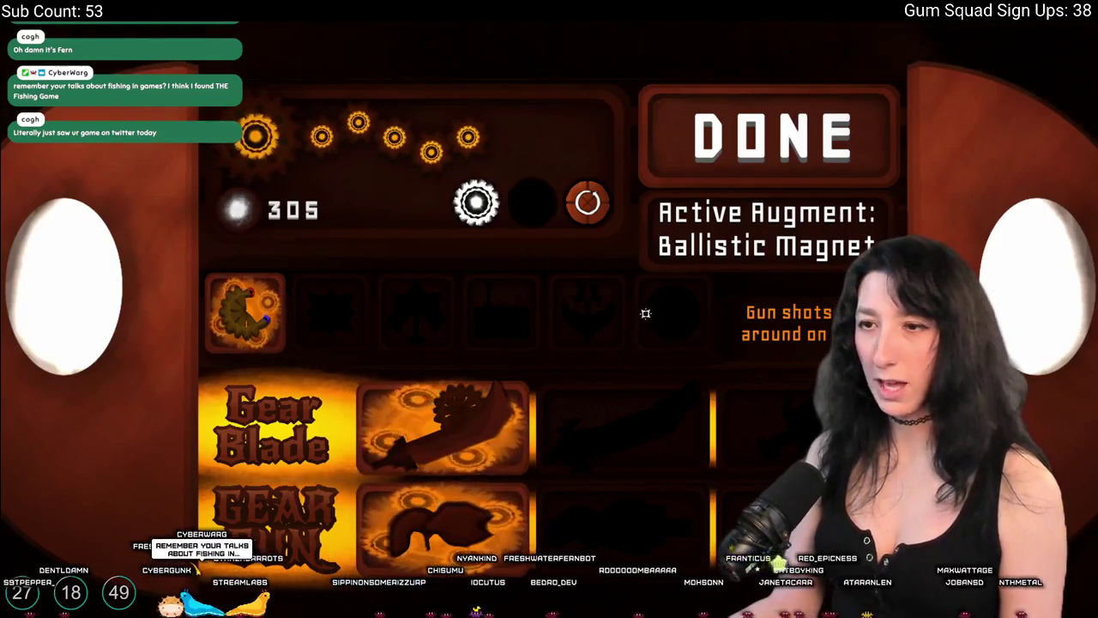
Finish the augment selection and walk north off the round wheel platform.
left_click(748, 130)
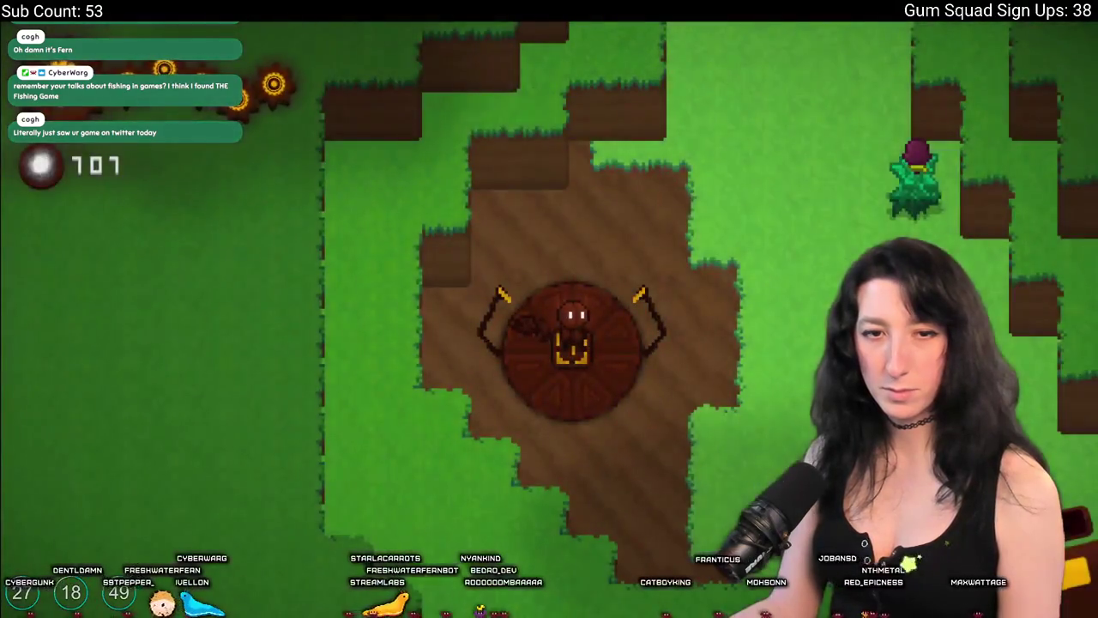
key("w")
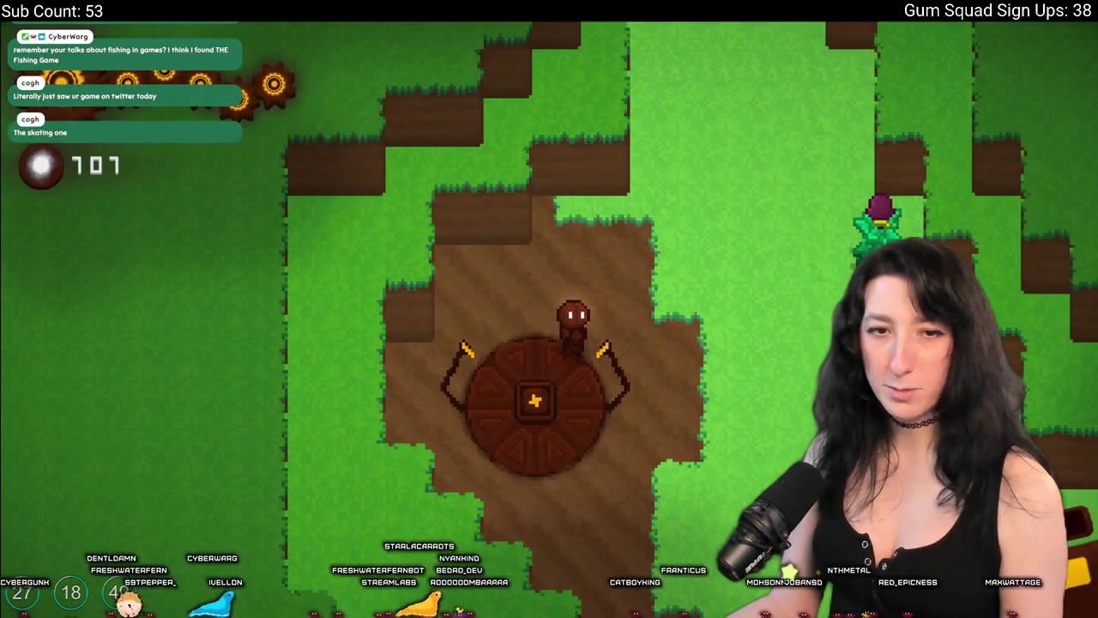
Walk up the dirt path into the cherry grove, collecting slime drops.
key("w")
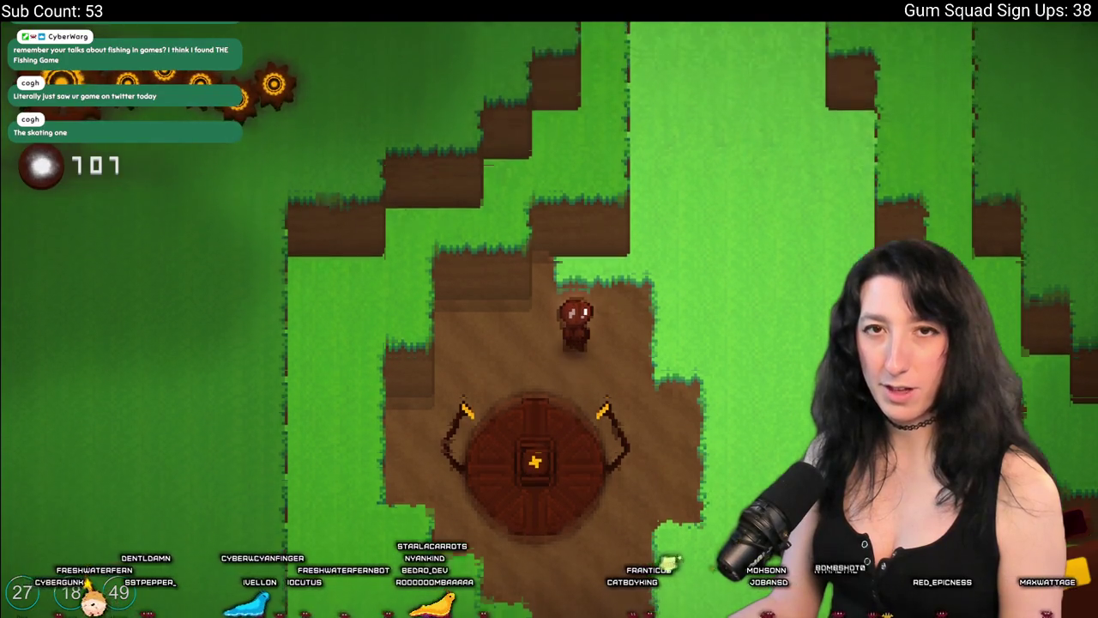
key("w")
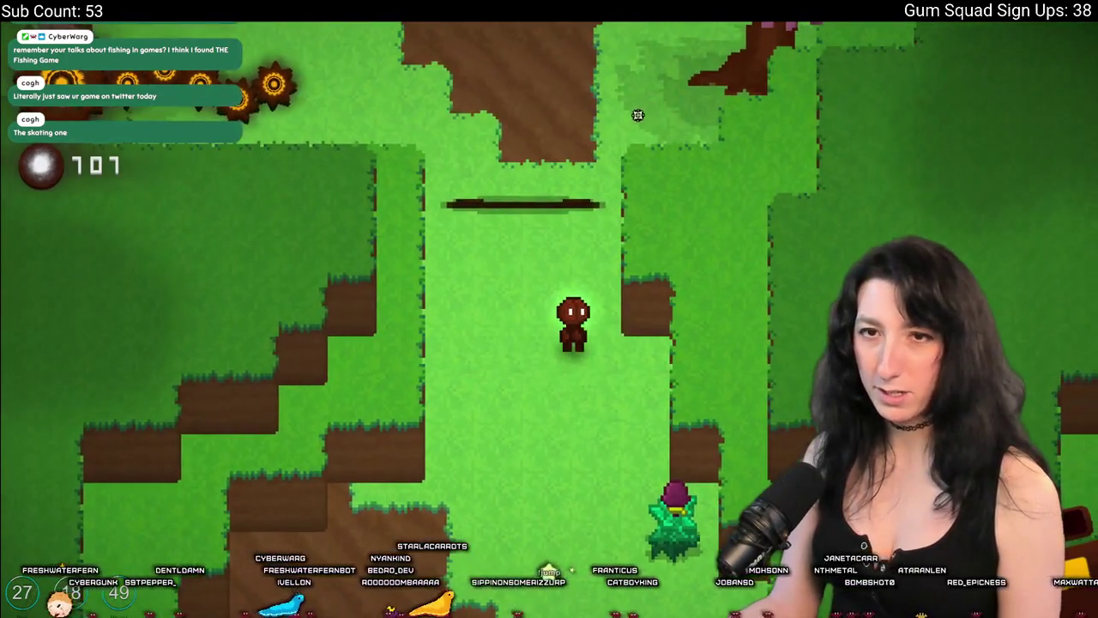
key("w")
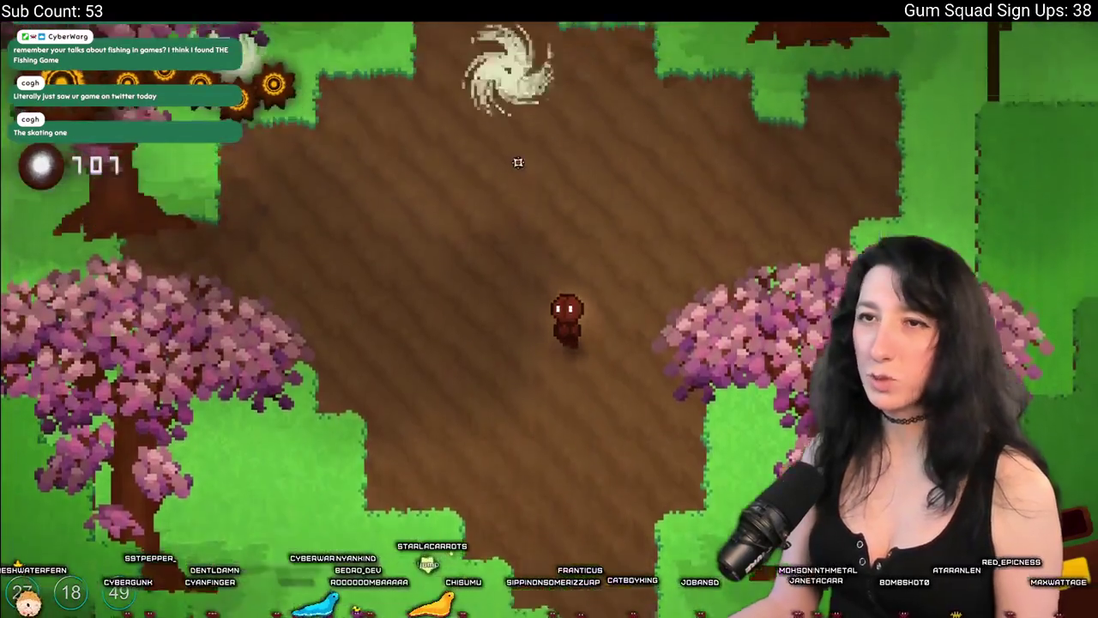
key("w")
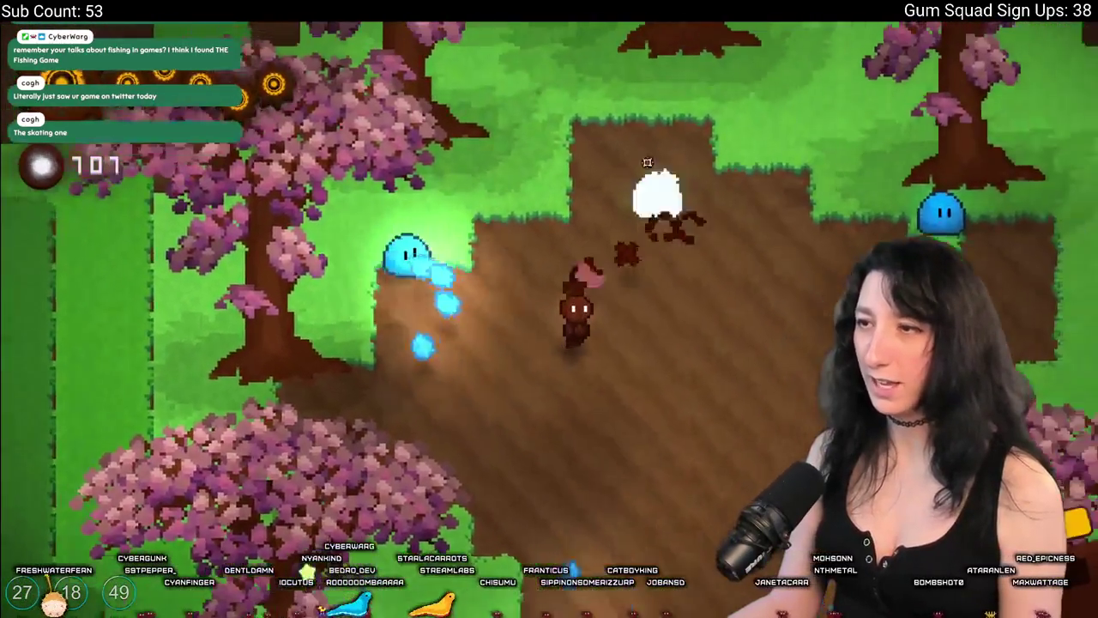
key("w")
key("a")
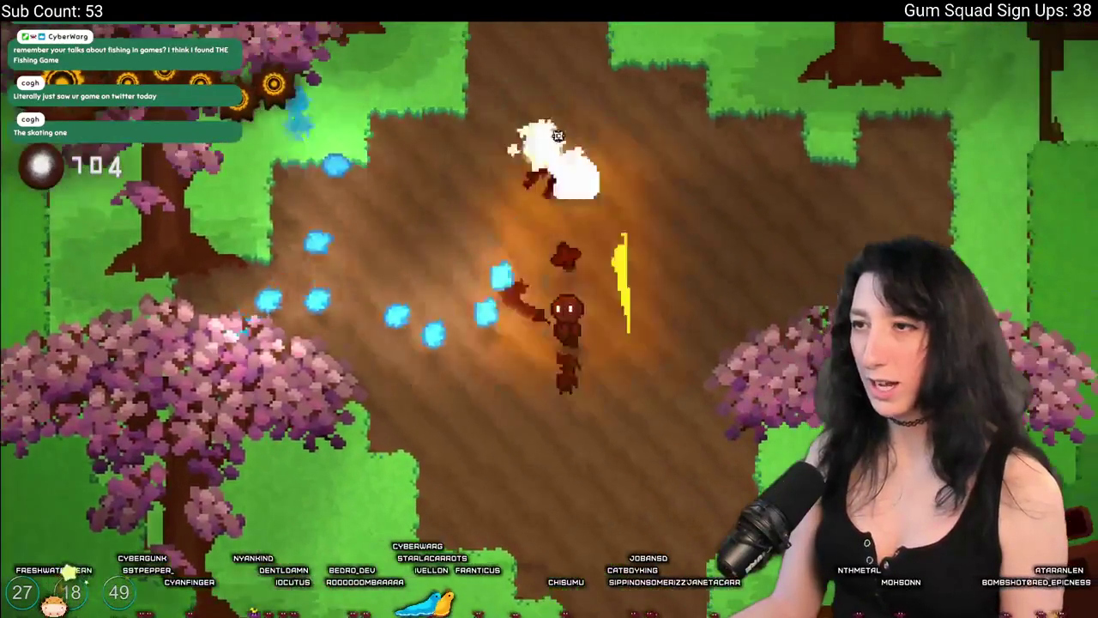
key("w")
key("d")
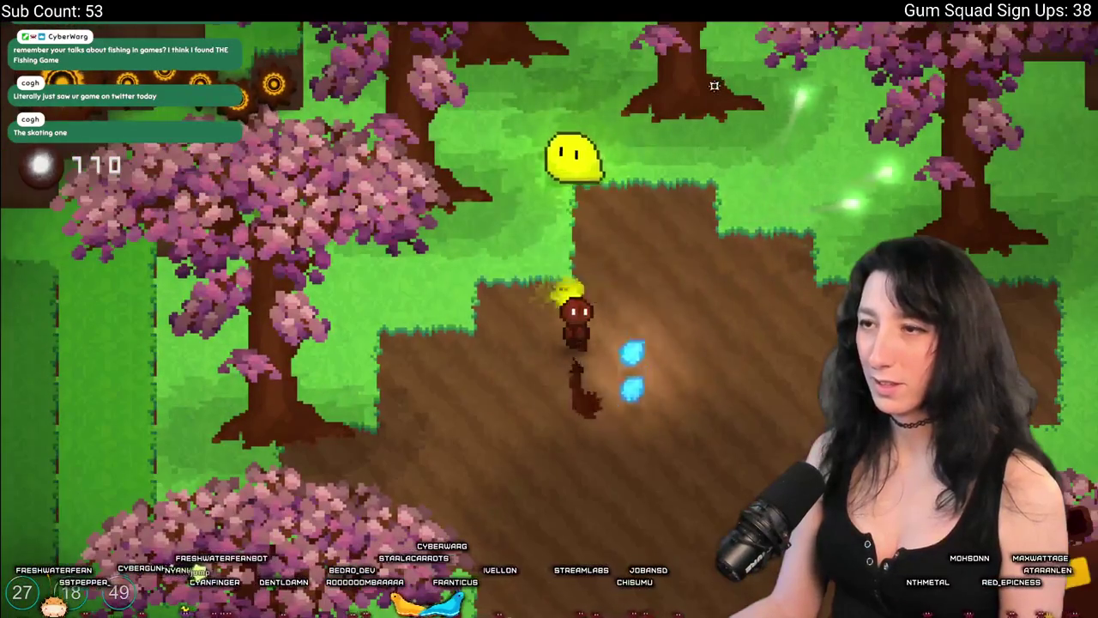
Attack the yellow and pink slimes, dodging their shots while staying in range.
key("d")
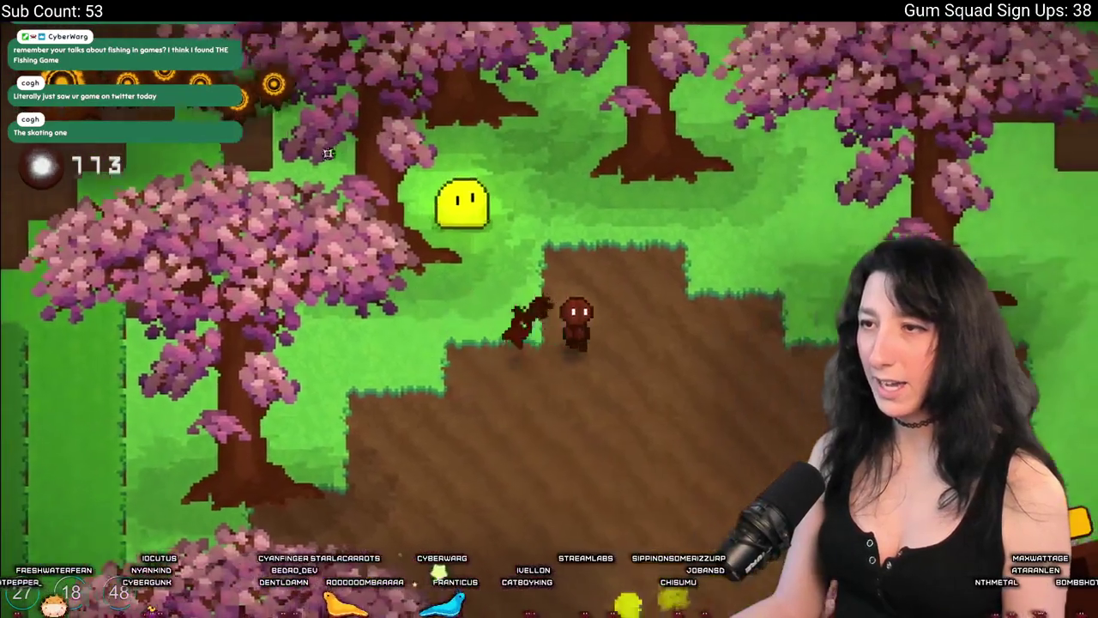
key("s")
key("d")
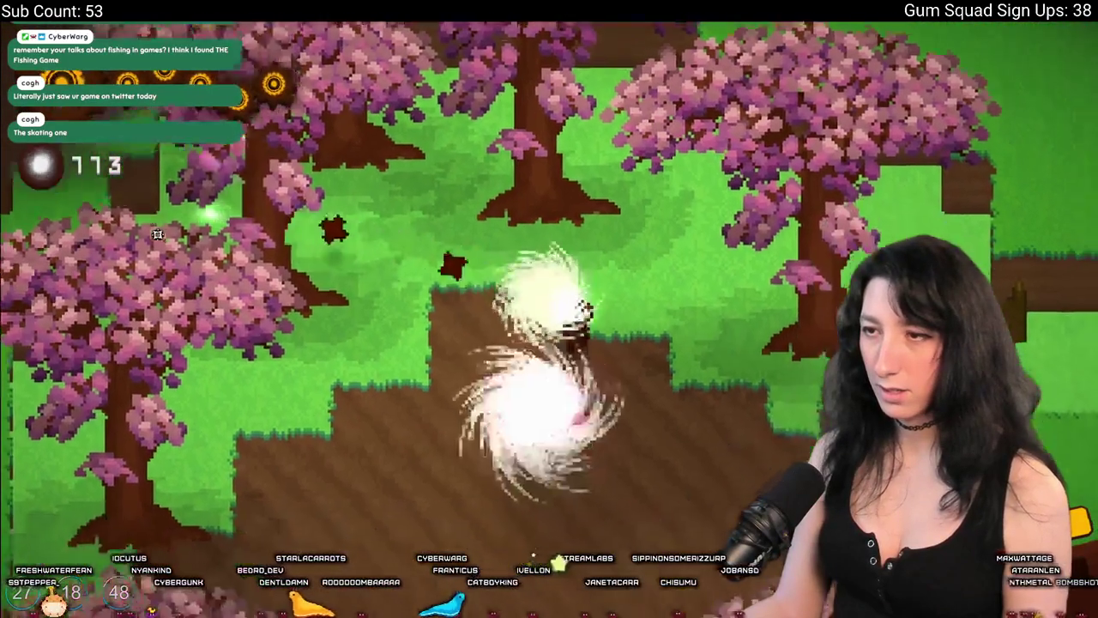
key("s")
key("a")
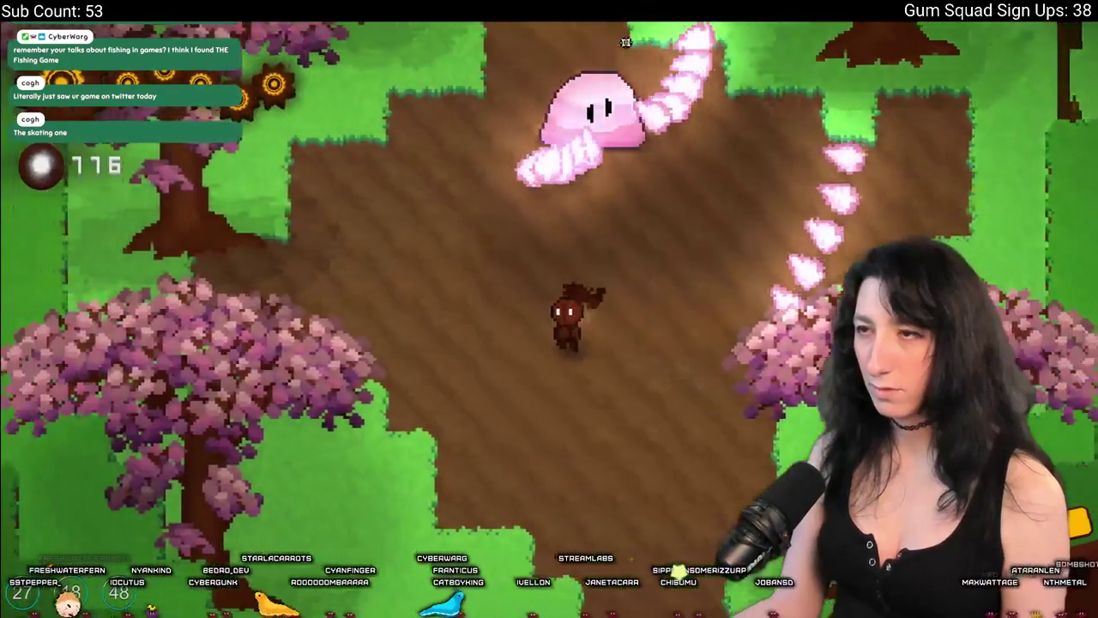
key("s")
key("d")
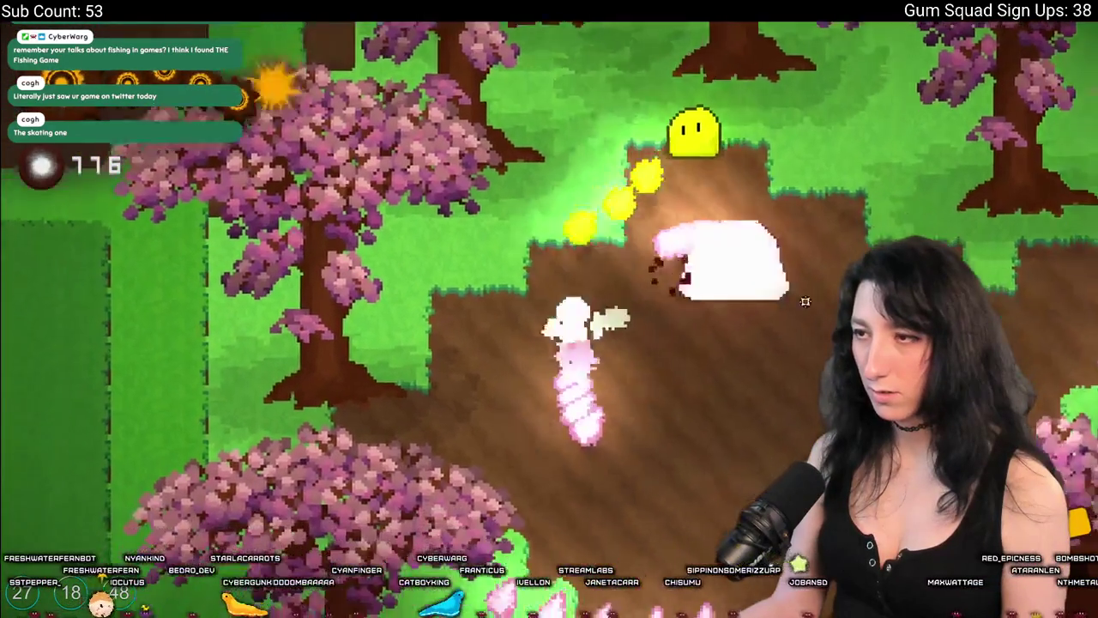
key("w")
key("d")
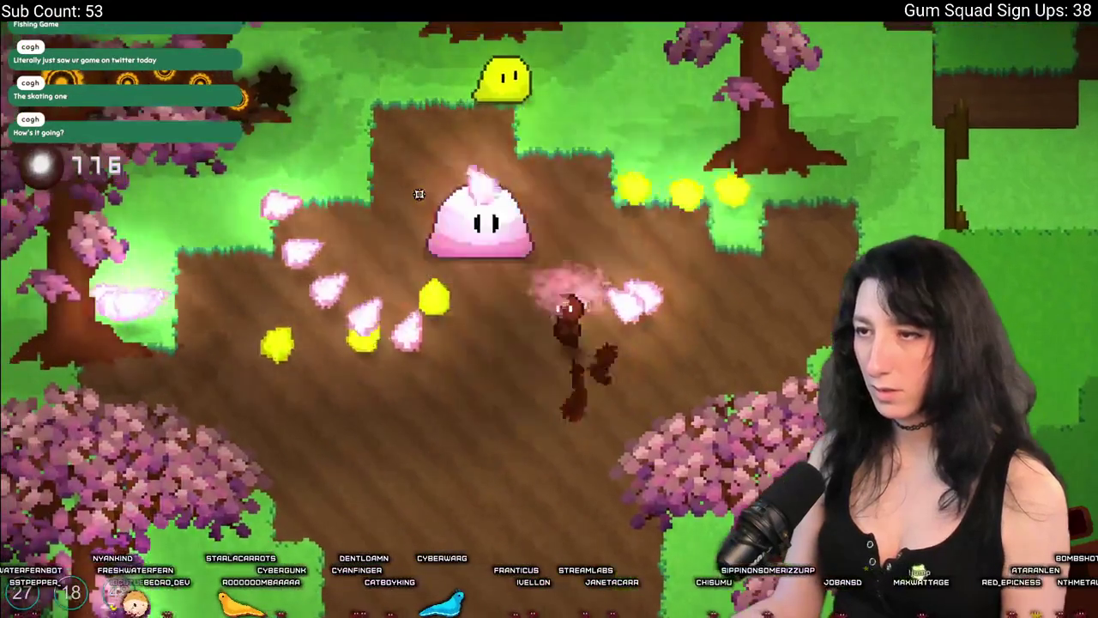
key("s")
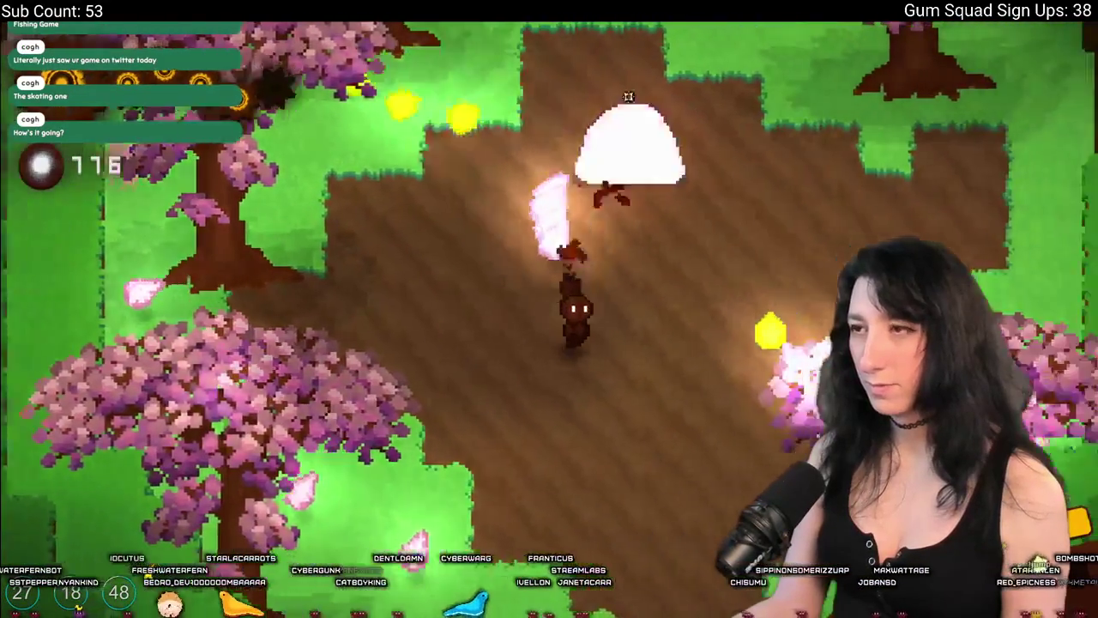
key("w")
key("d")
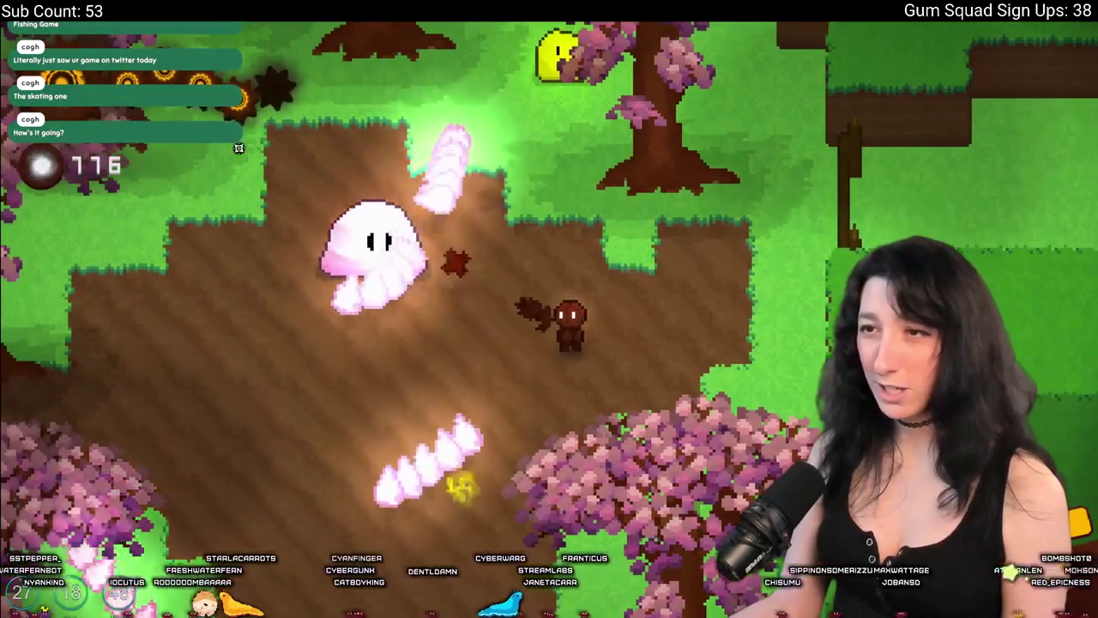
Circle and finish the remaining slimes, then exit the grove into open grassland at 123 orbs.
key("a")
key("s")
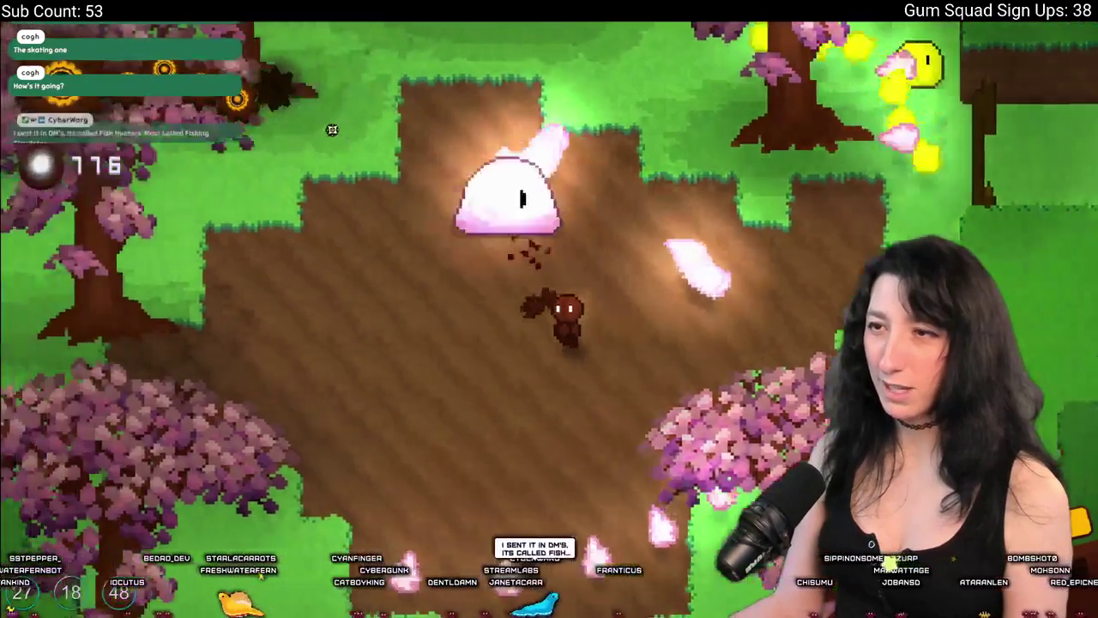
key("a")
key("w")
key("d")
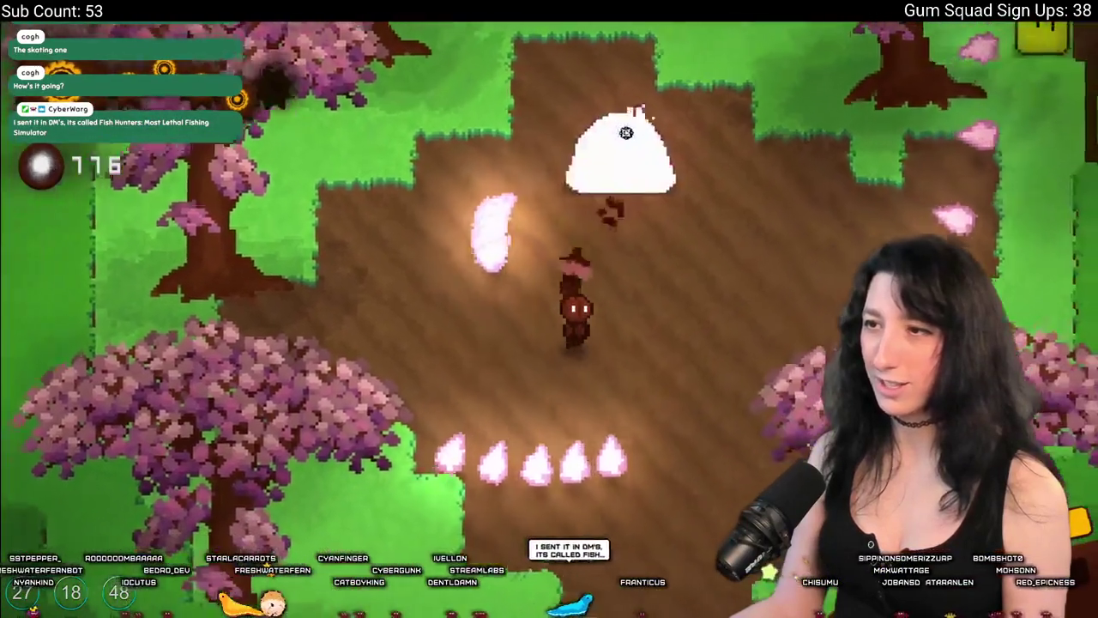
key("d")
key("s")
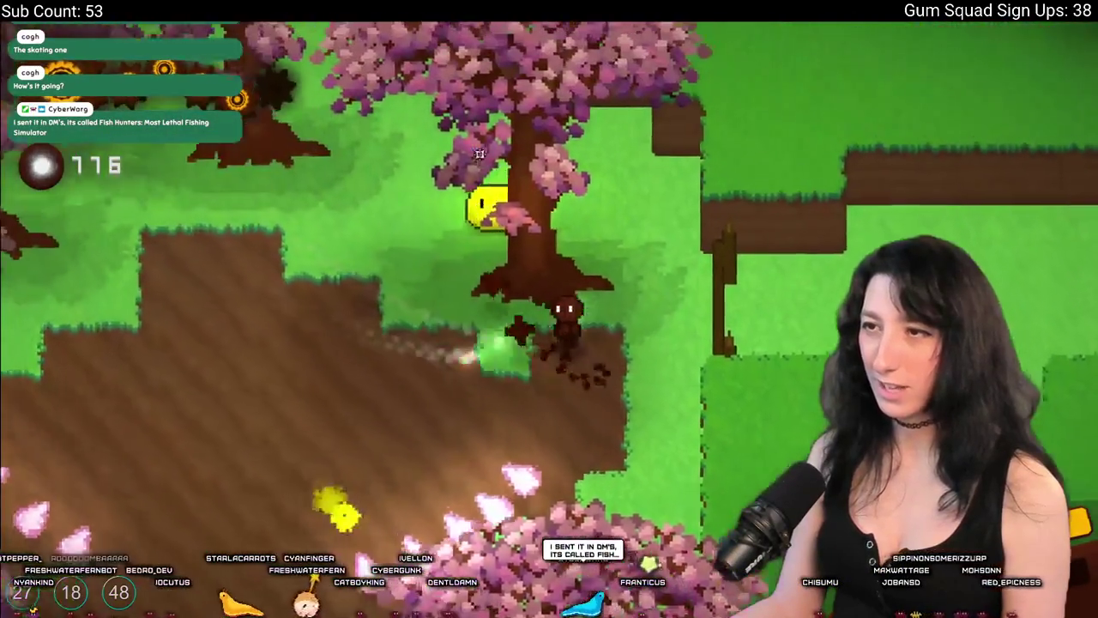
key("a")
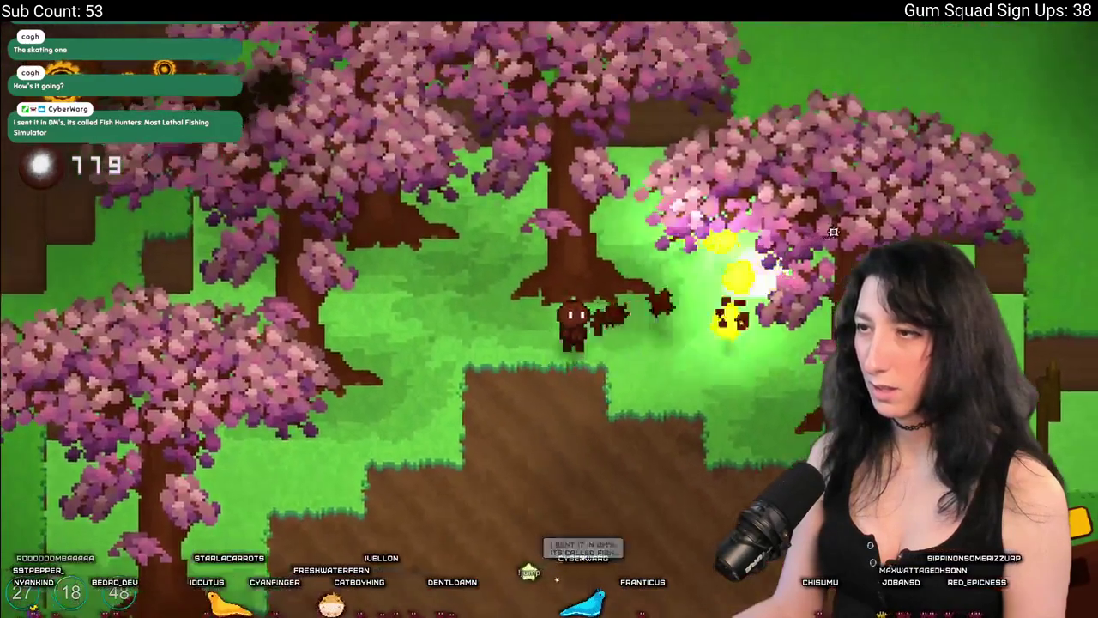
key("d")
key("w")
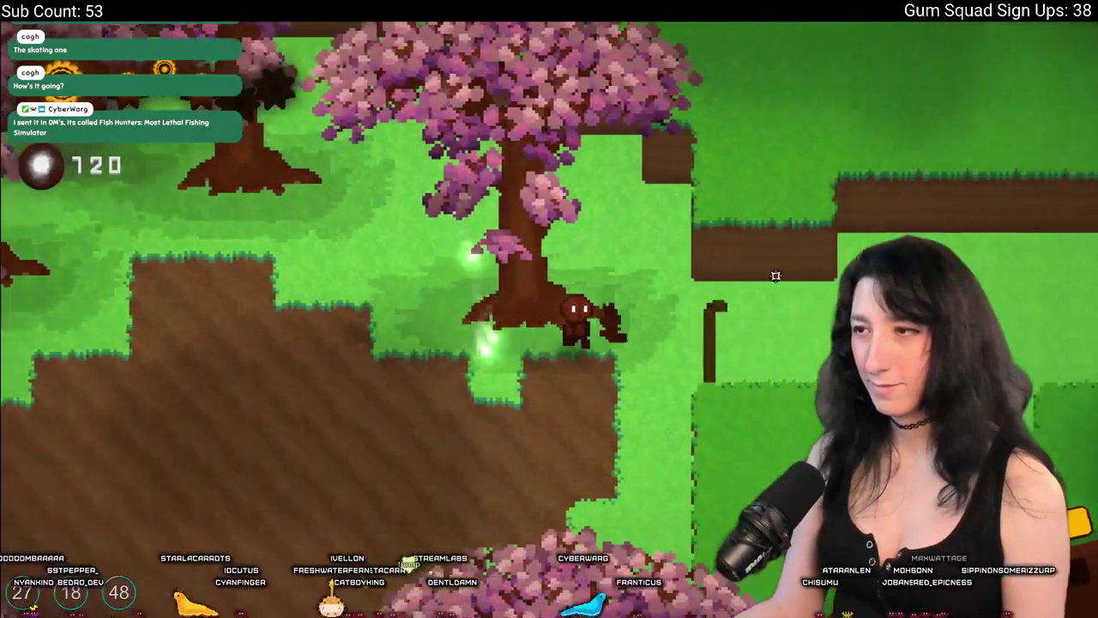
key("d")
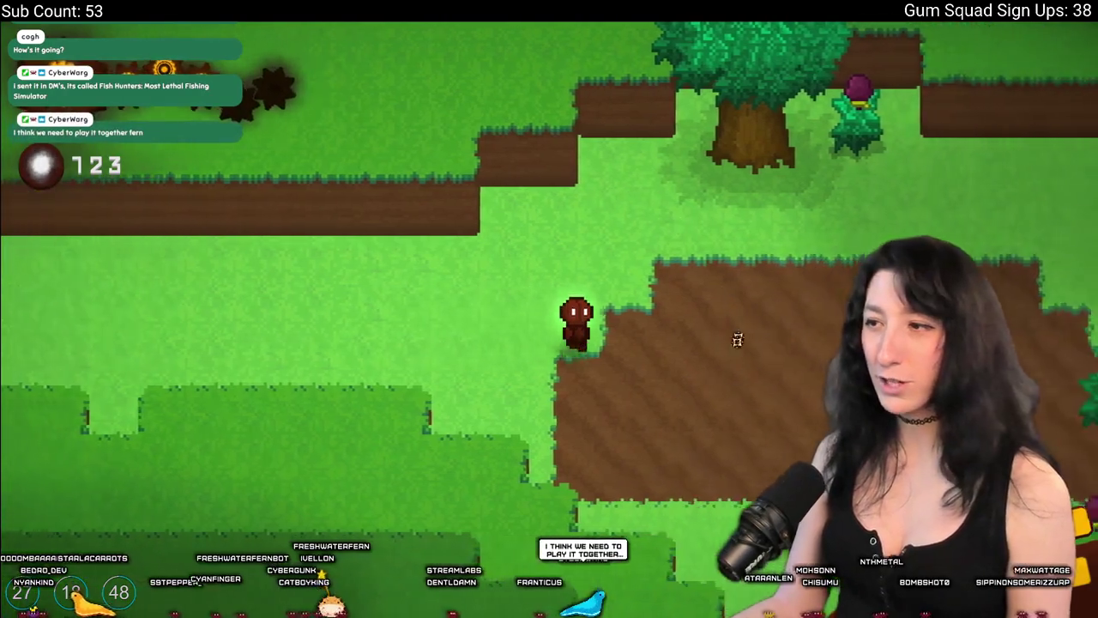
Shoot slimes on both sides while crossing the dirt clearing toward the cherry tree.
key("d")
left_click(737, 360)
key("a")
key("s")
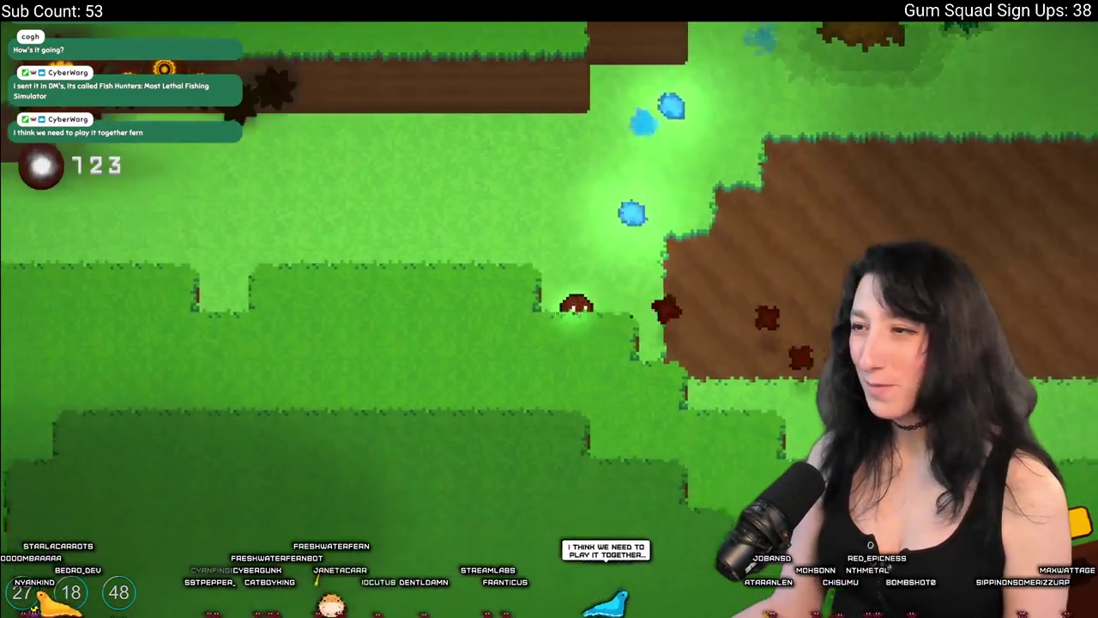
key("d")
key("w")
left_click(392, 453)
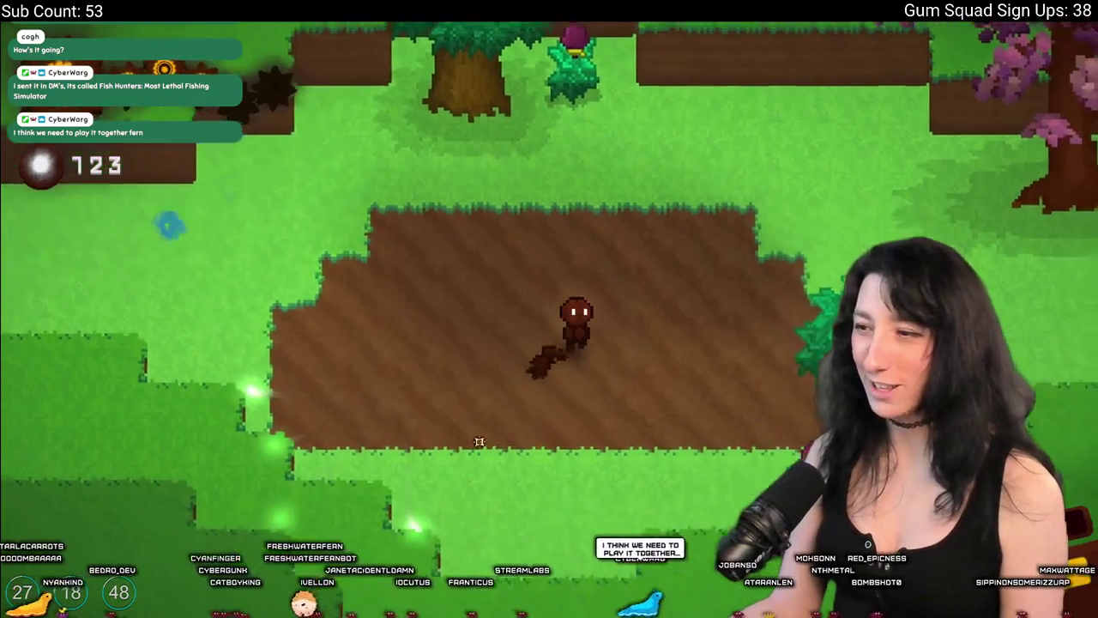
key("d")
key("s")
left_click(463, 443)
key("w")
key("d")
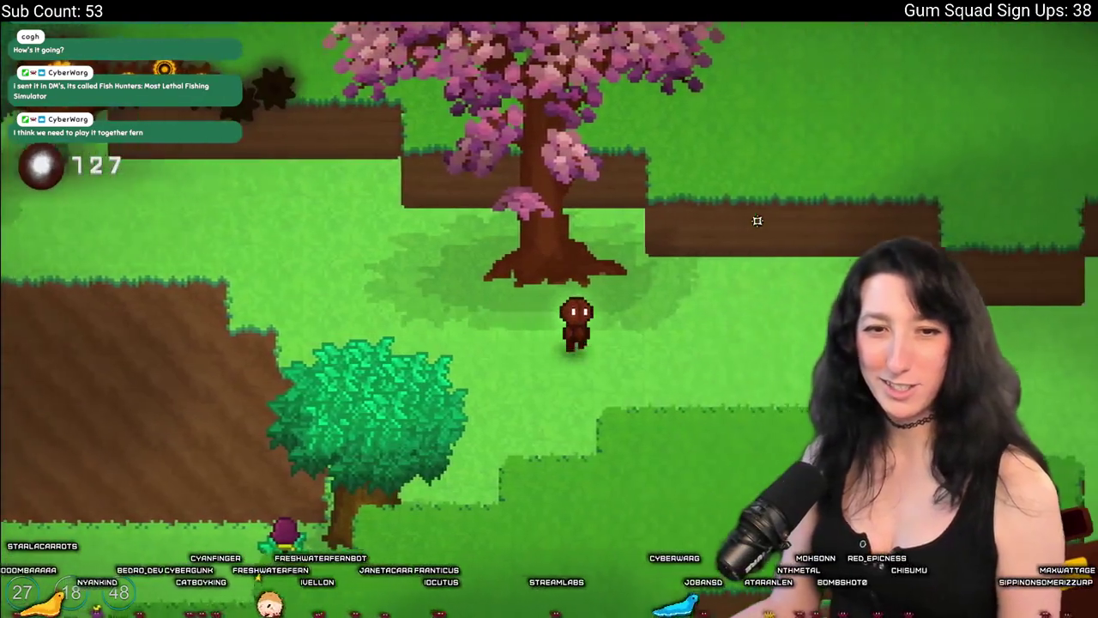
Destroy the yellow slime and walk north-east to the pond, reaching 131 orbs.
key("d")
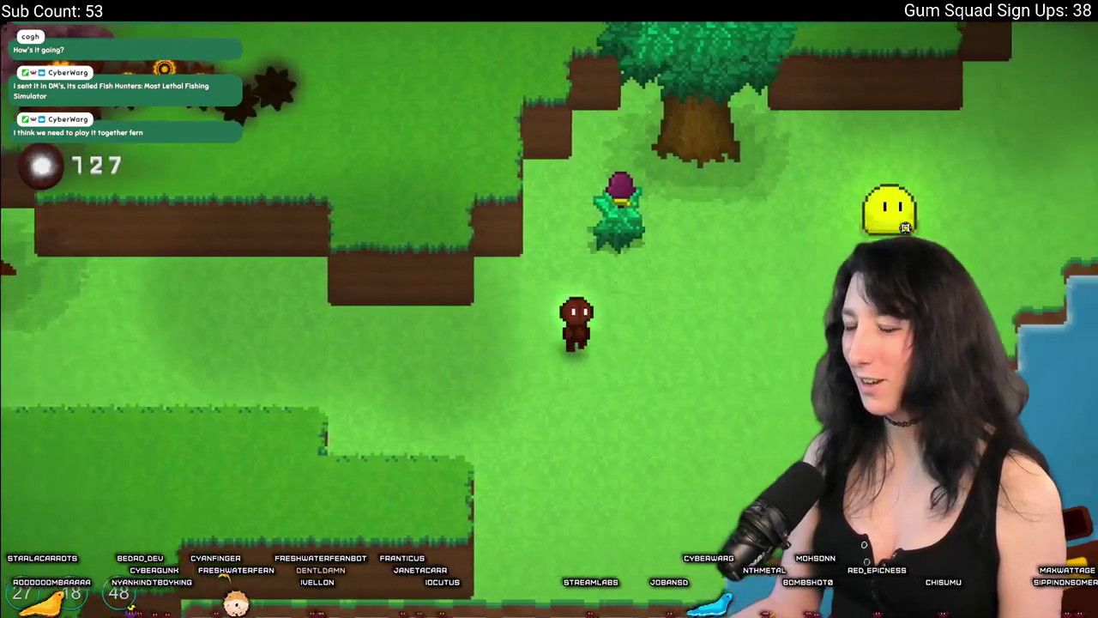
key("d")
left_click(833, 197)
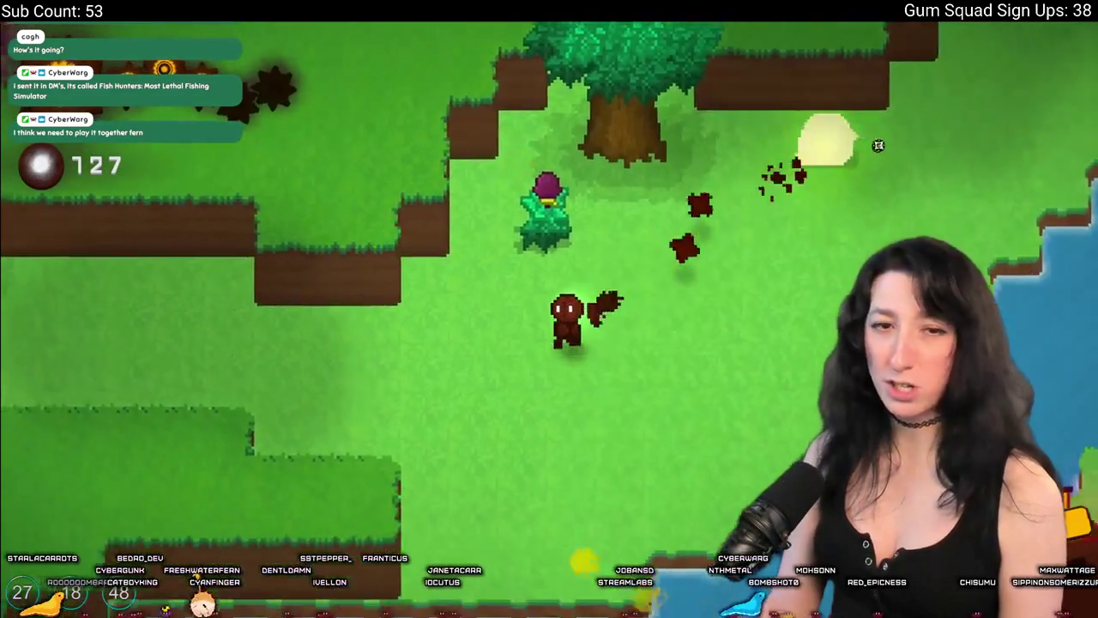
key("d")
left_click(678, 114)
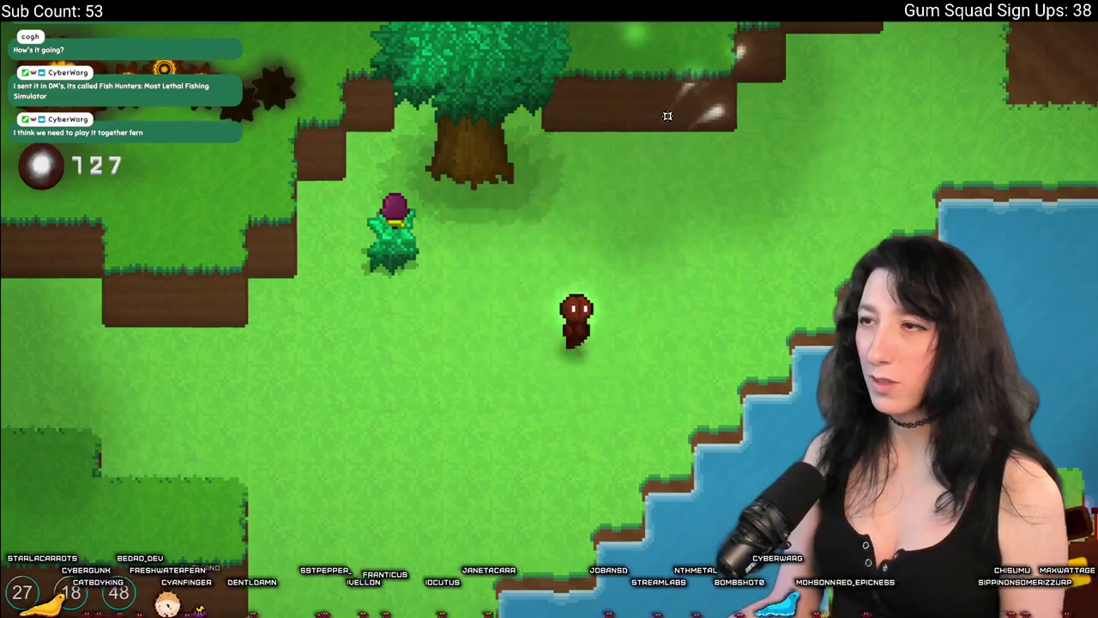
key("d")
key("w")
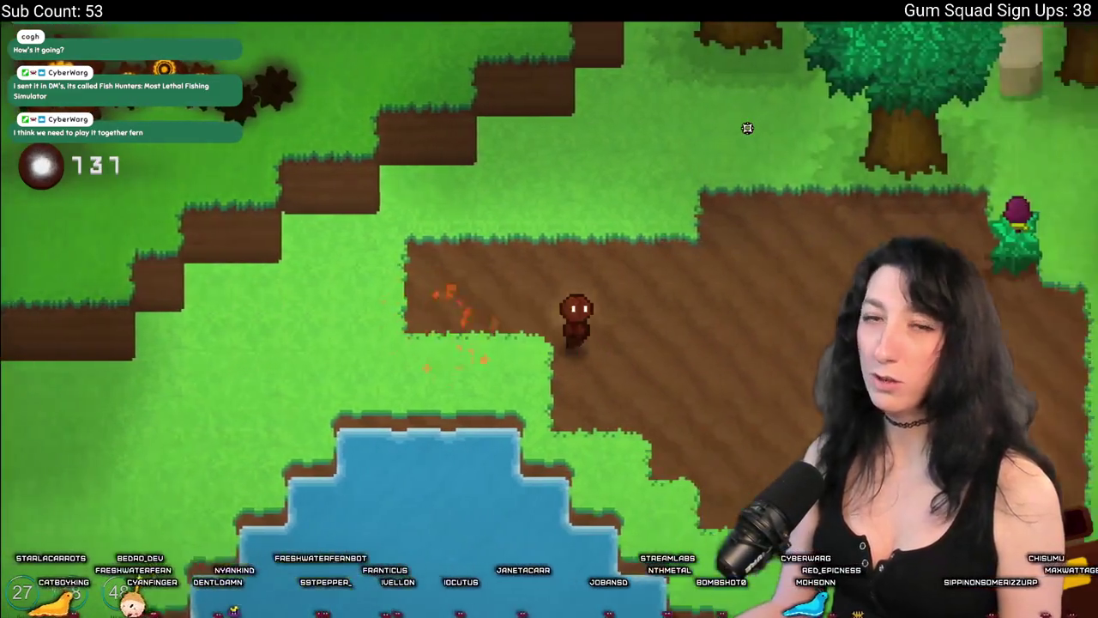
key("d")
key("w")
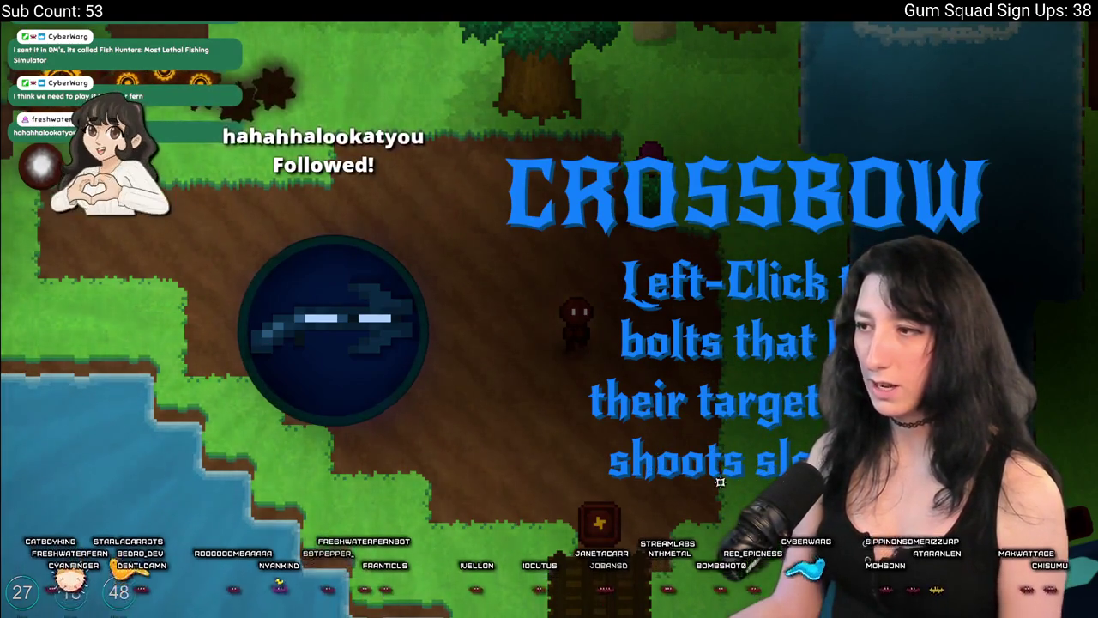
With the Crossbow collected, dash south over the bridge onto the shrine's red marker.
key("s")
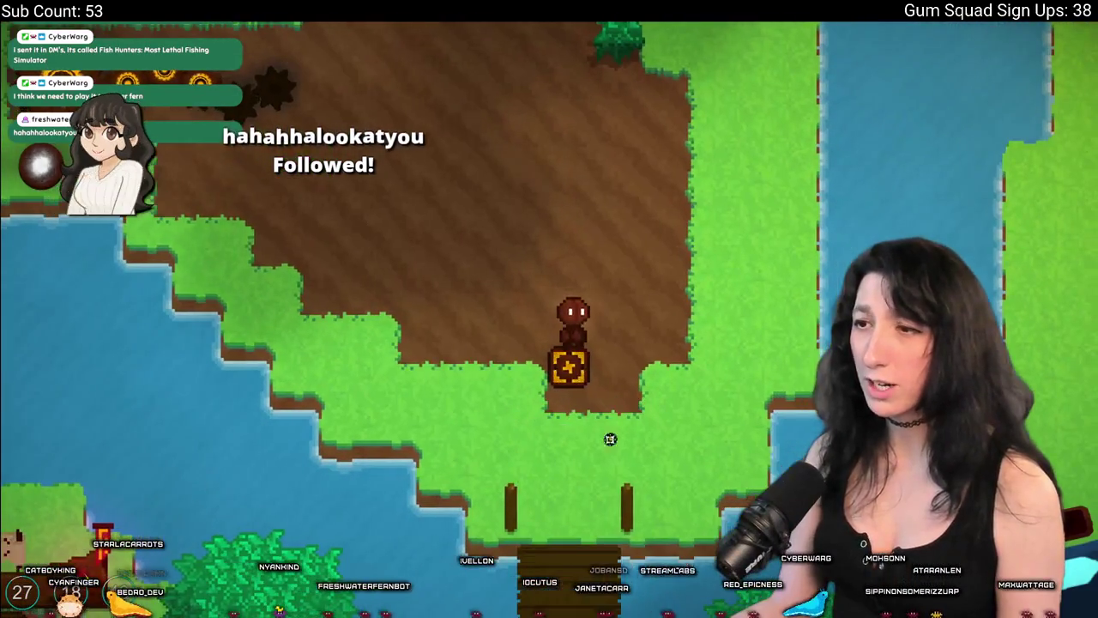
key("s")
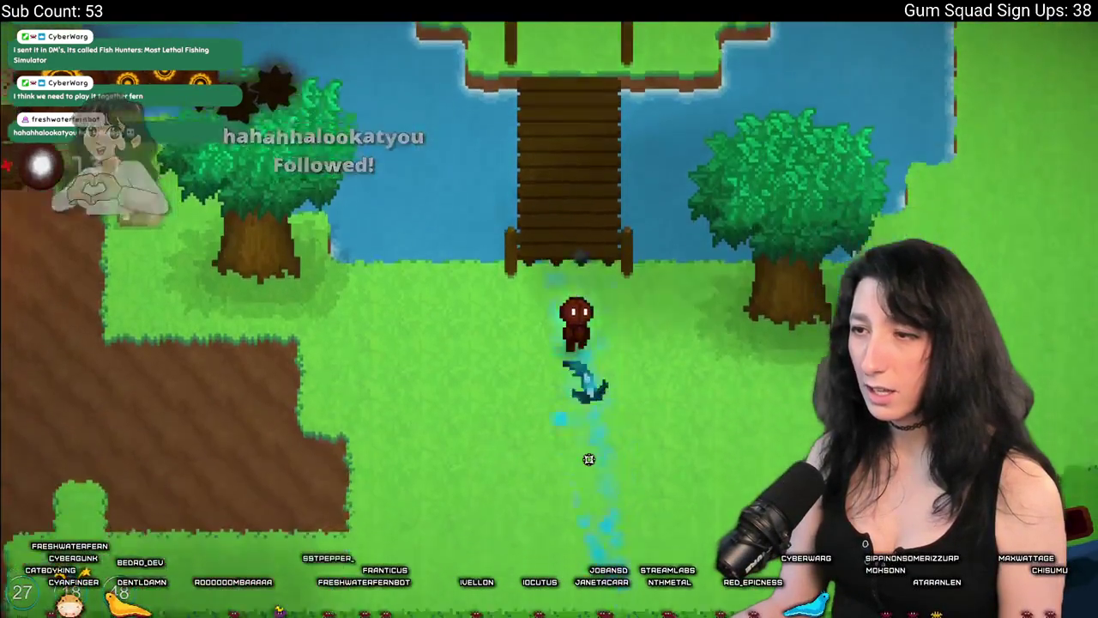
key("a")
key("a")
key("w")
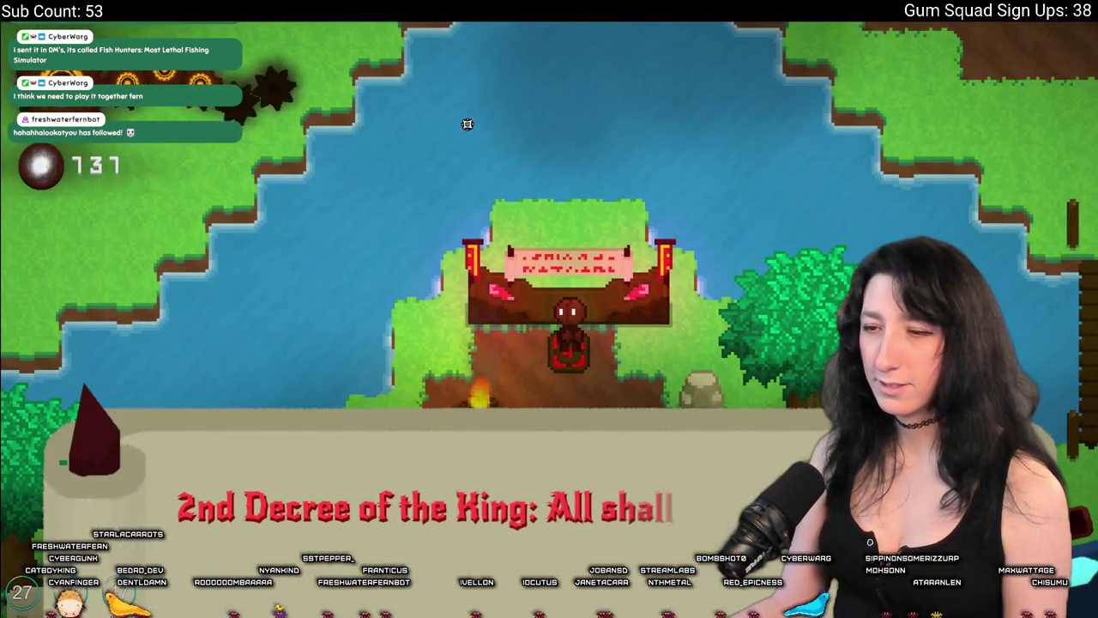
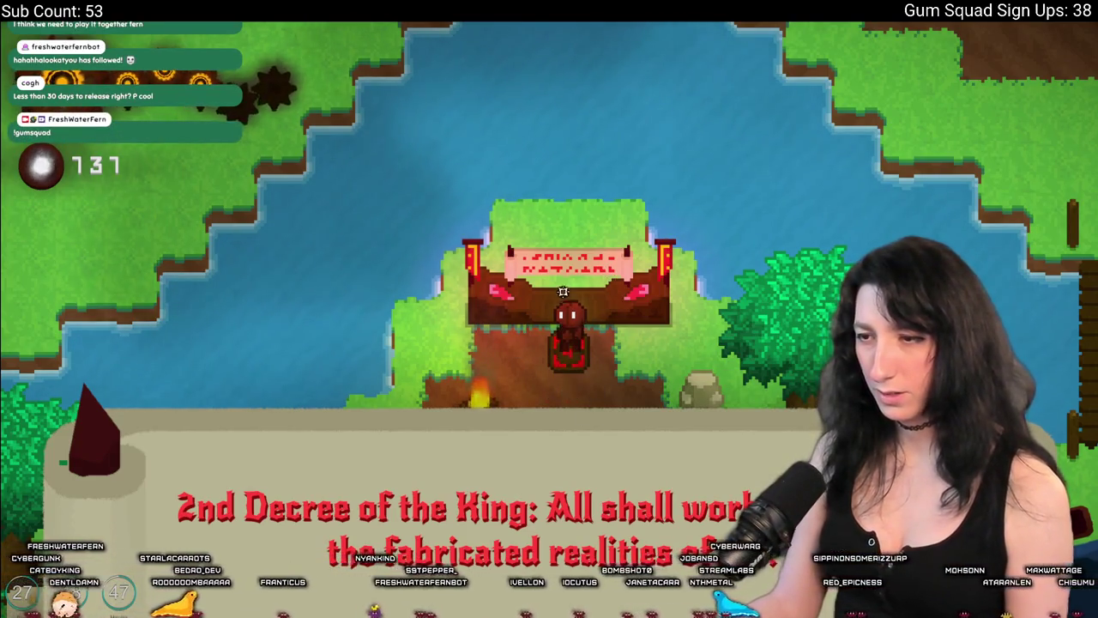
Close the King's decree, move around the throne and campfire, then head down the dirt path.
key("s")
key("w")
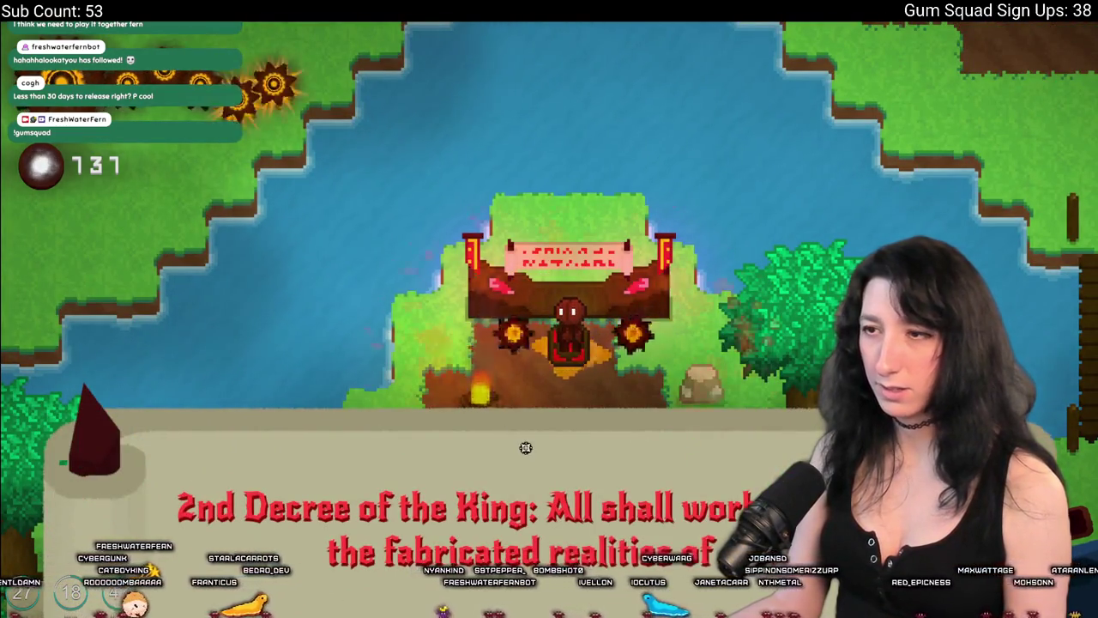
key("s")
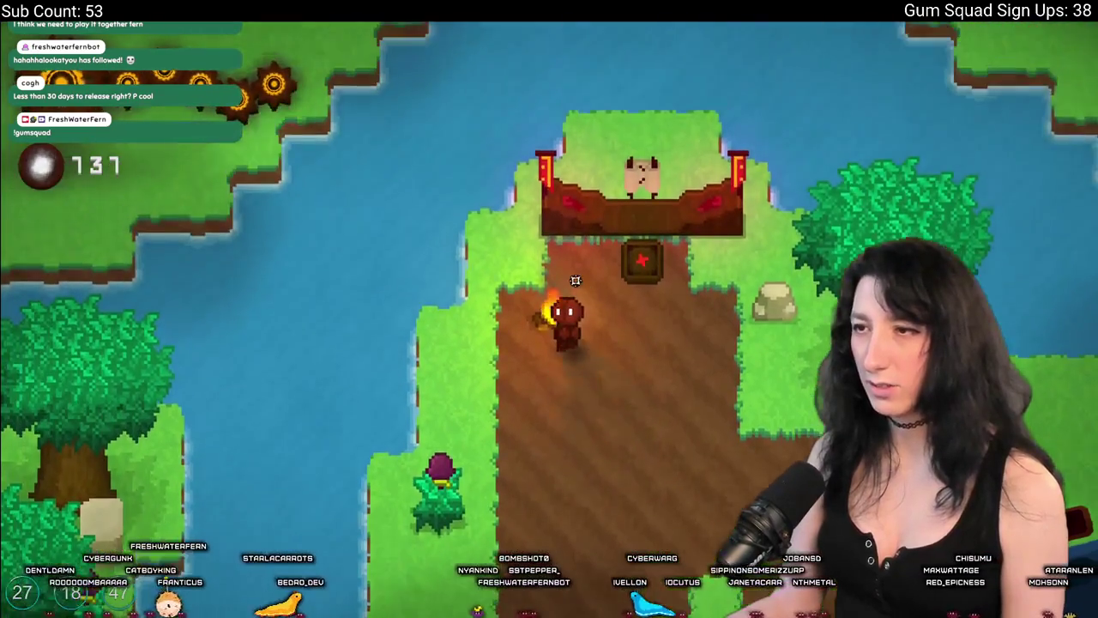
key("w")
key("a")
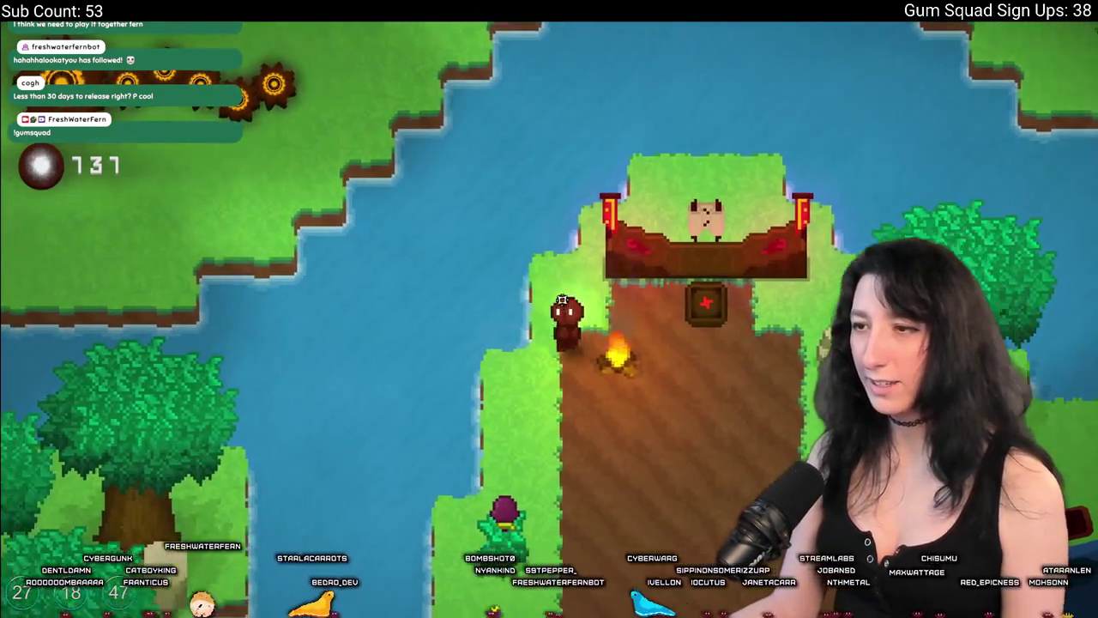
key("d")
key("w")
key("a")
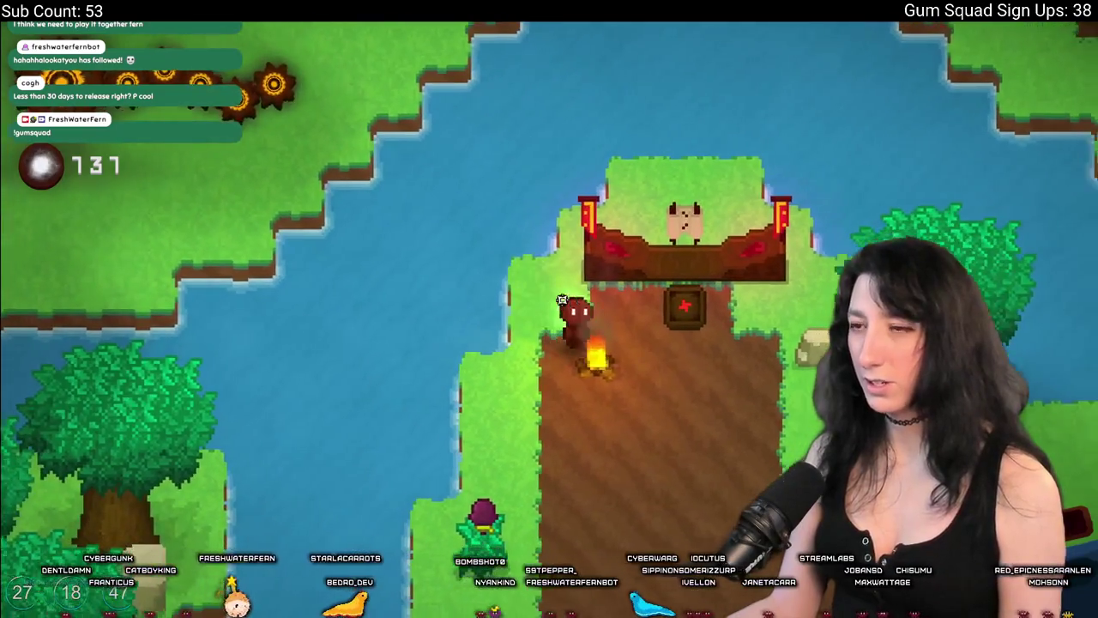
key("d")
key("s")
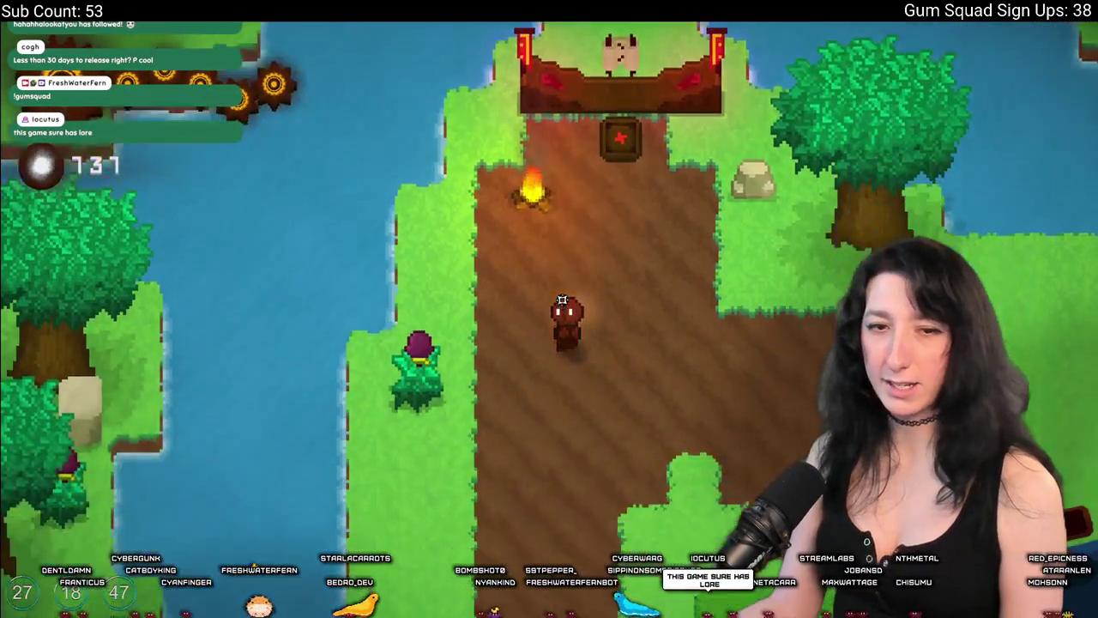
Cross the wooden bridge over the river and follow the dirt path onto the field.
key("s")
key("a")
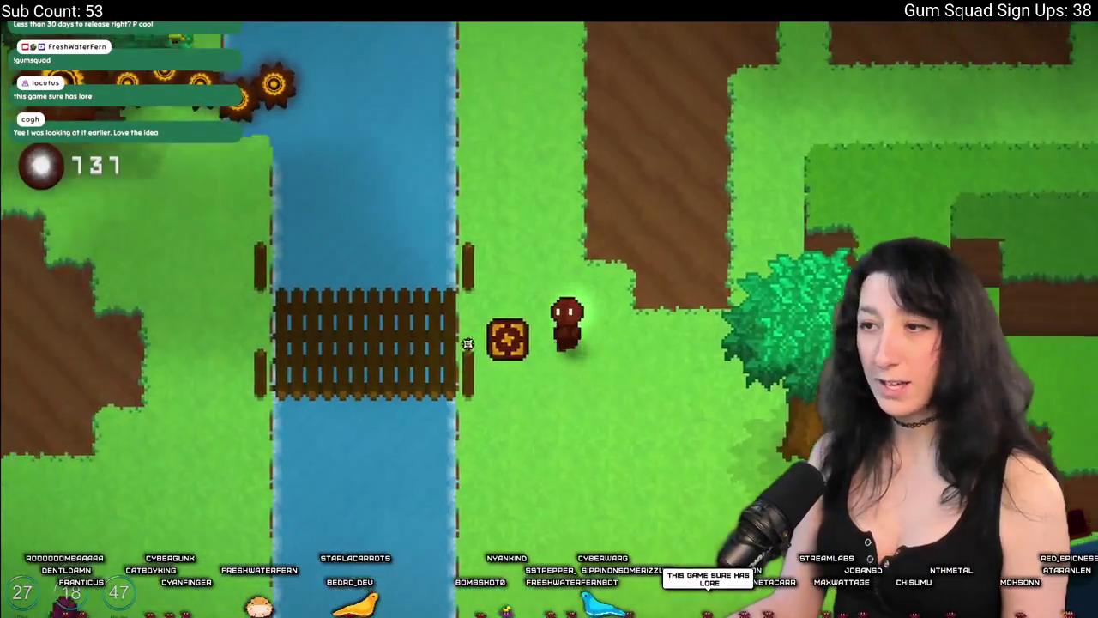
key("d")
key("w")
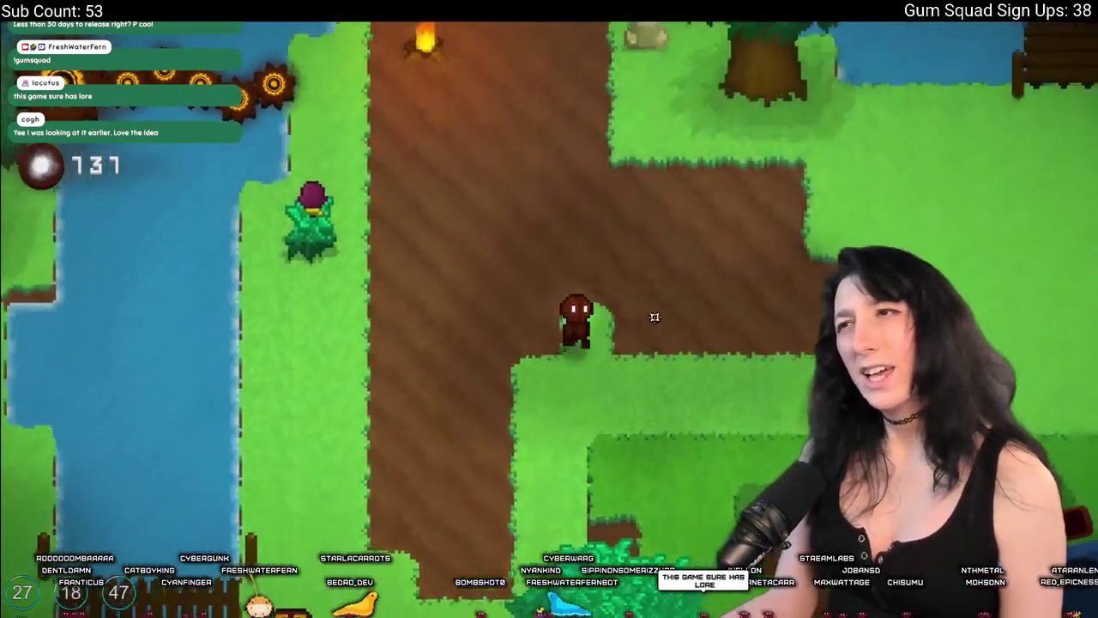
key("d")
key("w")
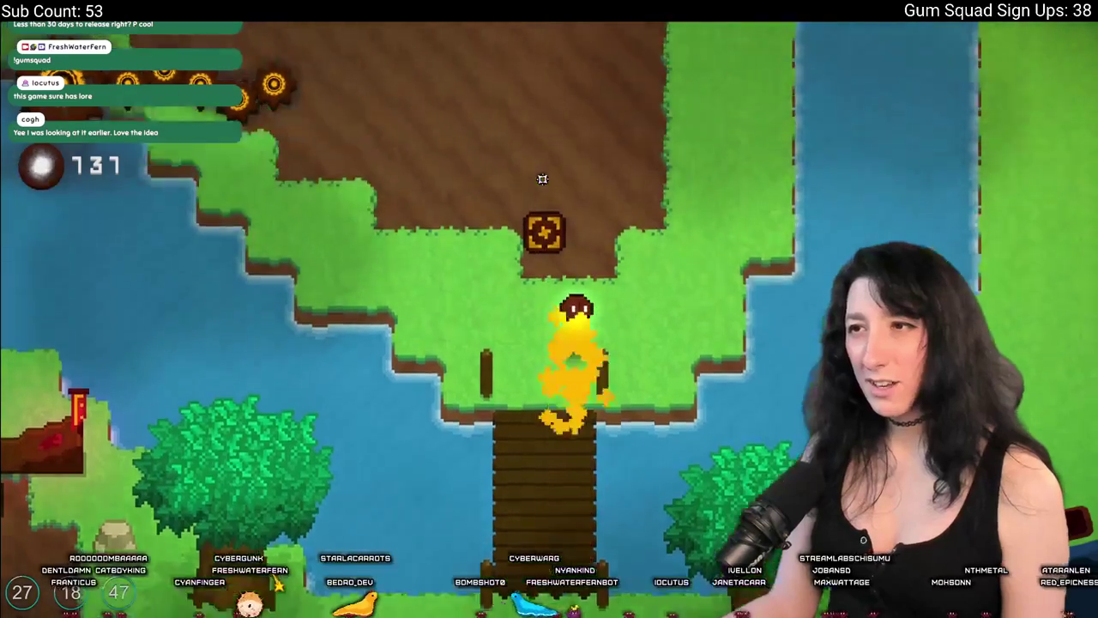
Dash across the field and north past the river to the next bridge.
key("w")
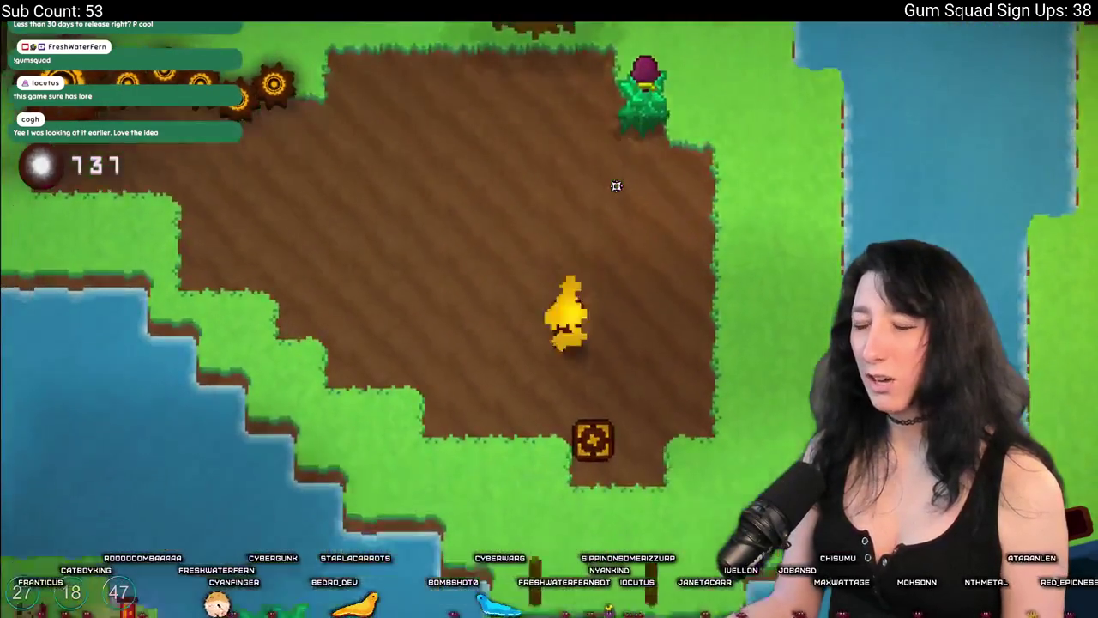
key("d")
key("space")
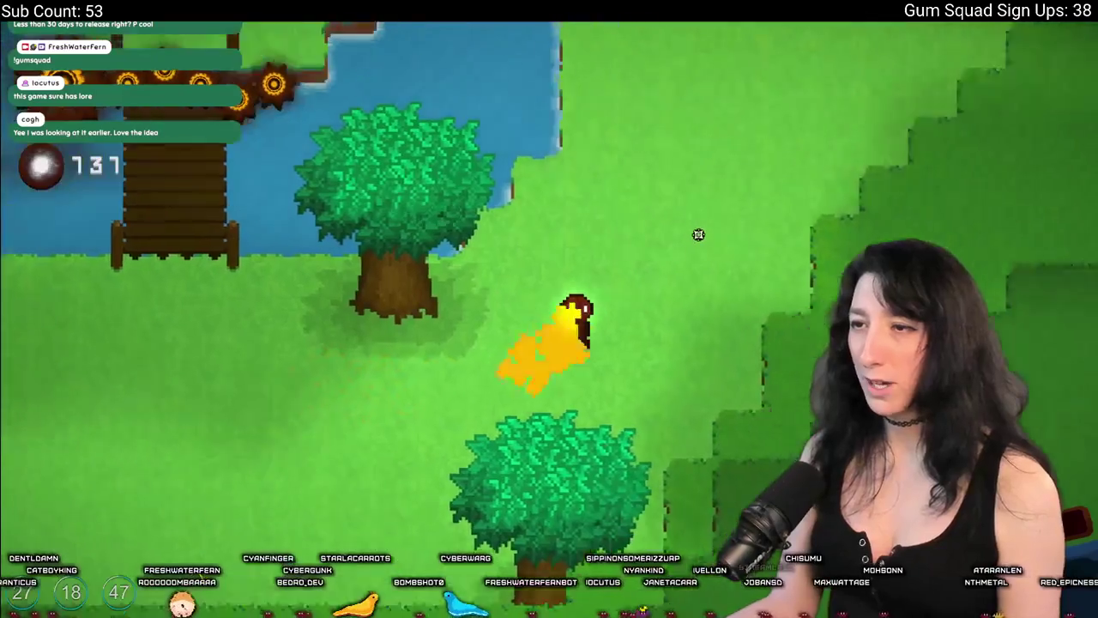
key("w")
key("space")
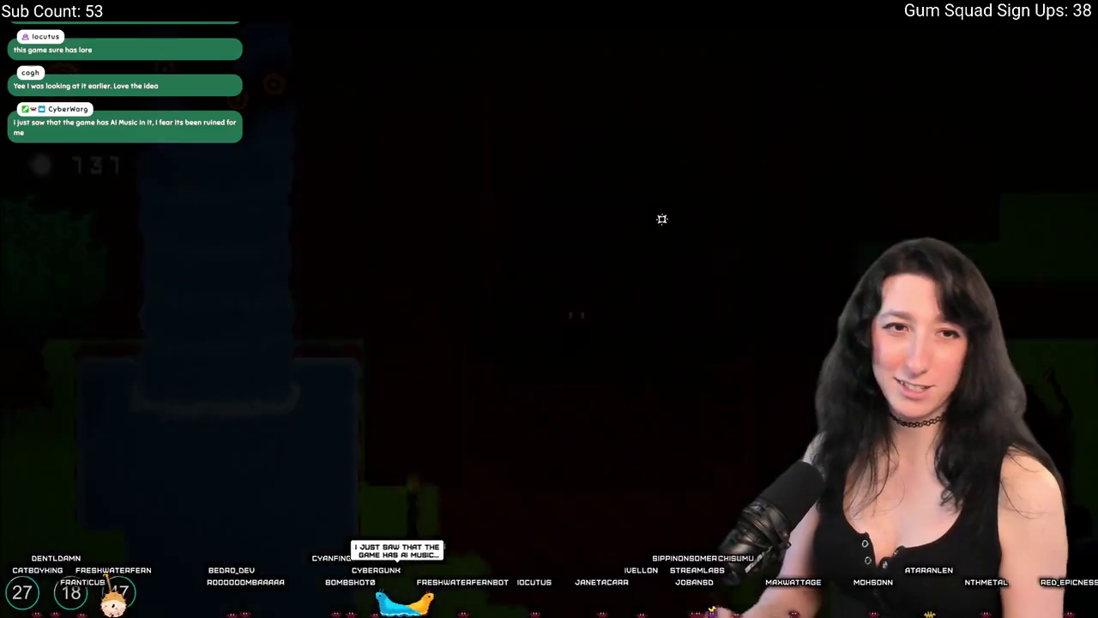
Step onto the round wooden lift and ride it down to the new level.
key("w")
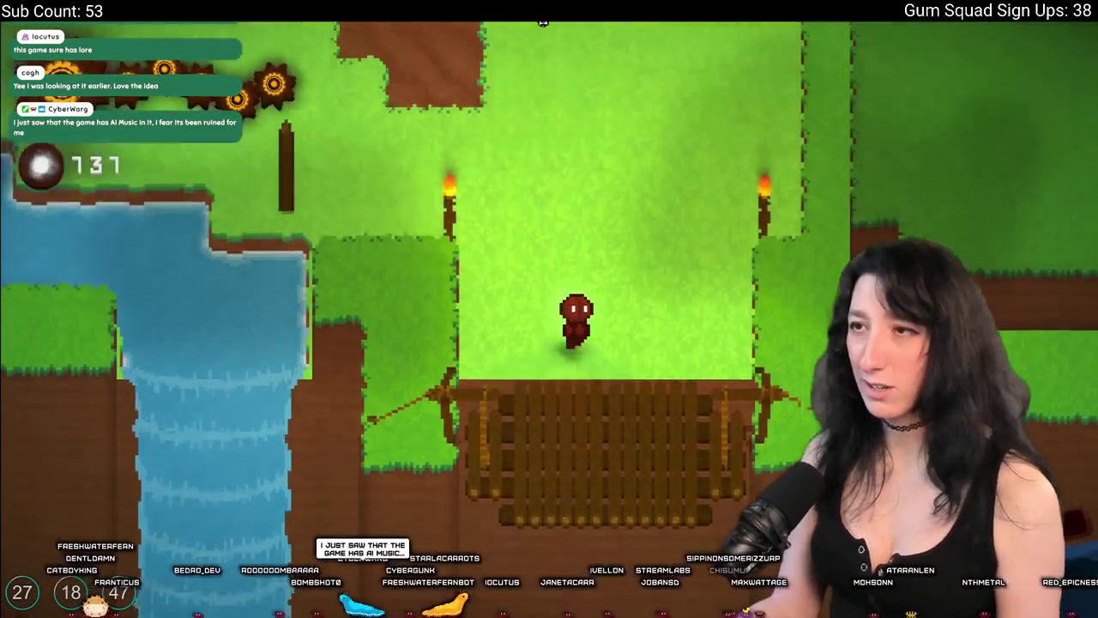
key("s")
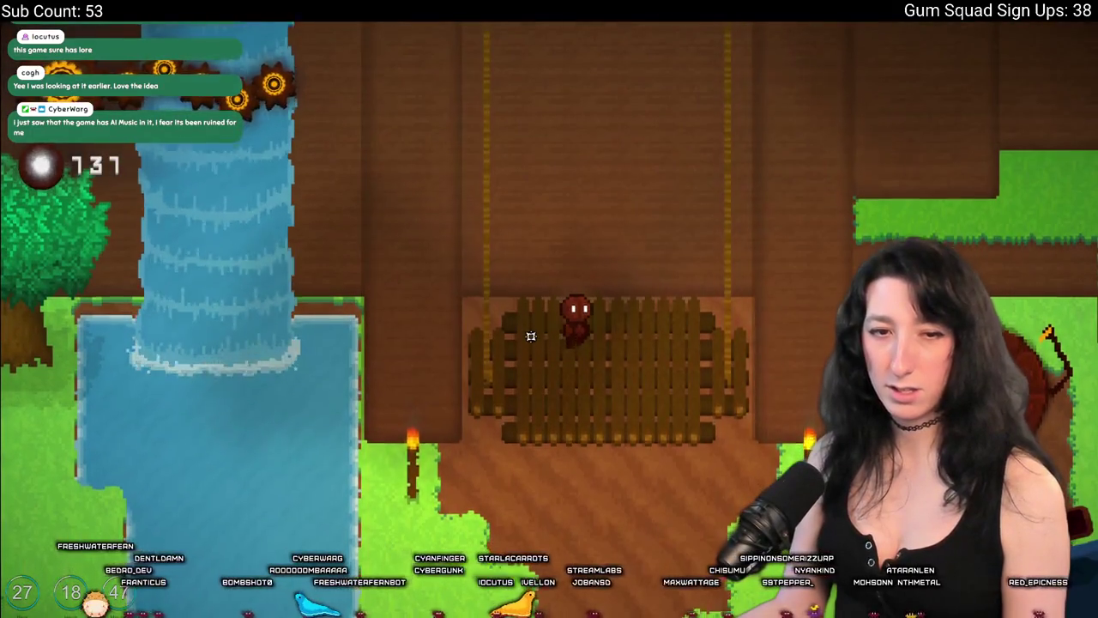
key("s")
key("d")
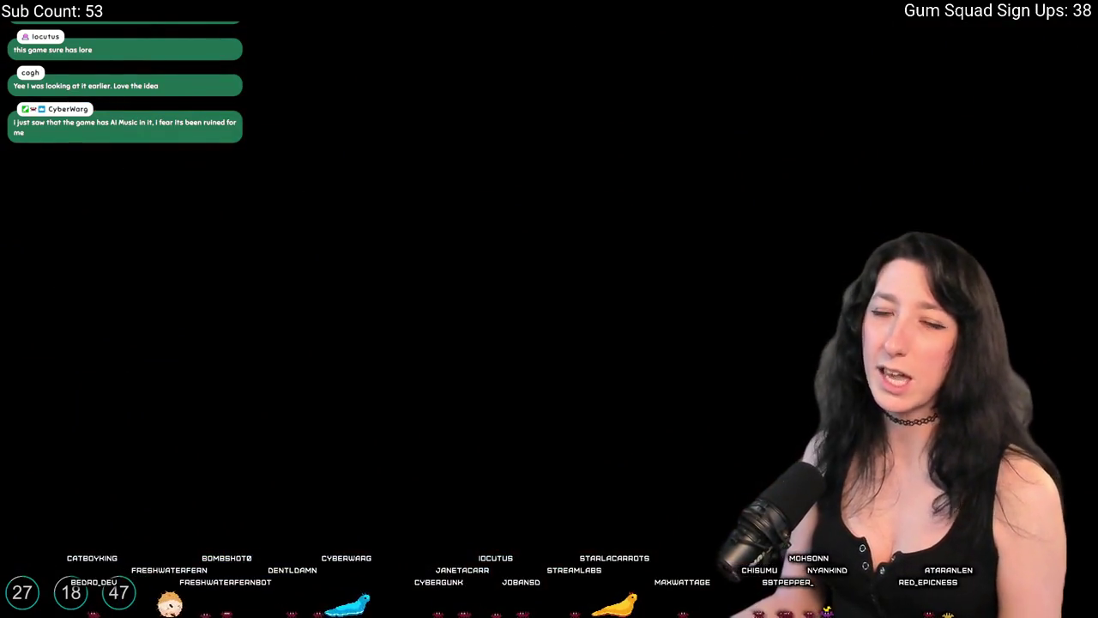
key("a")
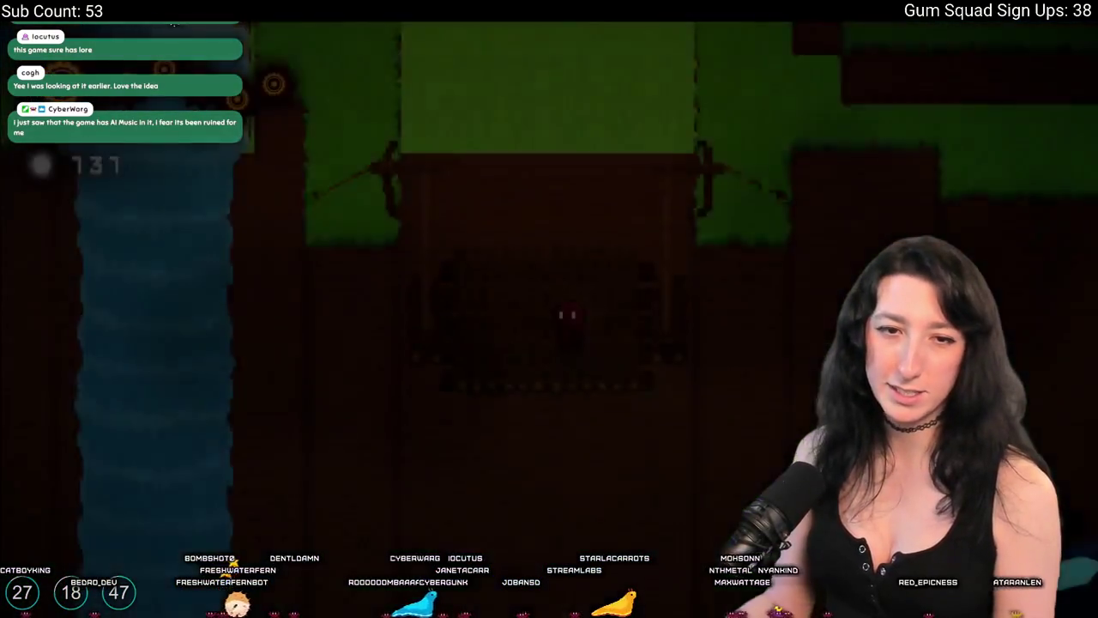
Walk north off the lift along the dirt path toward the bannered castle gate.
key("w")
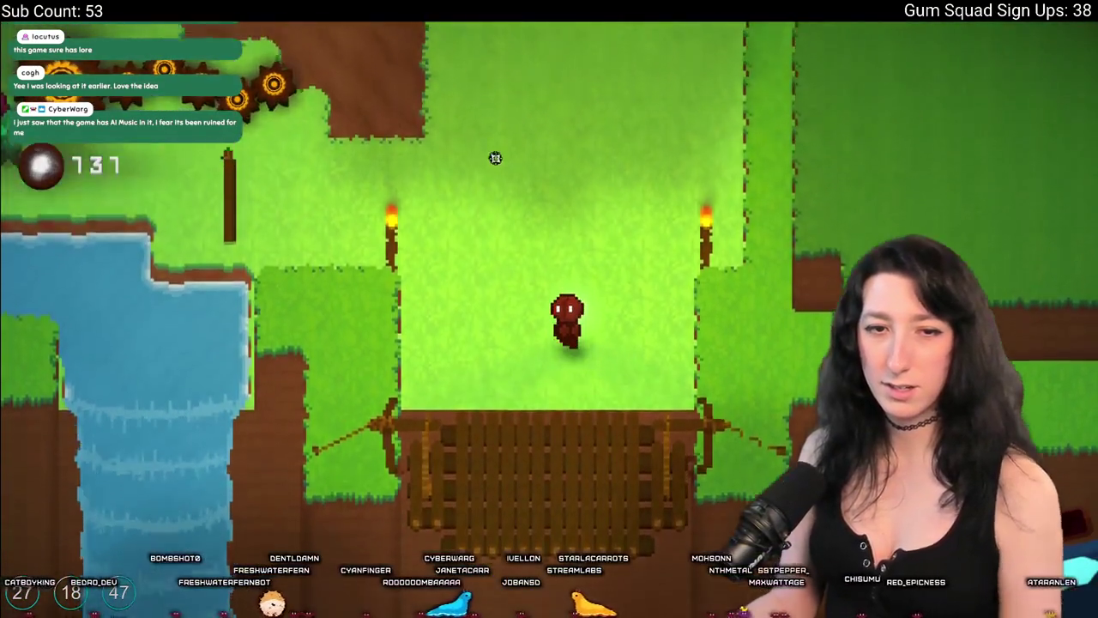
key("a")
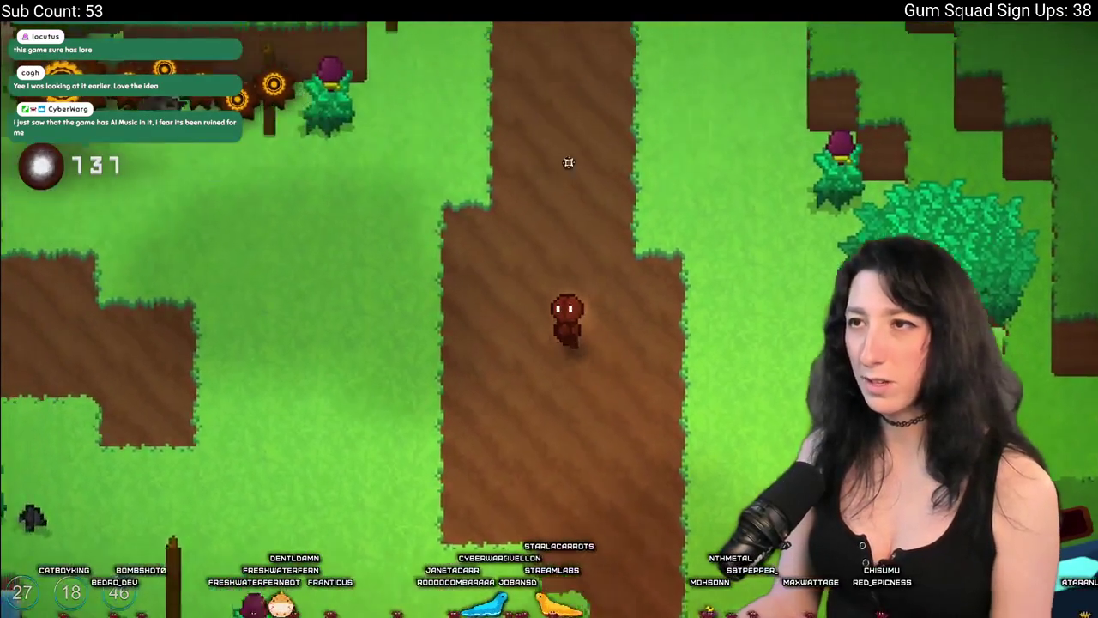
key("w")
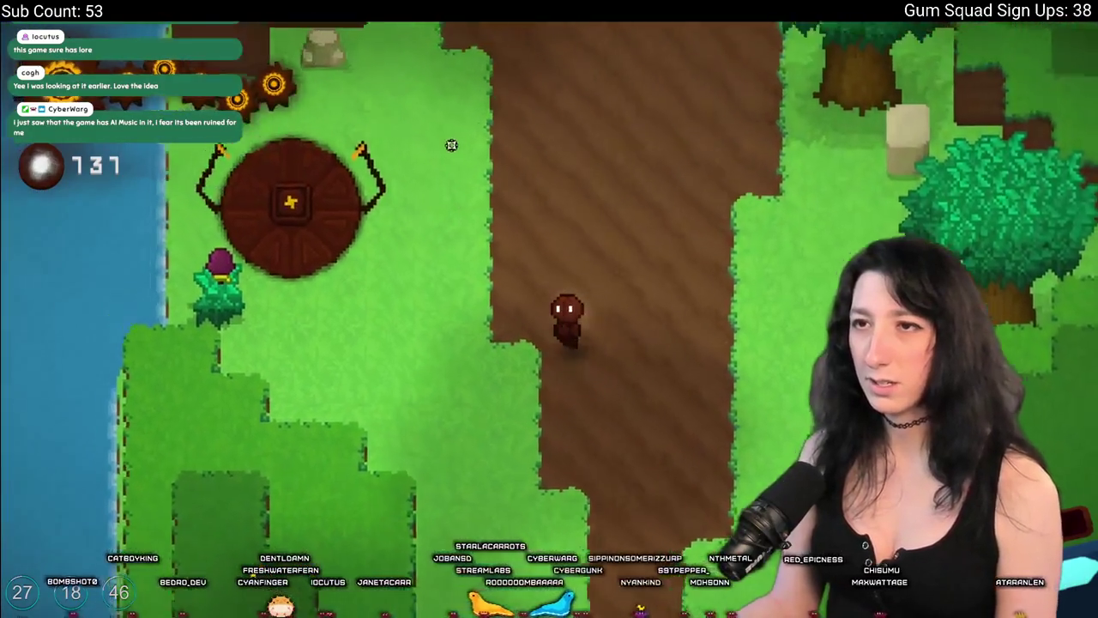
Walk through the castle gate into the stone corridor.
key("w")
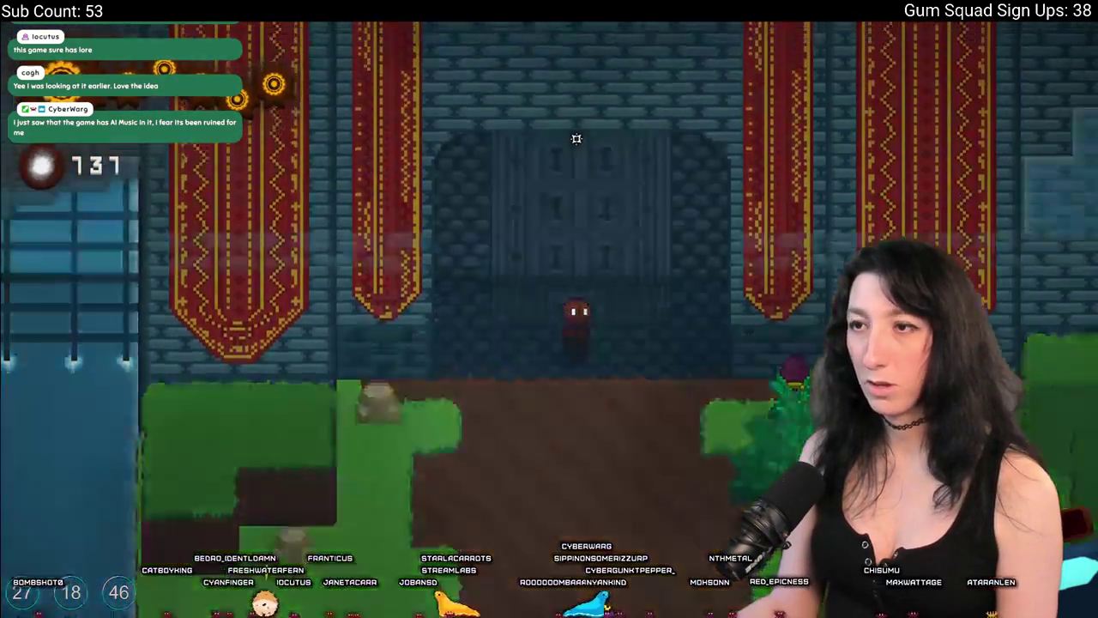
key("w")
key("w")
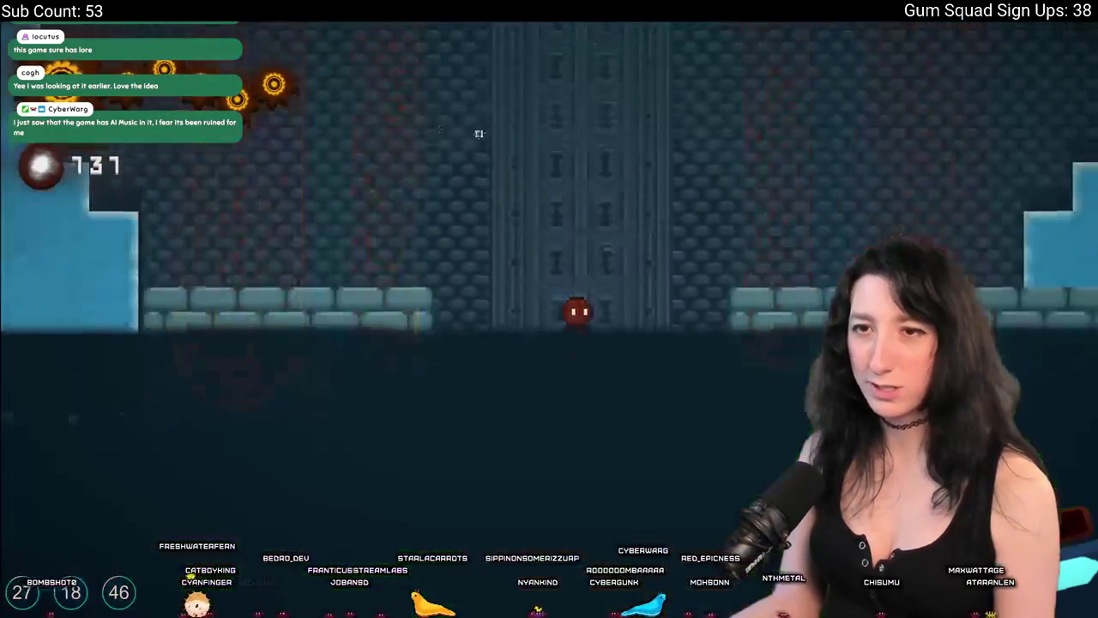
key("s")
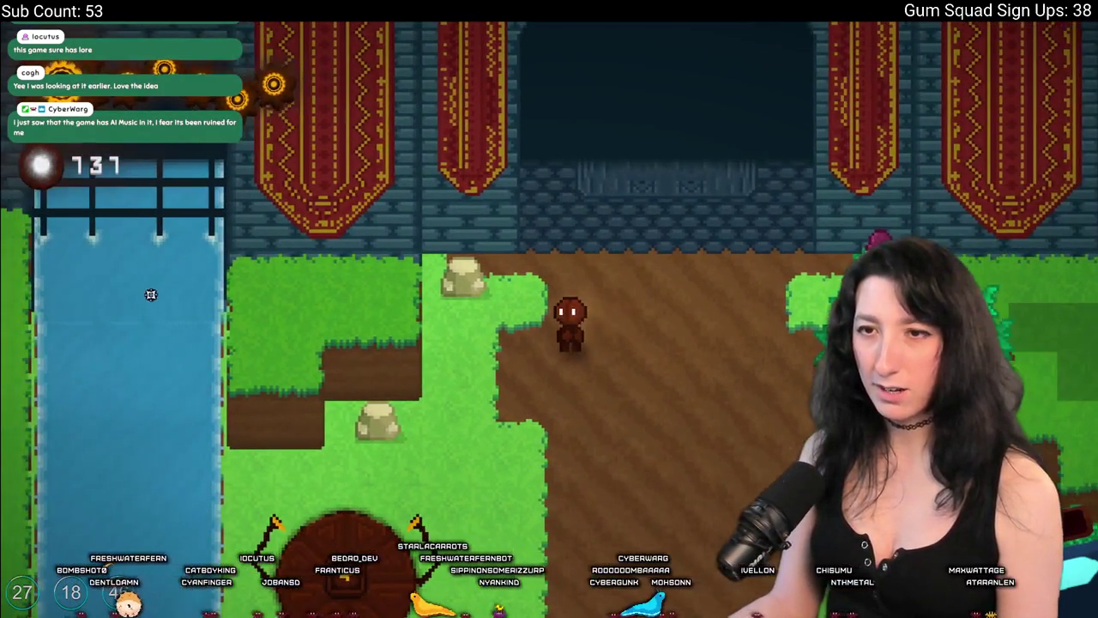
key("w")
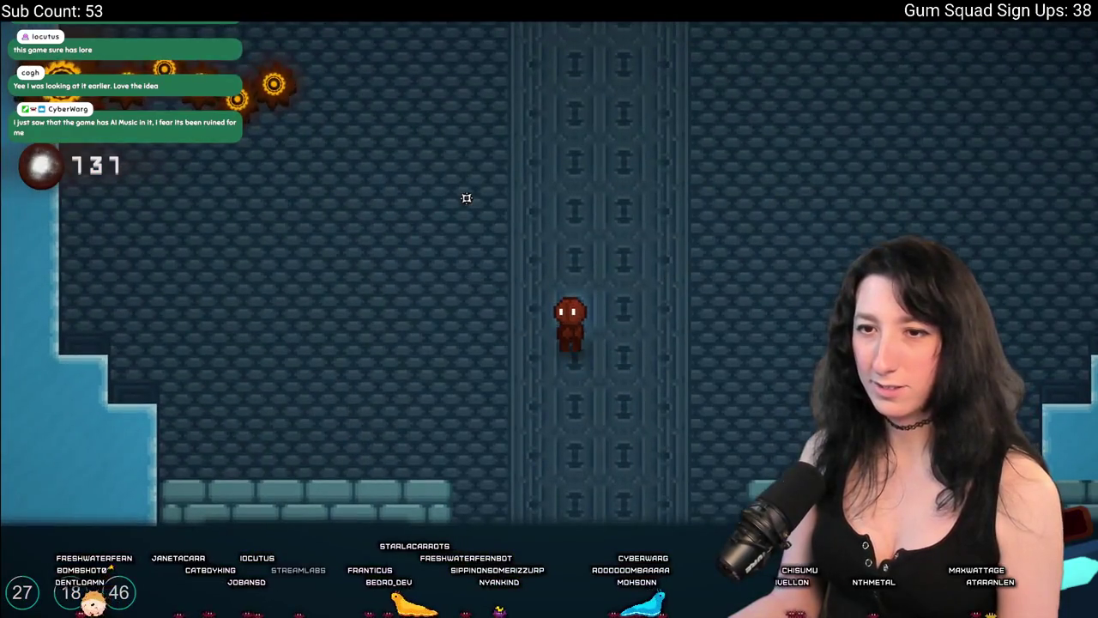
key("a")
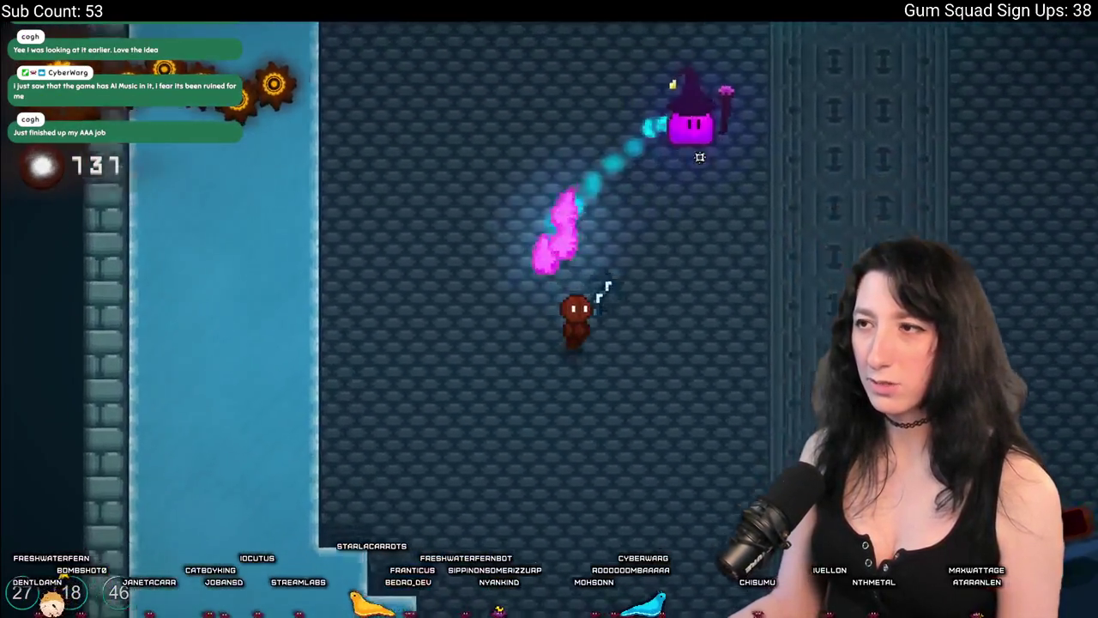
Fight the pink enemy and knights, dashing clear of the wizard's projectiles.
key("d")
key("d")
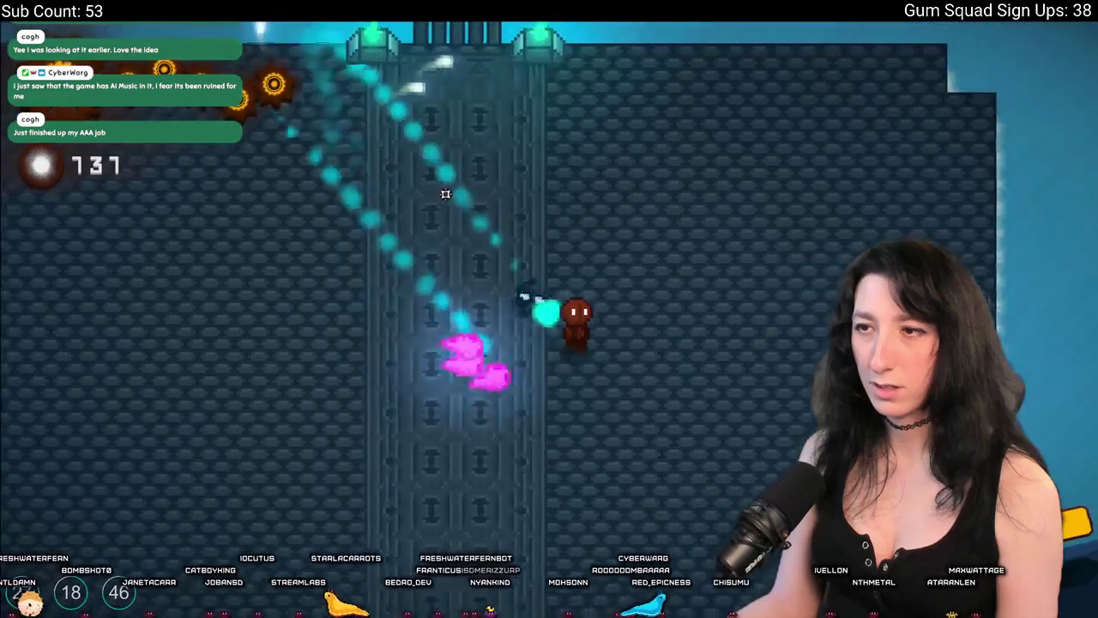
key("w")
key("a")
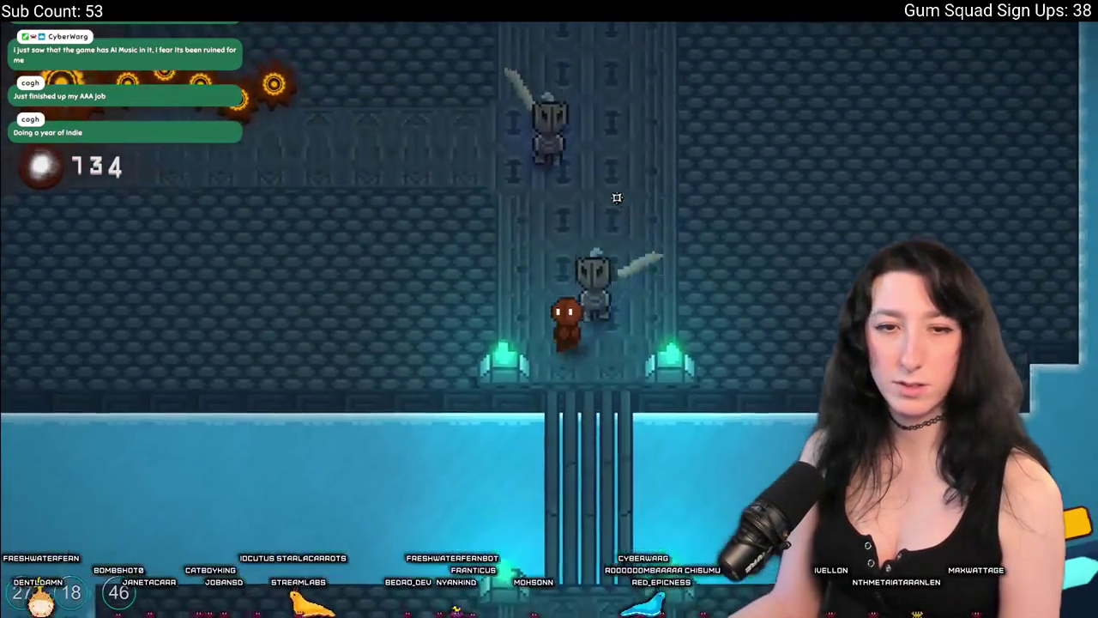
key("w")
key("a")
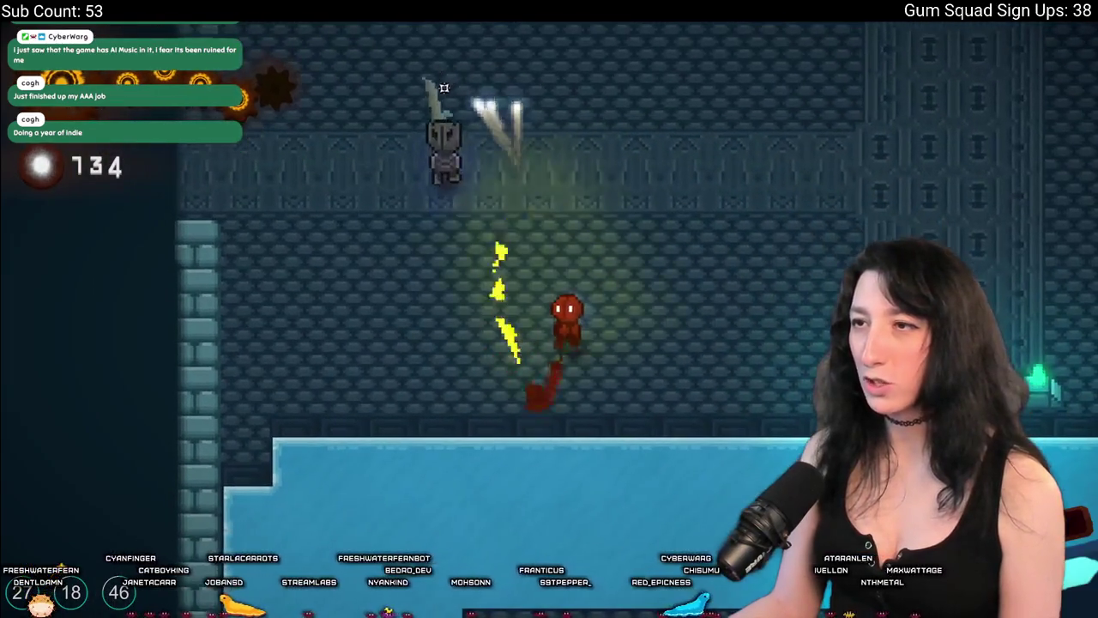
key("space")
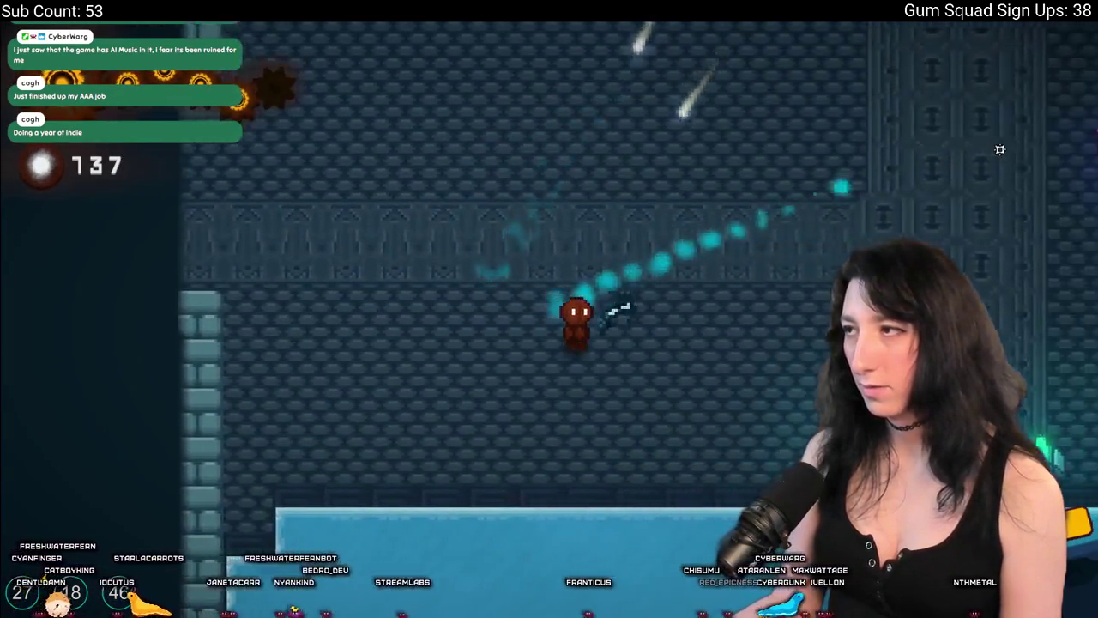
key("space")
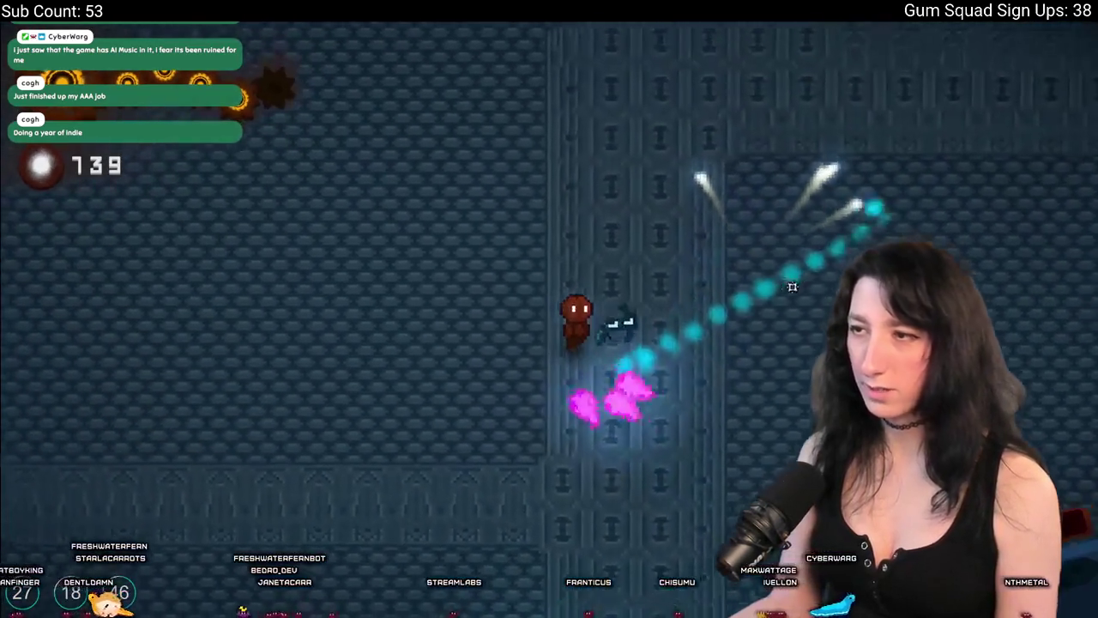
key("space")
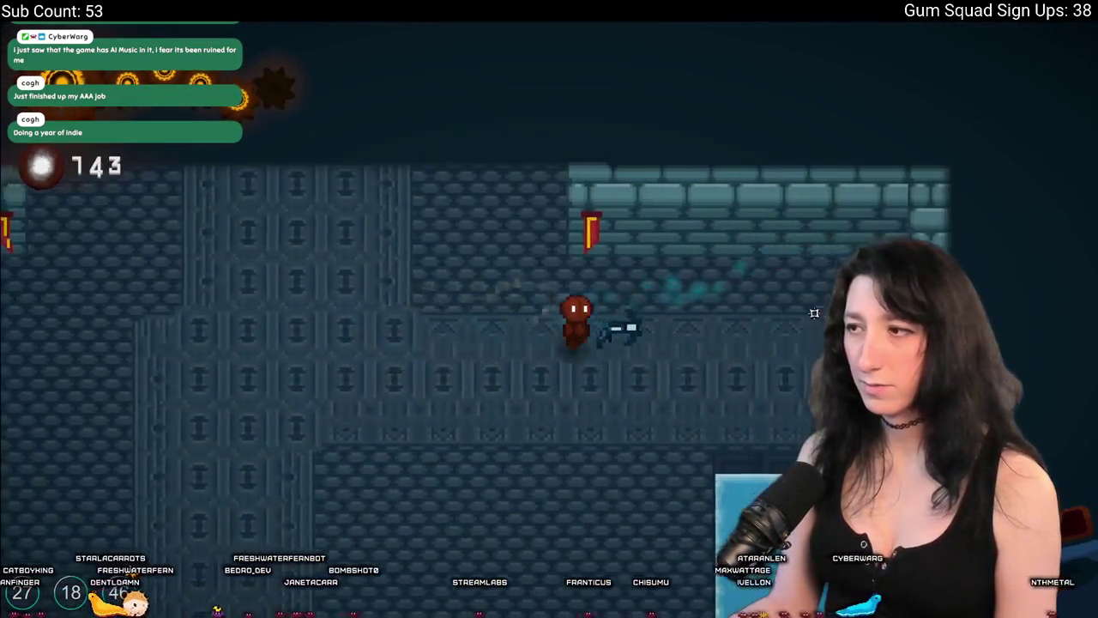
Move through the horizontal and vertical corridors between the knights.
key("a")
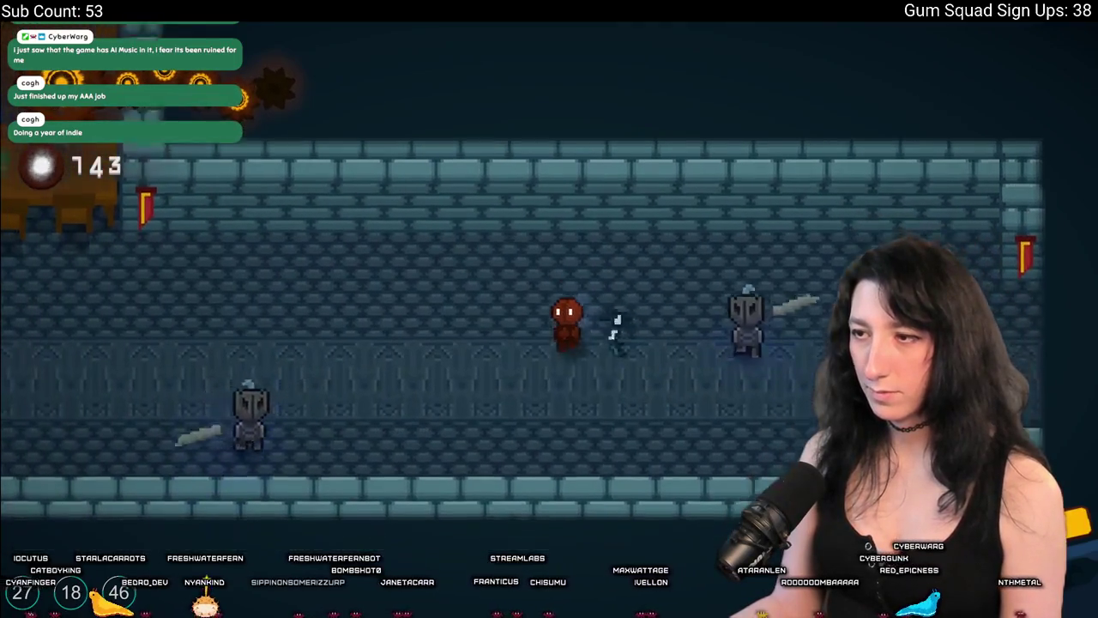
key("d")
key("s")
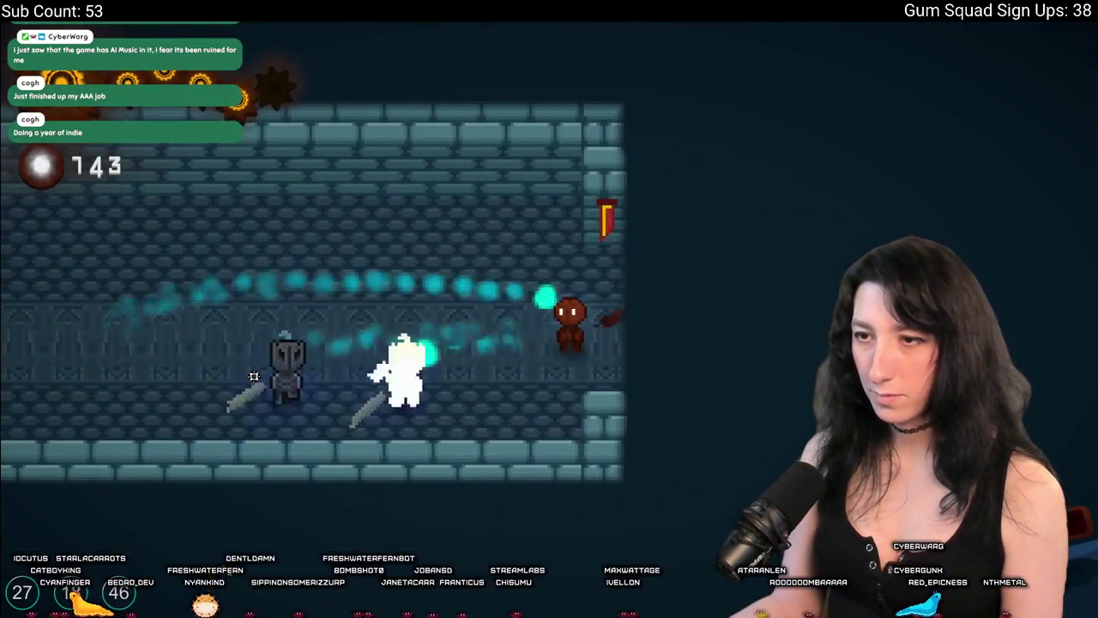
key("d")
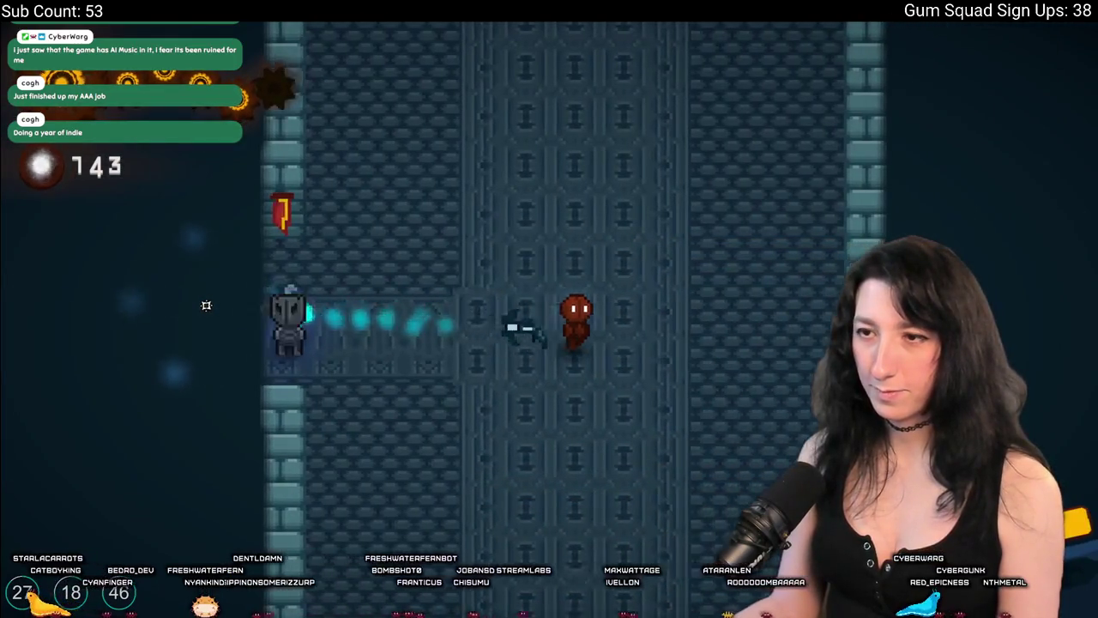
key("d")
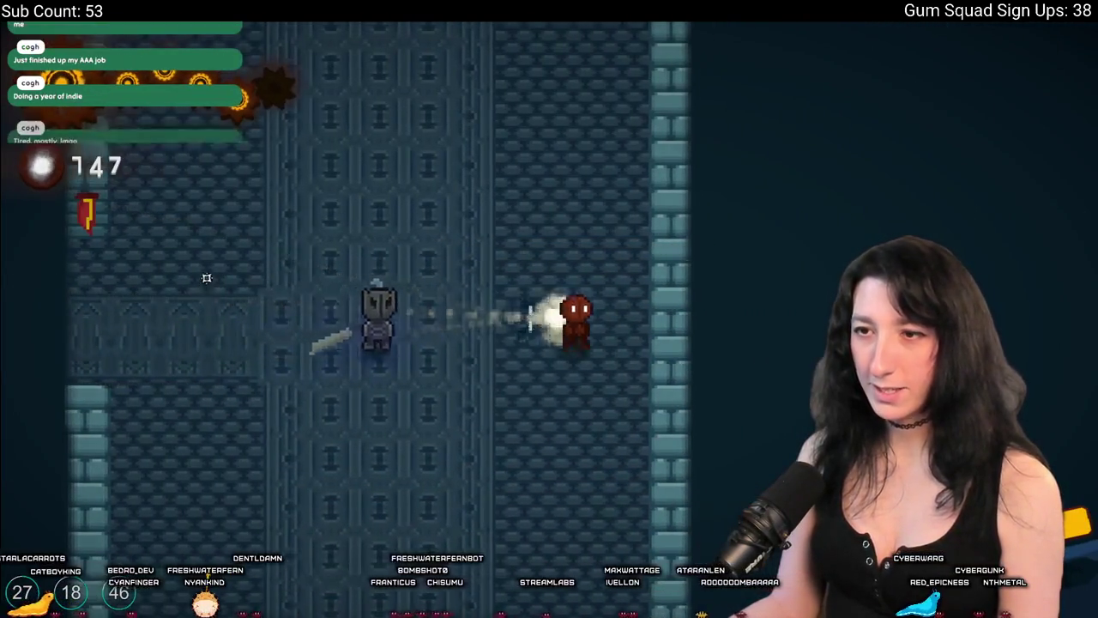
key("a")
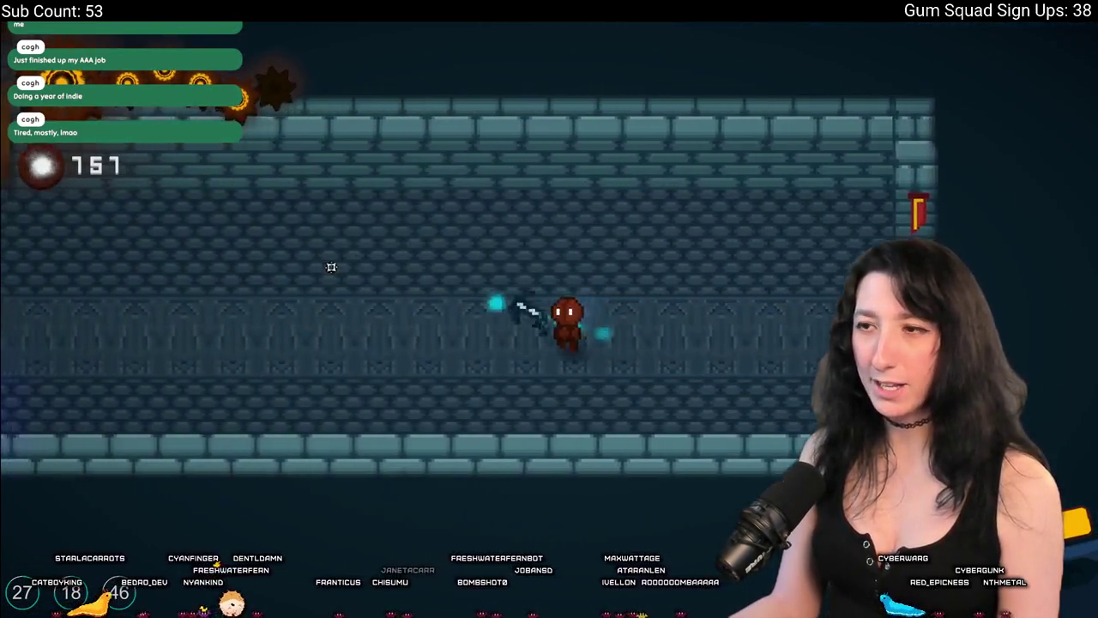
key("d")
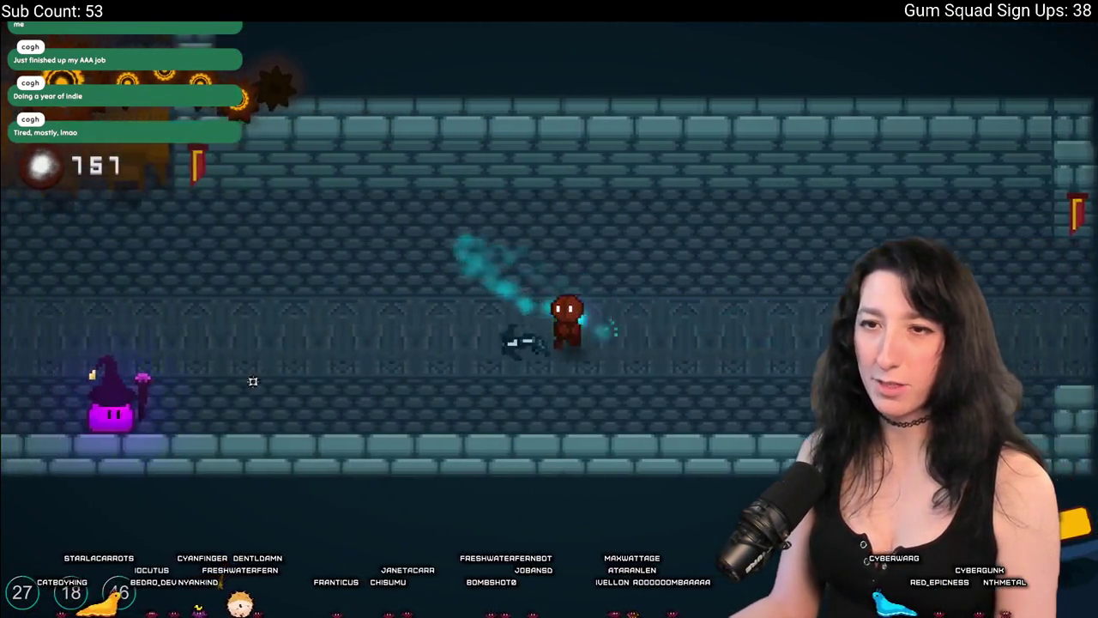
Shoot the wizard at the lower left and advance up into the library.
left_click(247, 392)
key("d")
left_click(241, 410)
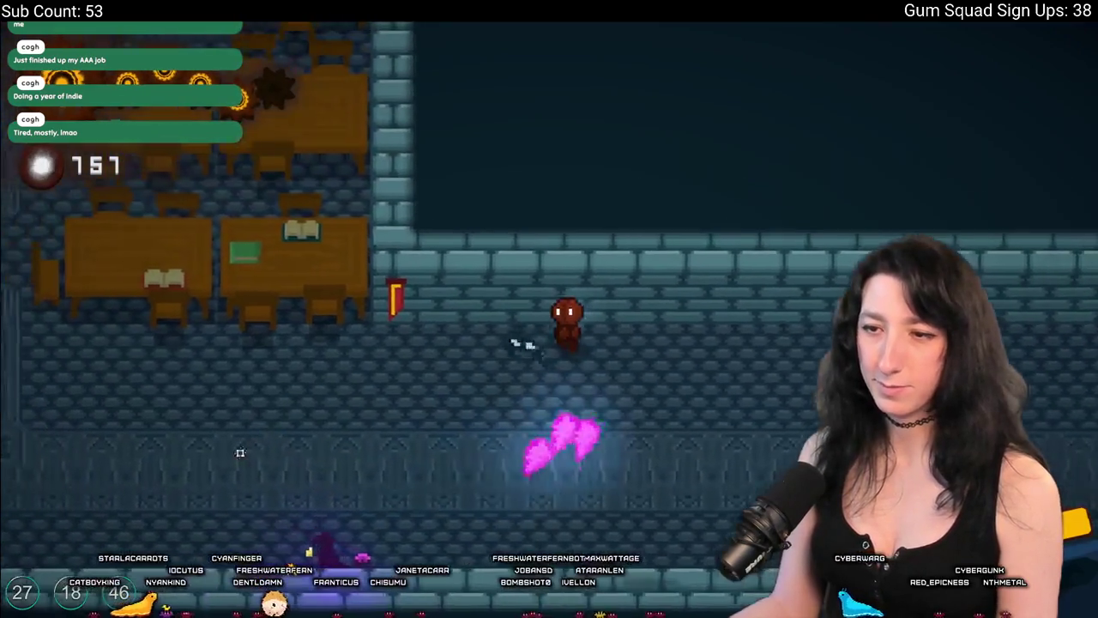
key("d")
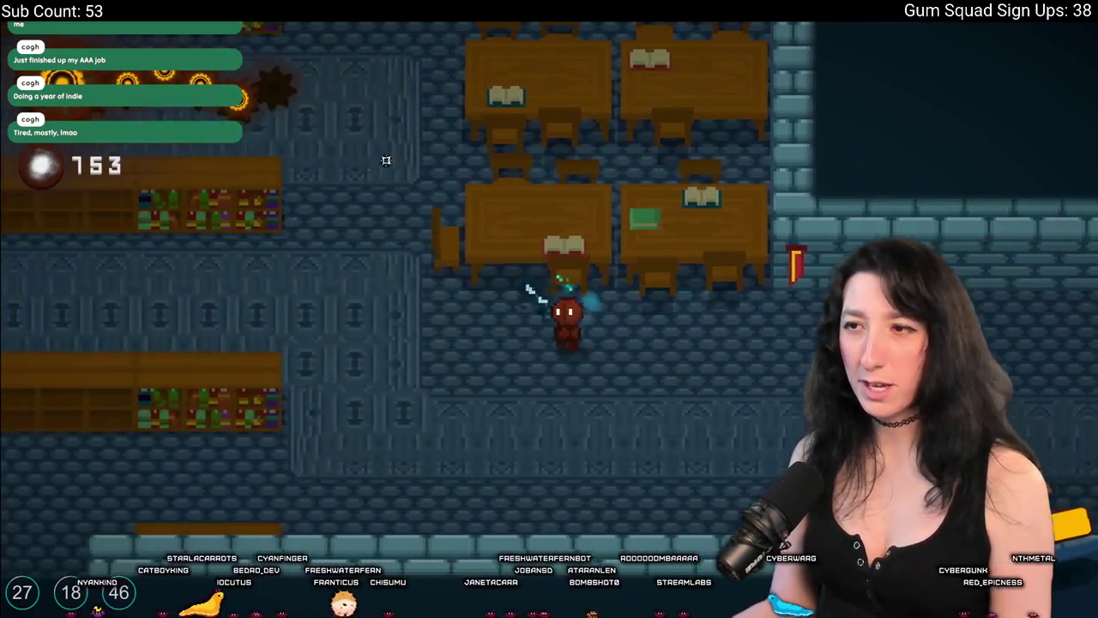
key("w")
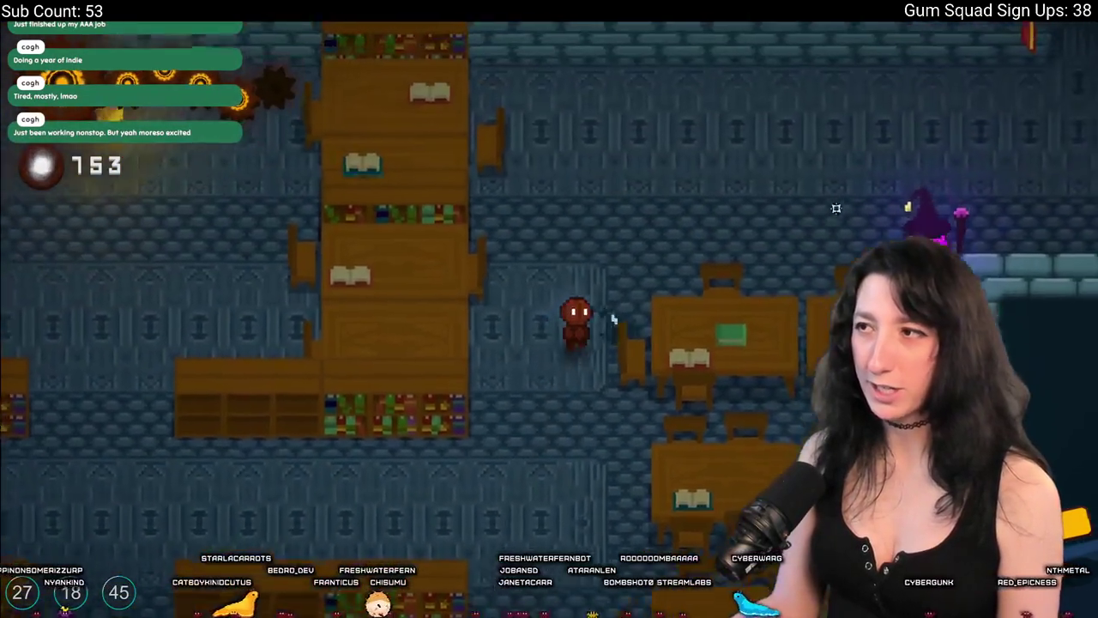
left_click(631, 317)
Cross the library, moving north and south toward its top wall.
key("s")
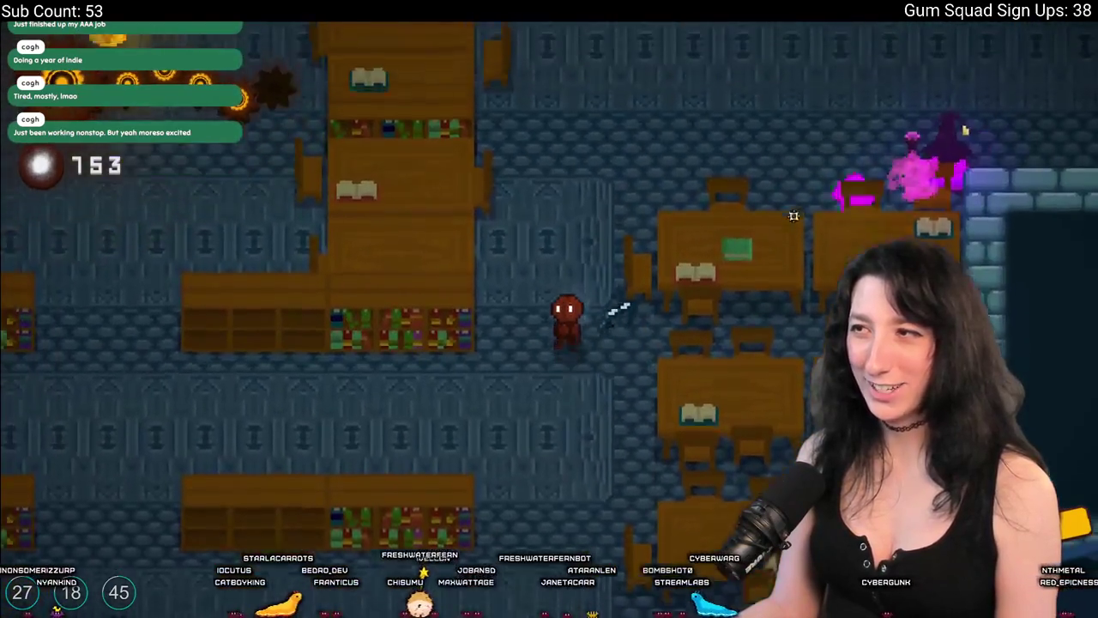
key("w")
key("s")
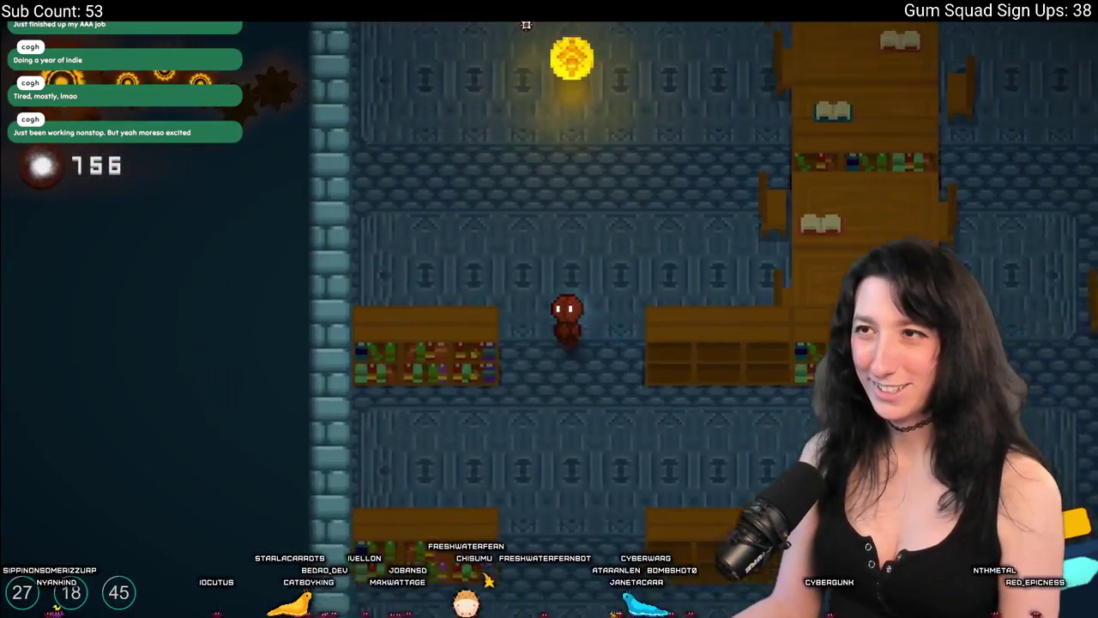
key("w")
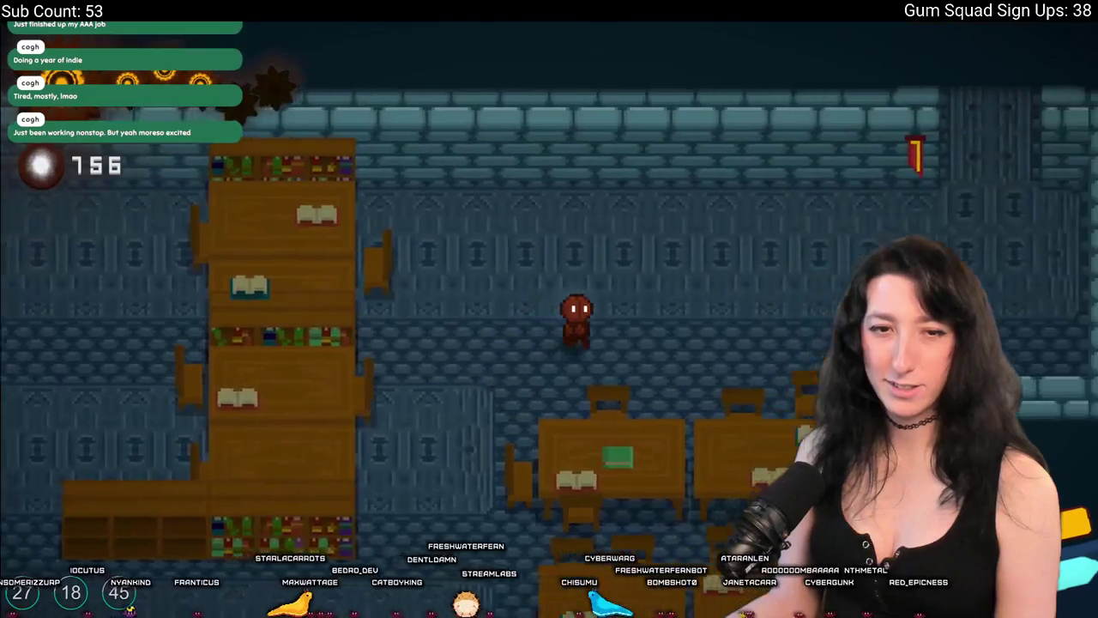
Walk east into a new corridor, past the enemy, then west and north.
key("d")
key("w")
key("s")
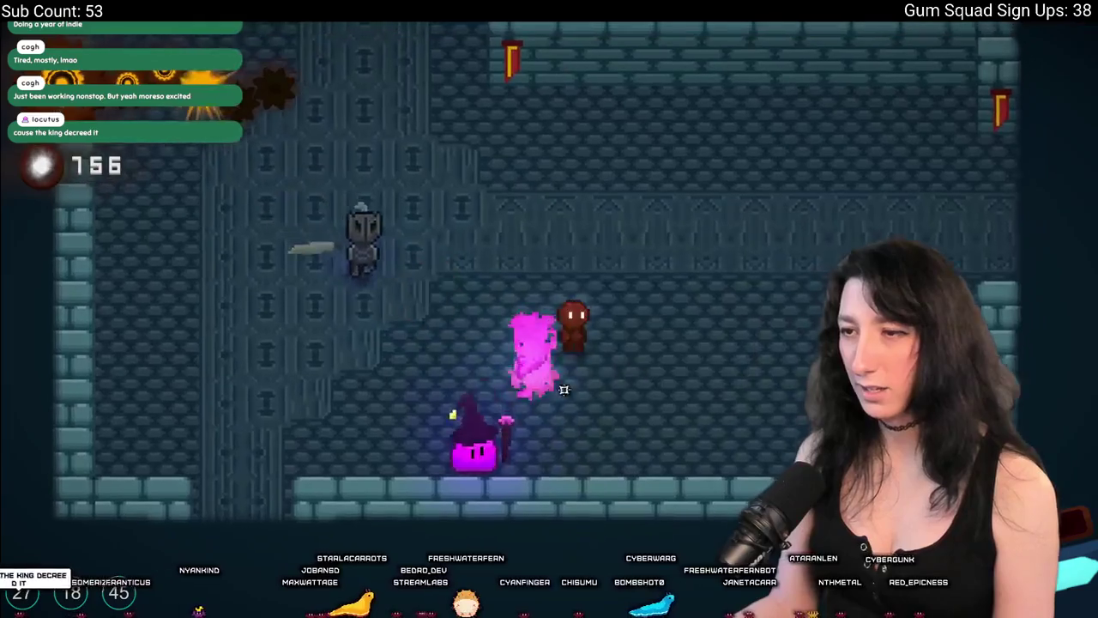
key("a")
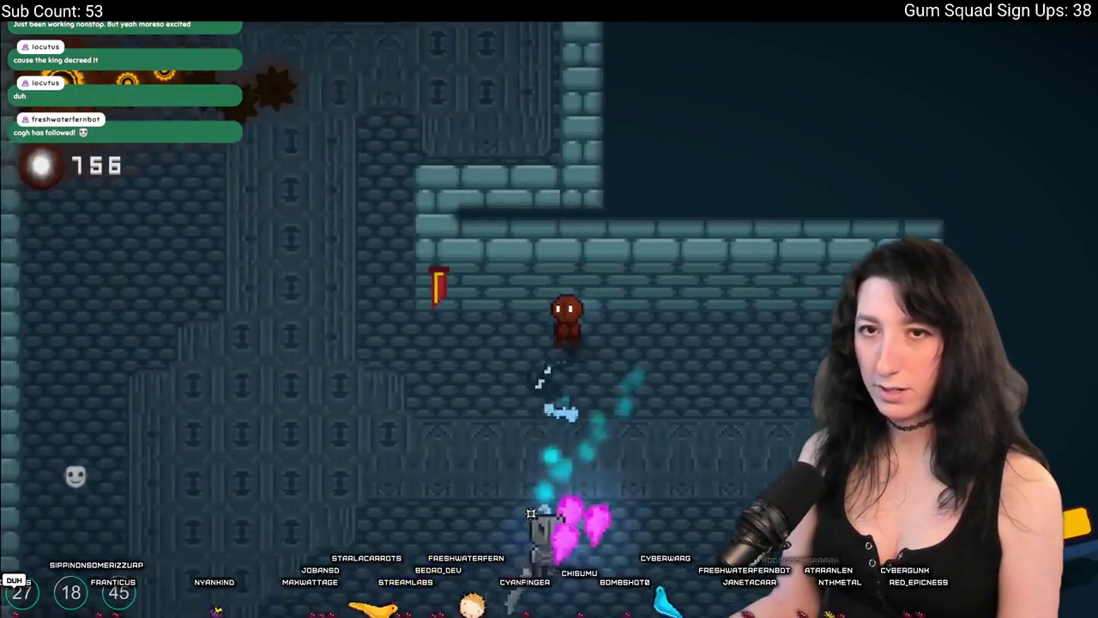
key("a")
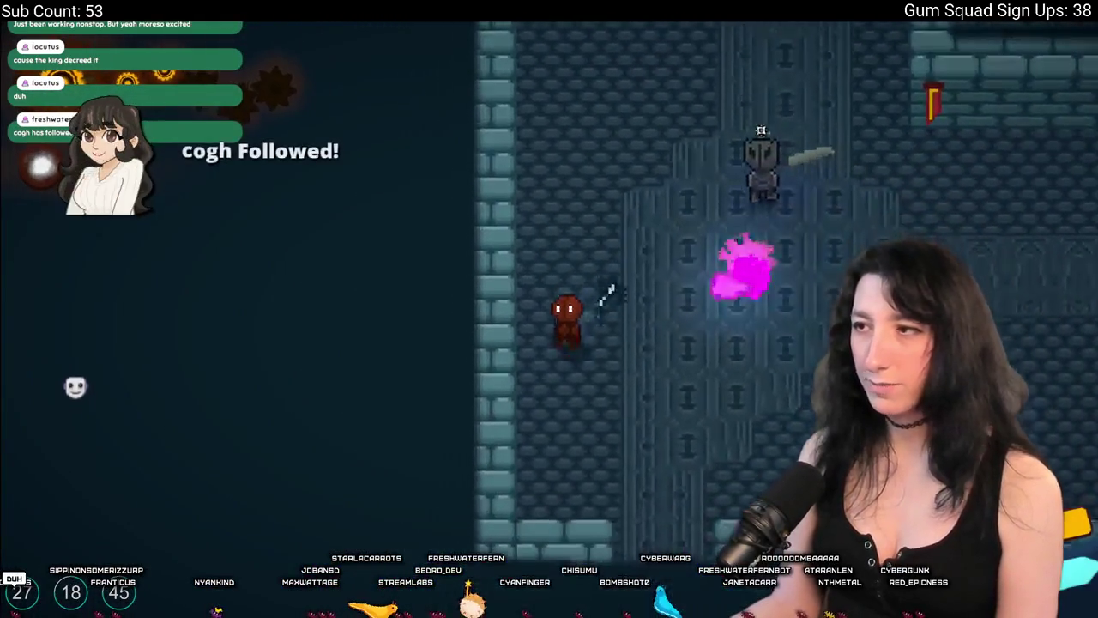
key("w")
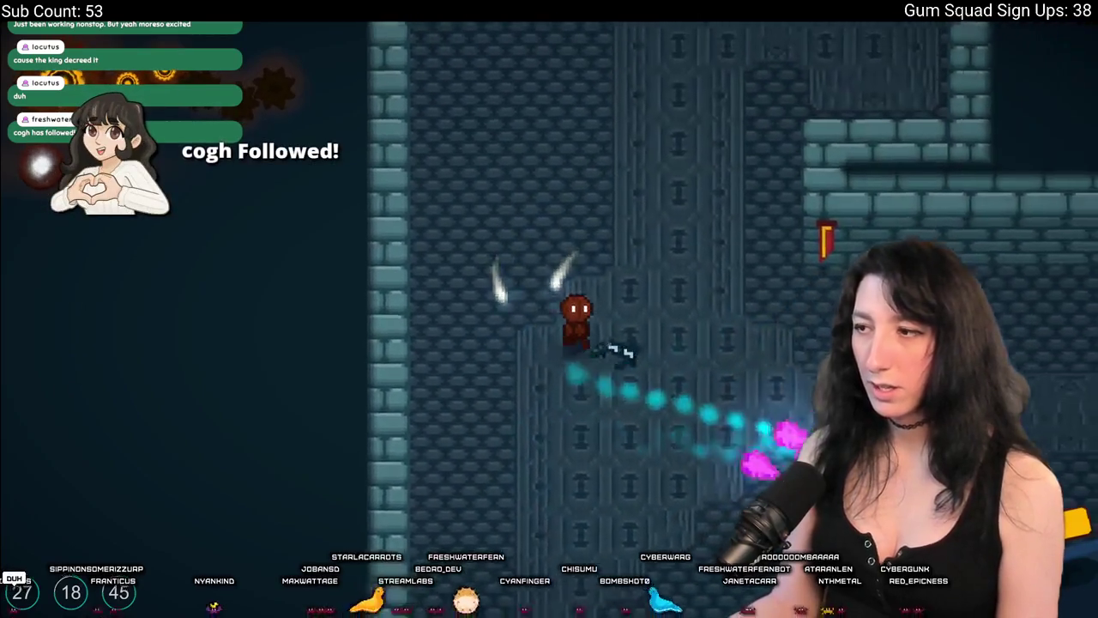
Fight the wizard, then head west and north toward the altar corridor.
key("d")
key("s")
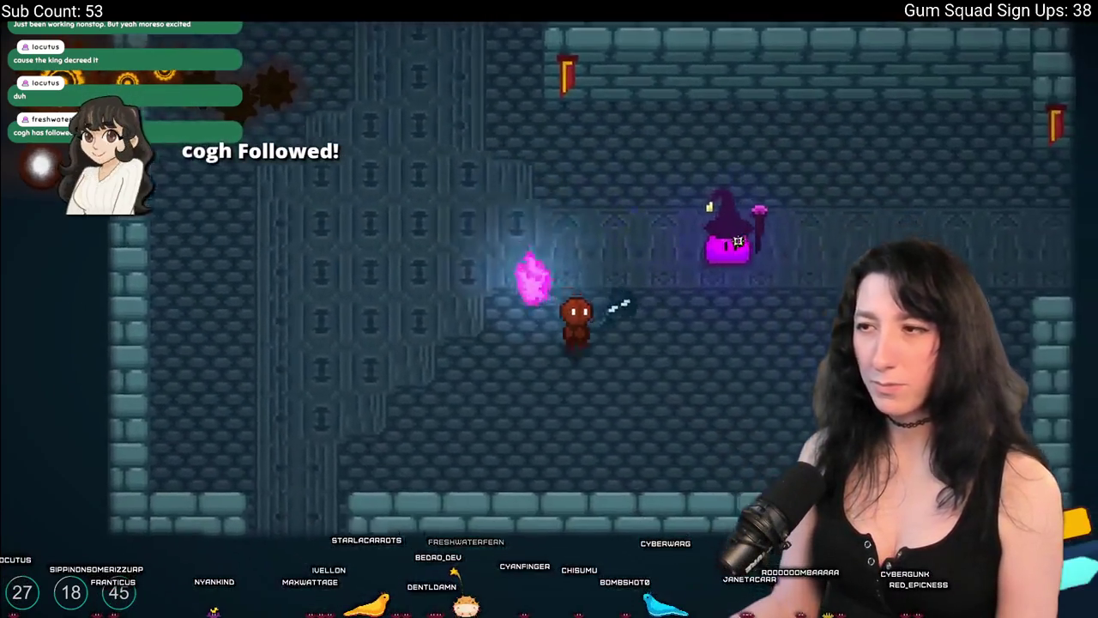
key("d")
key("w")
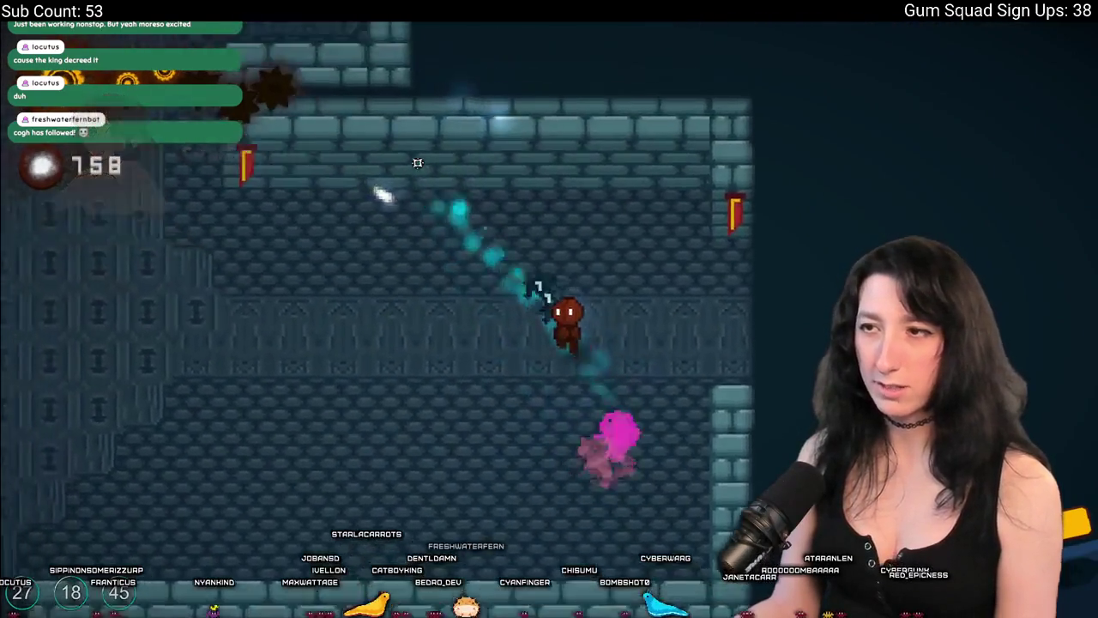
key("a")
key("w")
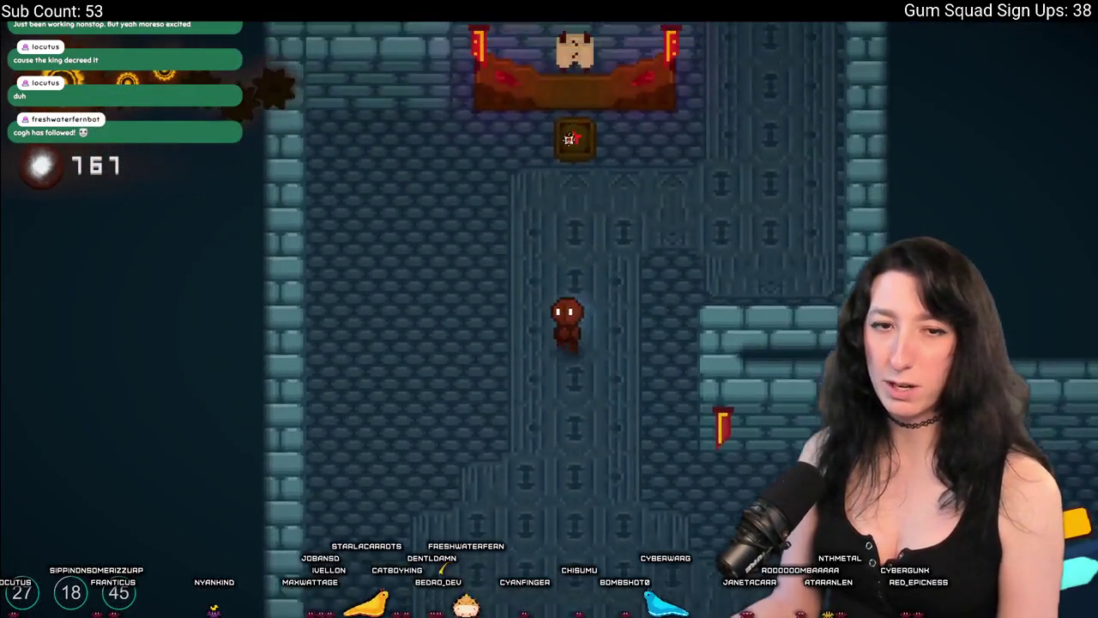
Walk onto the altar to read the King's 5th Decree.
key("w")
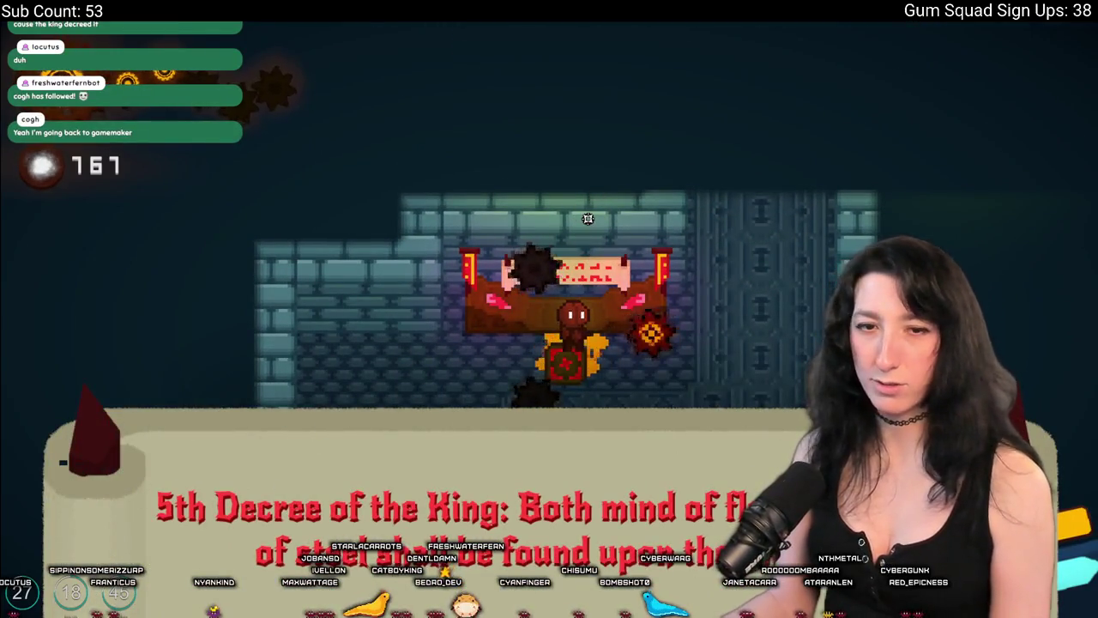
Walk up the hall, confirm King's Sigil on the augment screen behind the round door, and enter the red hall.
key("d")
key("w")
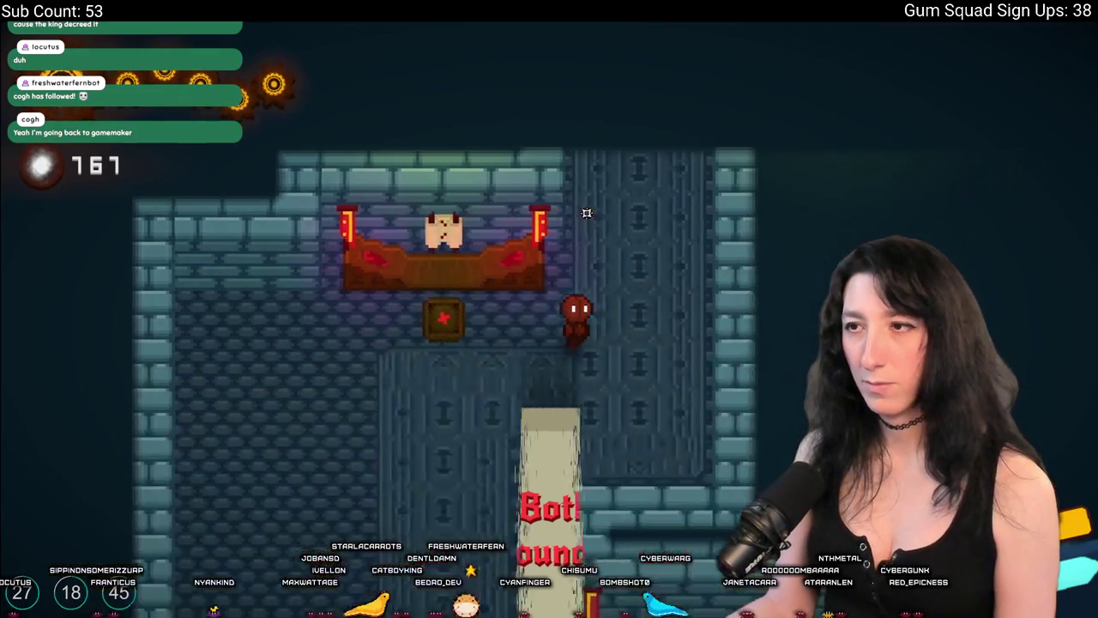
key("w")
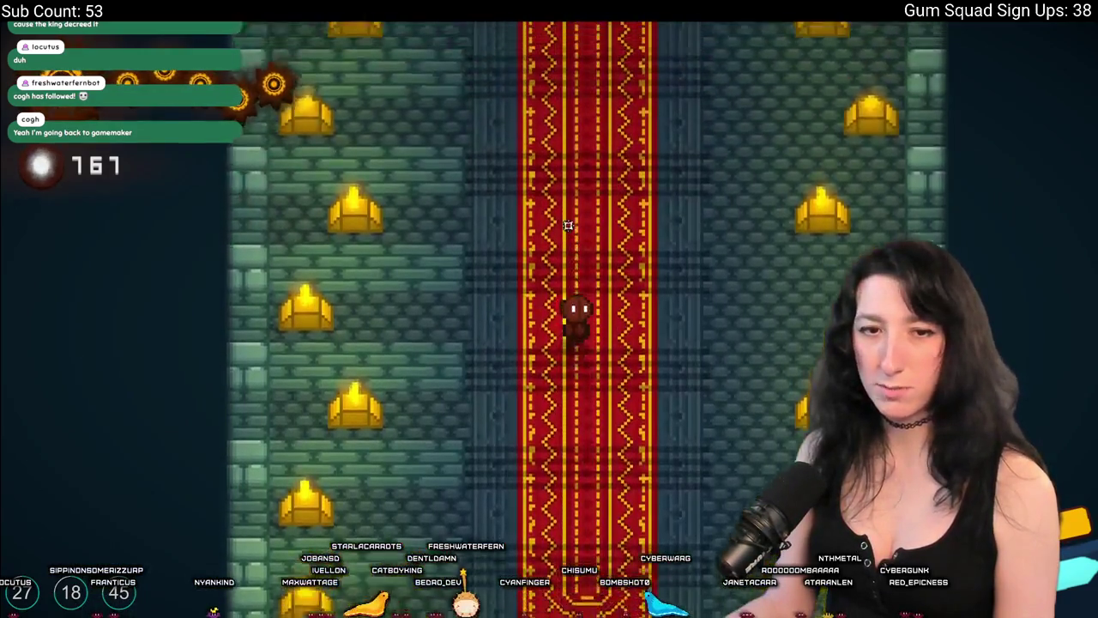
key("a")
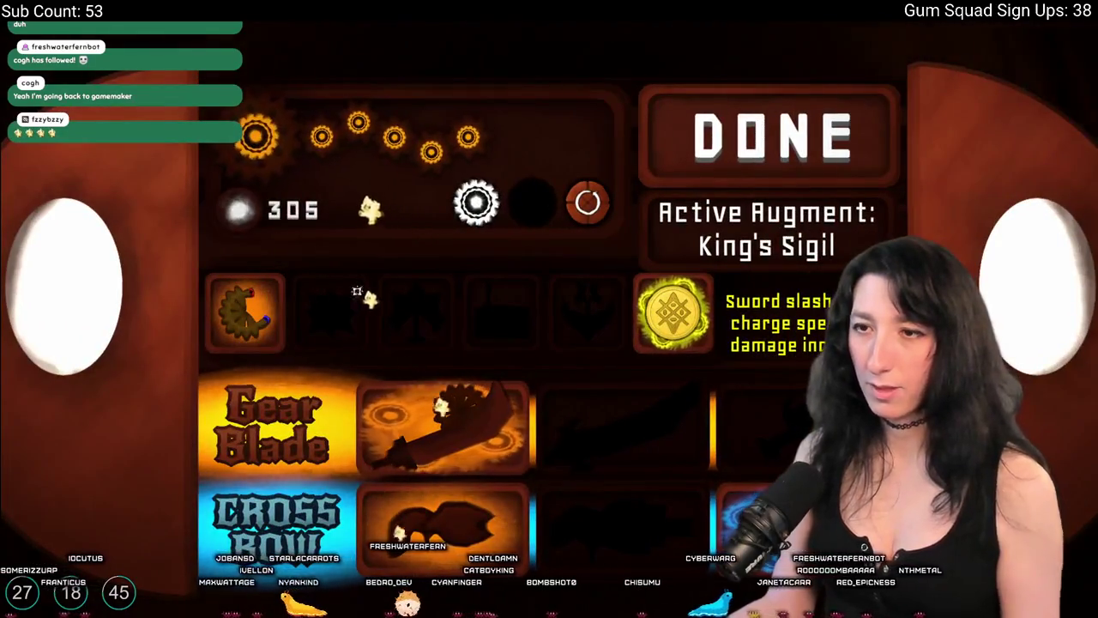
left_click(806, 163)
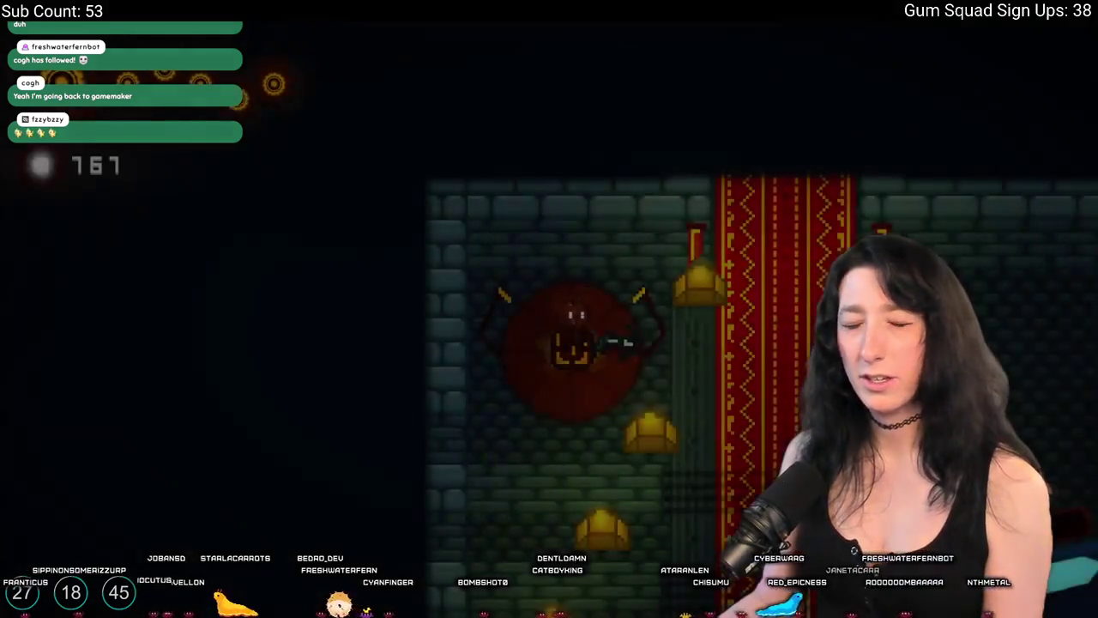
key("w")
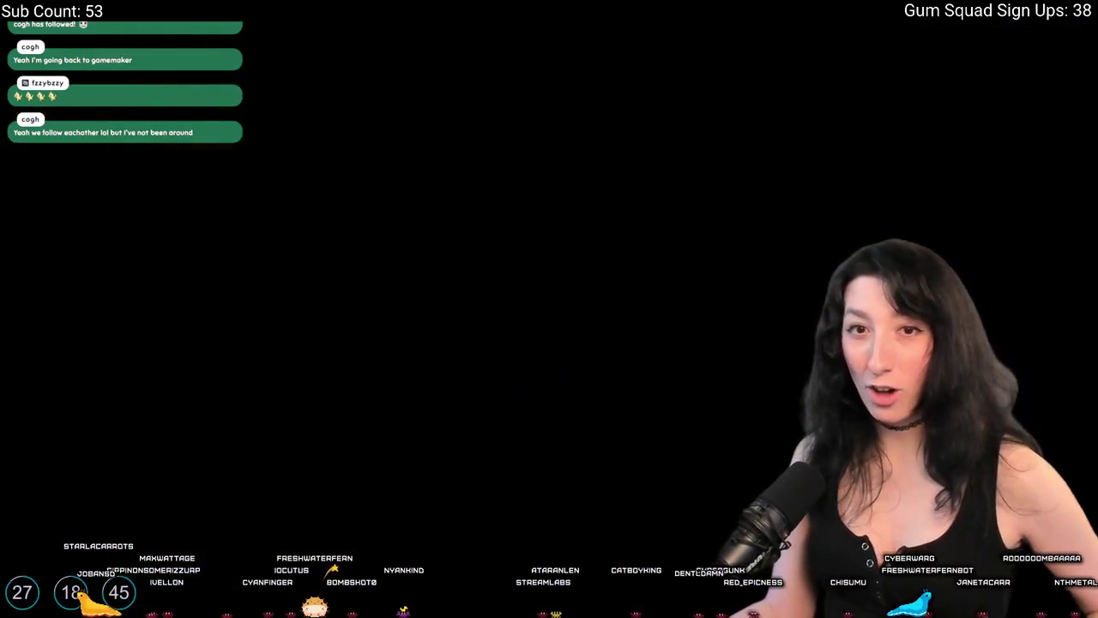
Enter the red hall, firing at the boss and the eye enemies.
key("w")
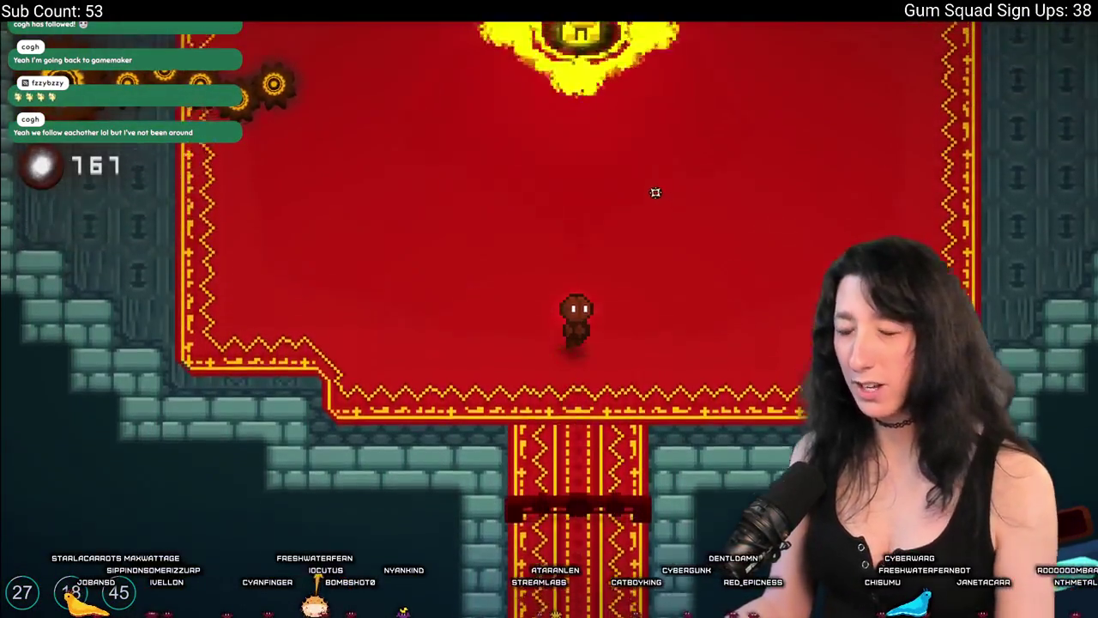
left_click(674, 173)
key("w")
left_click_drag(674, 173, 563, 494)
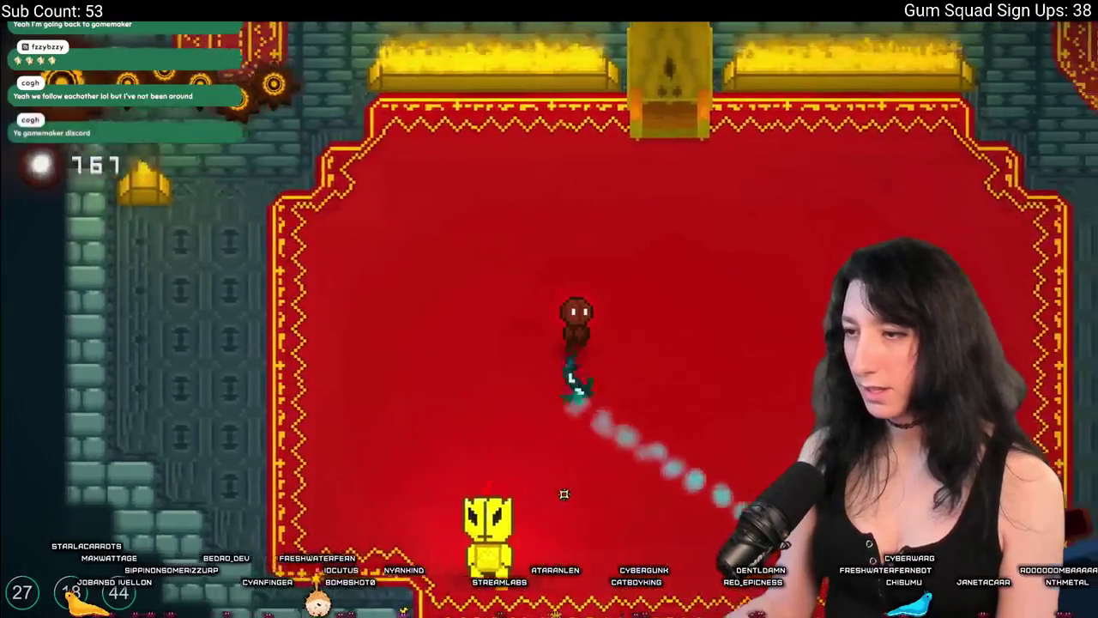
key("s")
key("d")
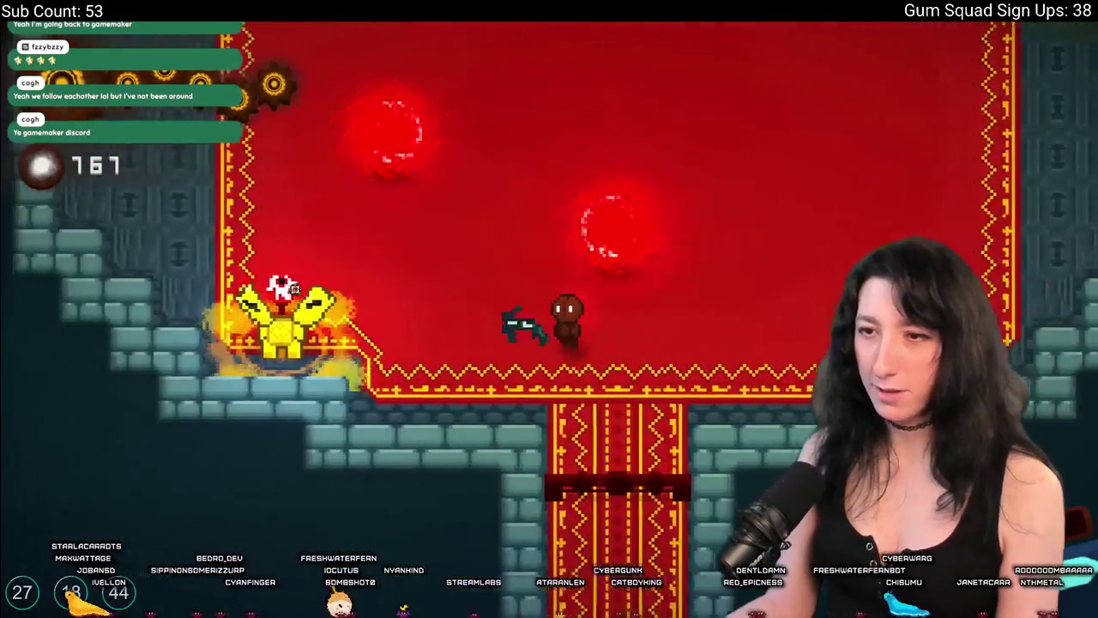
key("s")
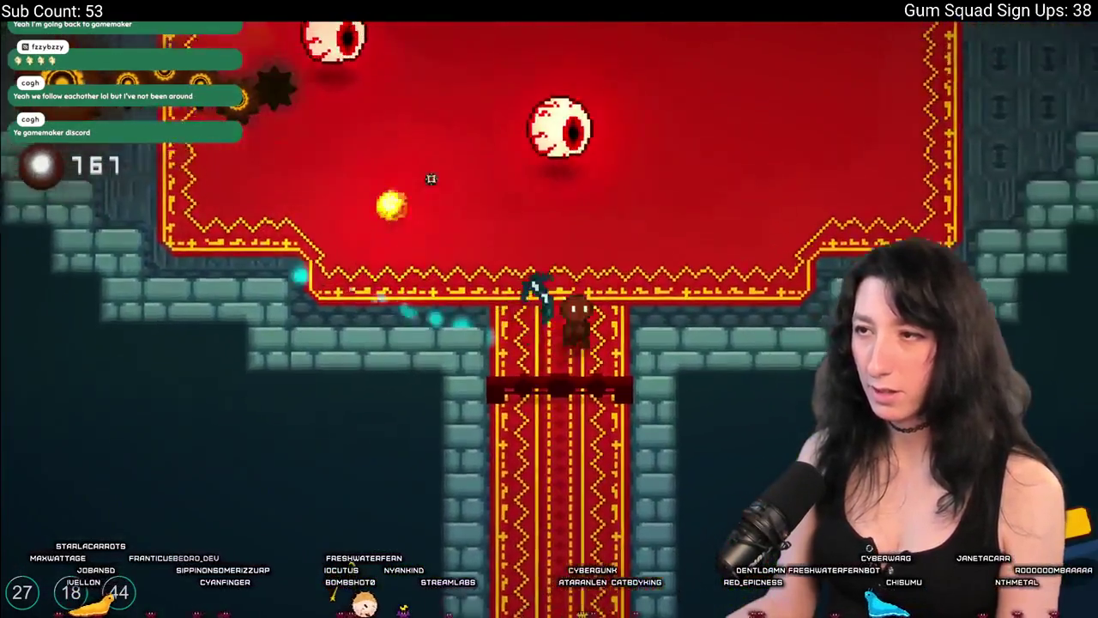
key("w")
mouse_move(430, 179)
left_mouse_down()
mouse_move(397, 196)
mouse_move(386, 157)
mouse_move(665, 168)
left_mouse_up()
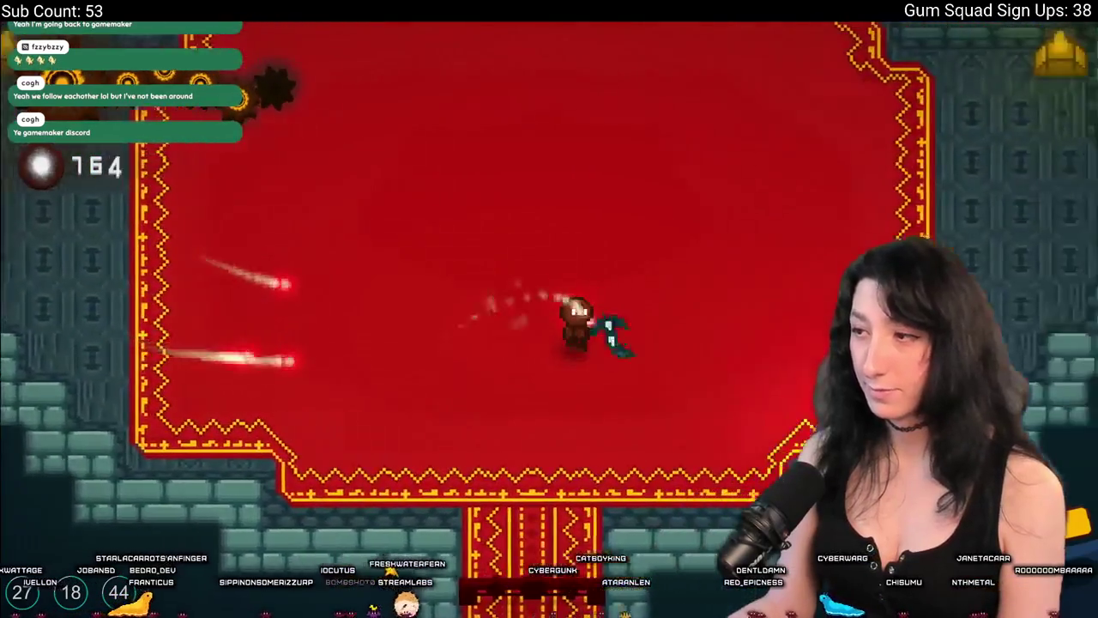
Move left and down through the hall and kill the eye enemy.
key("w")
key("a")
key("s")
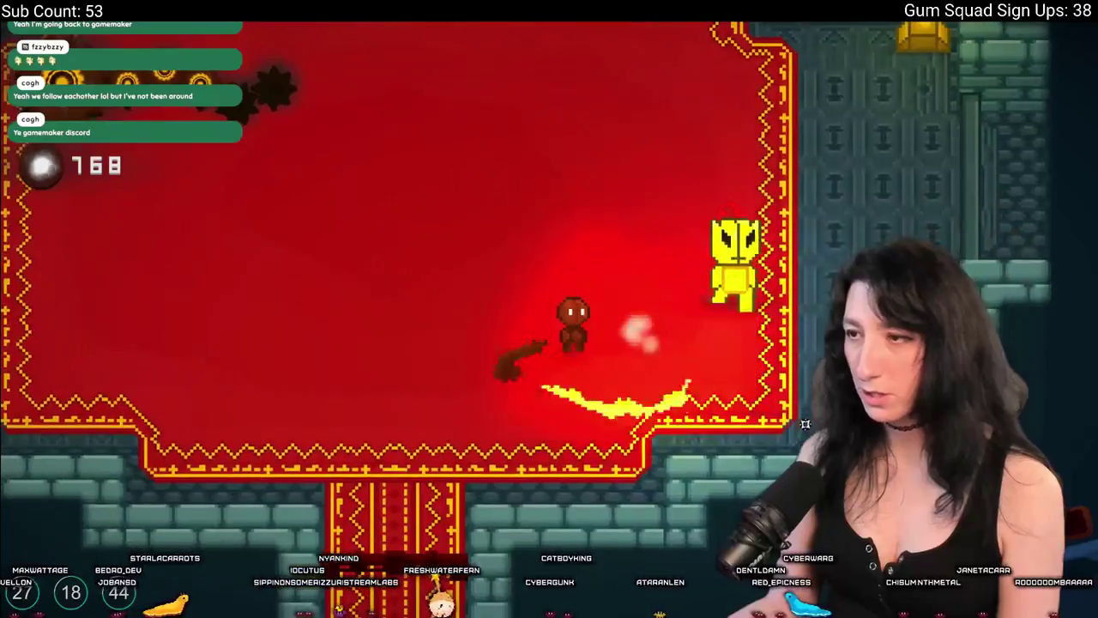
key("a")
key("s")
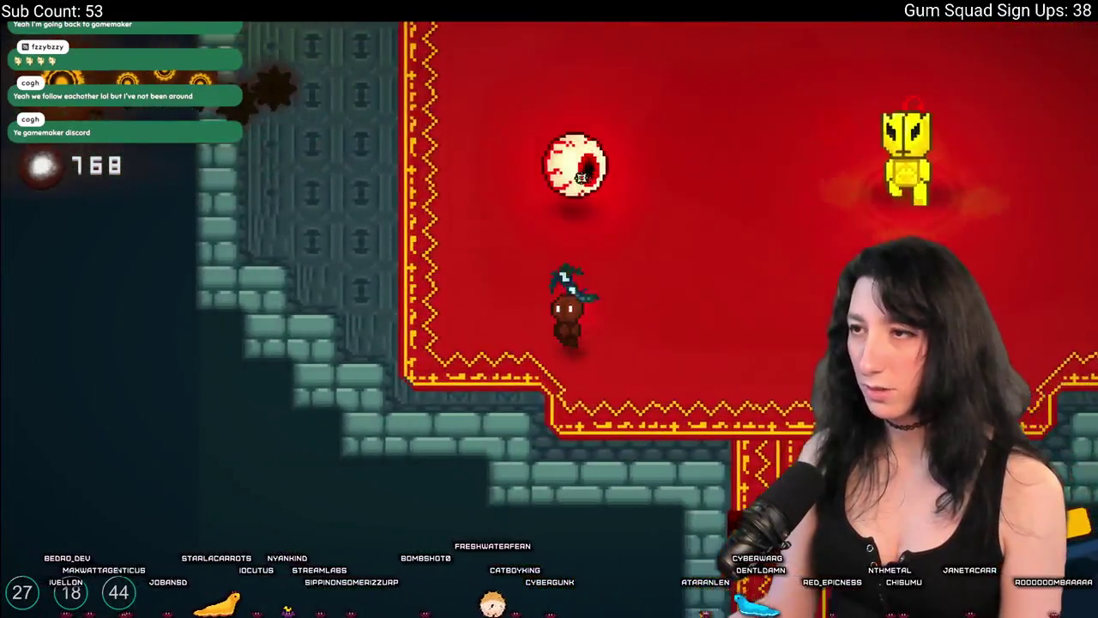
key("w")
mouse_move(666, 263)
left_mouse_down()
mouse_move(643, 441)
mouse_move(563, 564)
mouse_move(515, 527)
left_mouse_up()
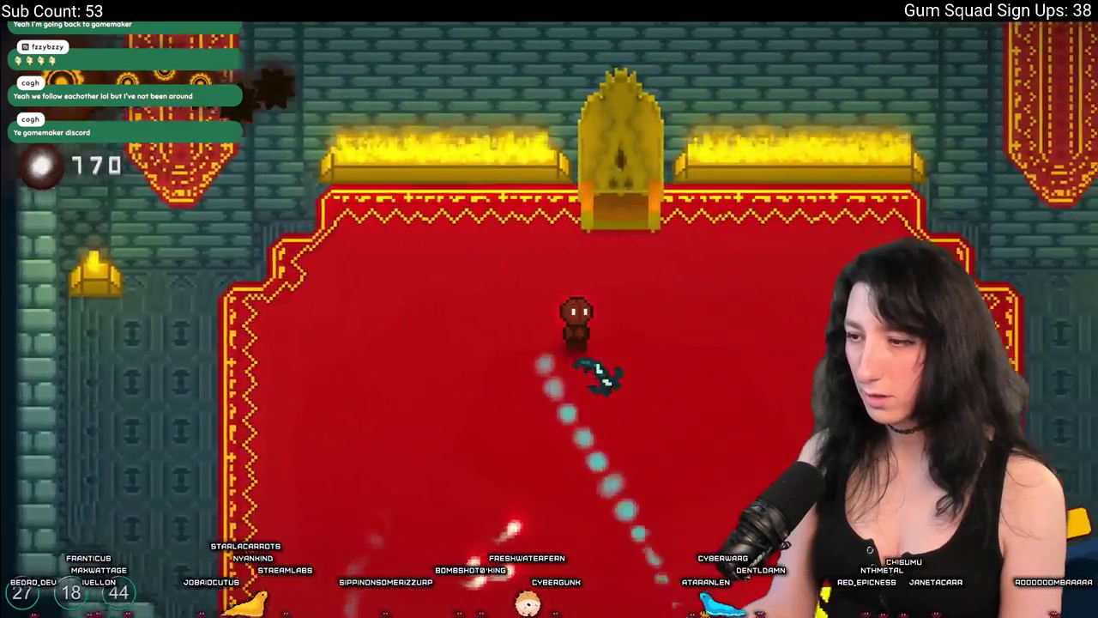
Dodge around the hall and slash the white eye enemy near the throne.
key("s")
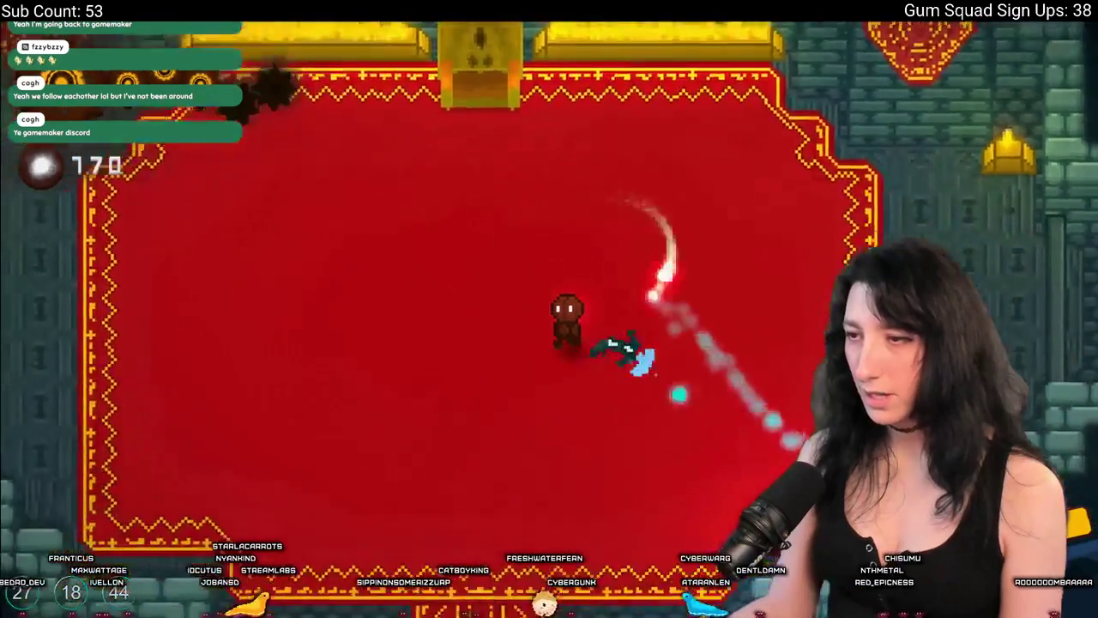
key("a")
key("w")
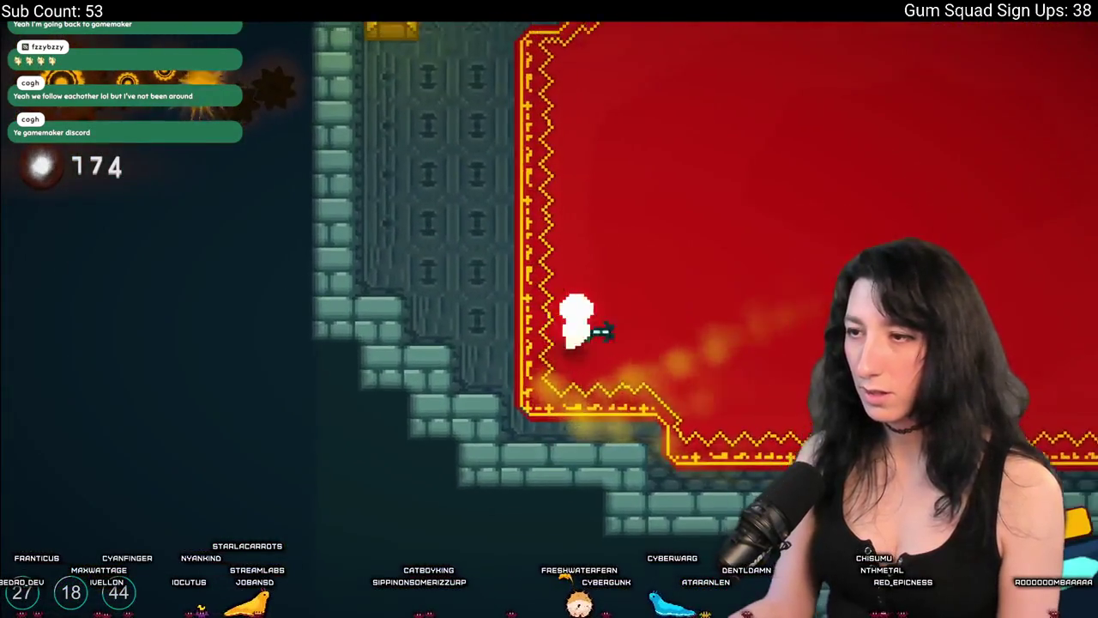
key("d")
key("s")
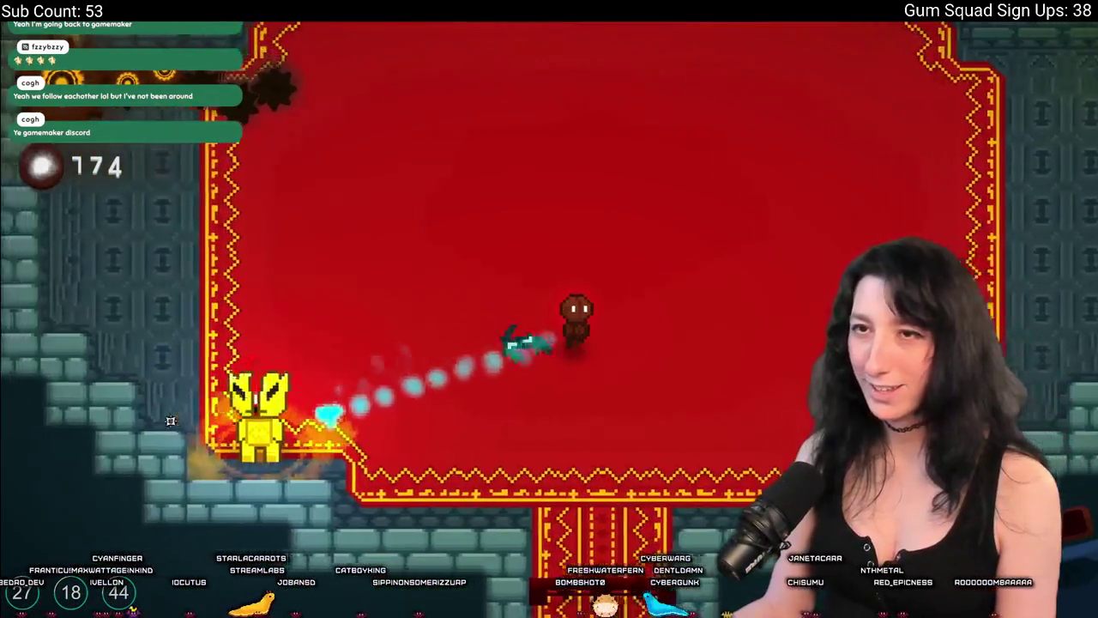
key("d")
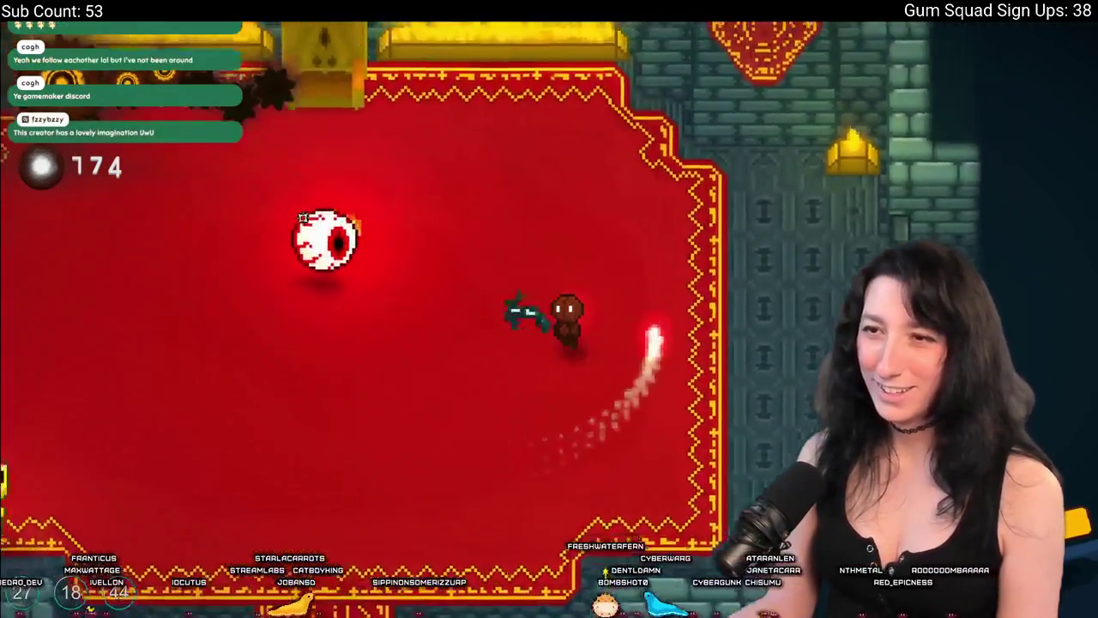
key("w")
key("a")
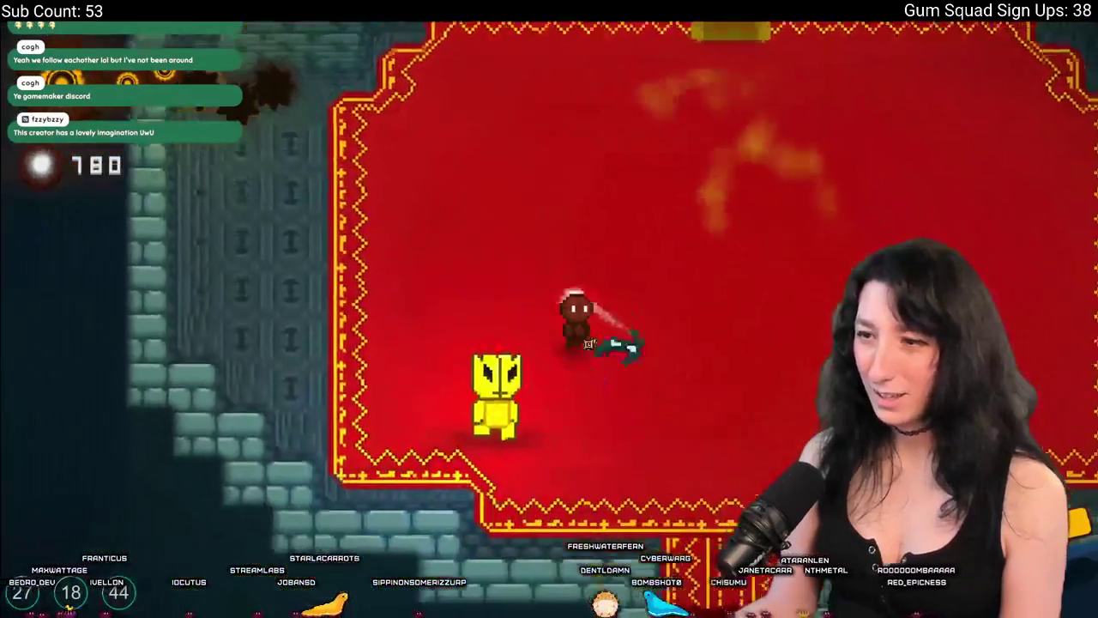
key("d")
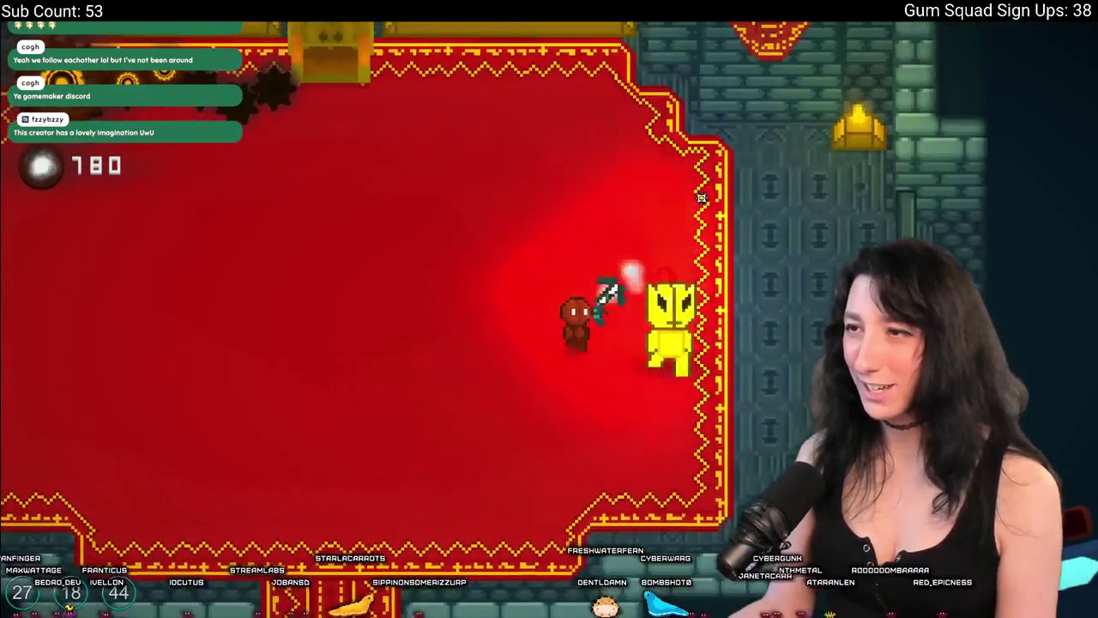
Shoot the yellow knight and enemies while retreating to the bottom-left corner.
left_click(691, 404)
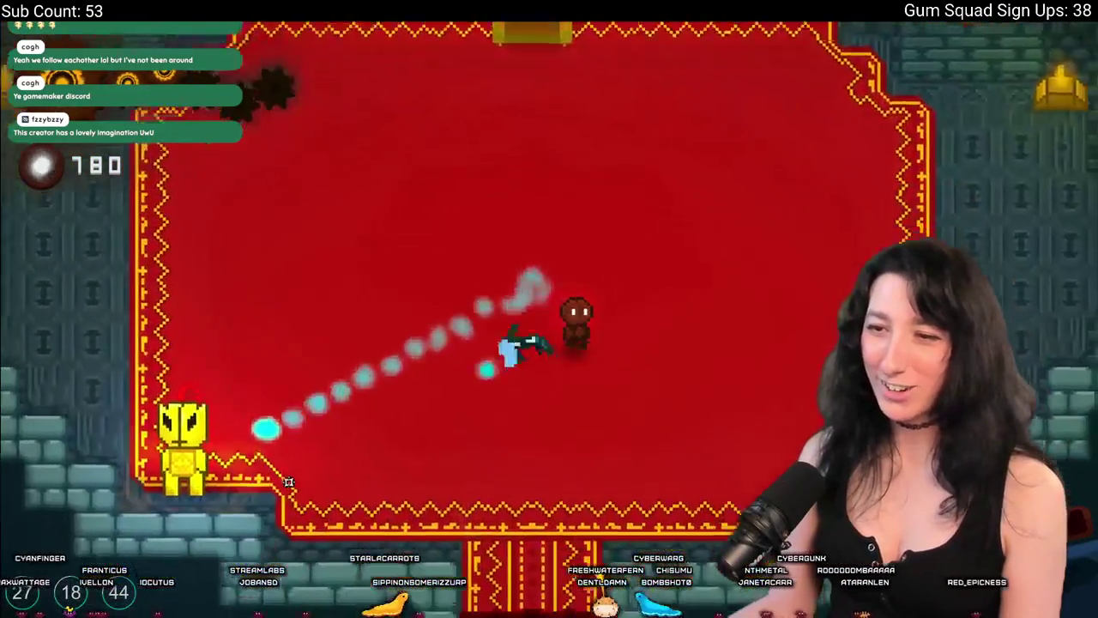
key("d")
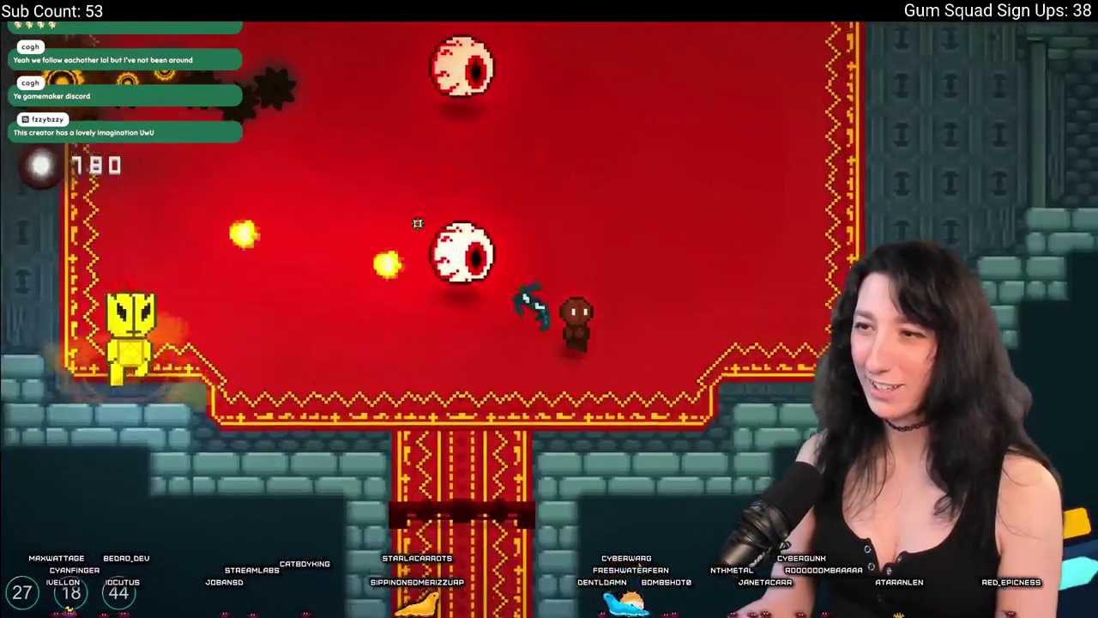
left_click(333, 415)
key("a")
left_click(333, 415)
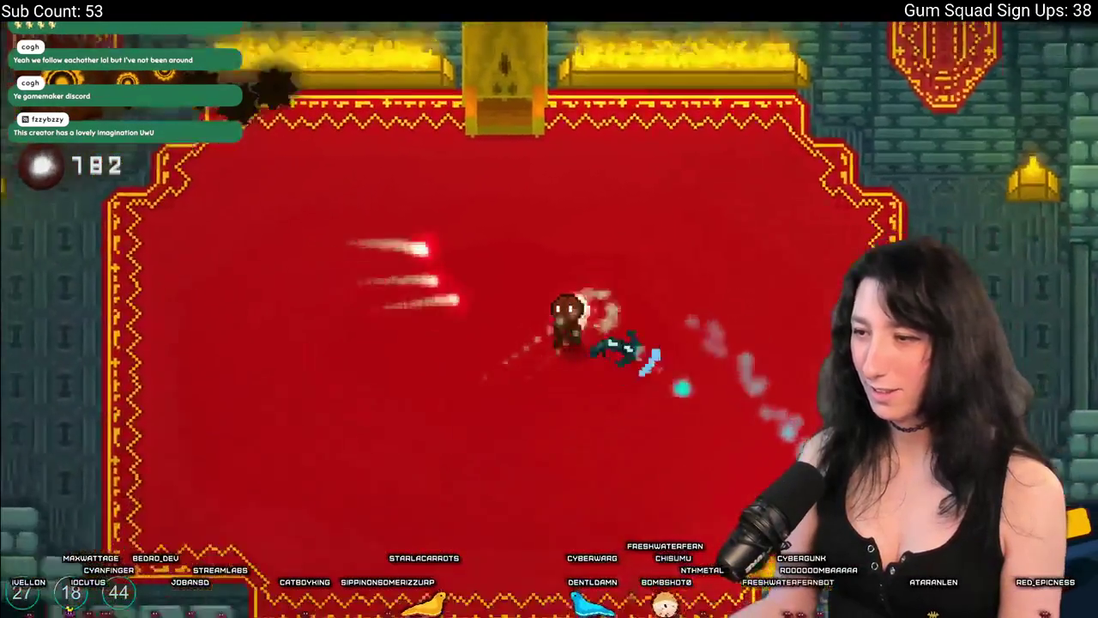
key("a")
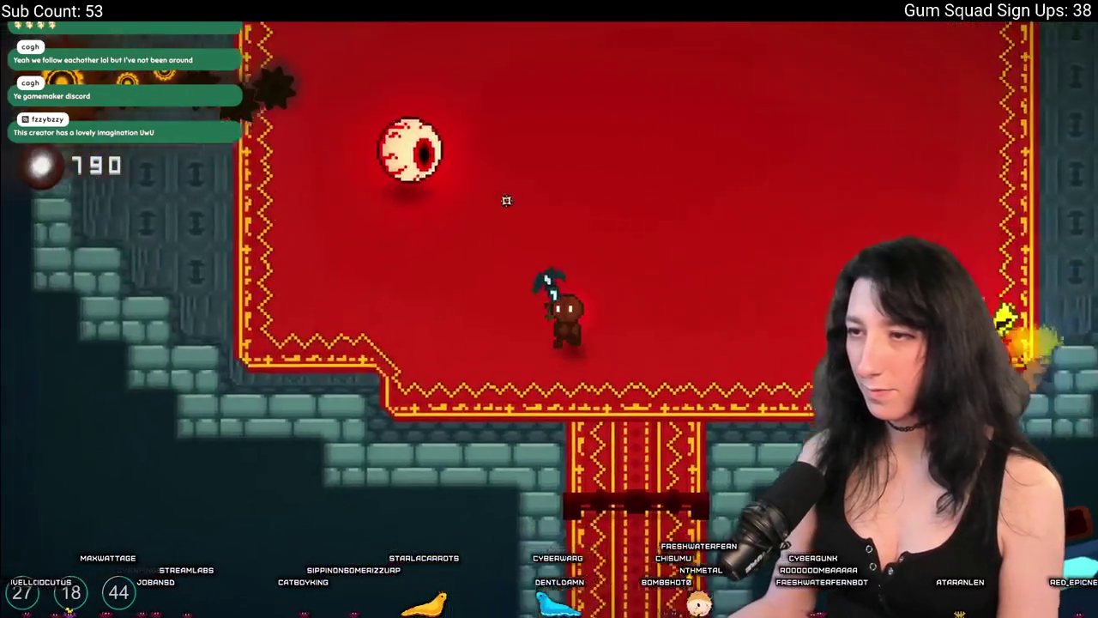
left_click(614, 184)
key("w")
left_click(615, 185)
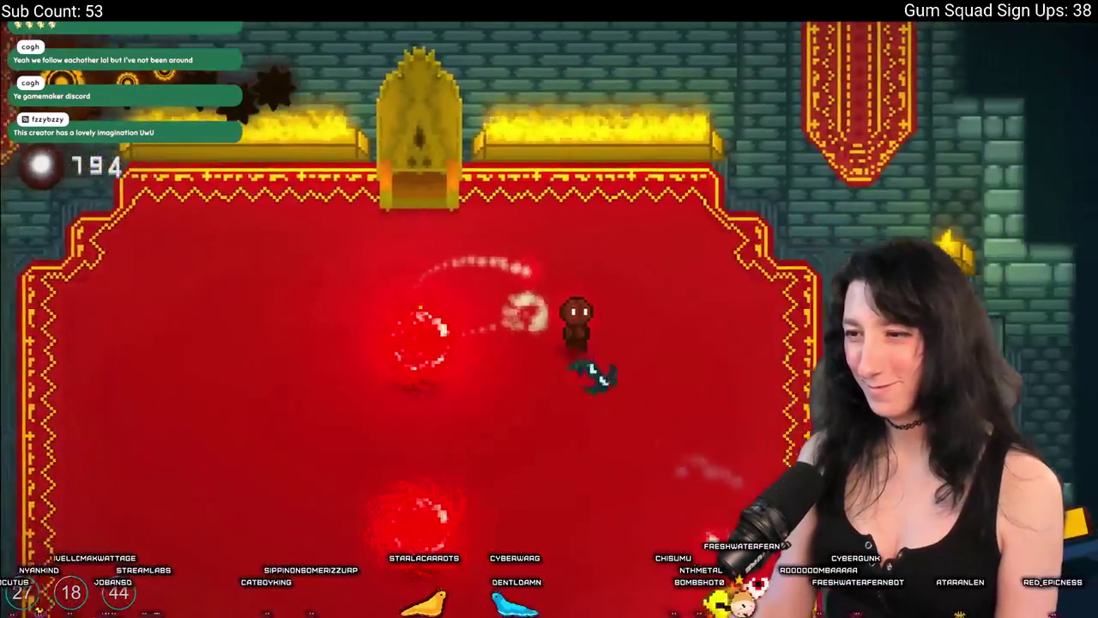
Shoot the eyeballs and yellow knight, then reach the golden throne and collect the King's Blade.
key("s")
left_click(622, 248)
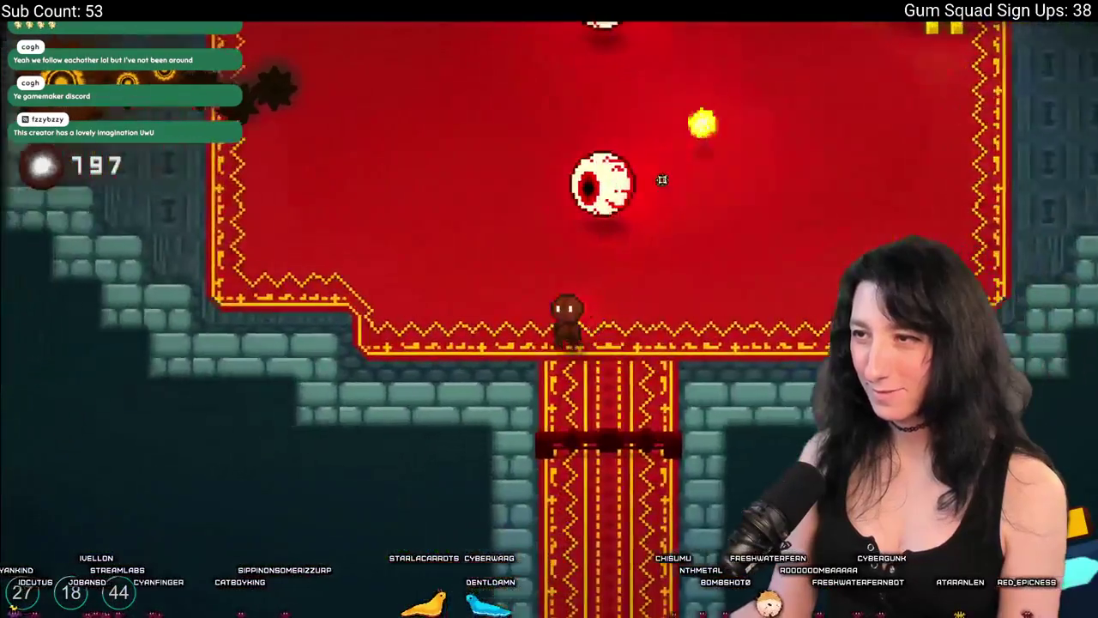
key("w")
left_click(622, 249)
key("d")
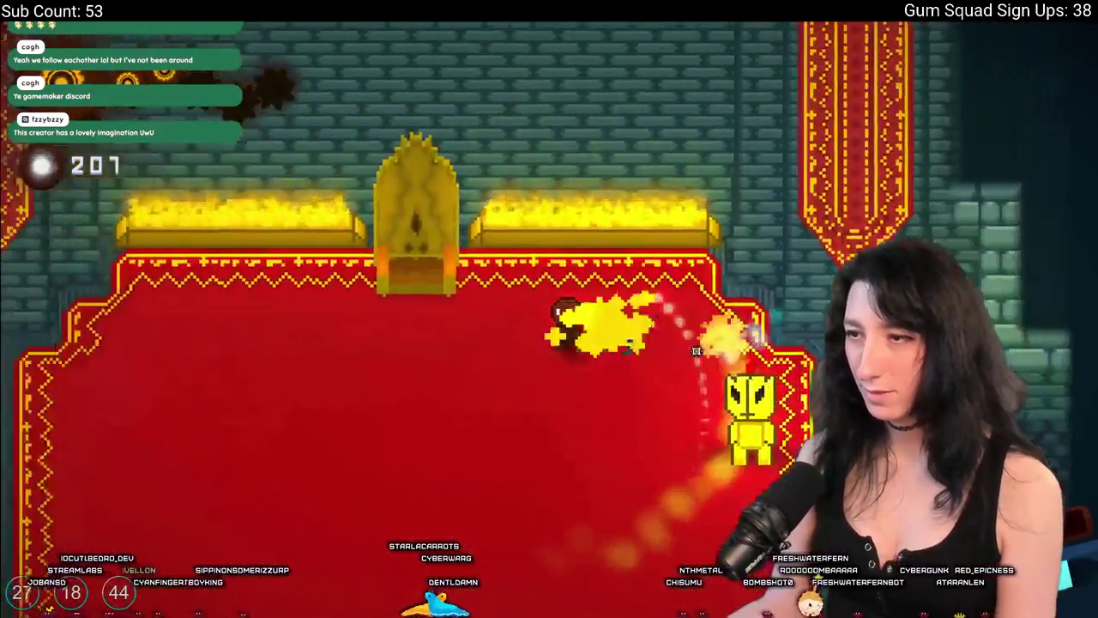
left_click(697, 350)
key("s")
key("d")
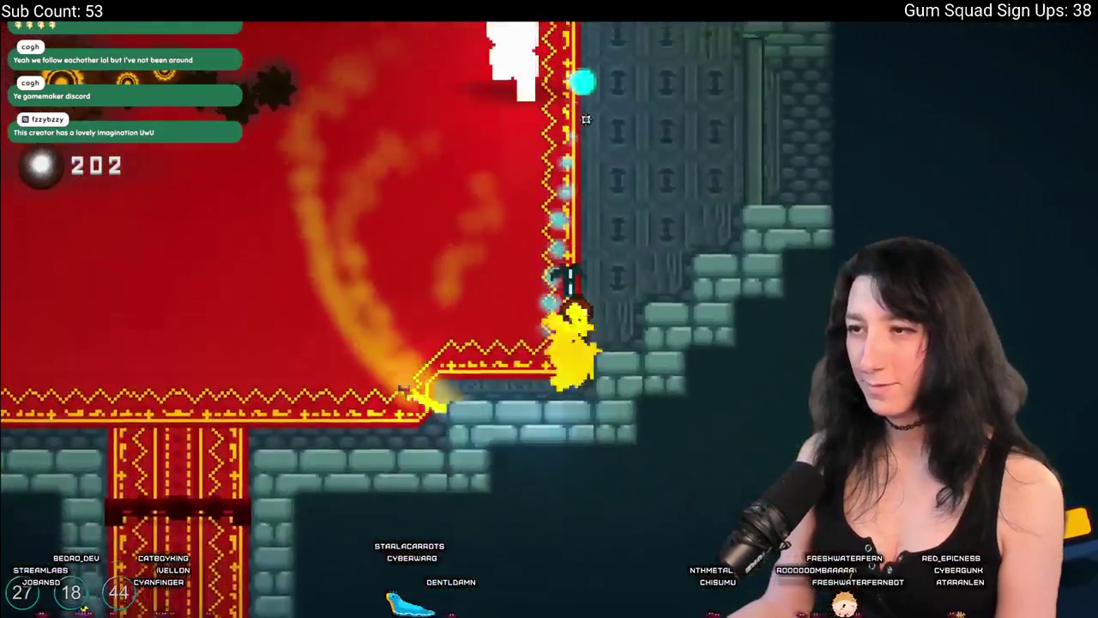
key("d")
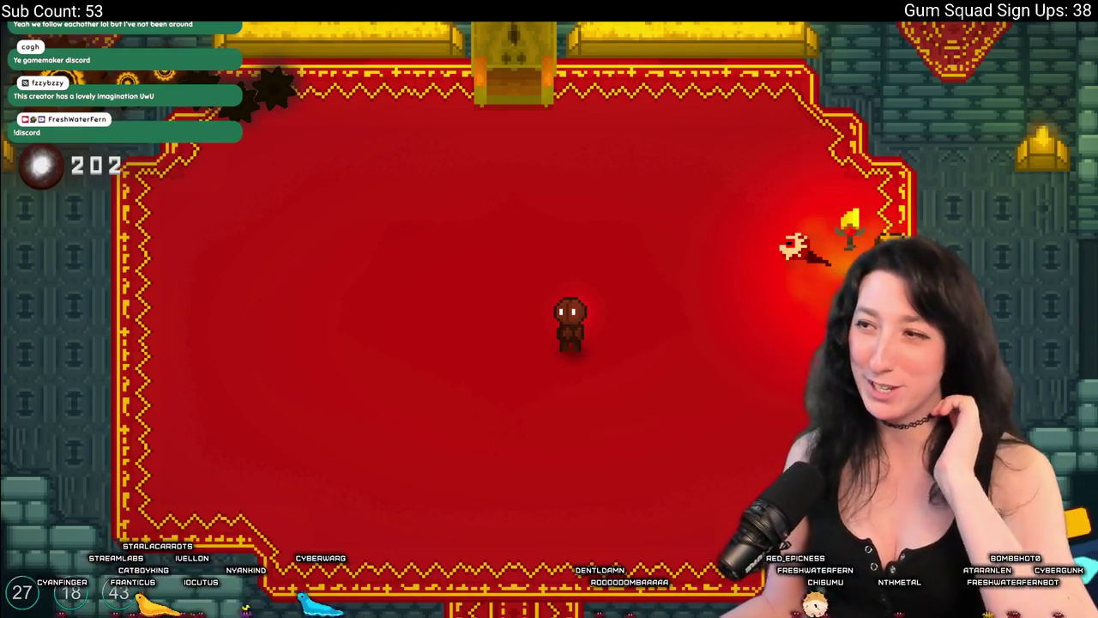
key("w")
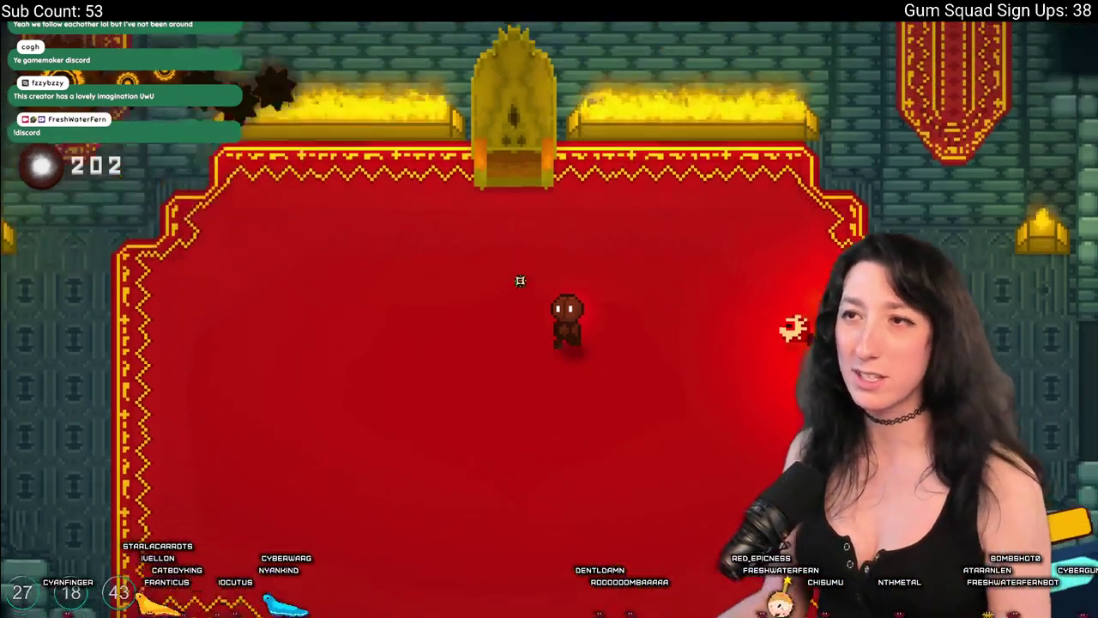
key("d")
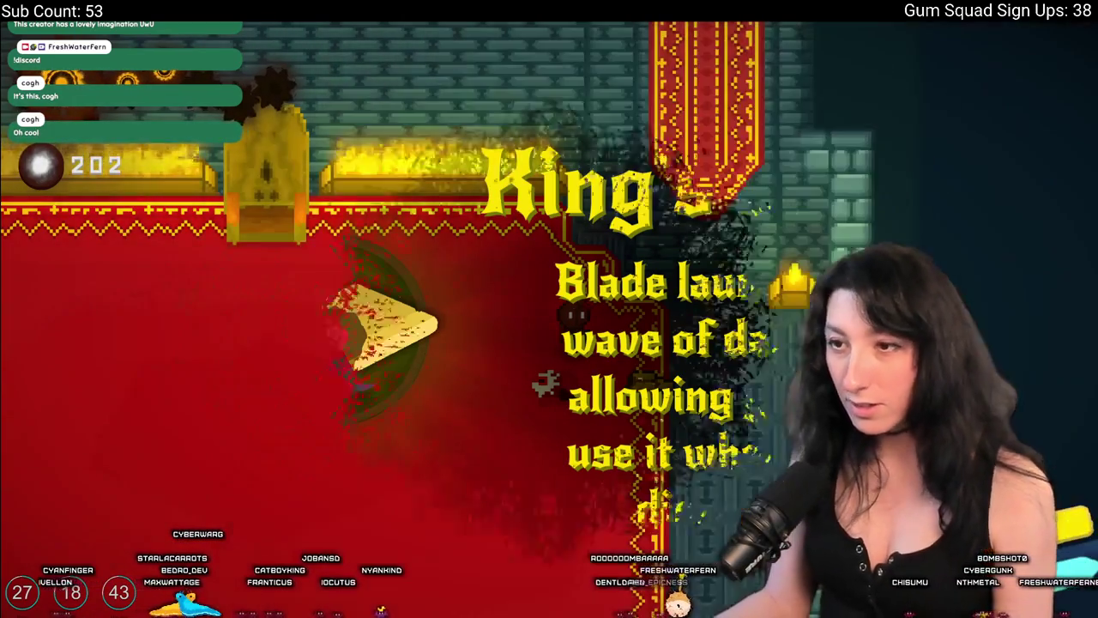
Walk out of the throne room along the stone corridor onto the magenta portal ring.
key("s")
key("d")
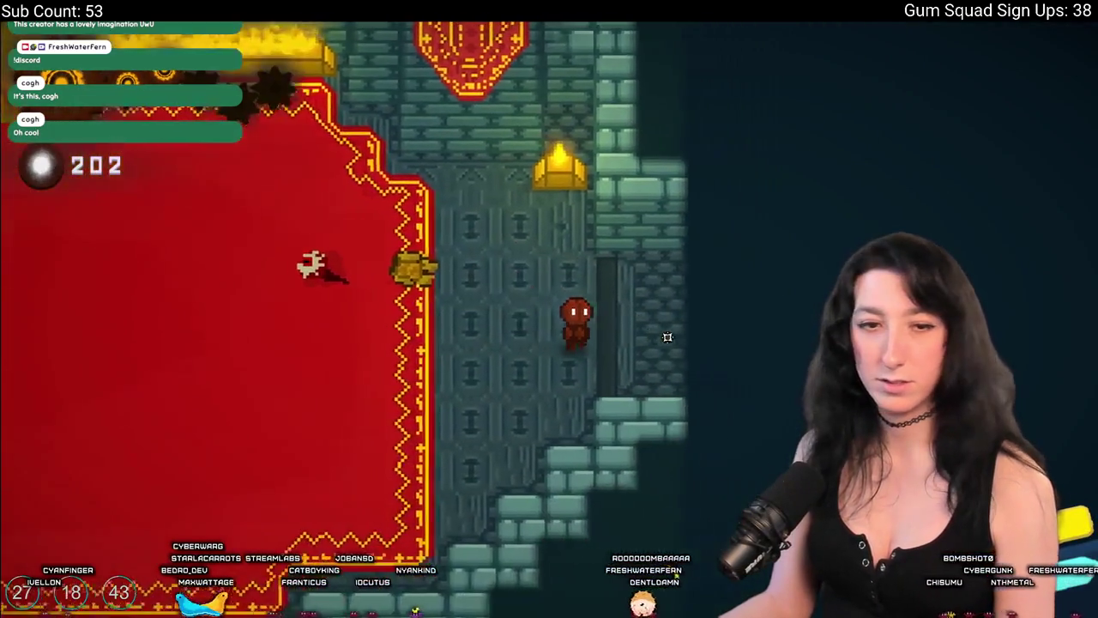
key("d")
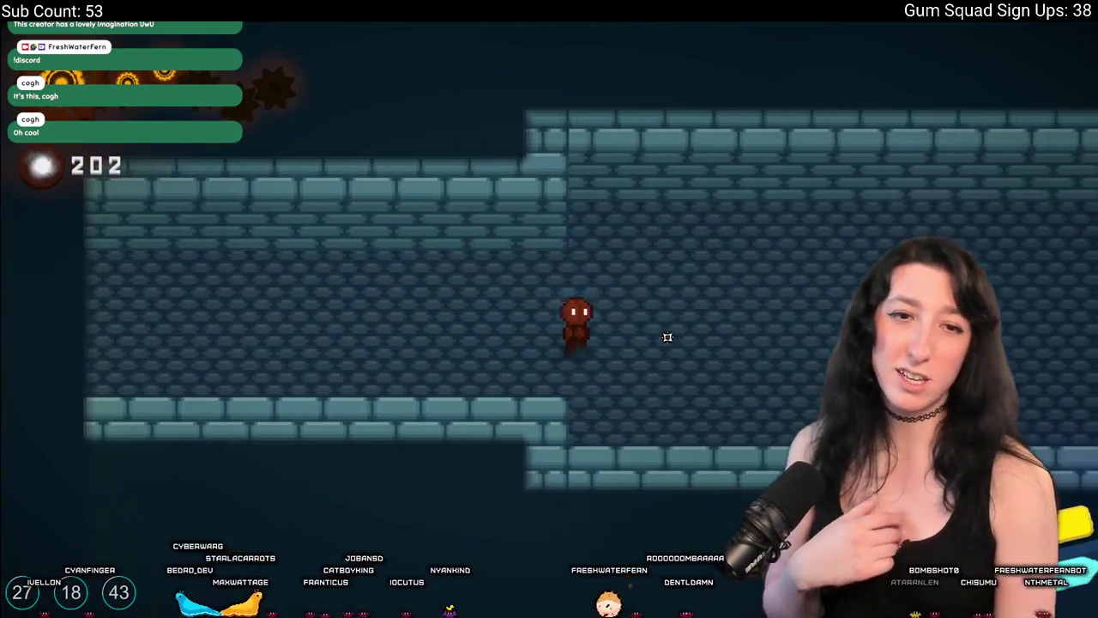
key("d")
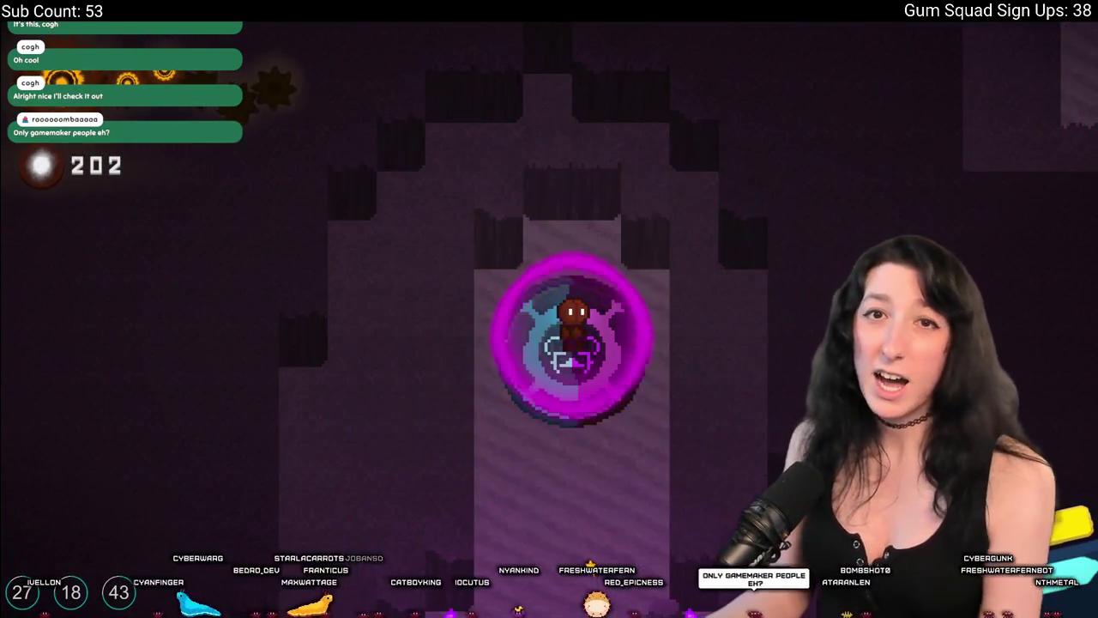
Walk through the purple rooms past the glyph carvings to the white orb.
key("s")
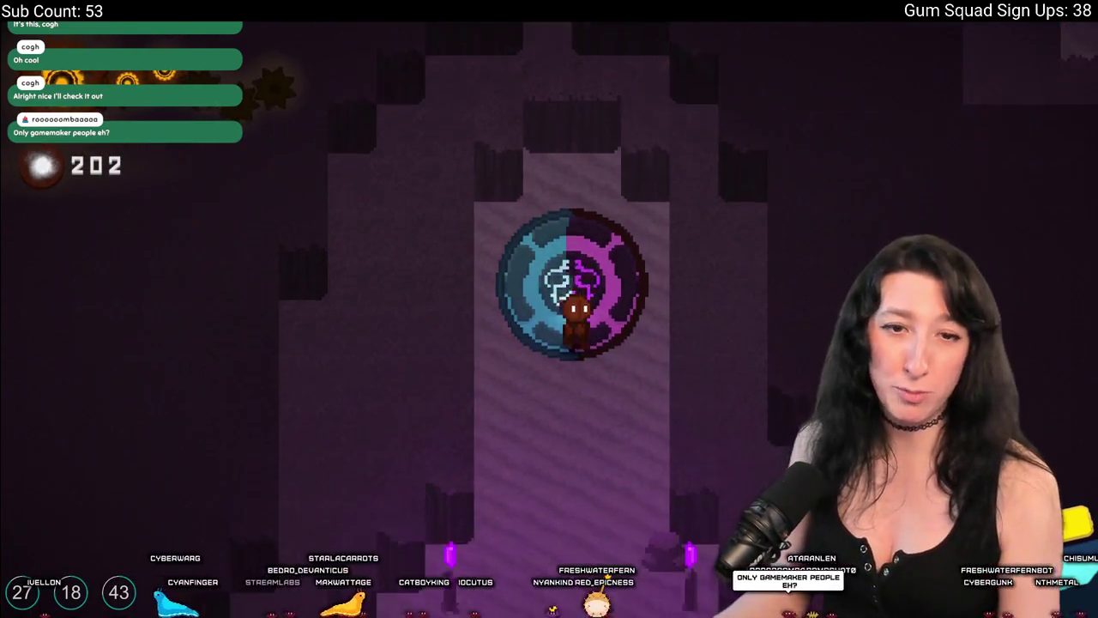
key("s")
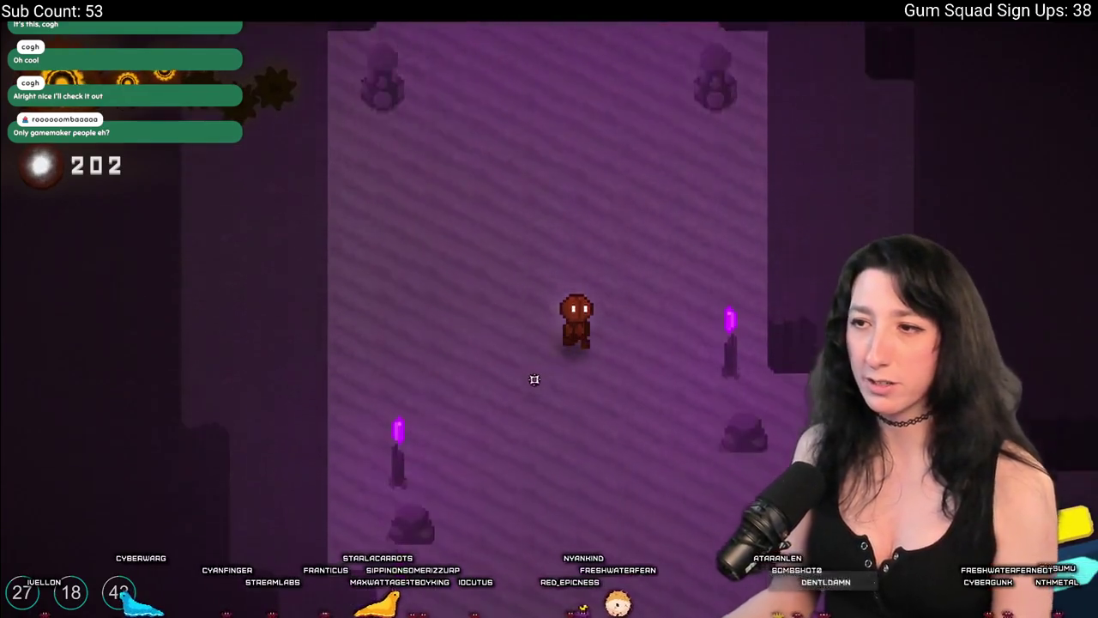
key("d")
key("s")
key("d")
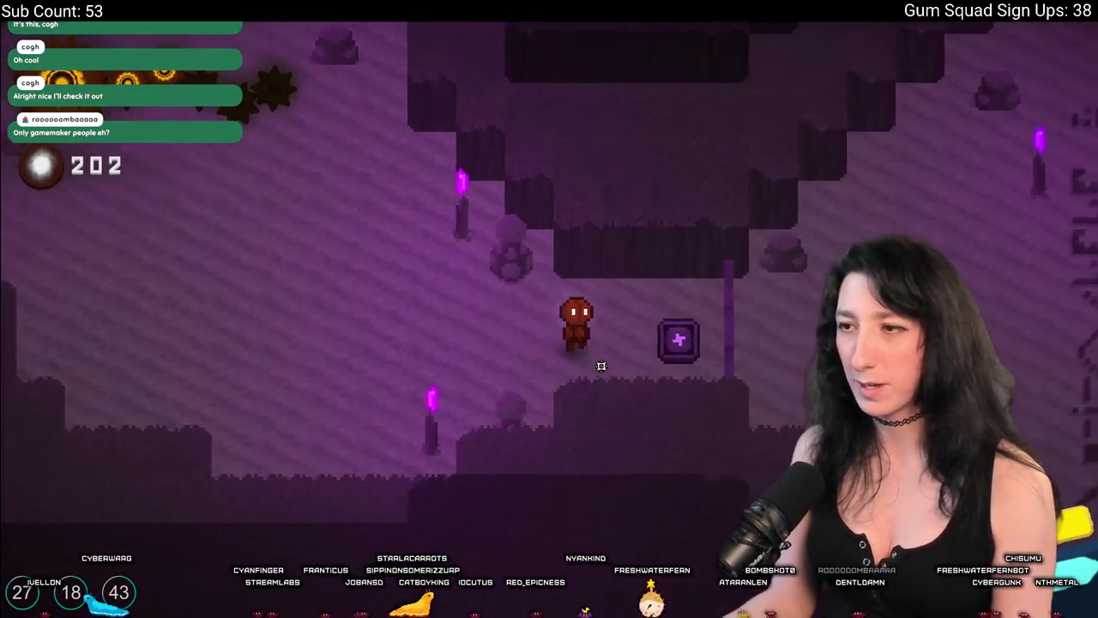
key("w")
key("d")
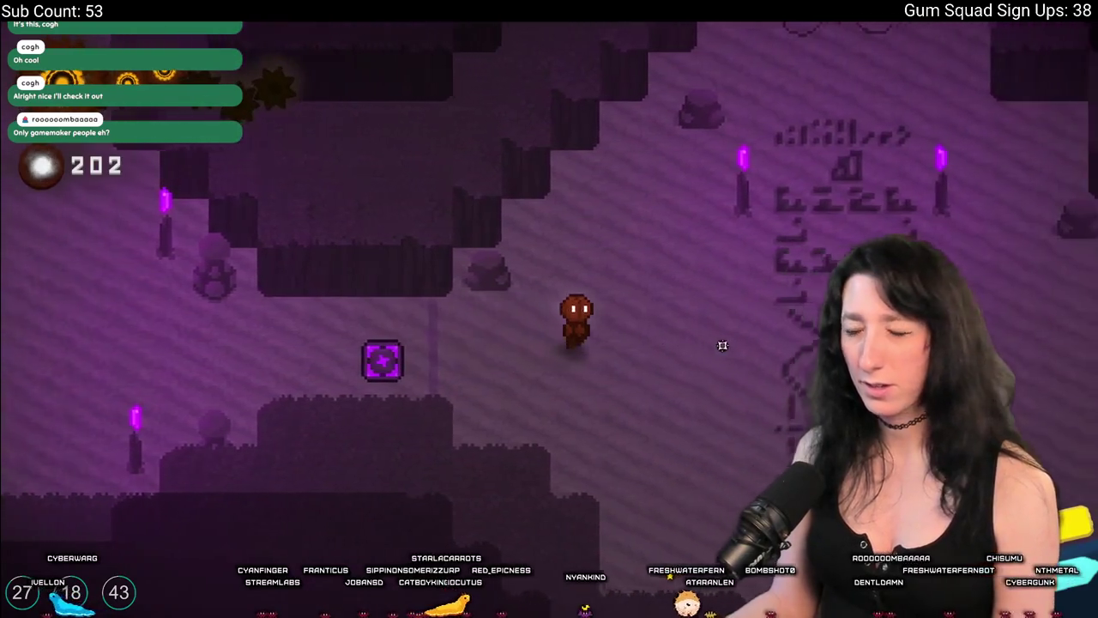
key("w")
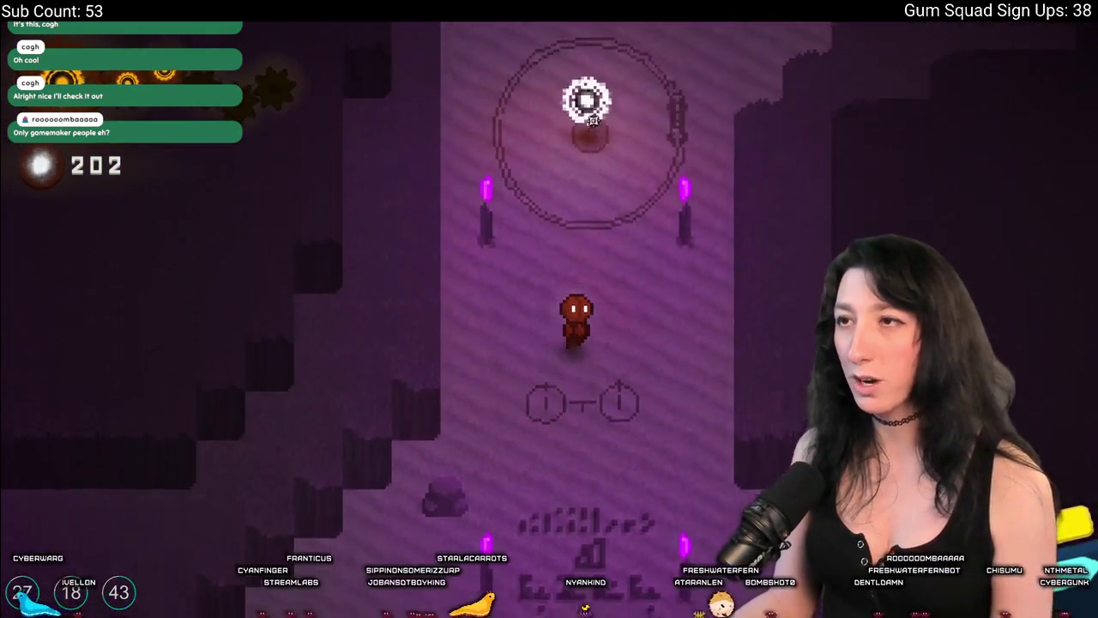
Collect the Boss Locator orb, dismiss its card, and view the boss markers on the world map.
key("e")
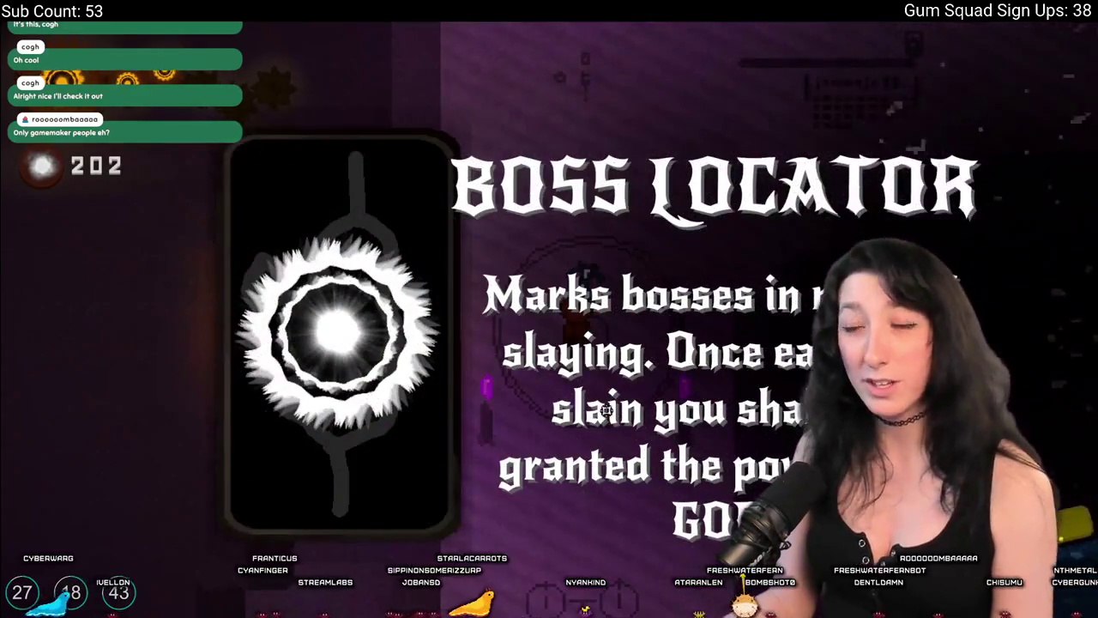
left_click(614, 361)
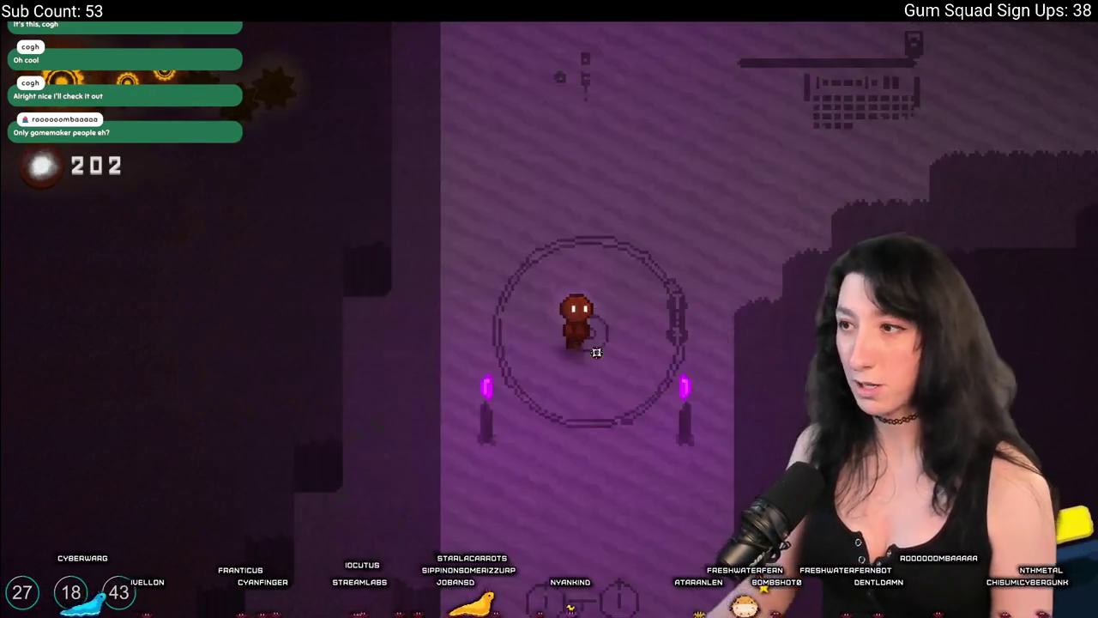
key("Escape")
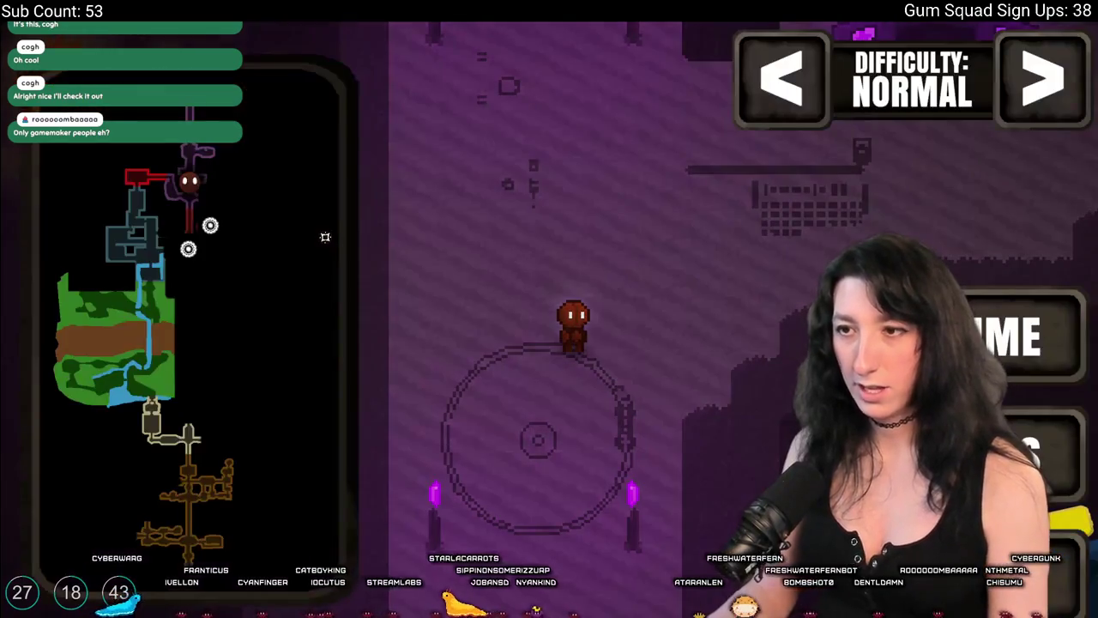
key("Escape")
key("Escape")
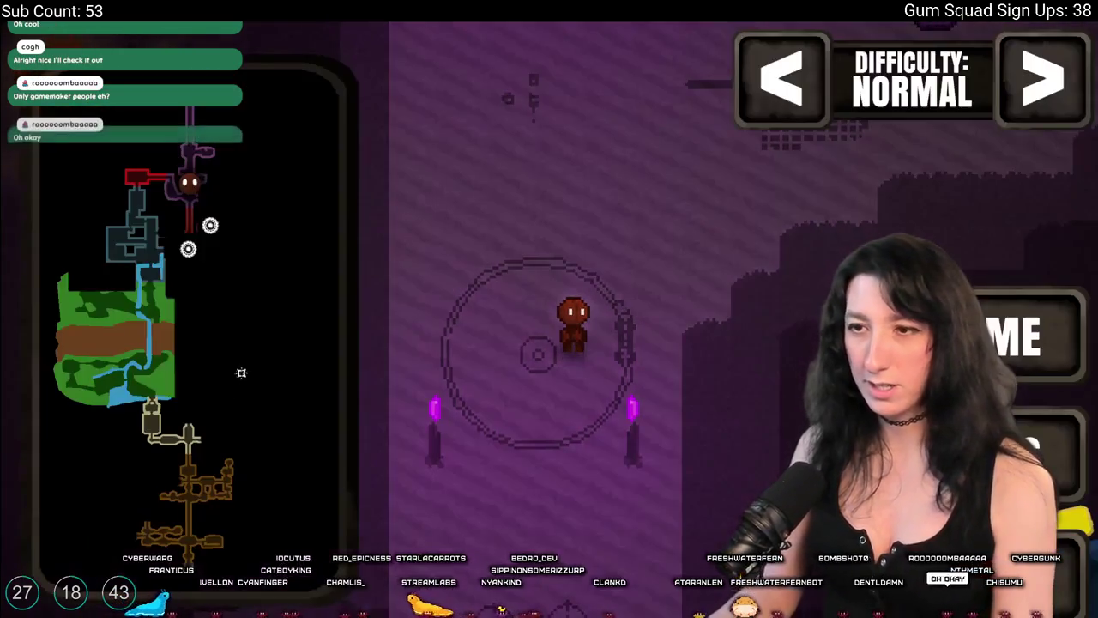
key("Escape")
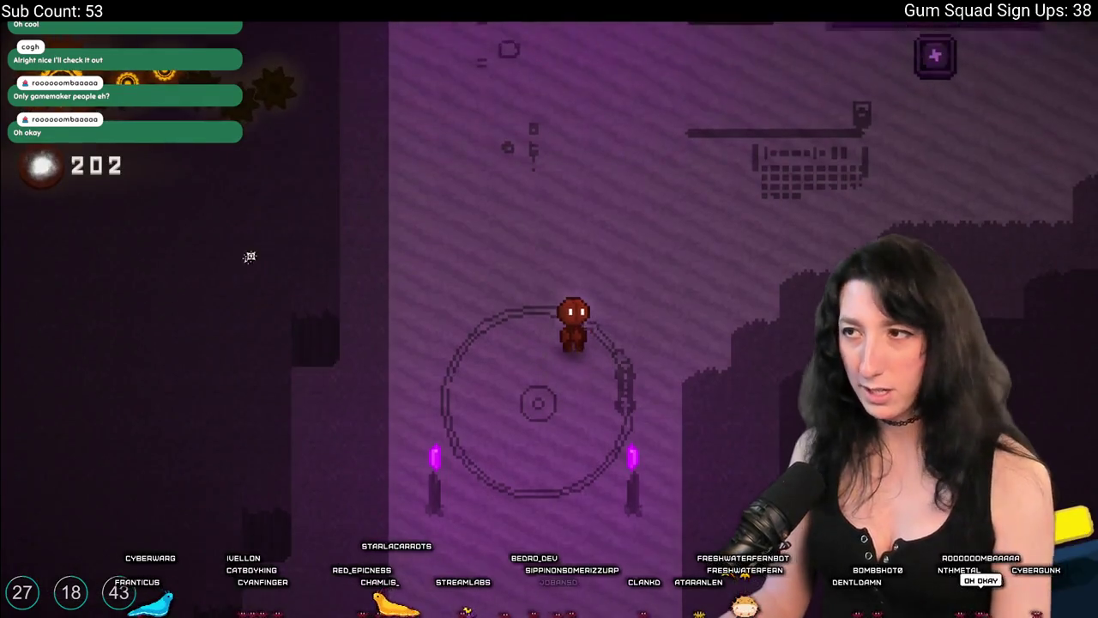
Recheck the world map, then head down into the red-and-blue portal.
key("s")
key("s")
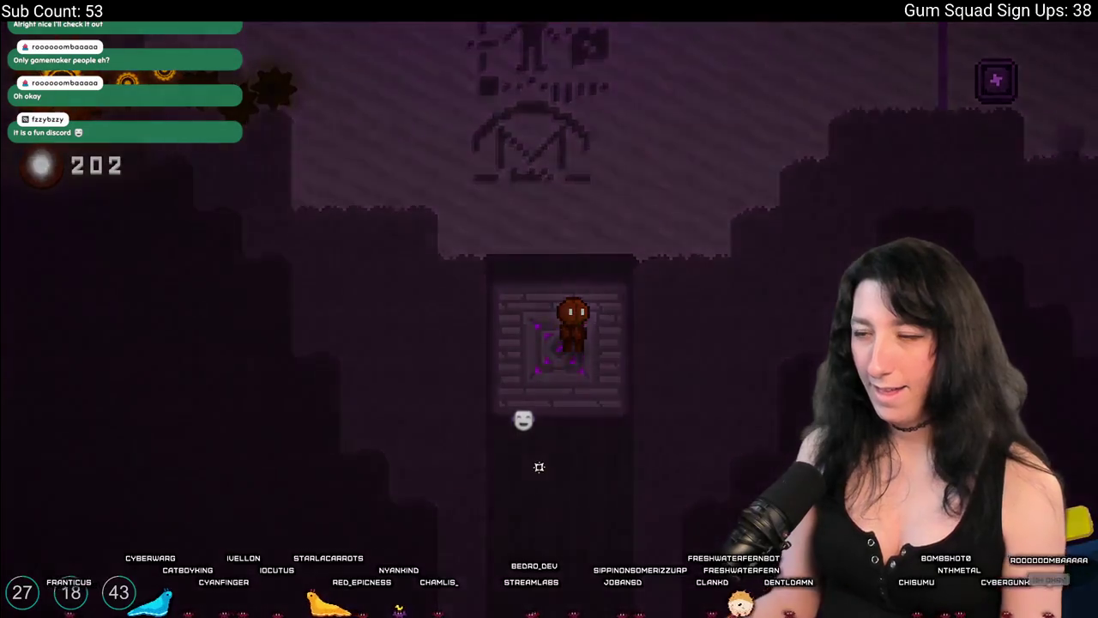
key("Escape")
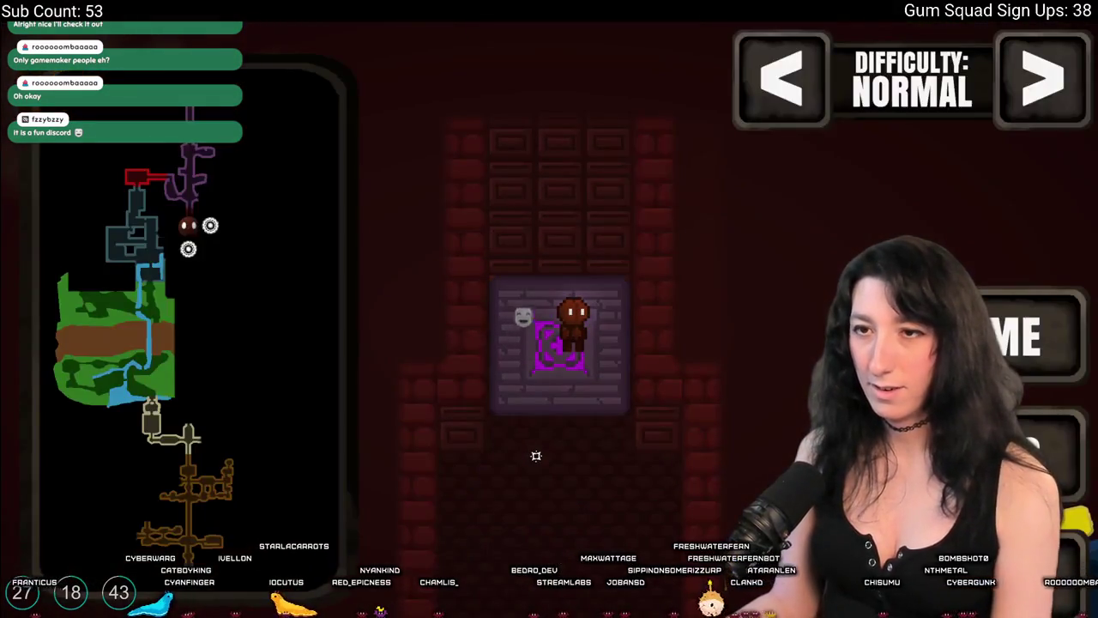
key("Escape")
key("s")
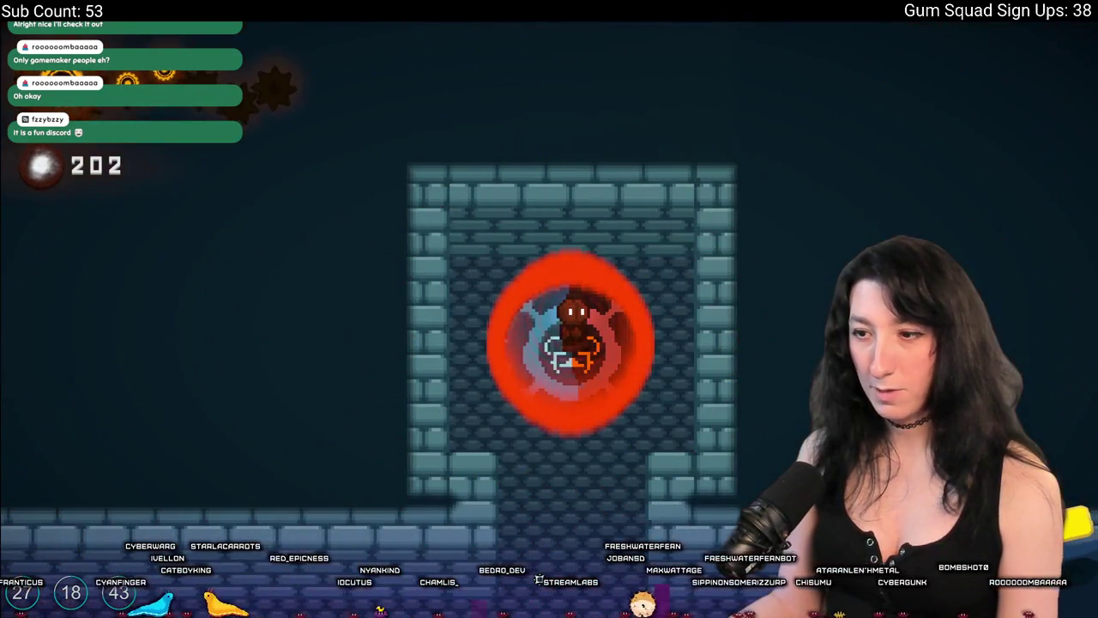
Walk left through the blue corridor, drop down the shaft, and click DONE on the augment screen.
key("s")
key("Escape")
key("Escape")
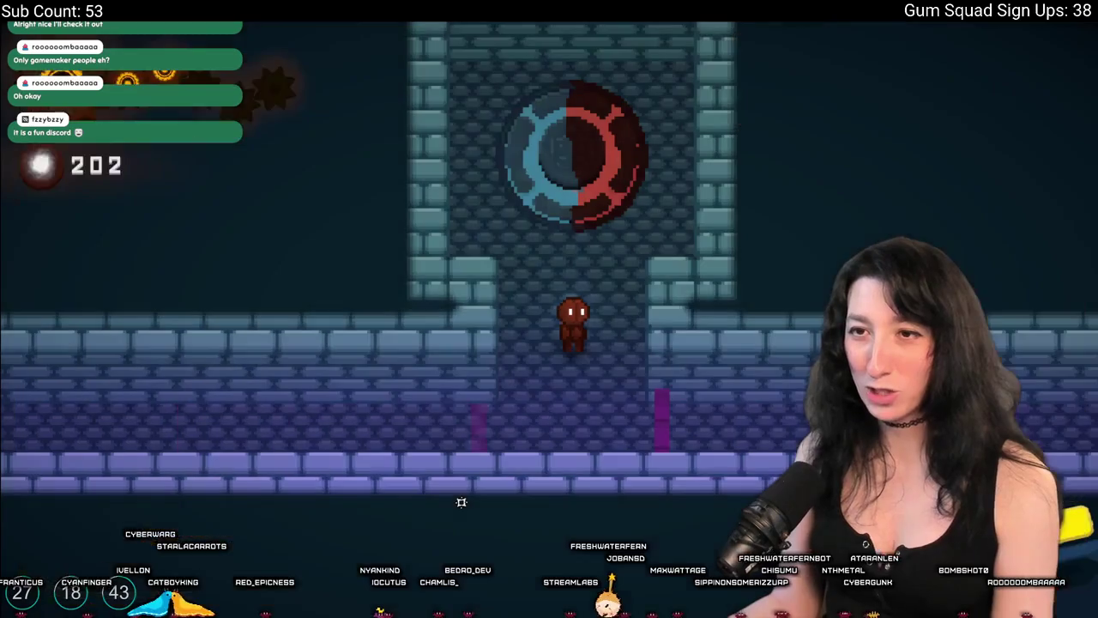
key("a")
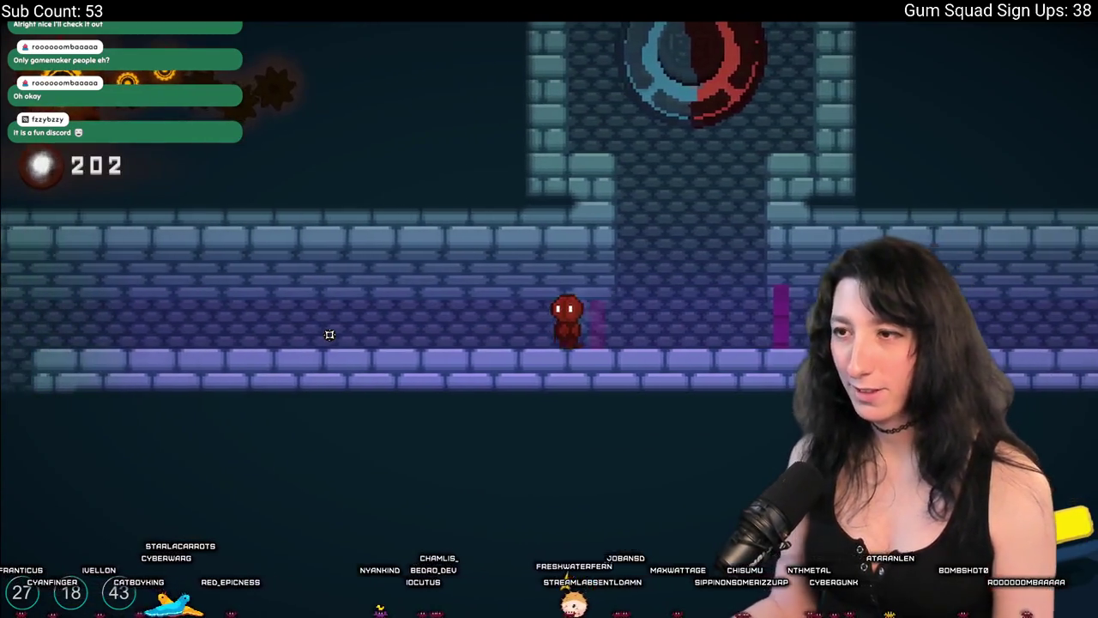
key("a")
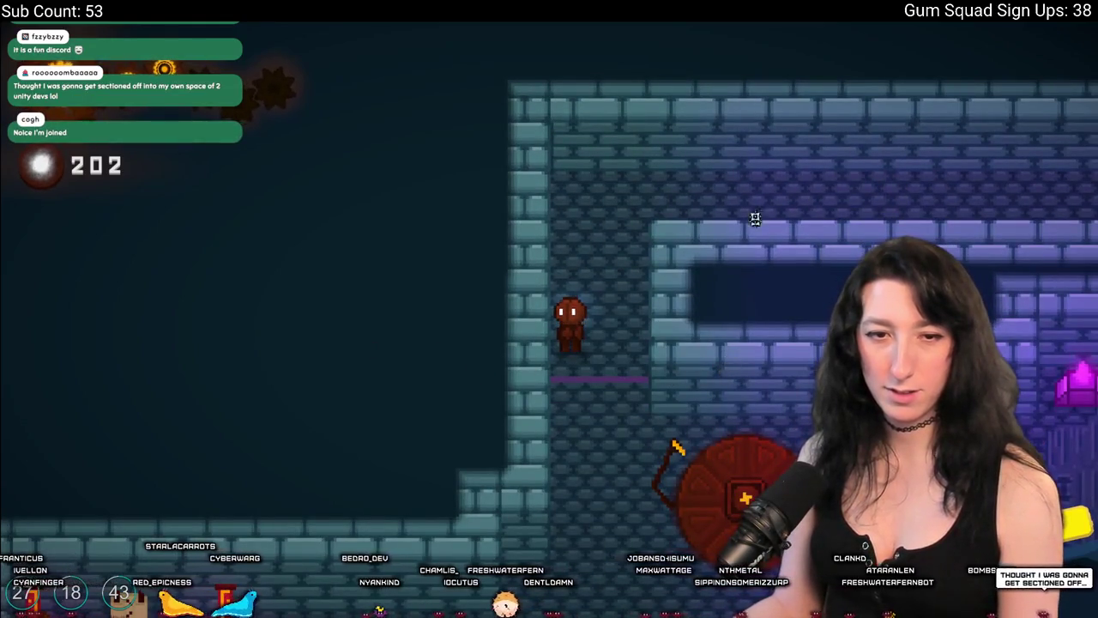
key("s")
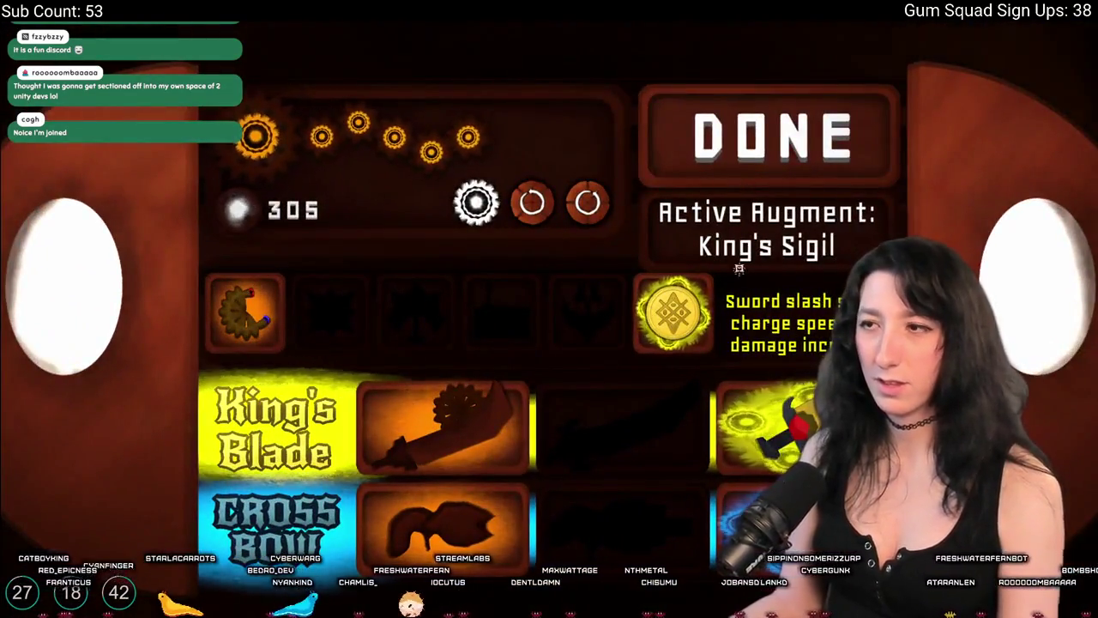
left_click(754, 142)
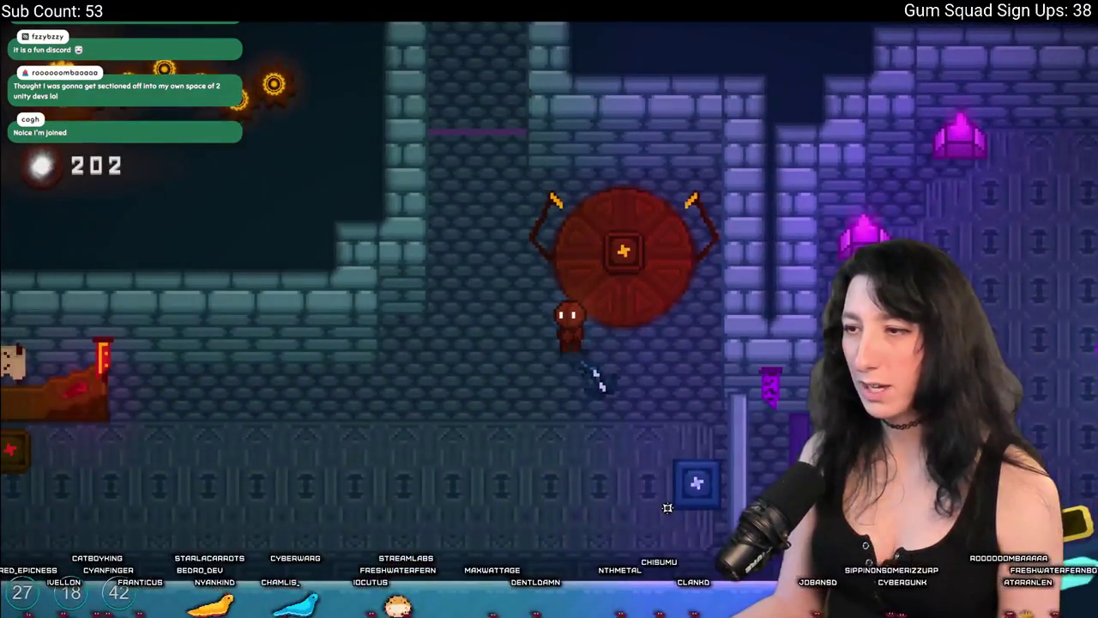
Search Windows for 'discord' to bring up the Discord app.
key("super+Tab")
key("super")
type("discord")
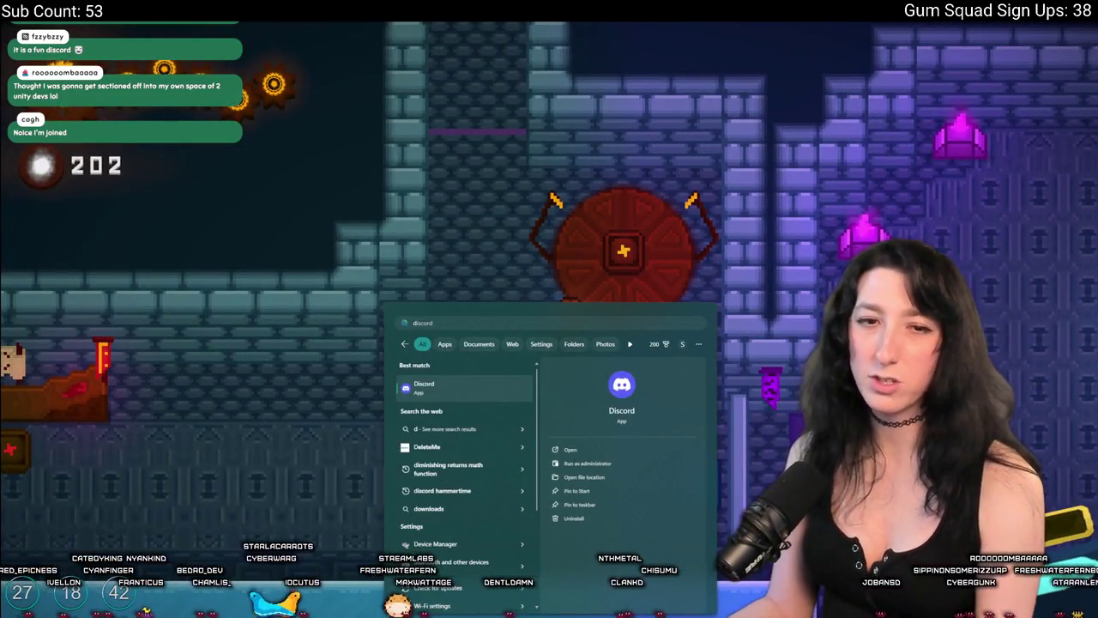
key("Return")
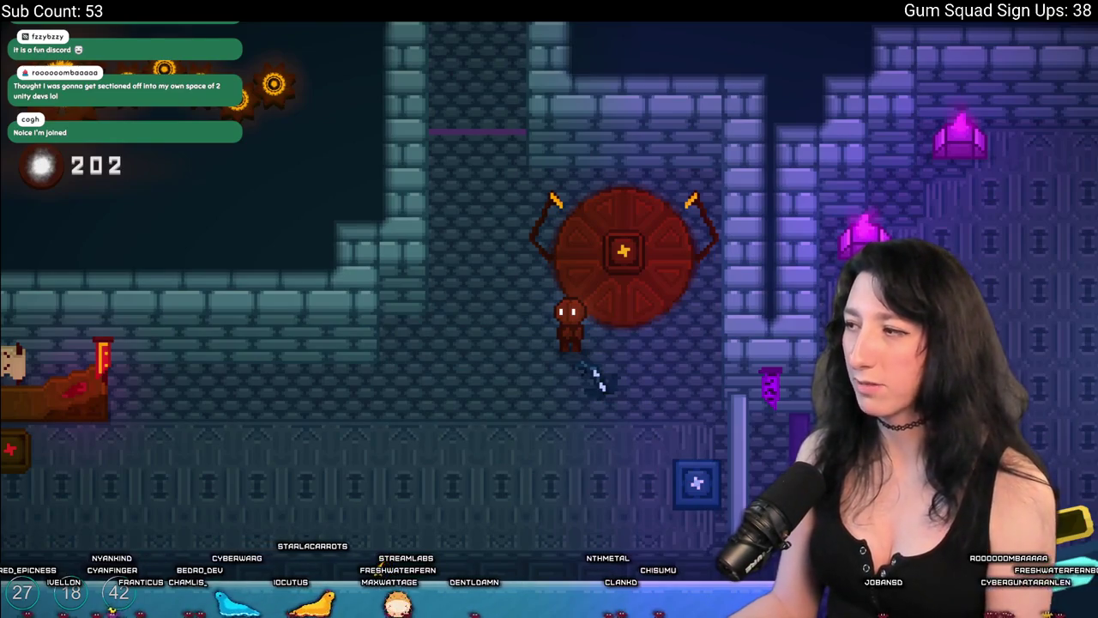